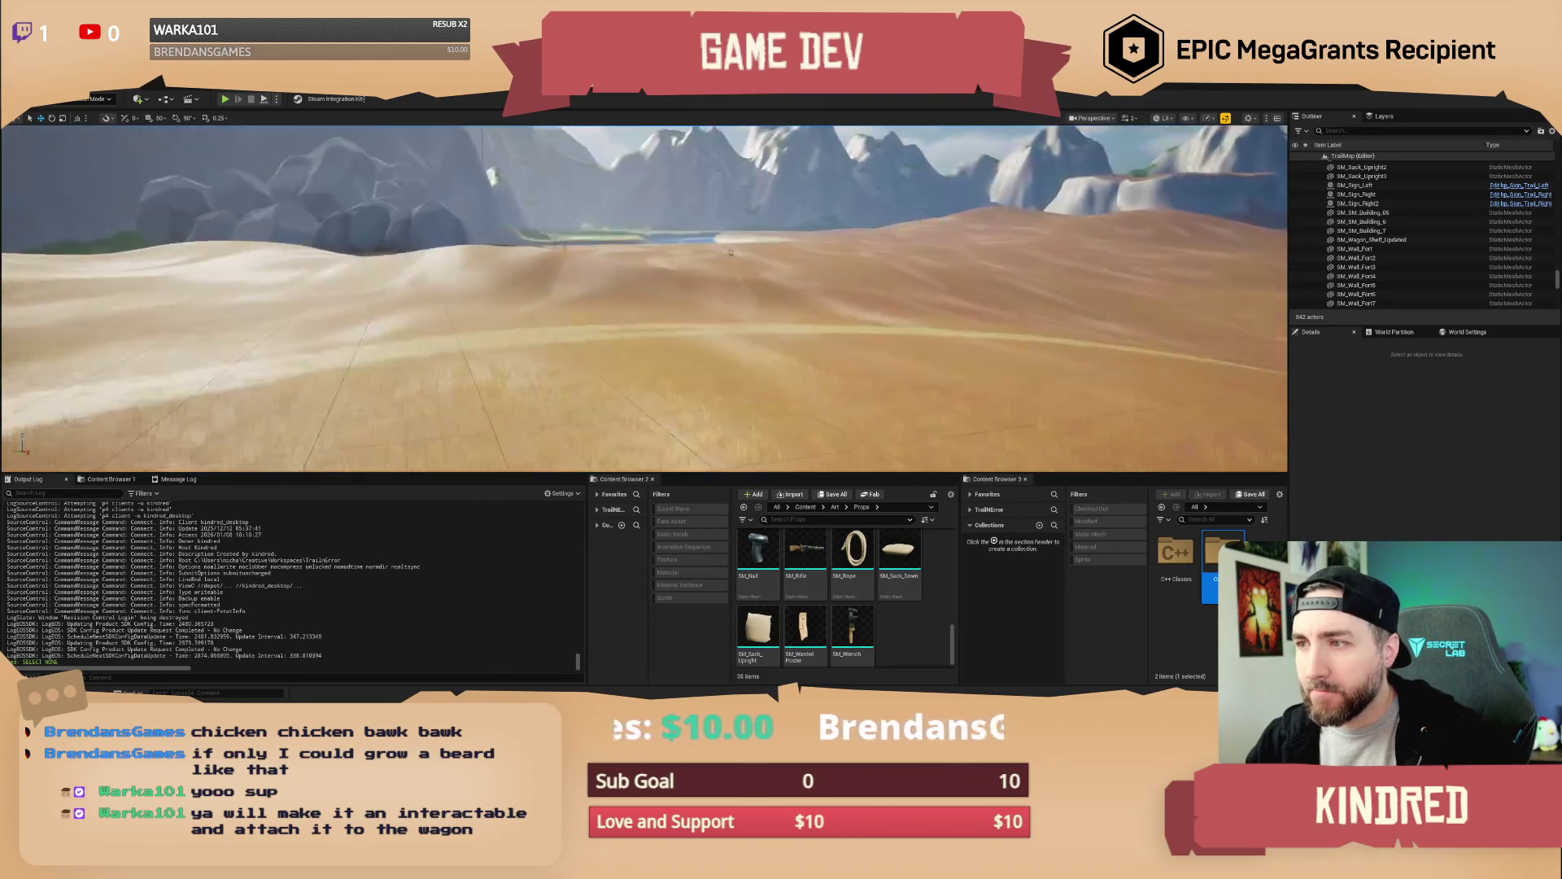
Fly the viewport across the terrain to survey the river, rocks, cliffs and sandy plain
key(w)
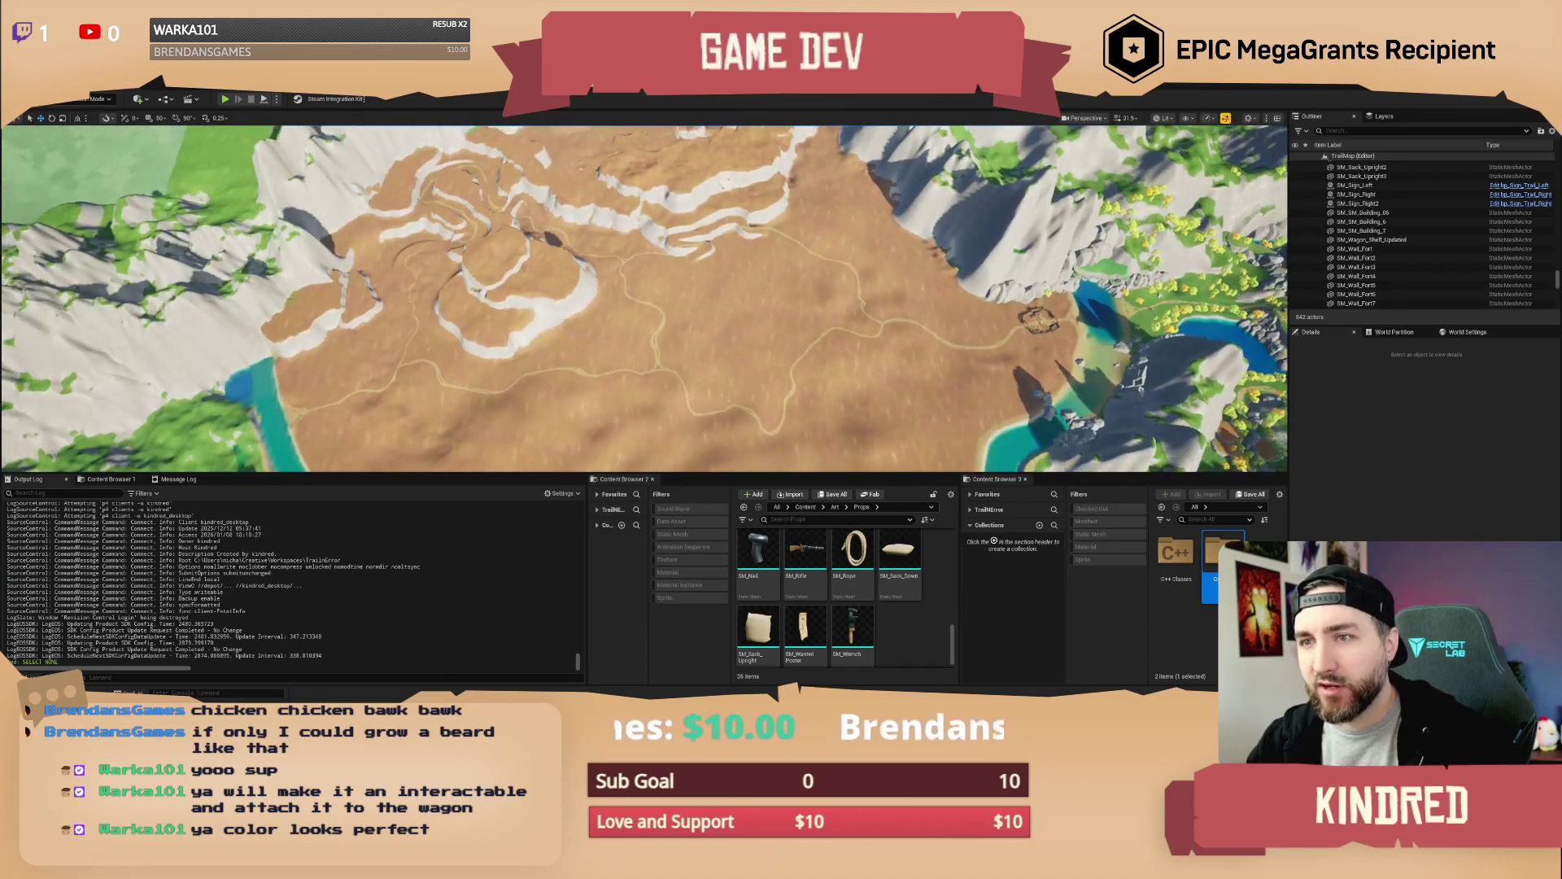
drag(911, 333, 911, 334)
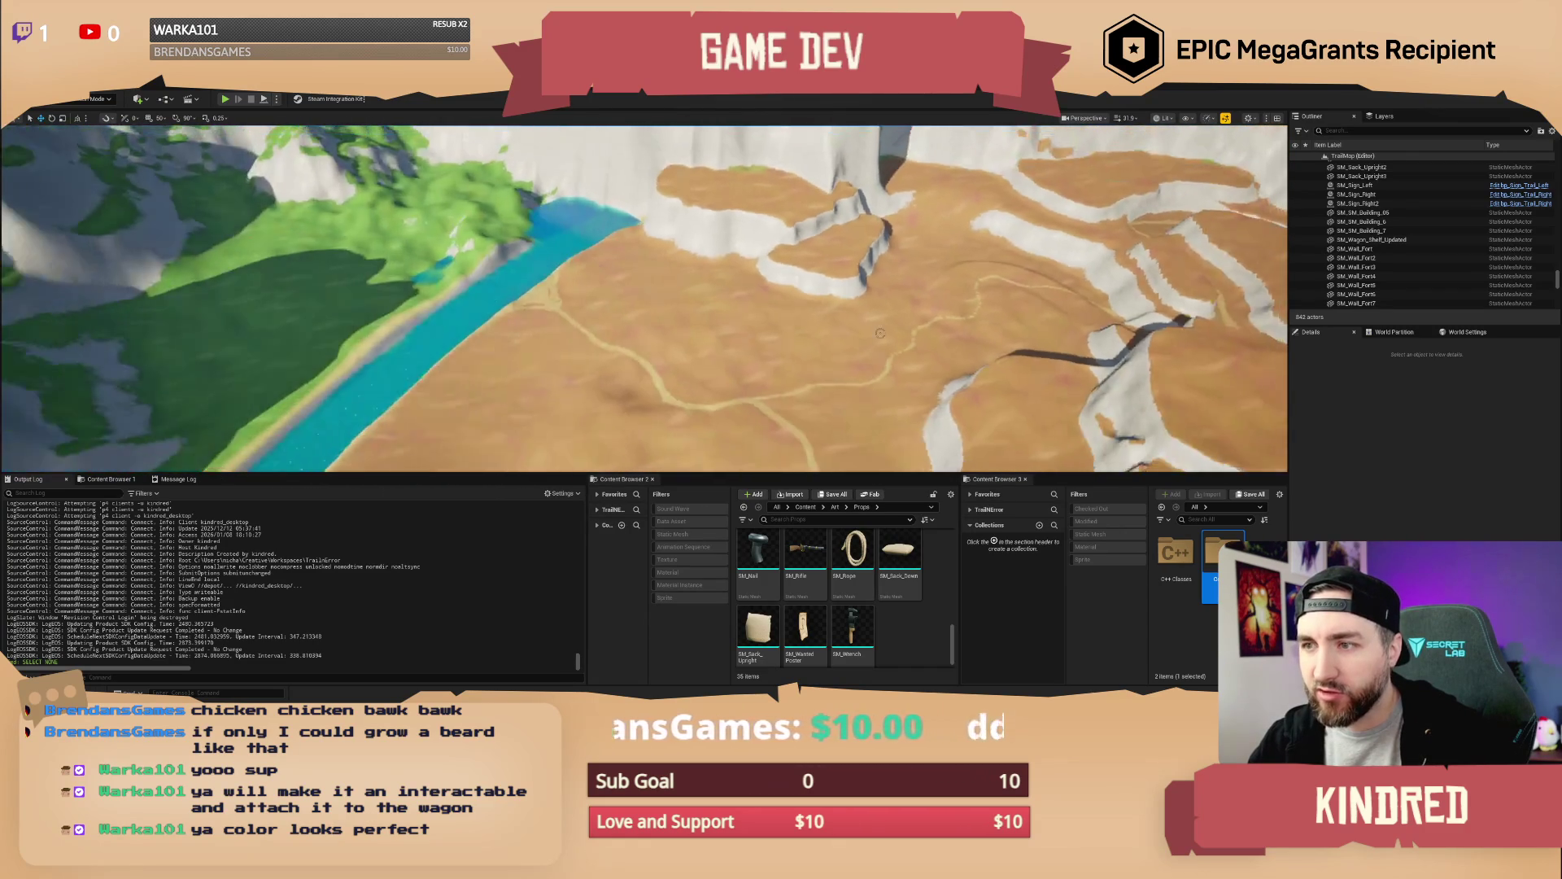
key(d)
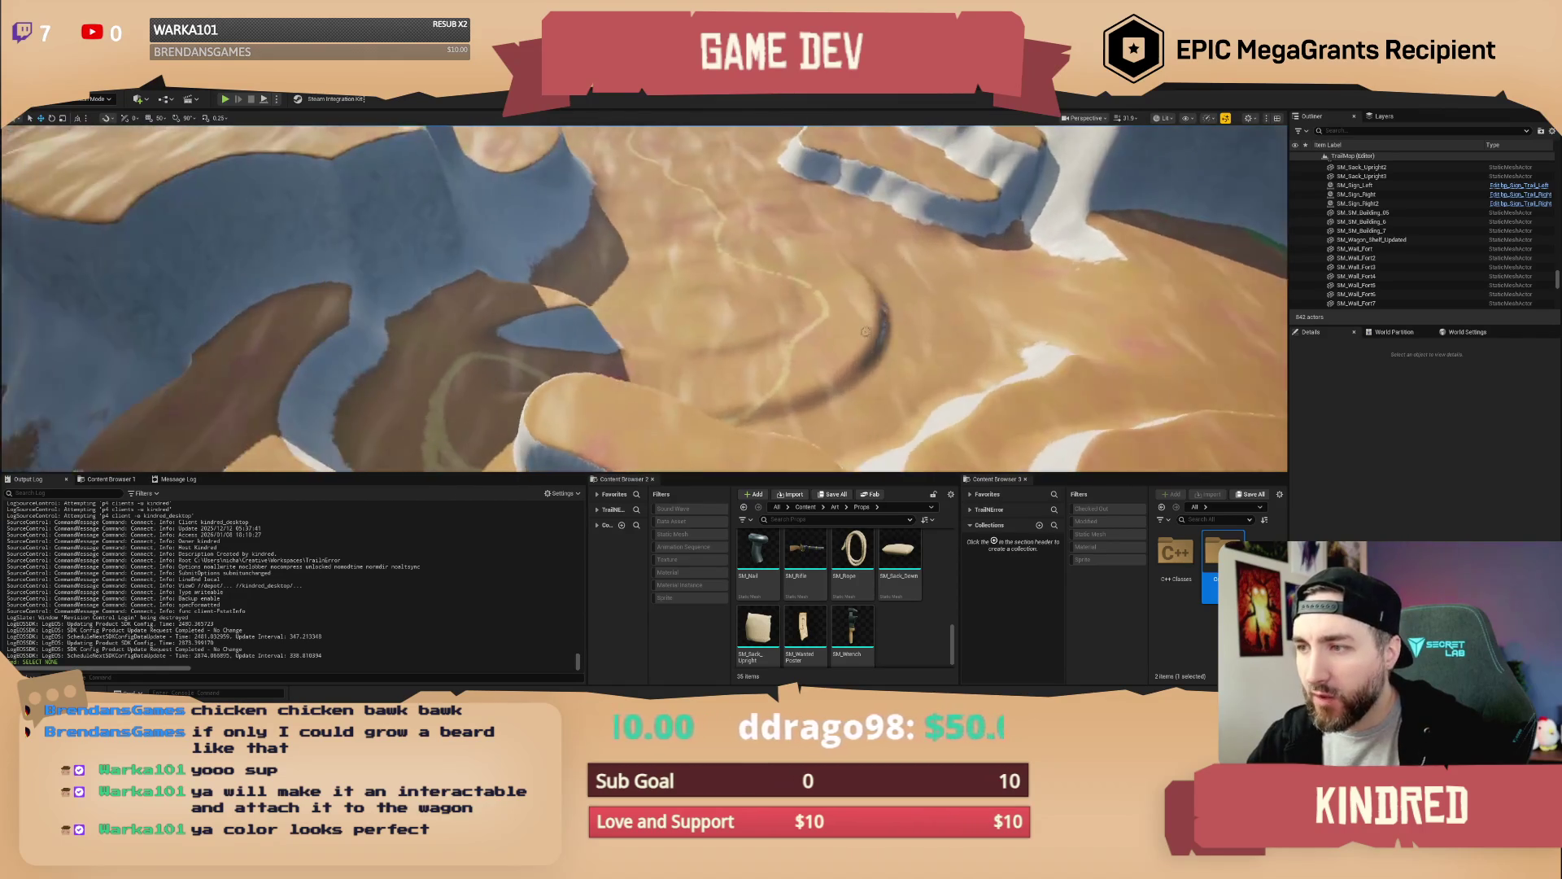
key(s)
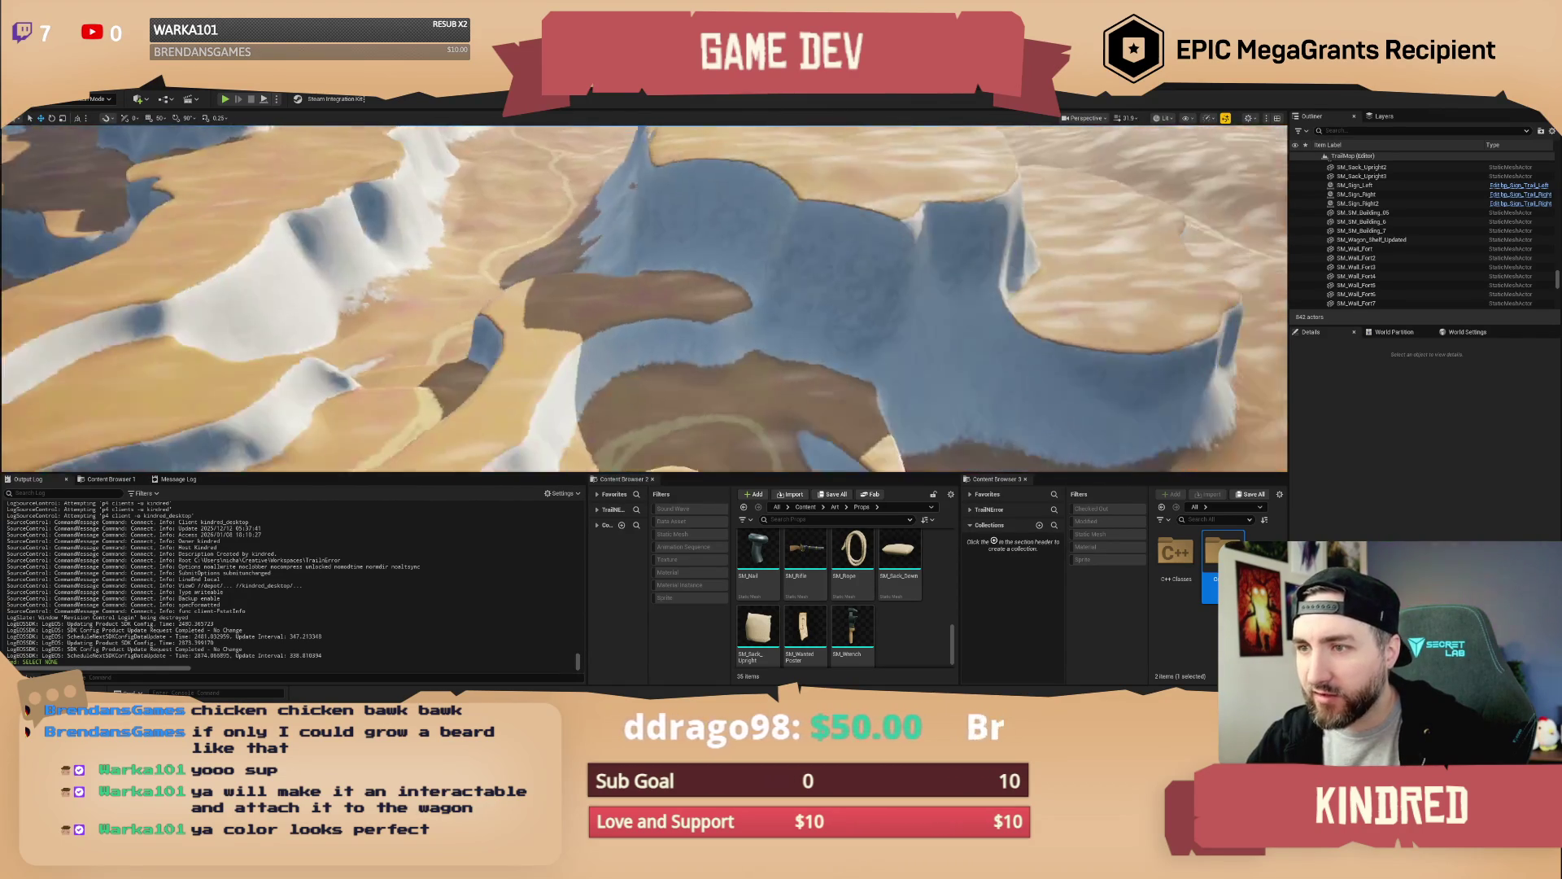
key(w)
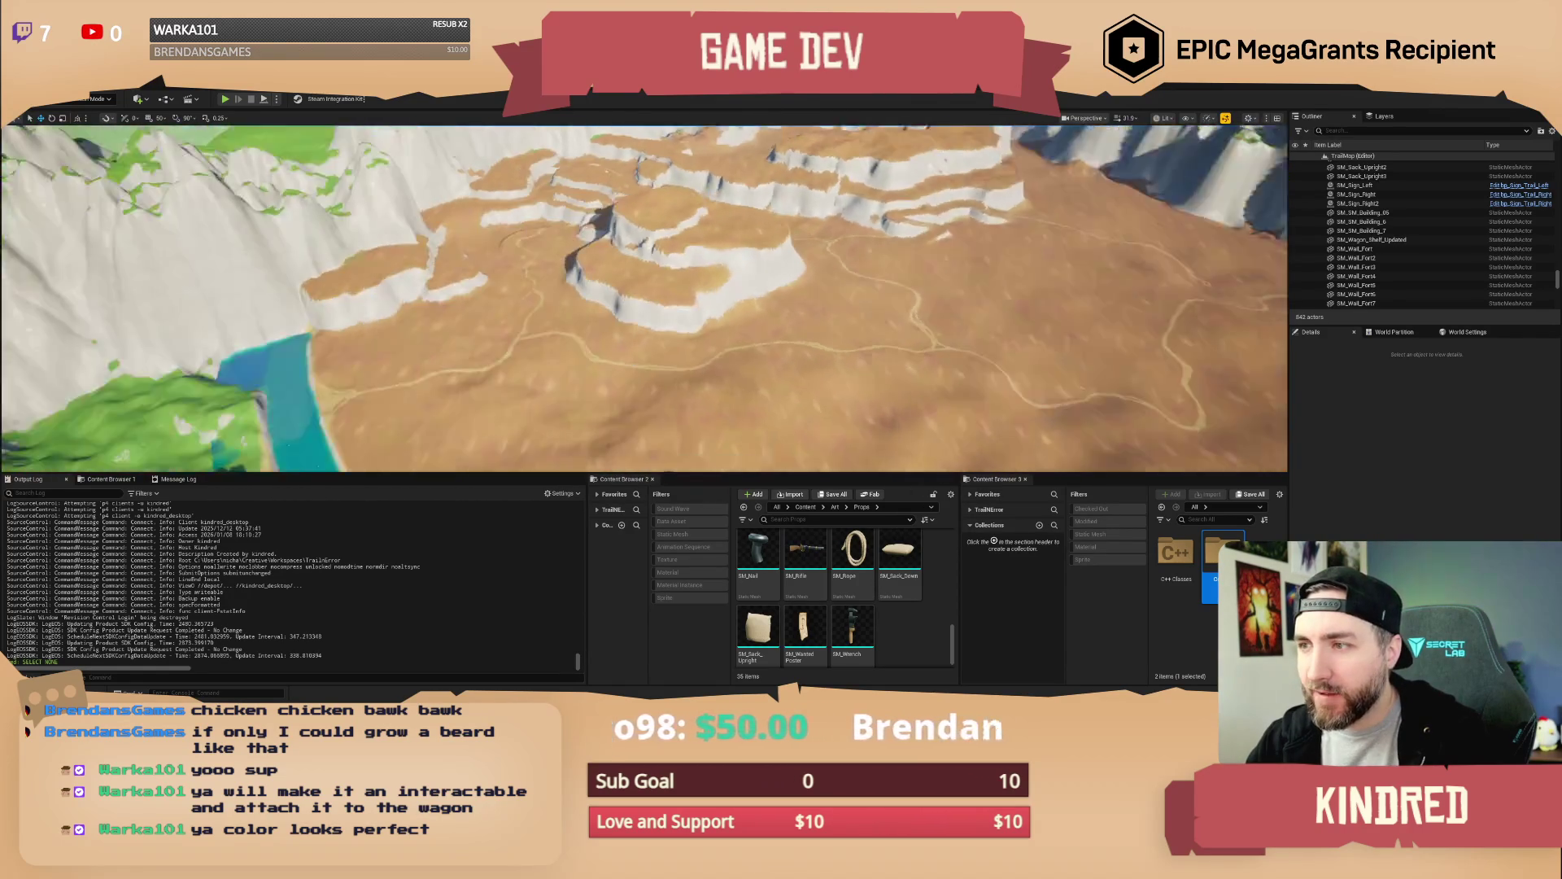
key(s)
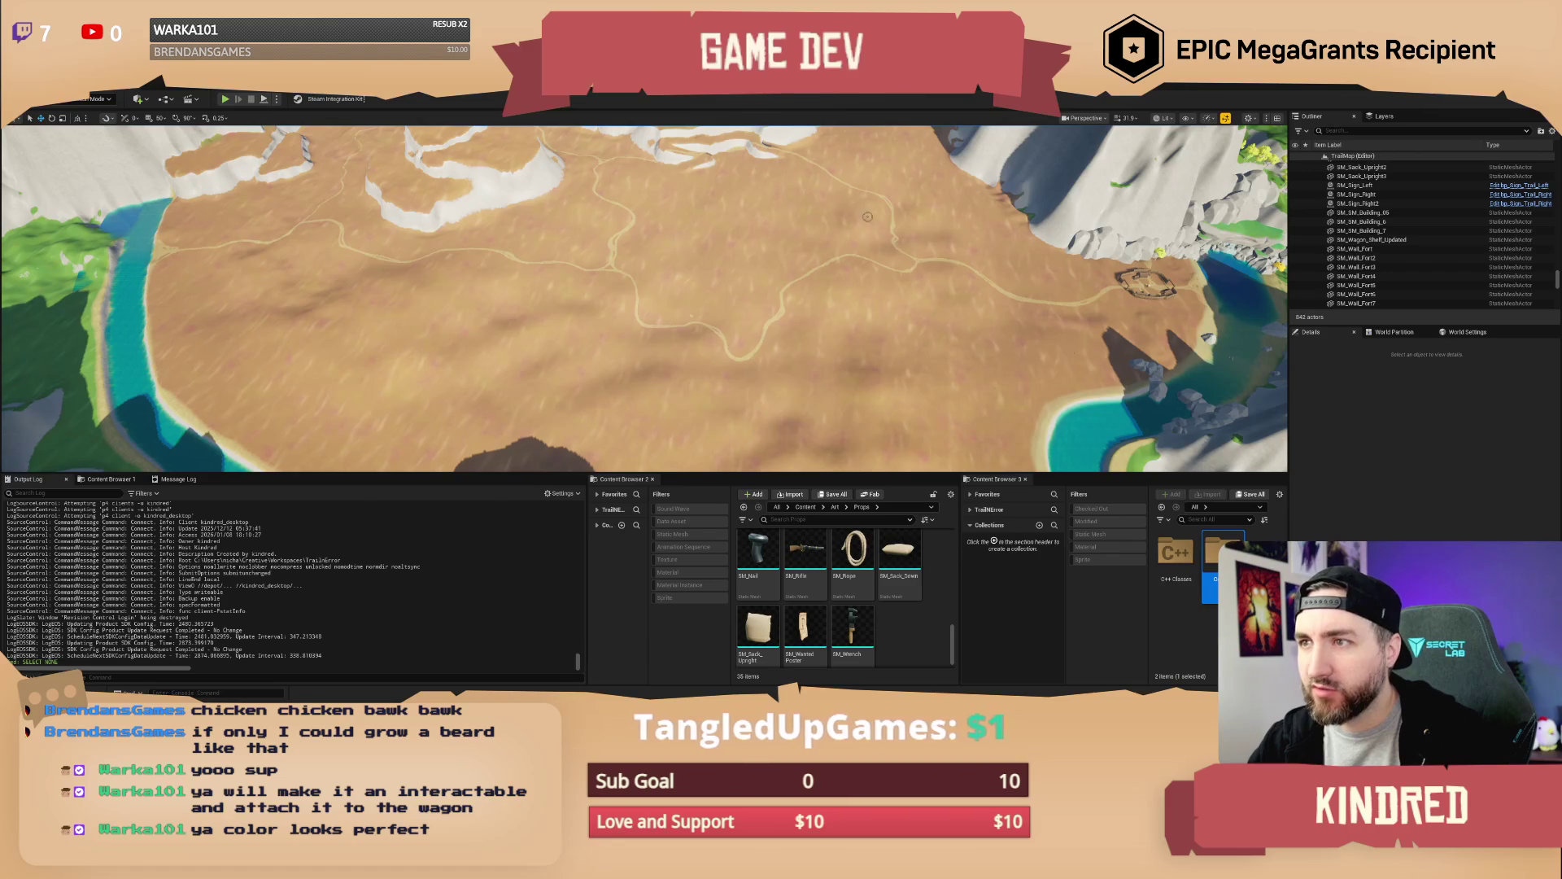
scroll(843, 181, down, 5)
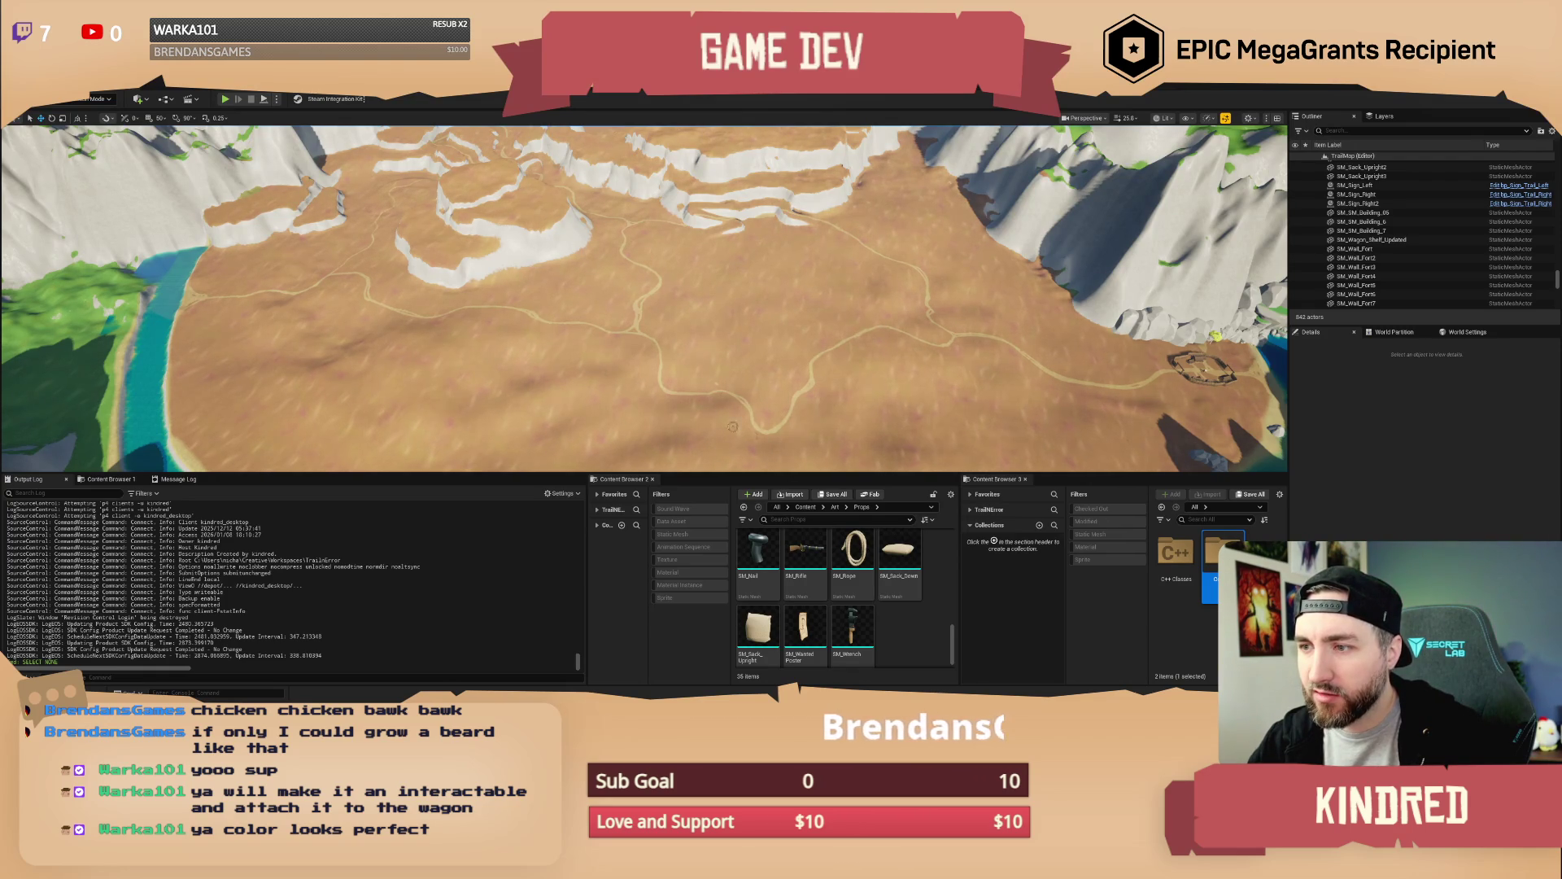
mouse_move(853, 361)
mouse_down()
mouse_move(915, 318)
mouse_move(869, 330)
mouse_up()
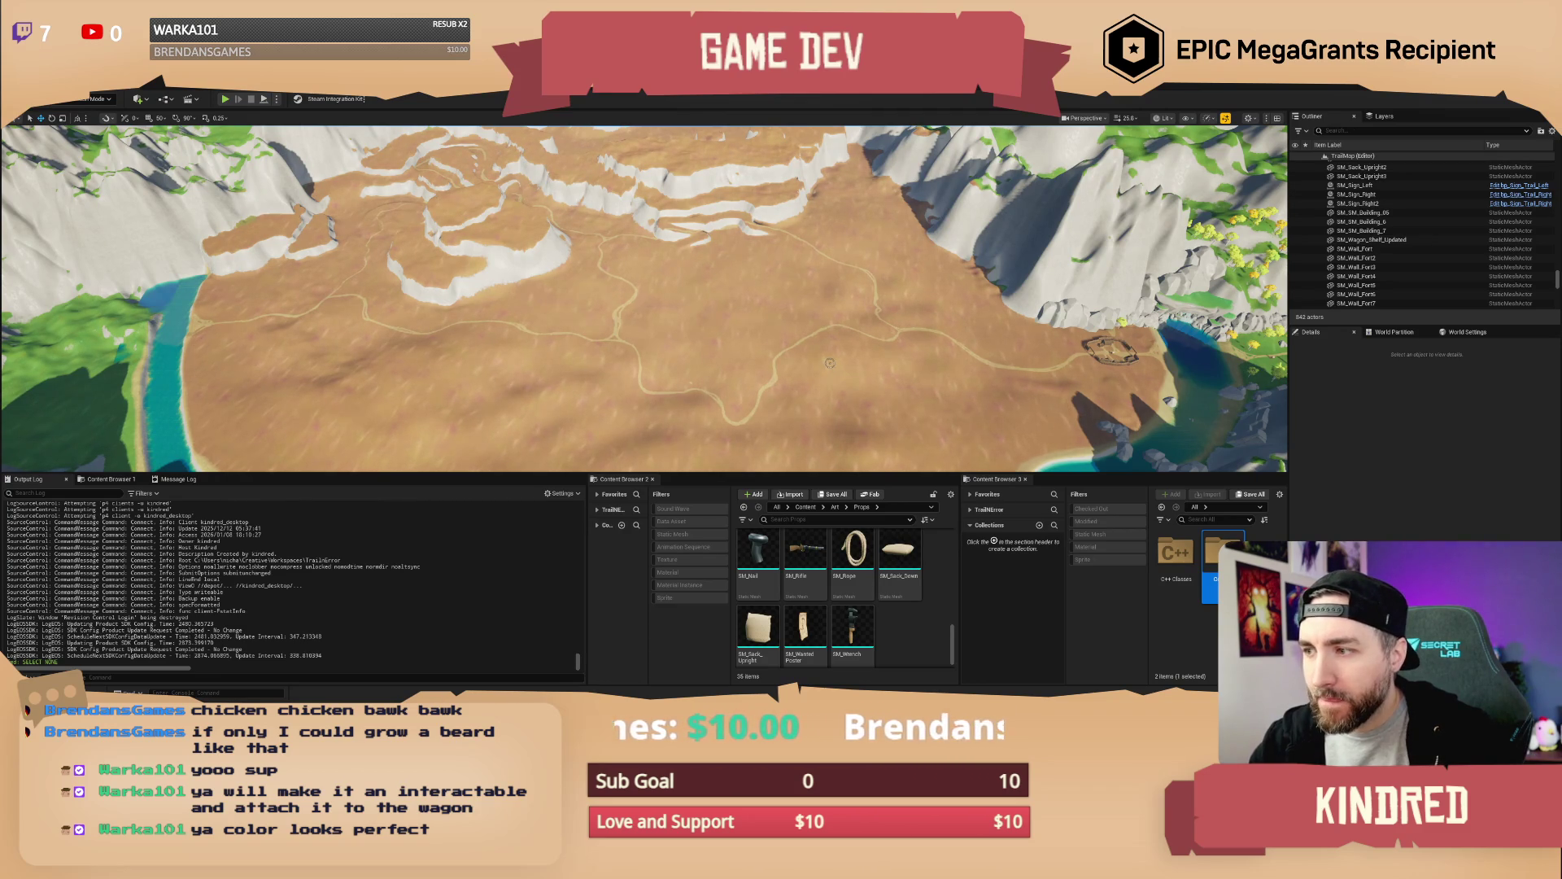
scroll(829, 363, up, 3)
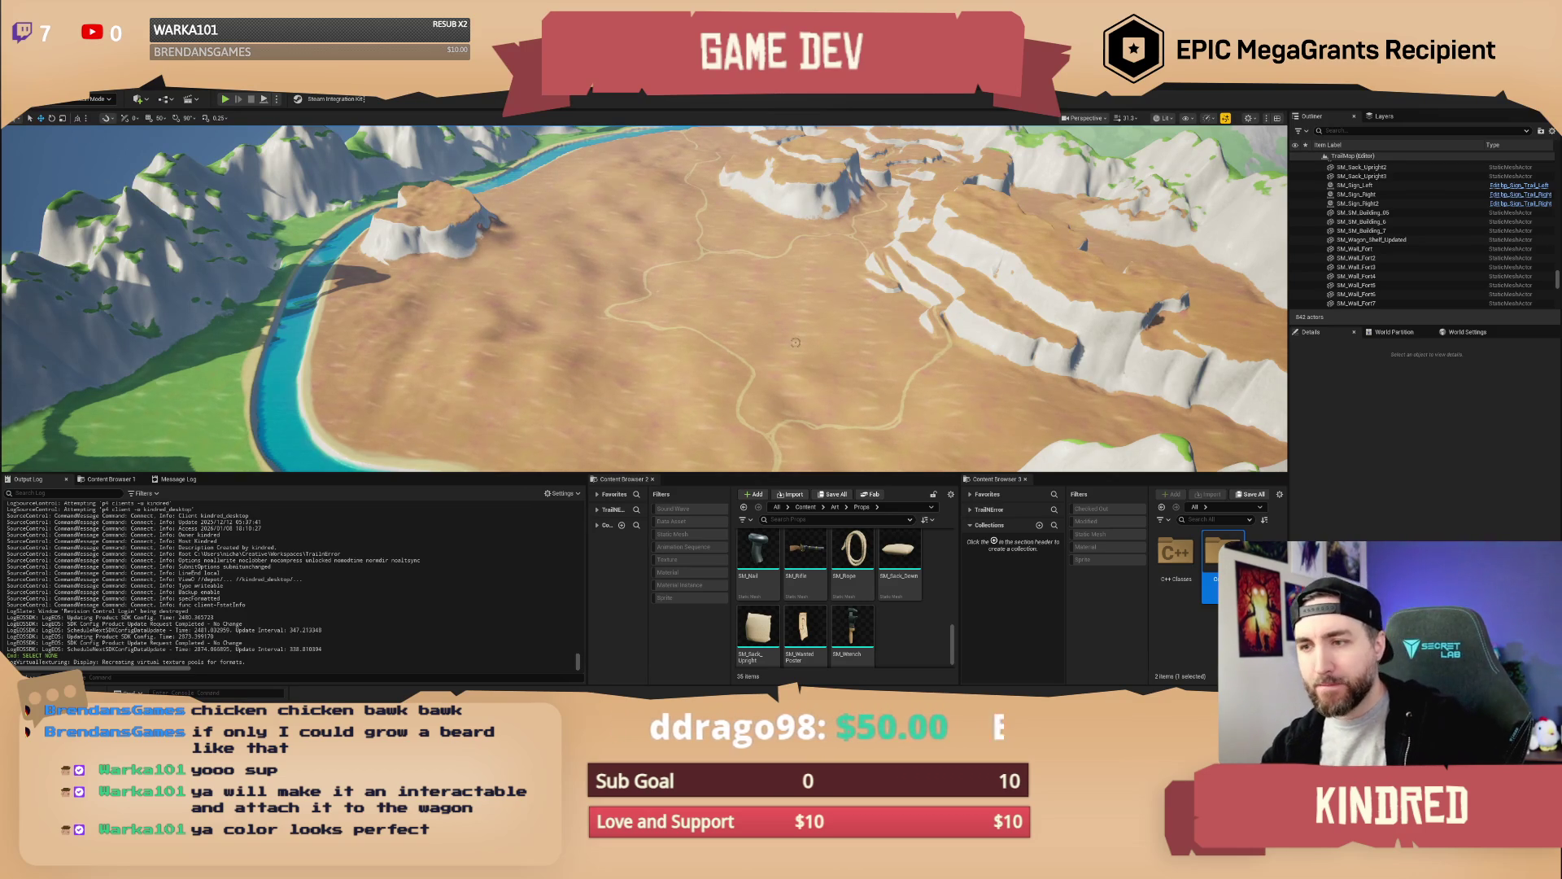
scroll(895, 317, up, 5)
scroll(643, 297, up, 10)
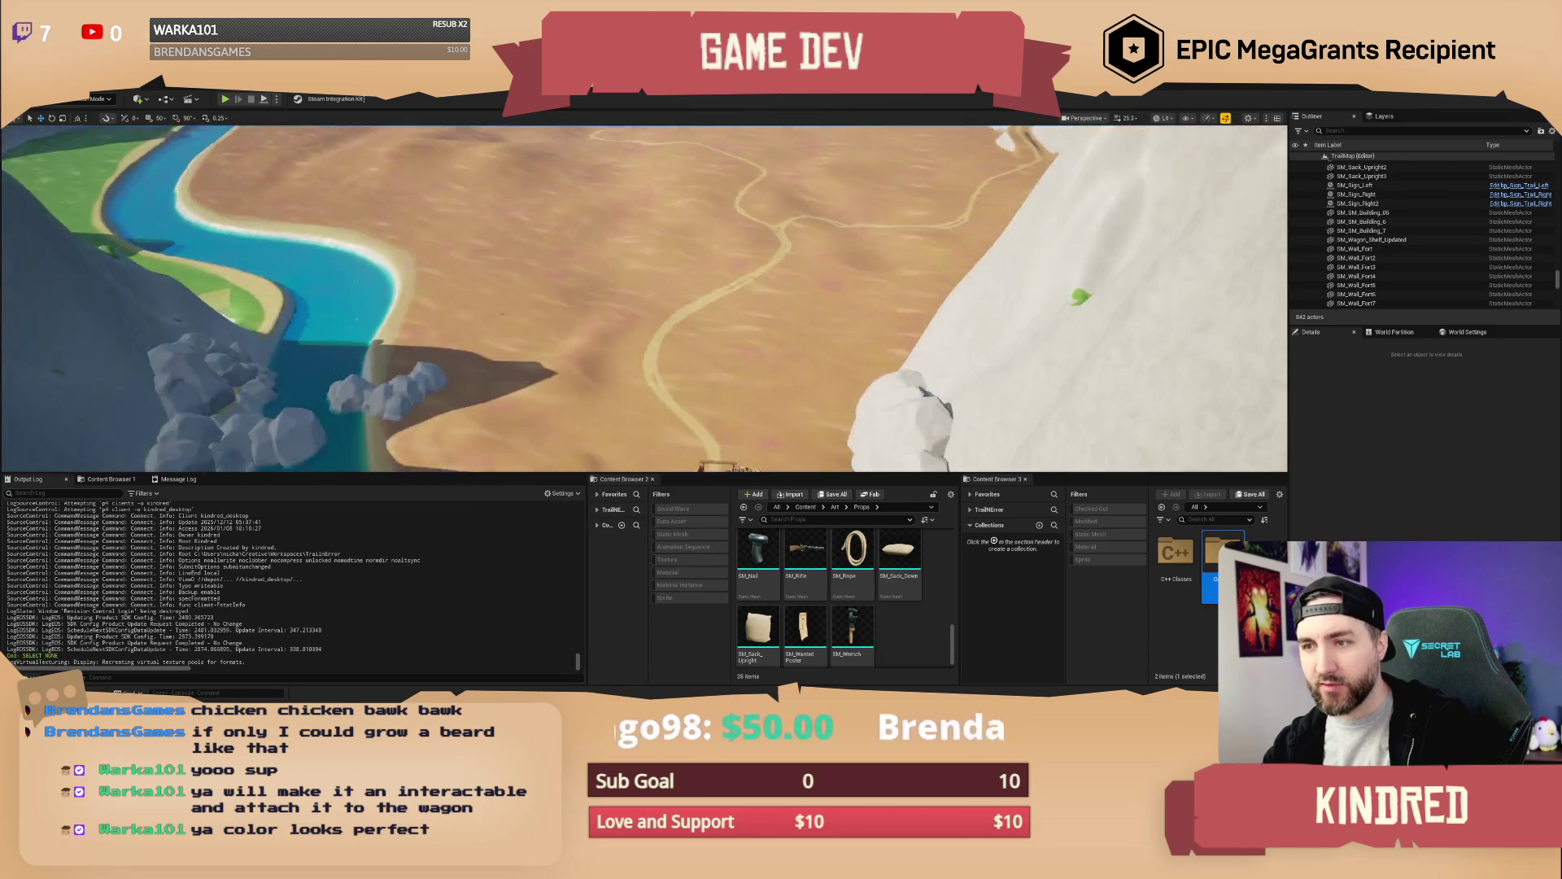
scroll(643, 297, up, 5)
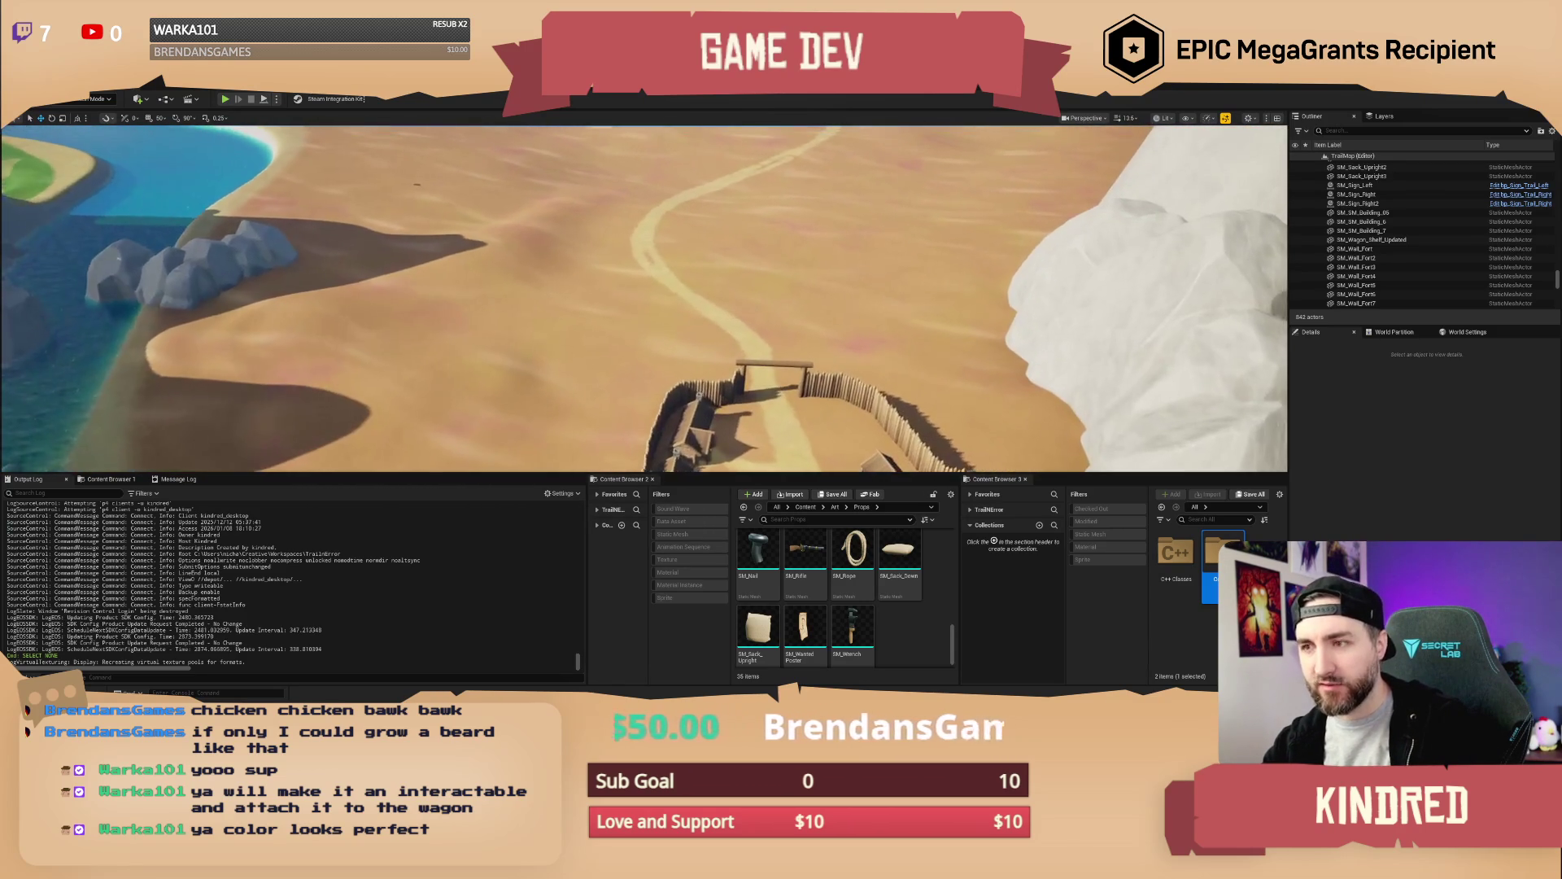
scroll(643, 297, down, 3)
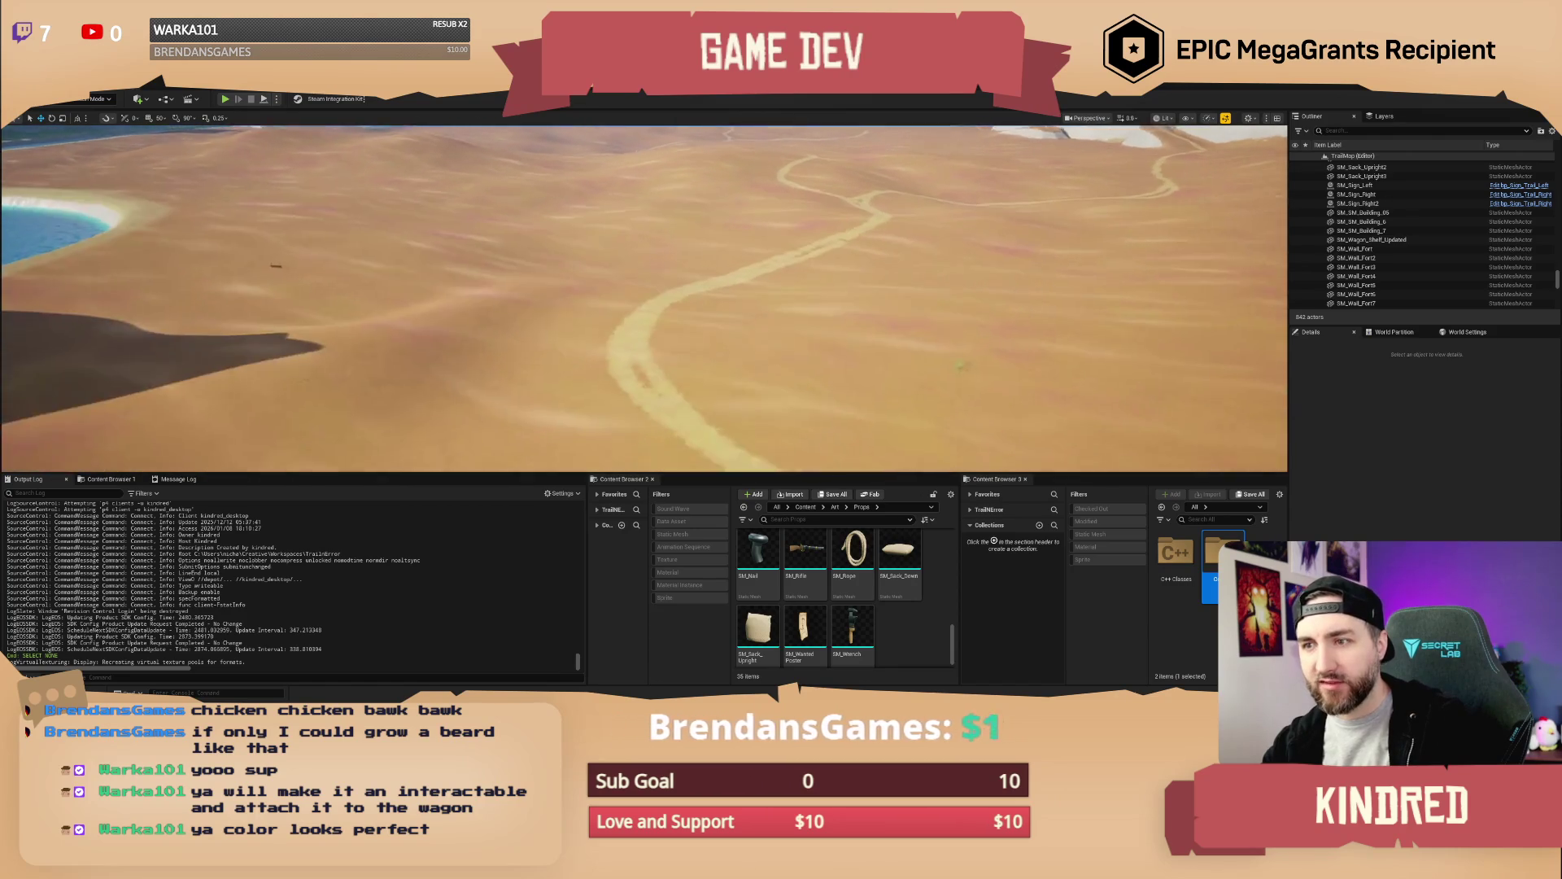
scroll(643, 297, up, 5)
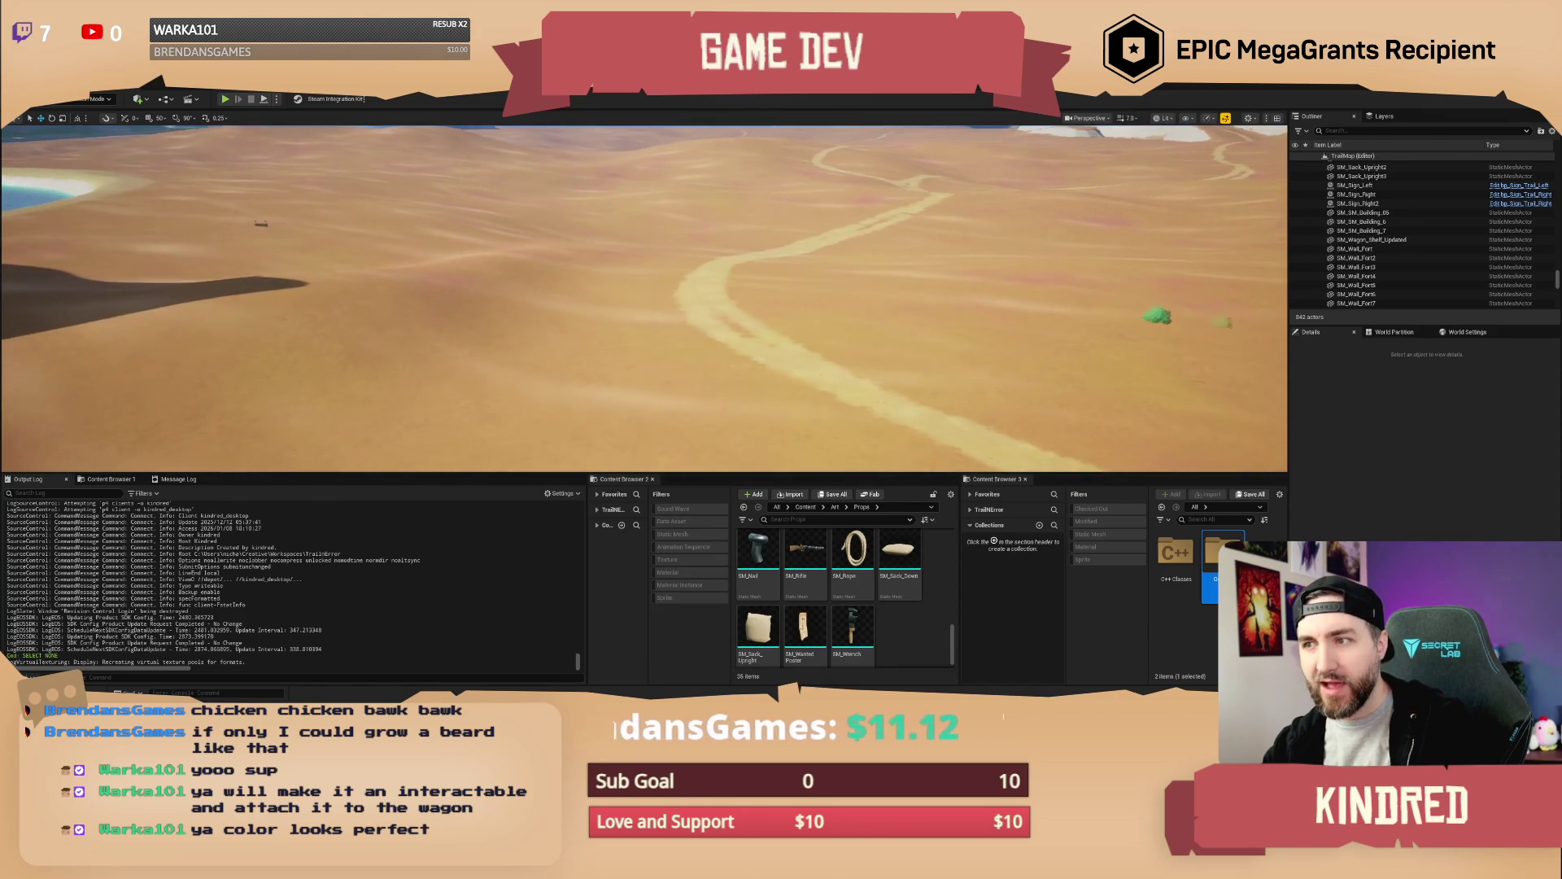
scroll(299, 369, down, 3)
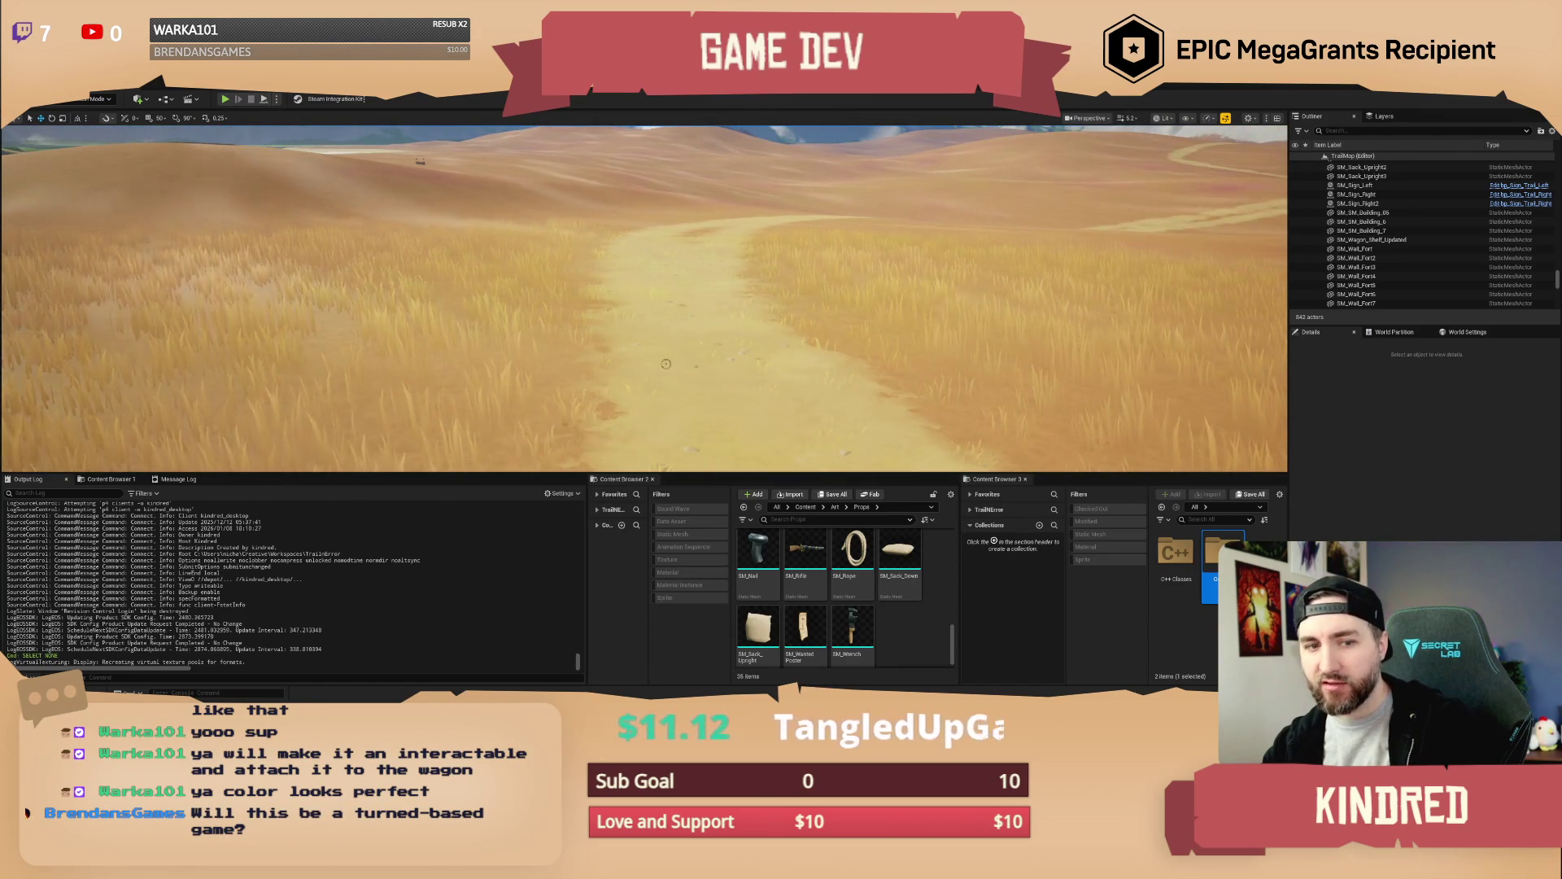
scroll(643, 297, down, 1)
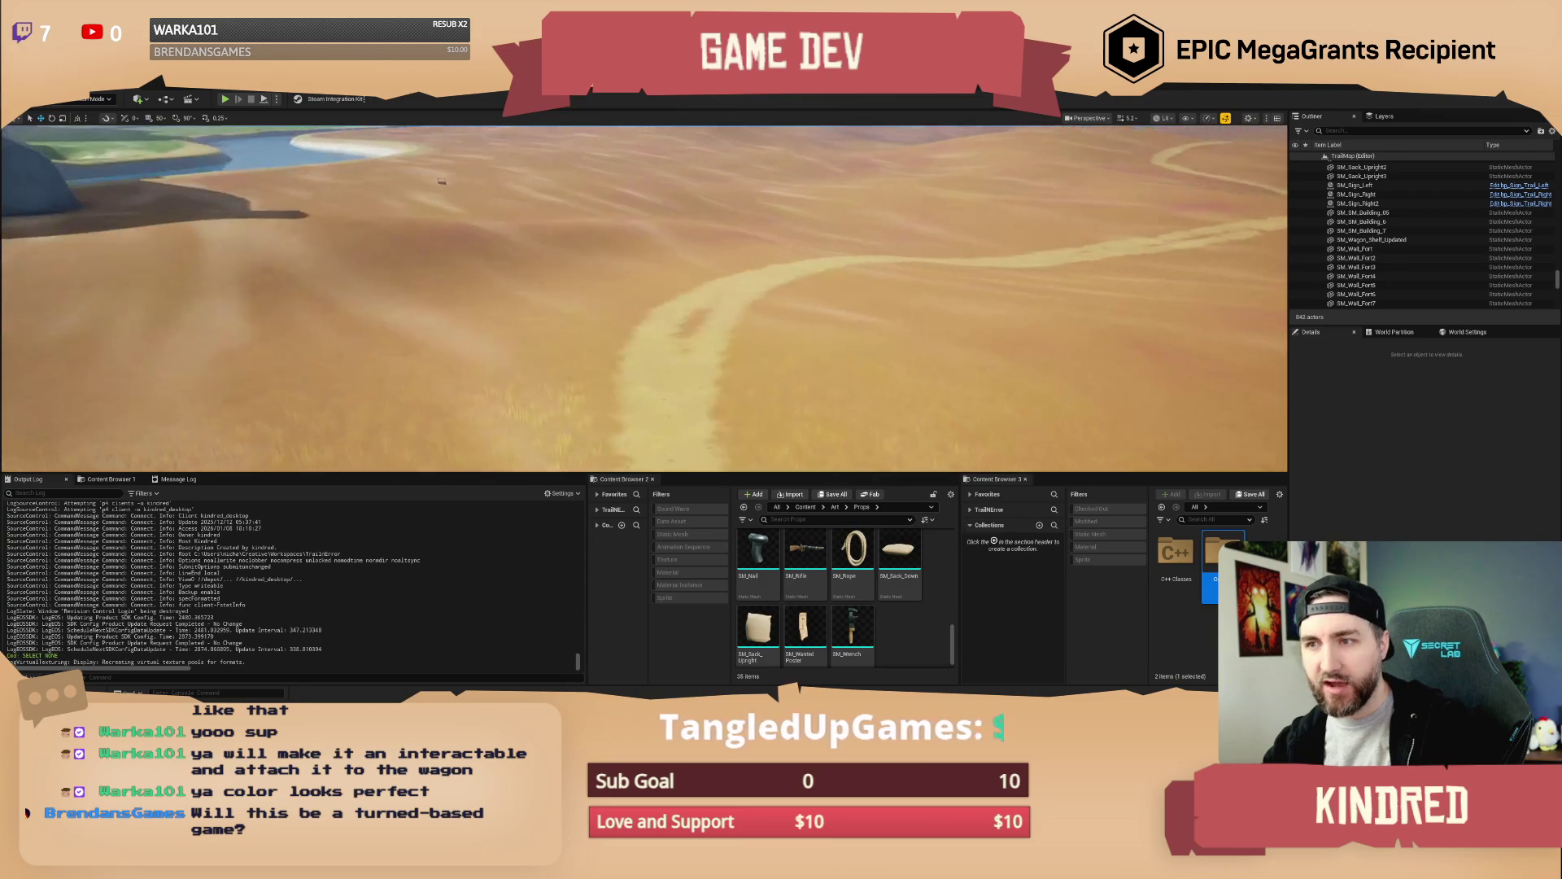
Move the view along the trail into the fort, behind the covered wagon
key(d)
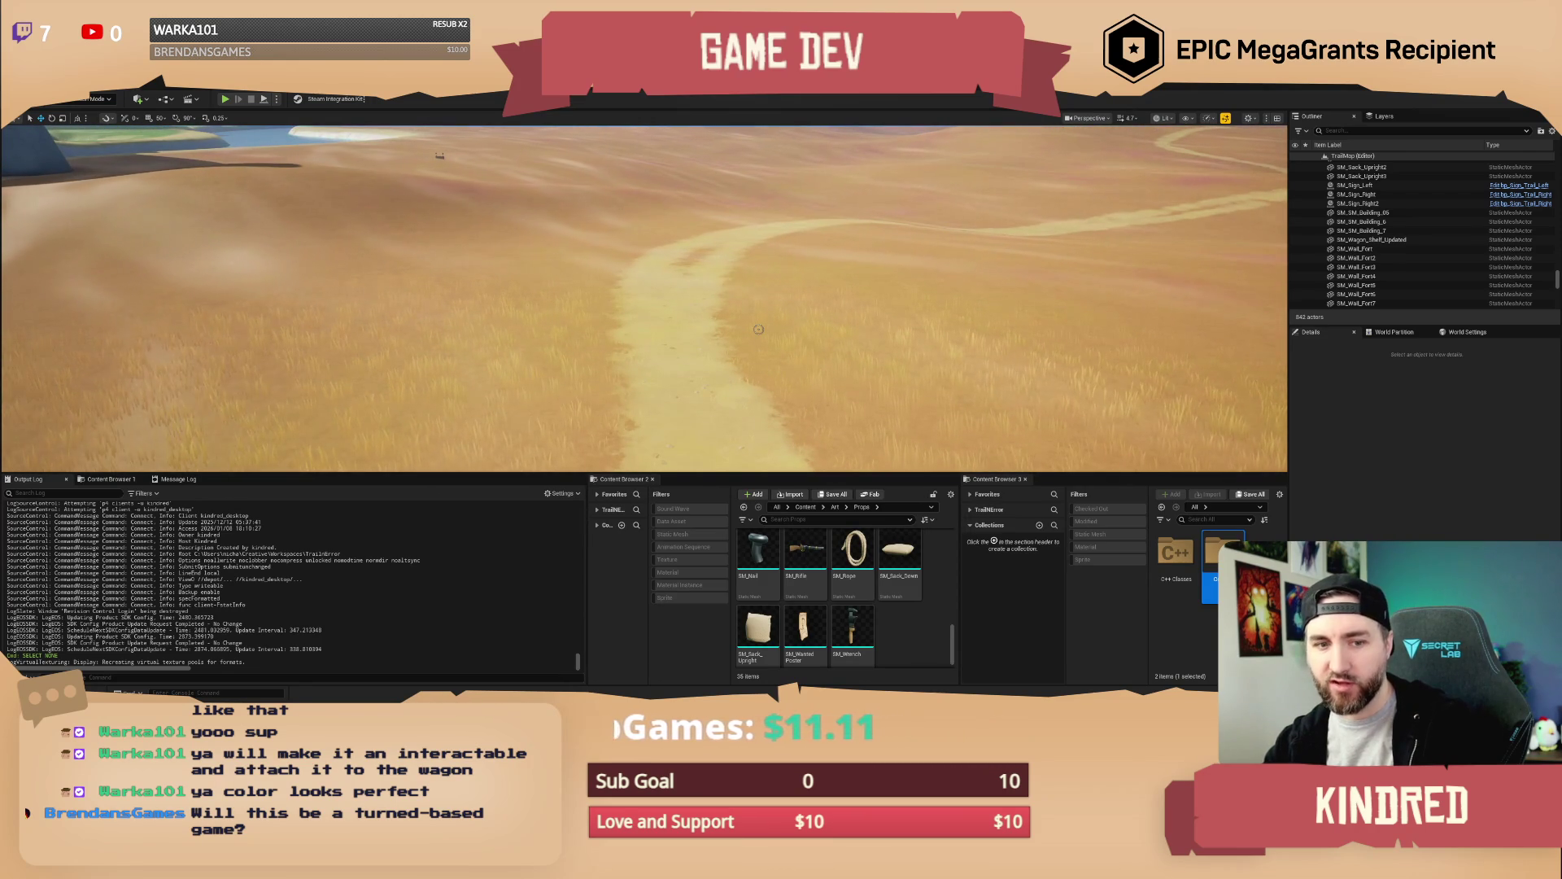
key(a)
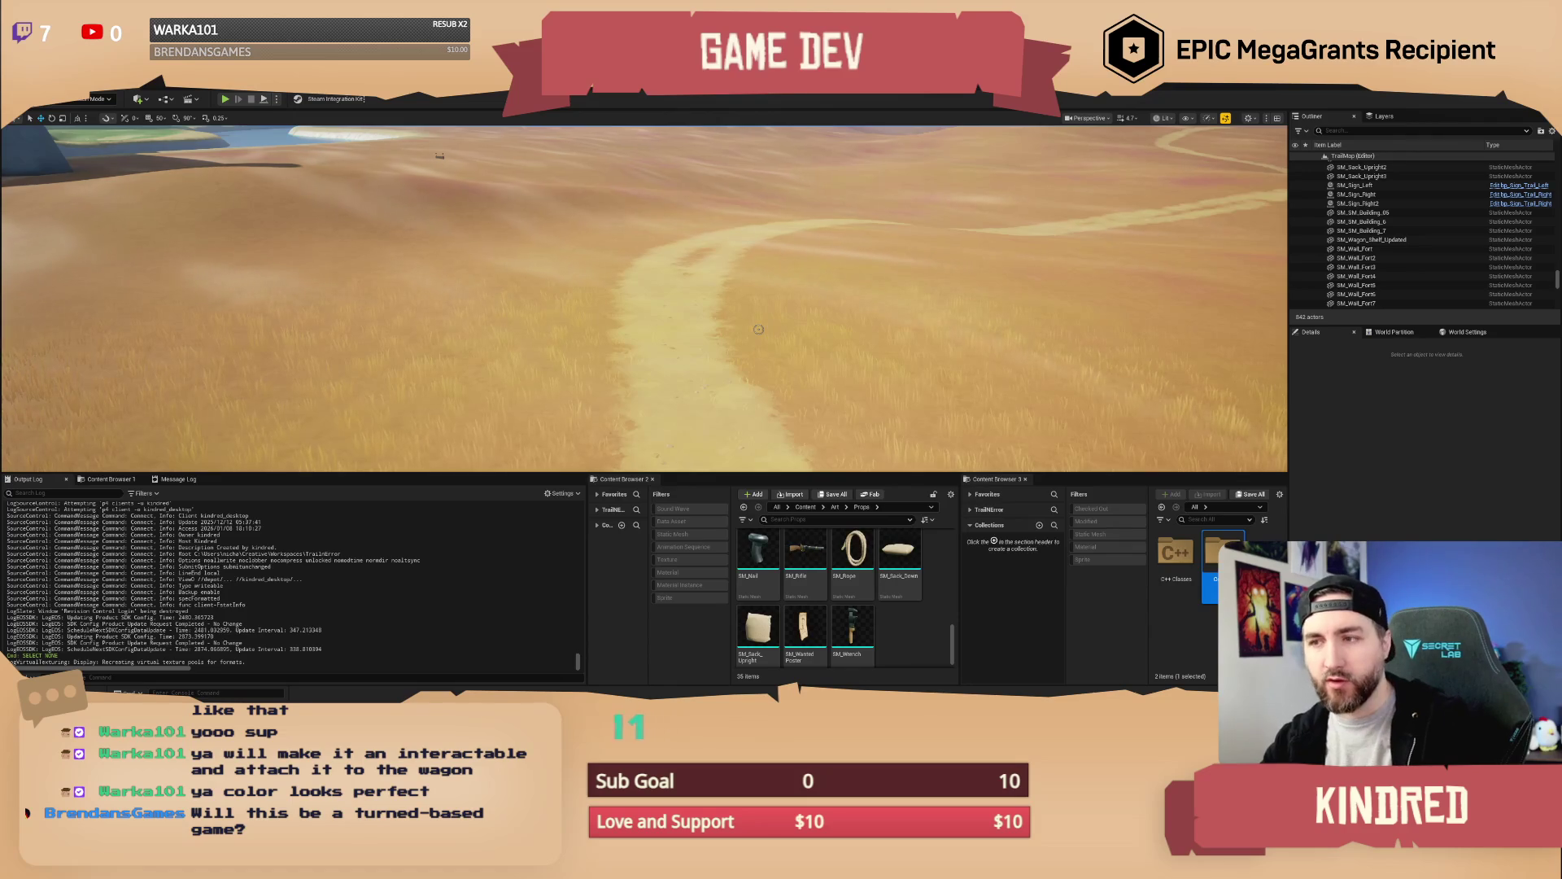
key(d)
key(w)
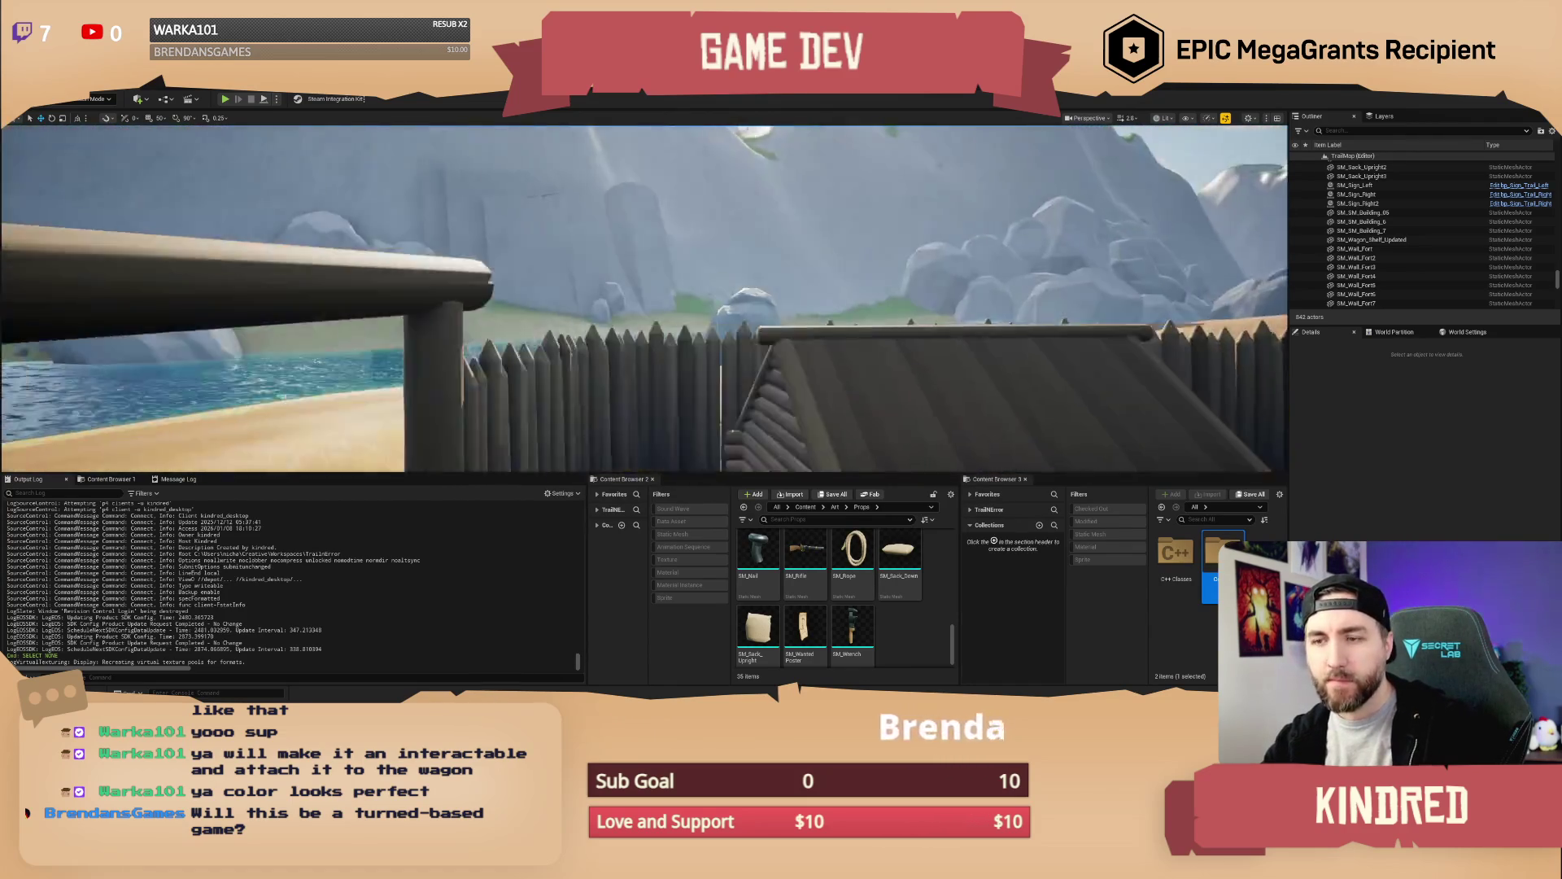
key(s)
key(w)
Set World Settings' GameMode Override to GM_InGame and start Play-In-Editor
click(1464, 332)
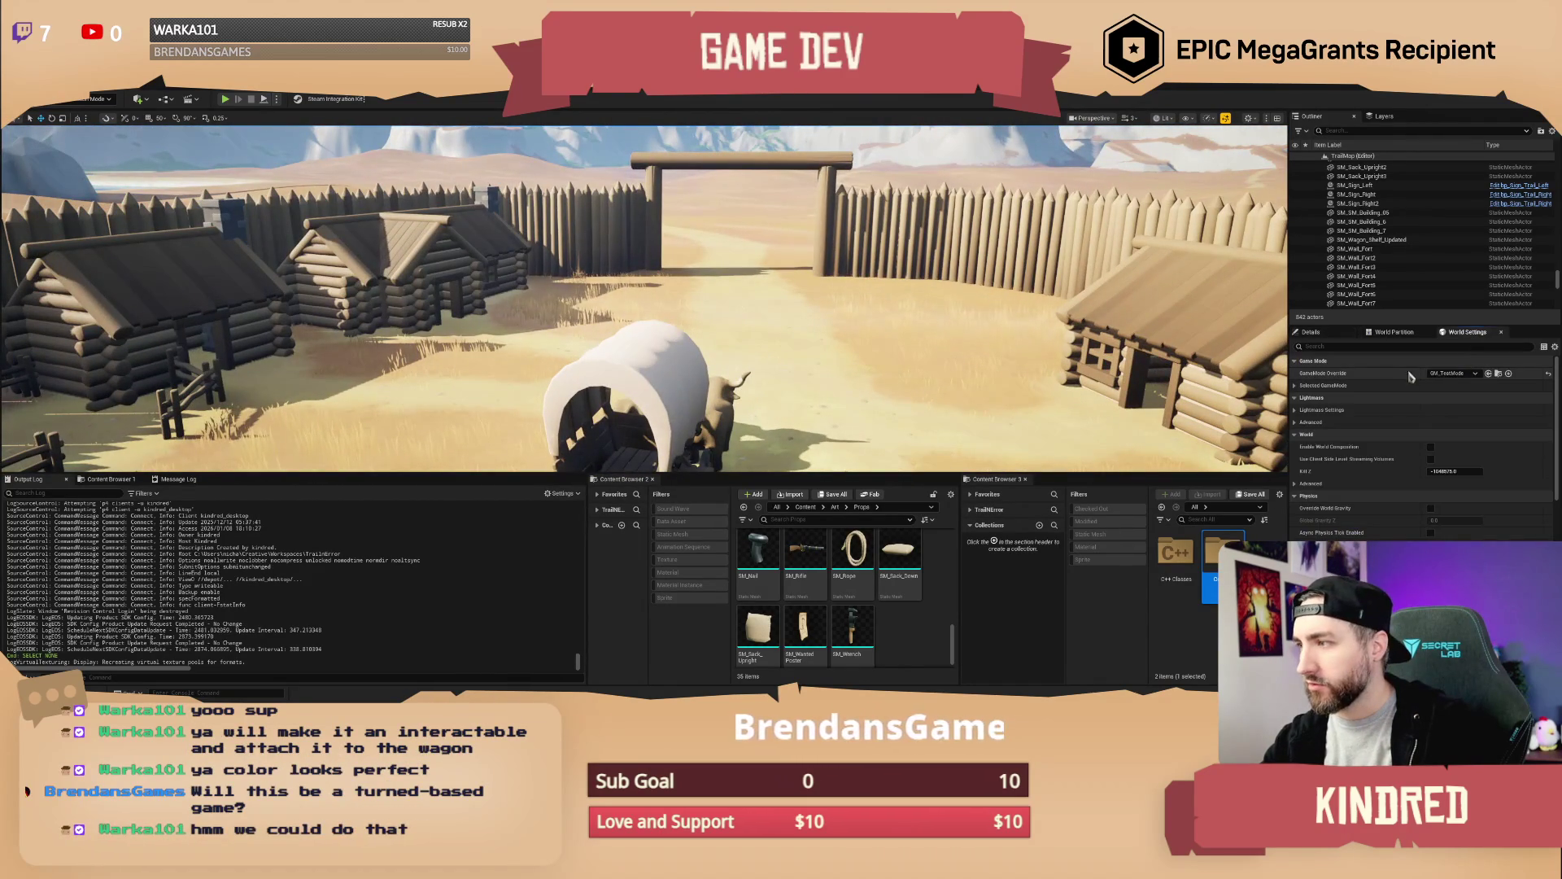
click(1453, 373)
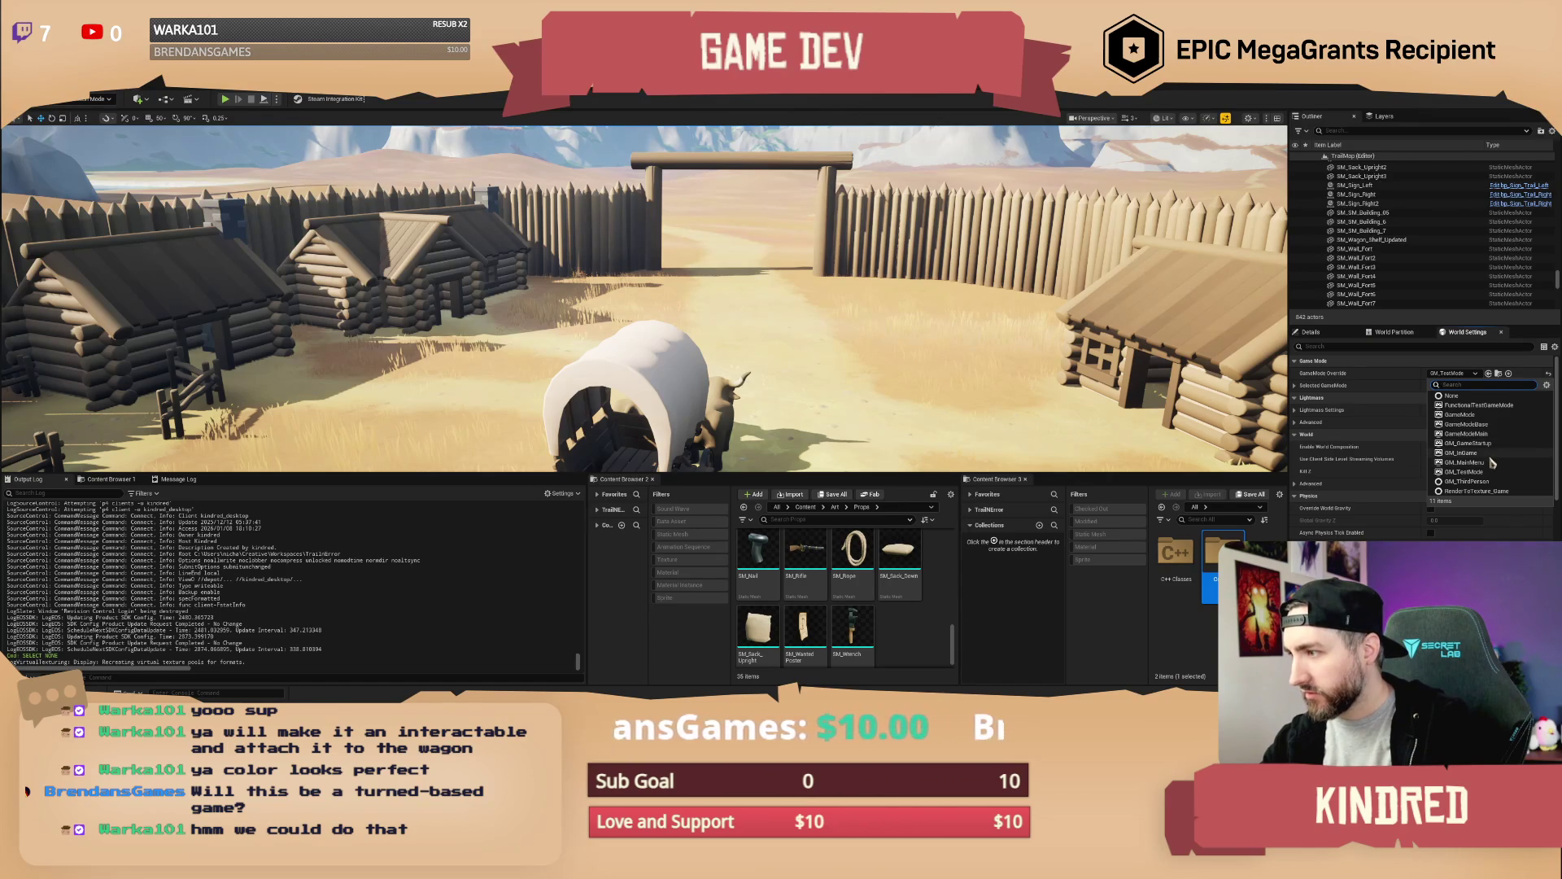
click(1498, 455)
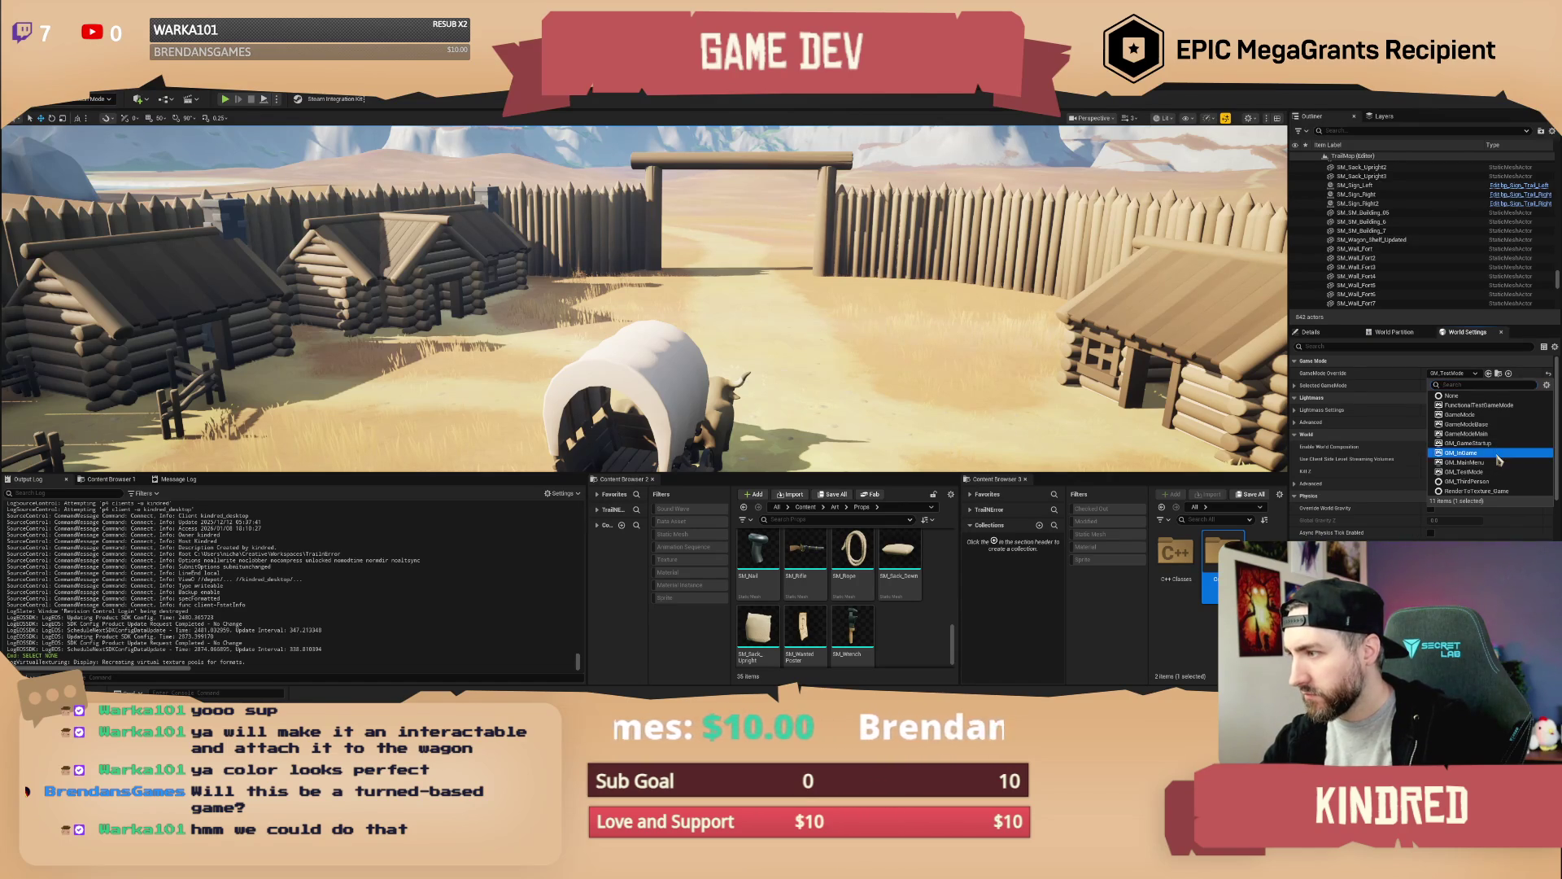
click(1499, 461)
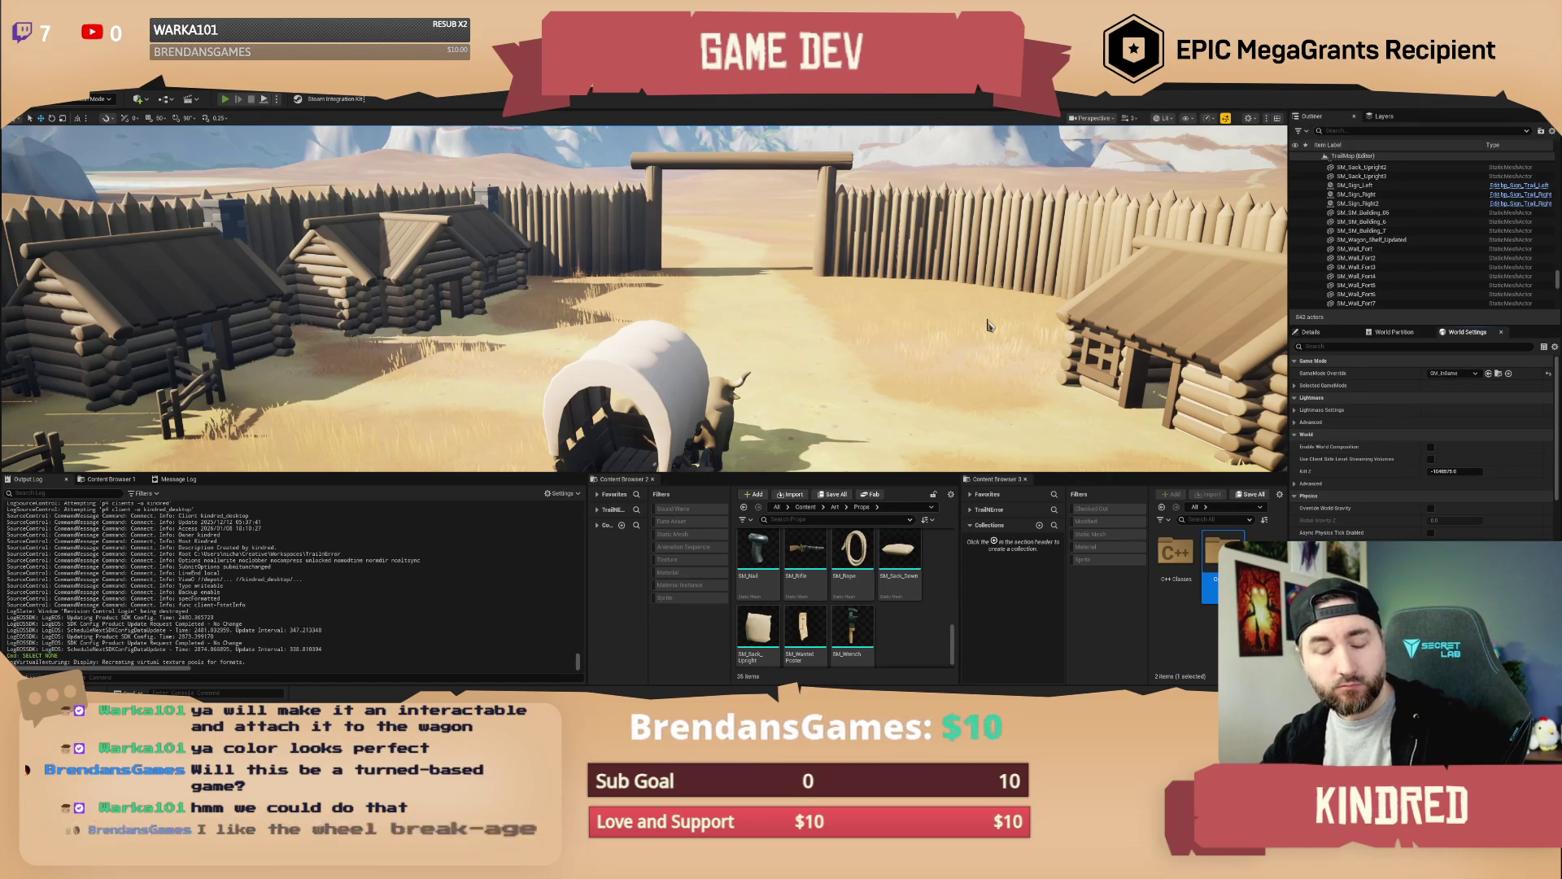
key(alt+p)
Walk the character up beside the oxen, mount the covered wagon, then dismount
key(w)
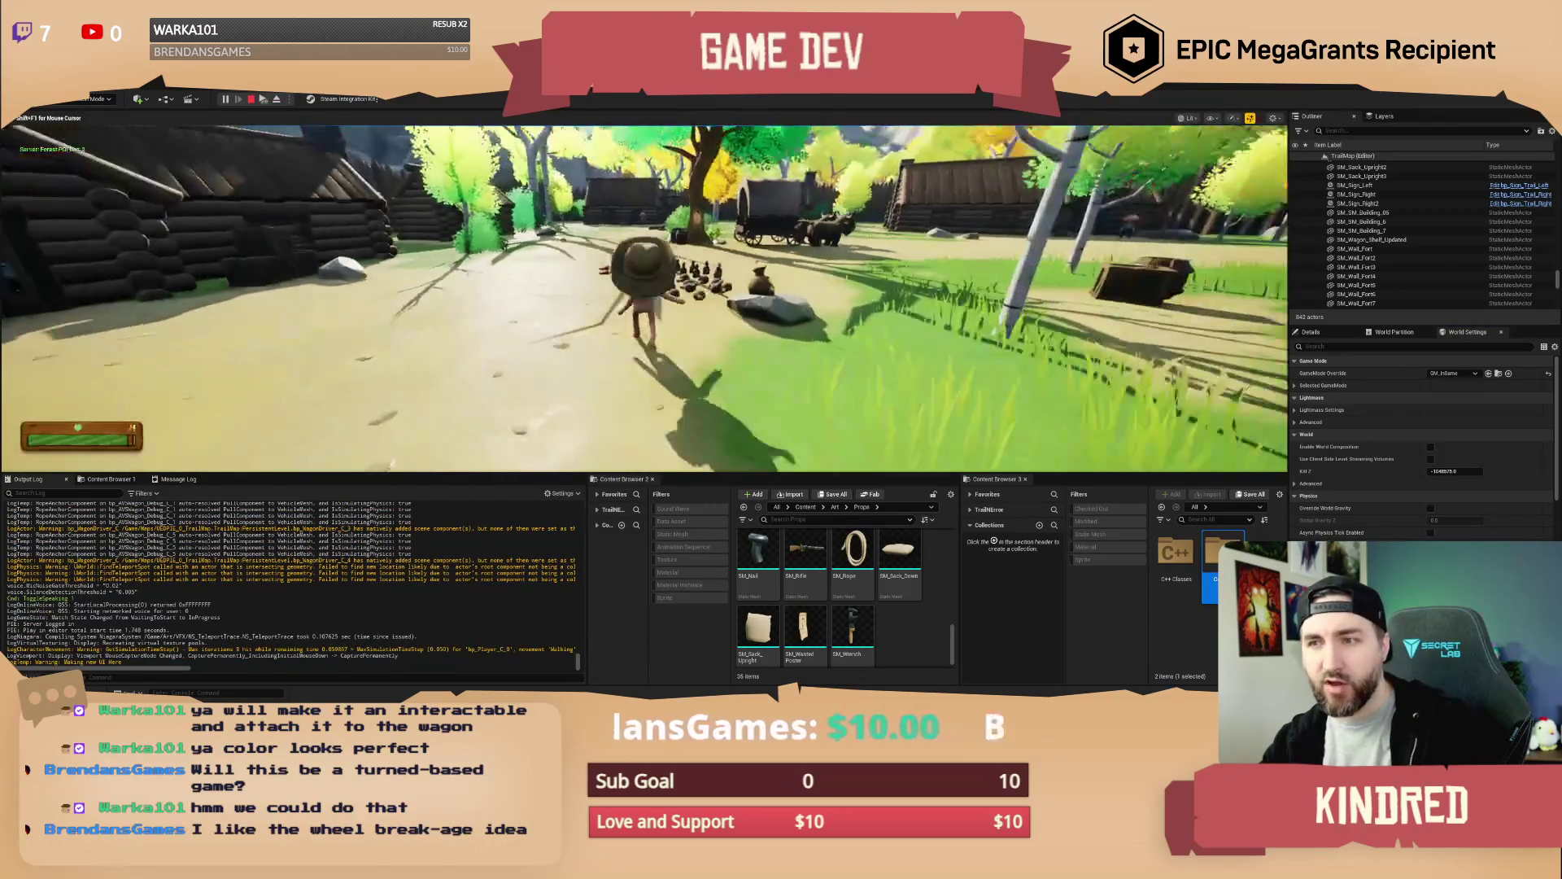
key(w)
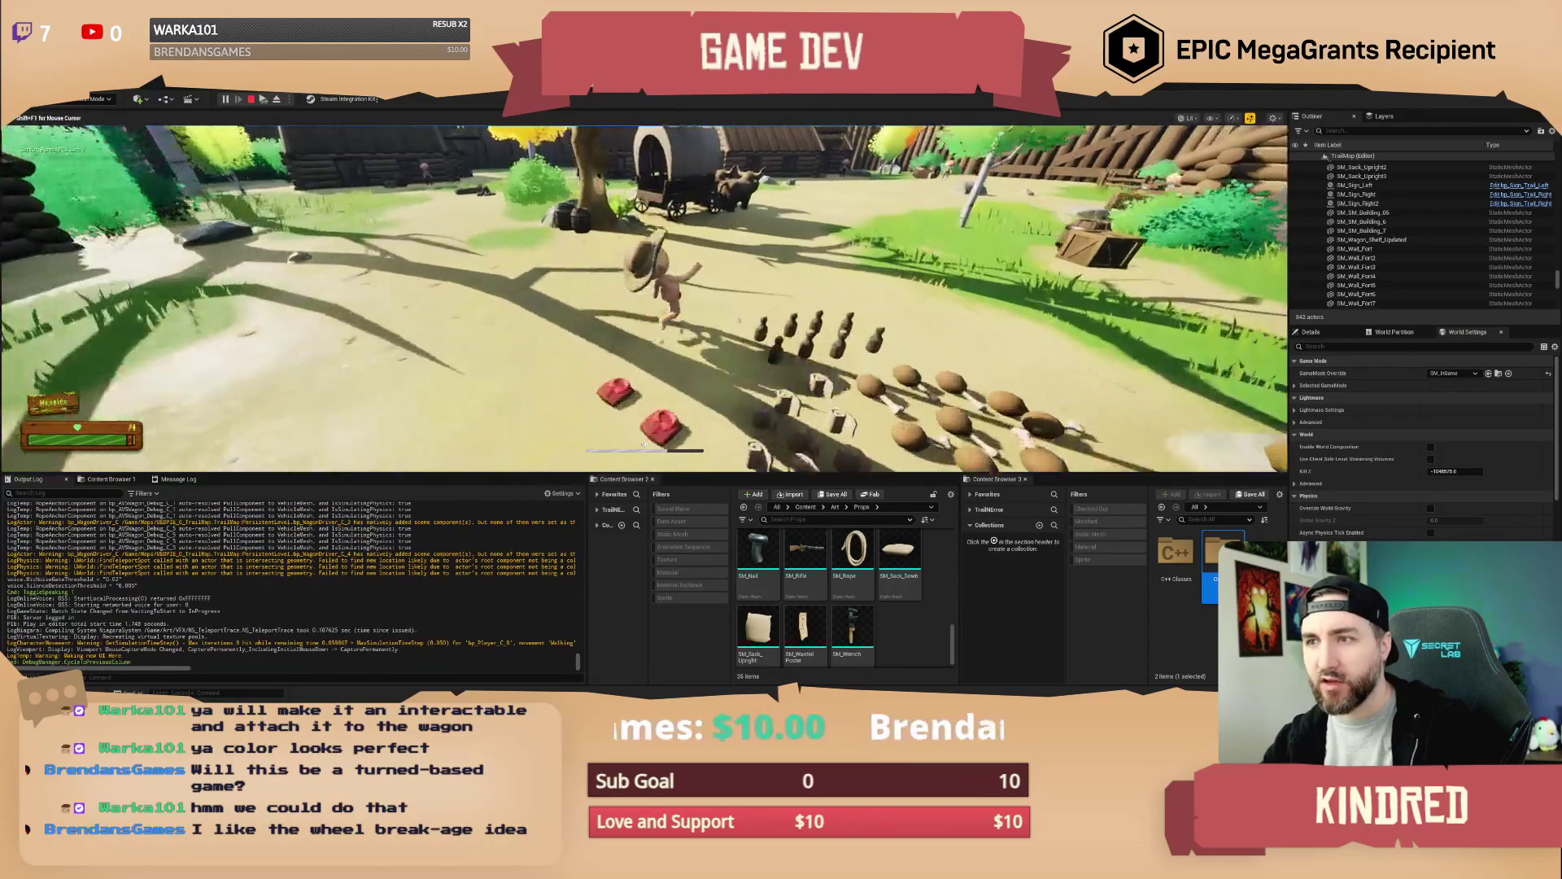
key(w)
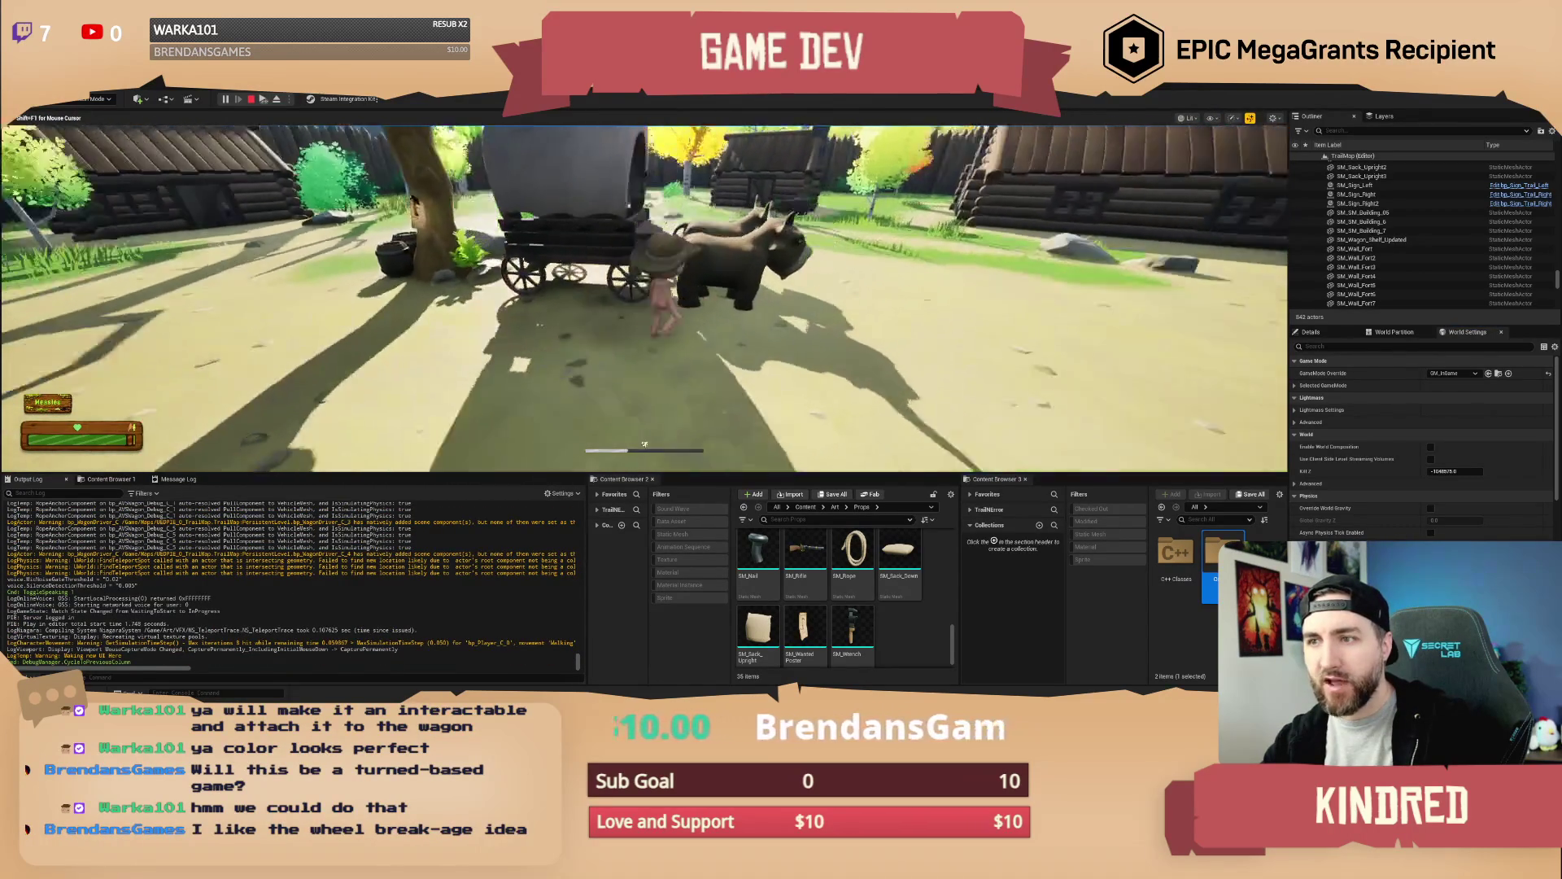
key(e)
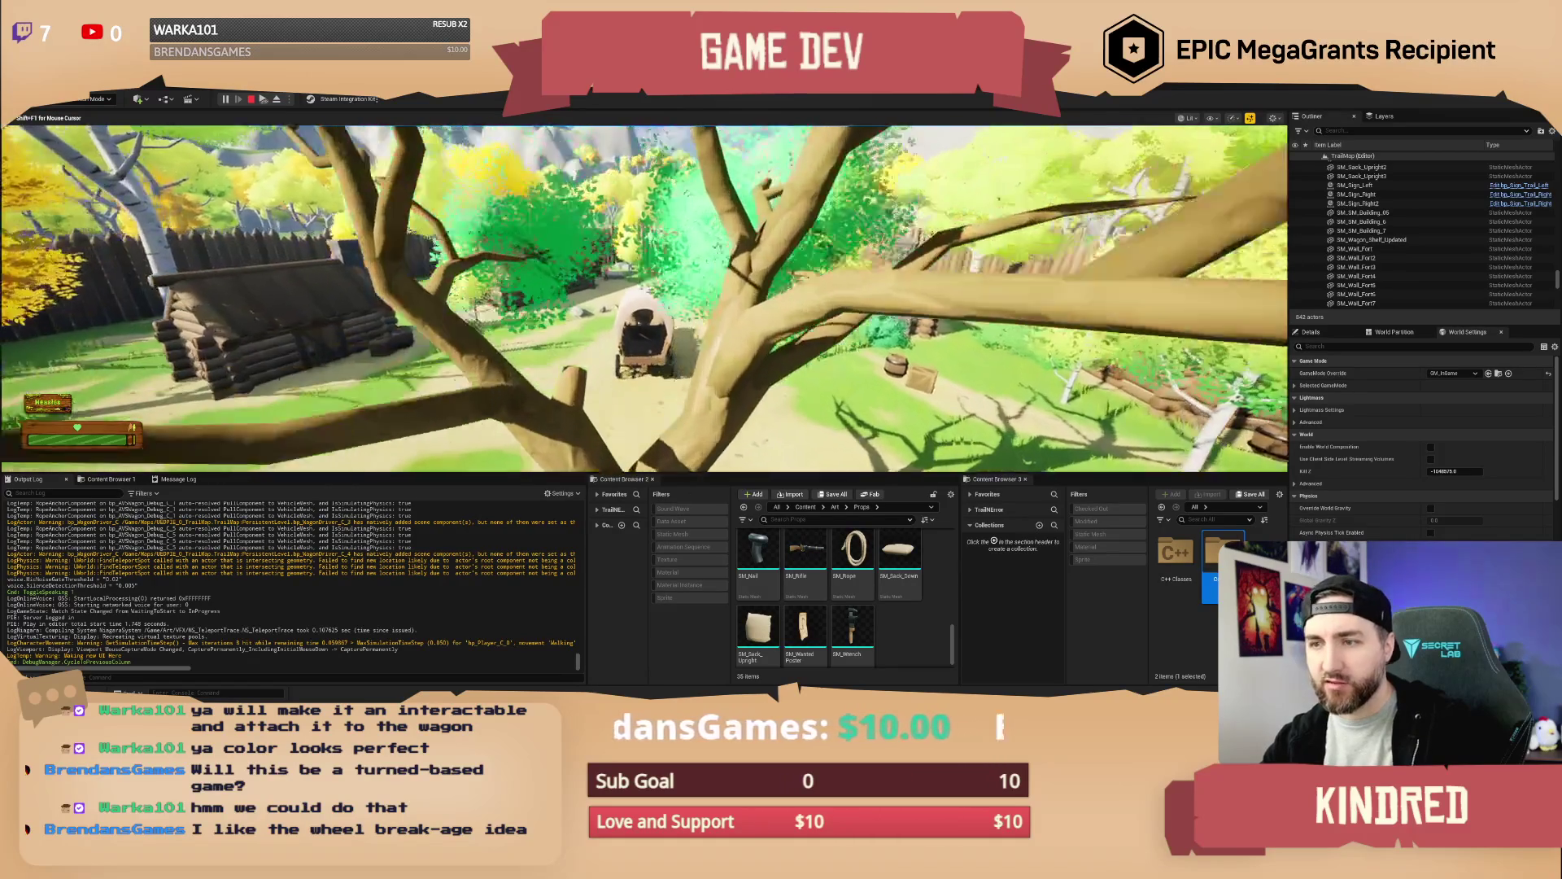
key(e)
key(e)
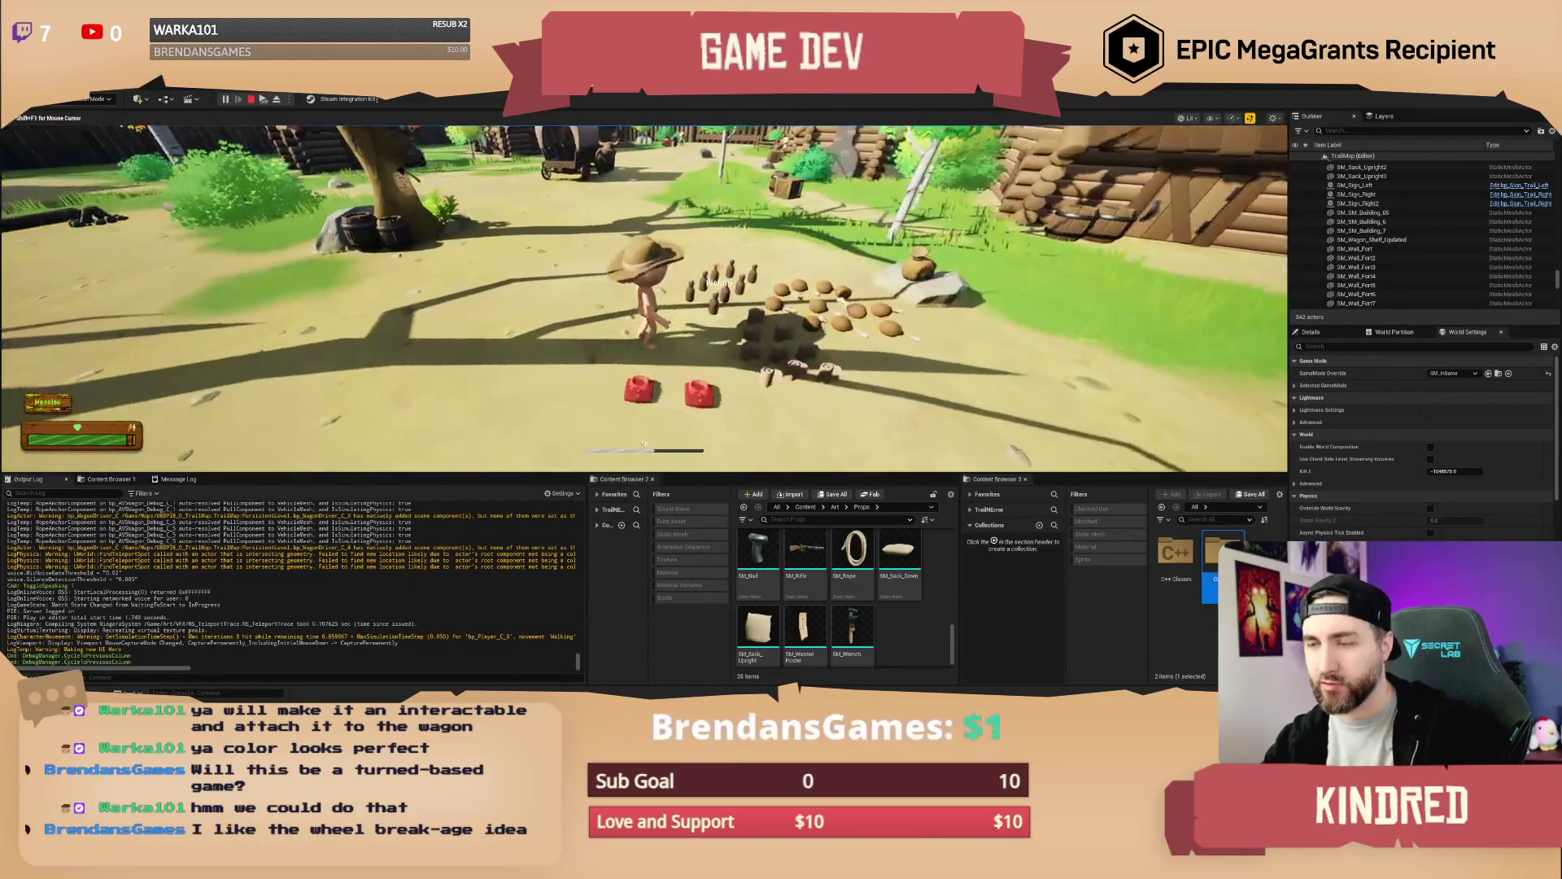
Pick up a red item from the props, drop it, and run back to the wagon
key(w)
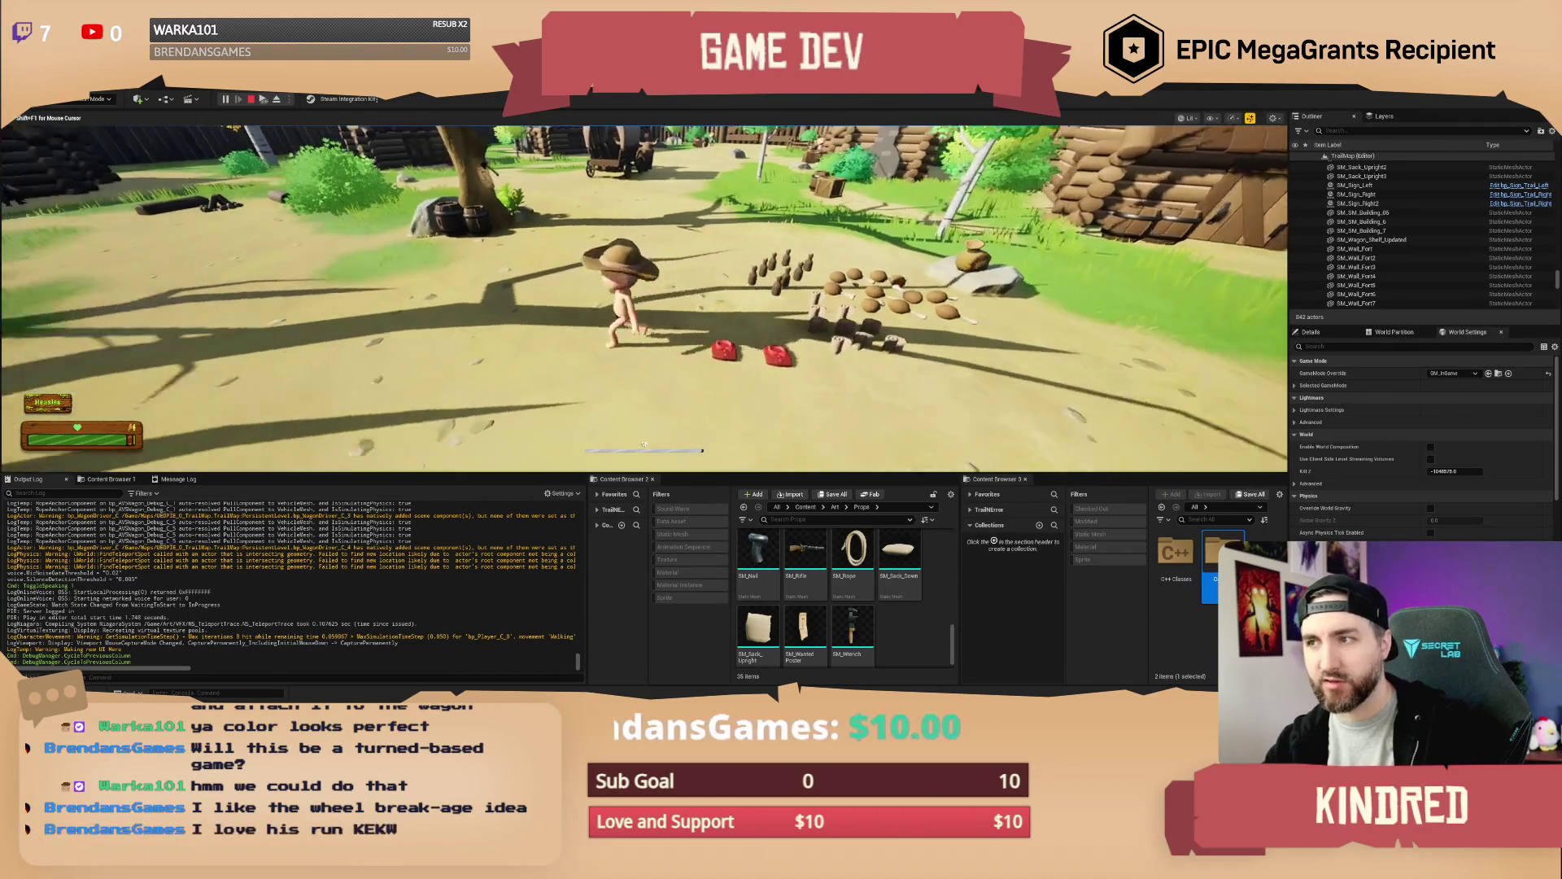
key(e)
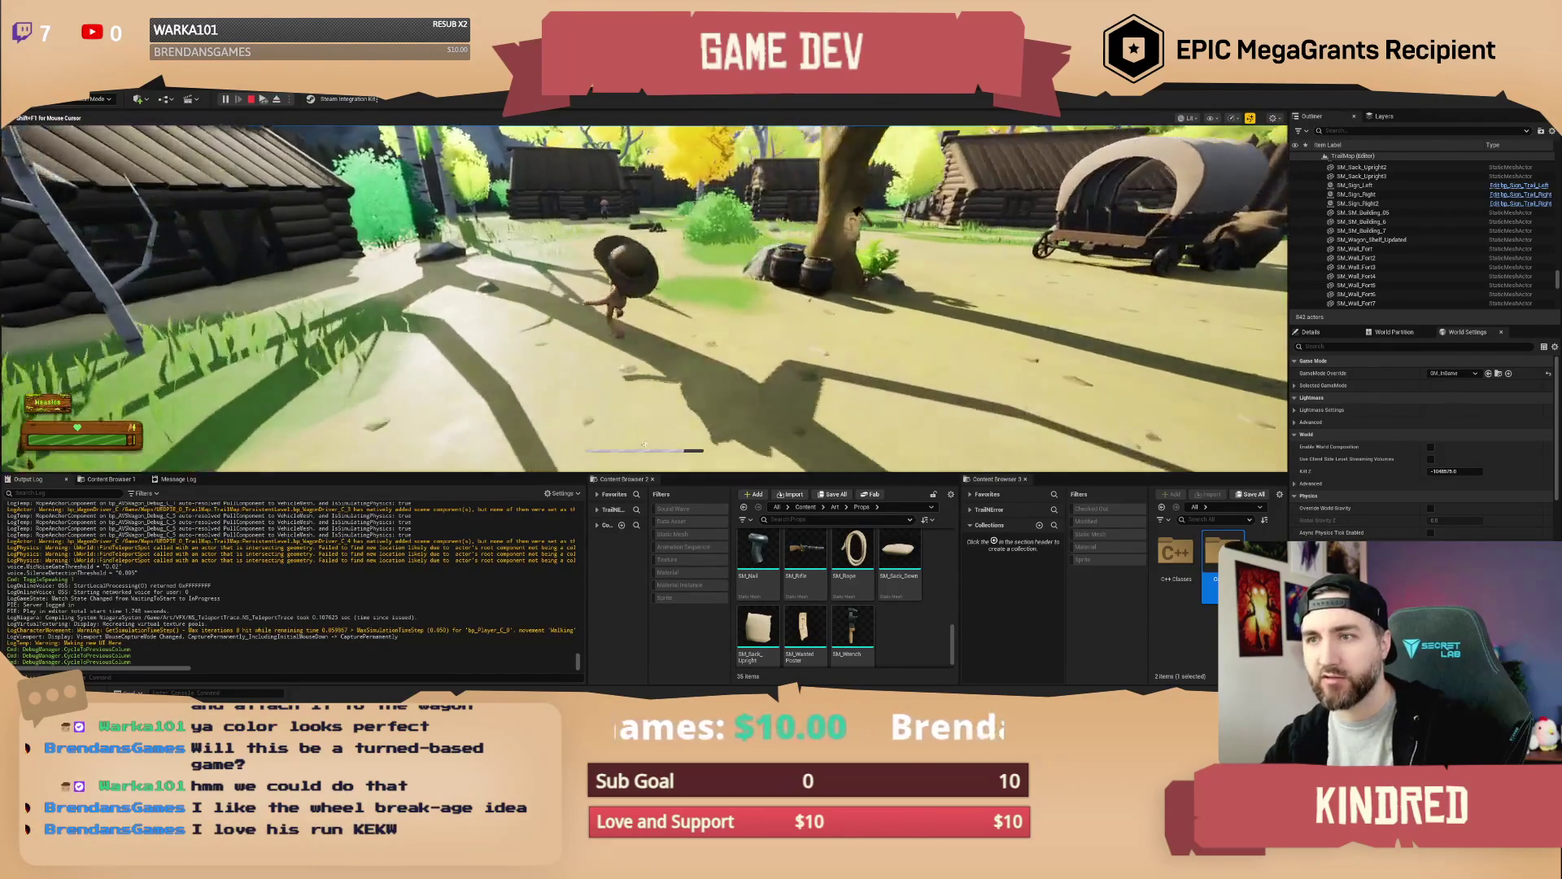
key(s)
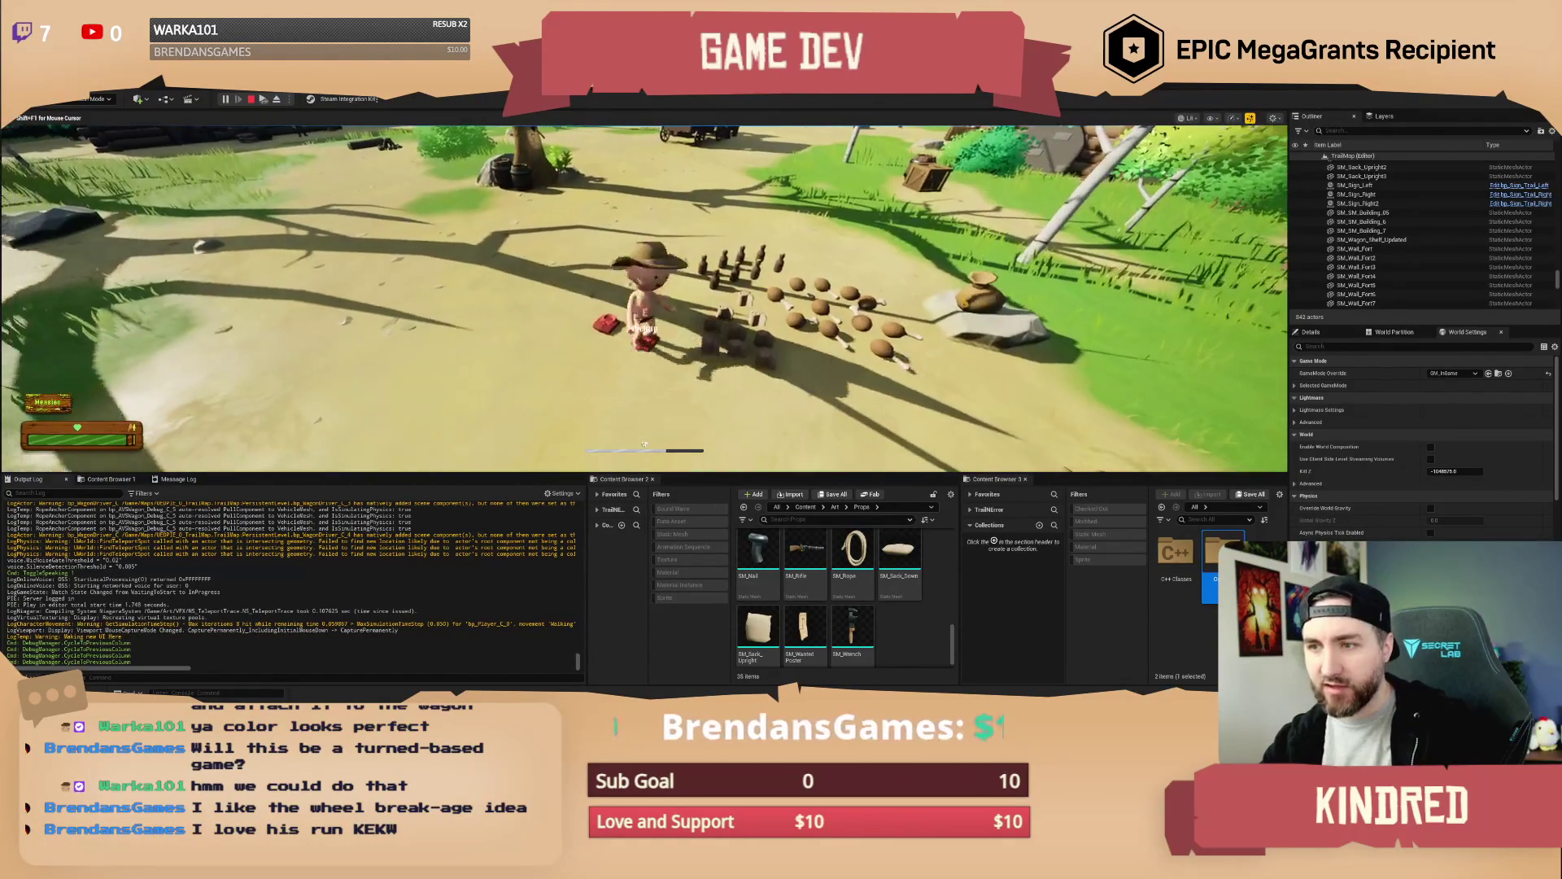
key(w)
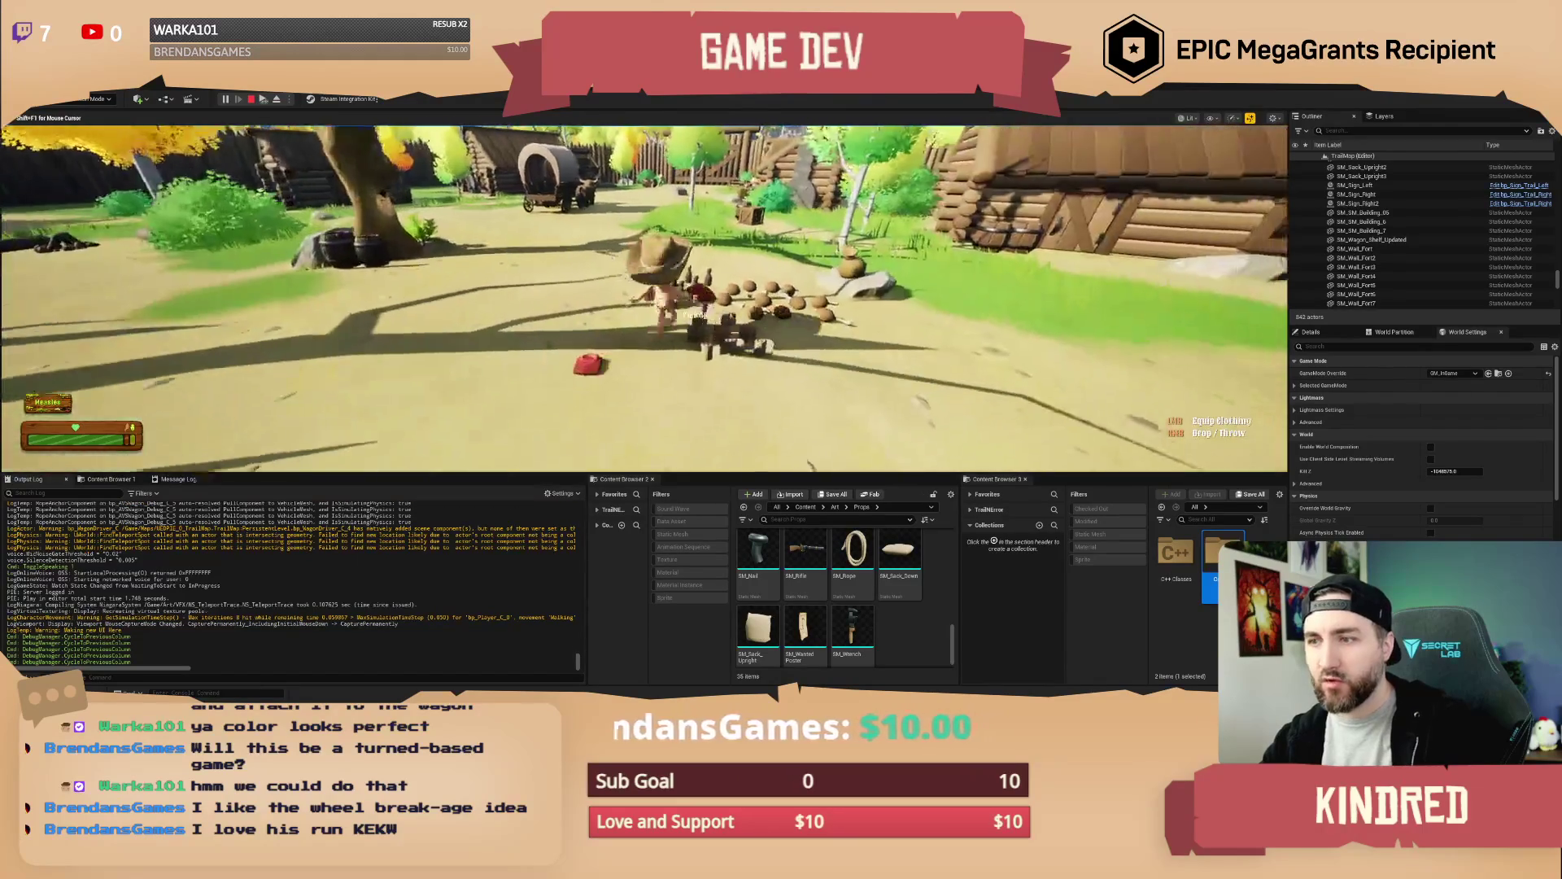
key(w)
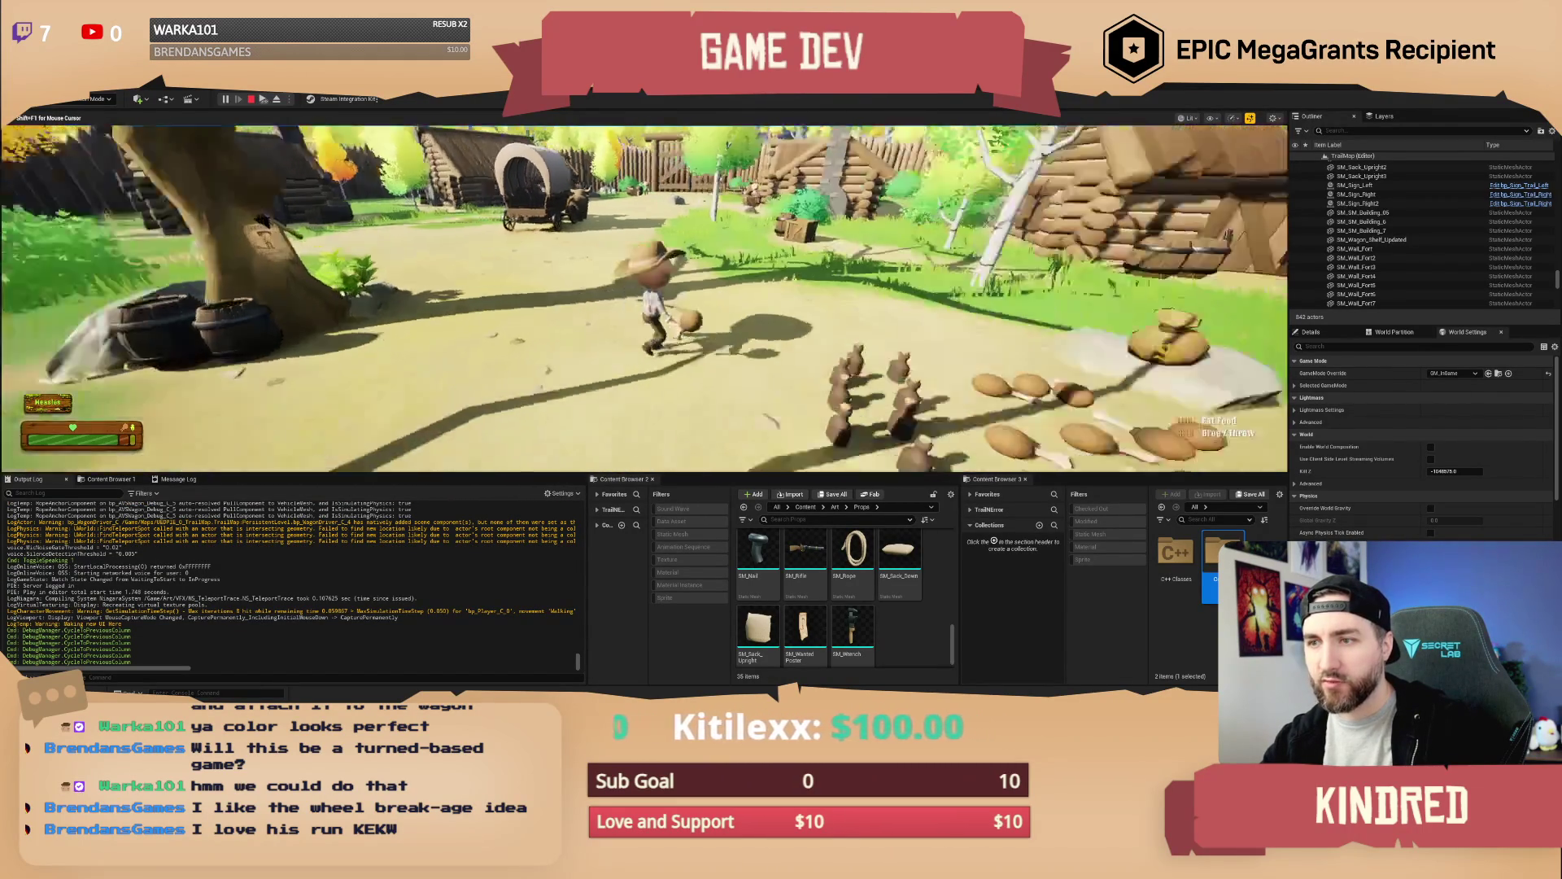
key(w)
key(w)
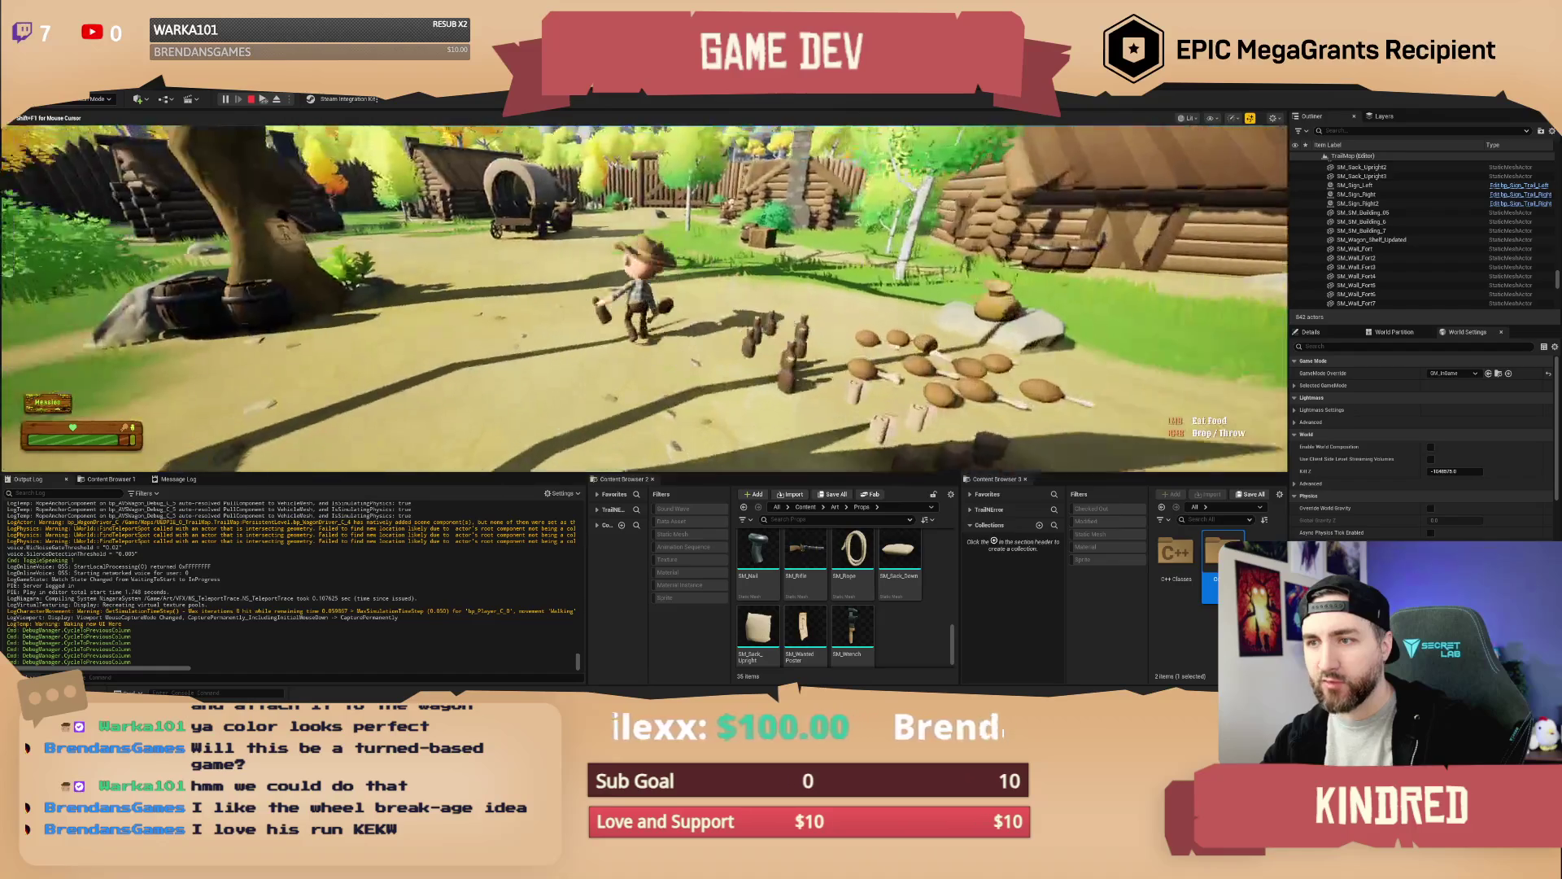
key(w)
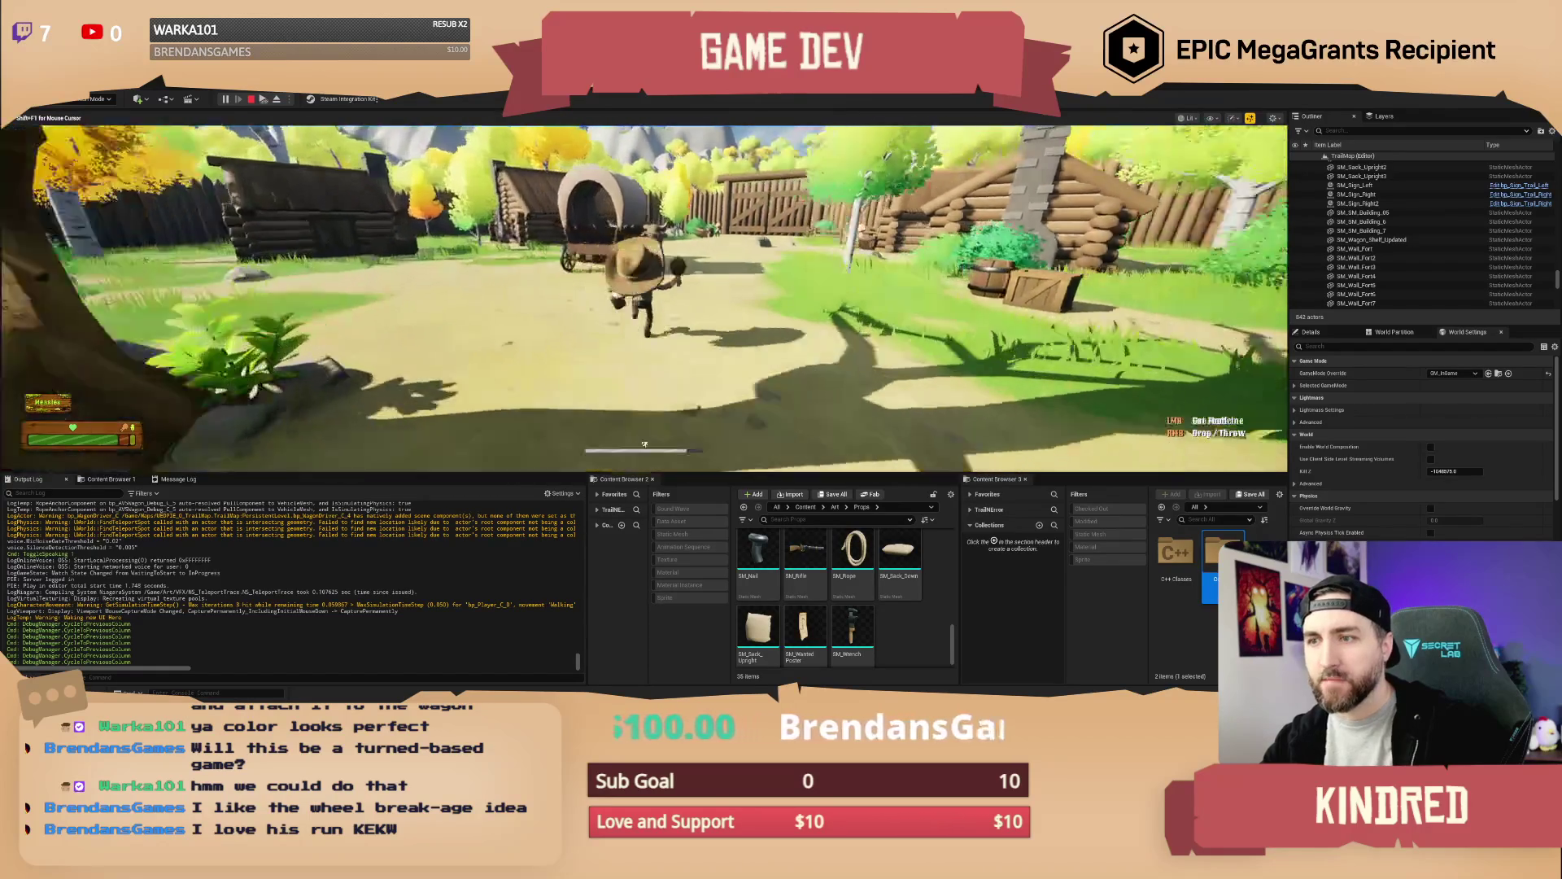
key(w)
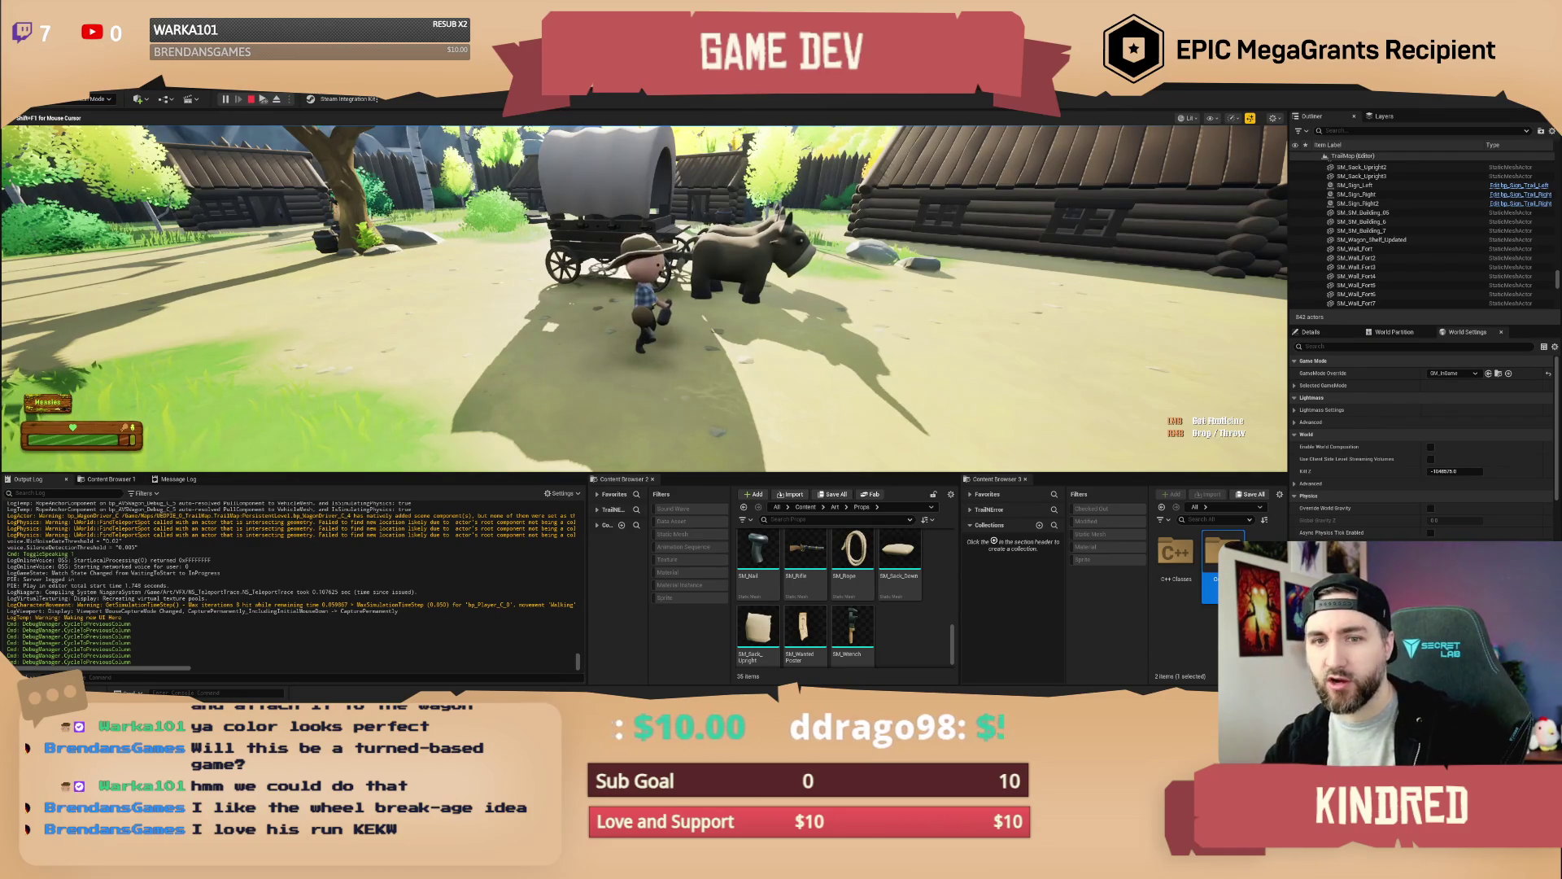
Move alongside the wagon toward the fort gate and climb inside it
key(w)
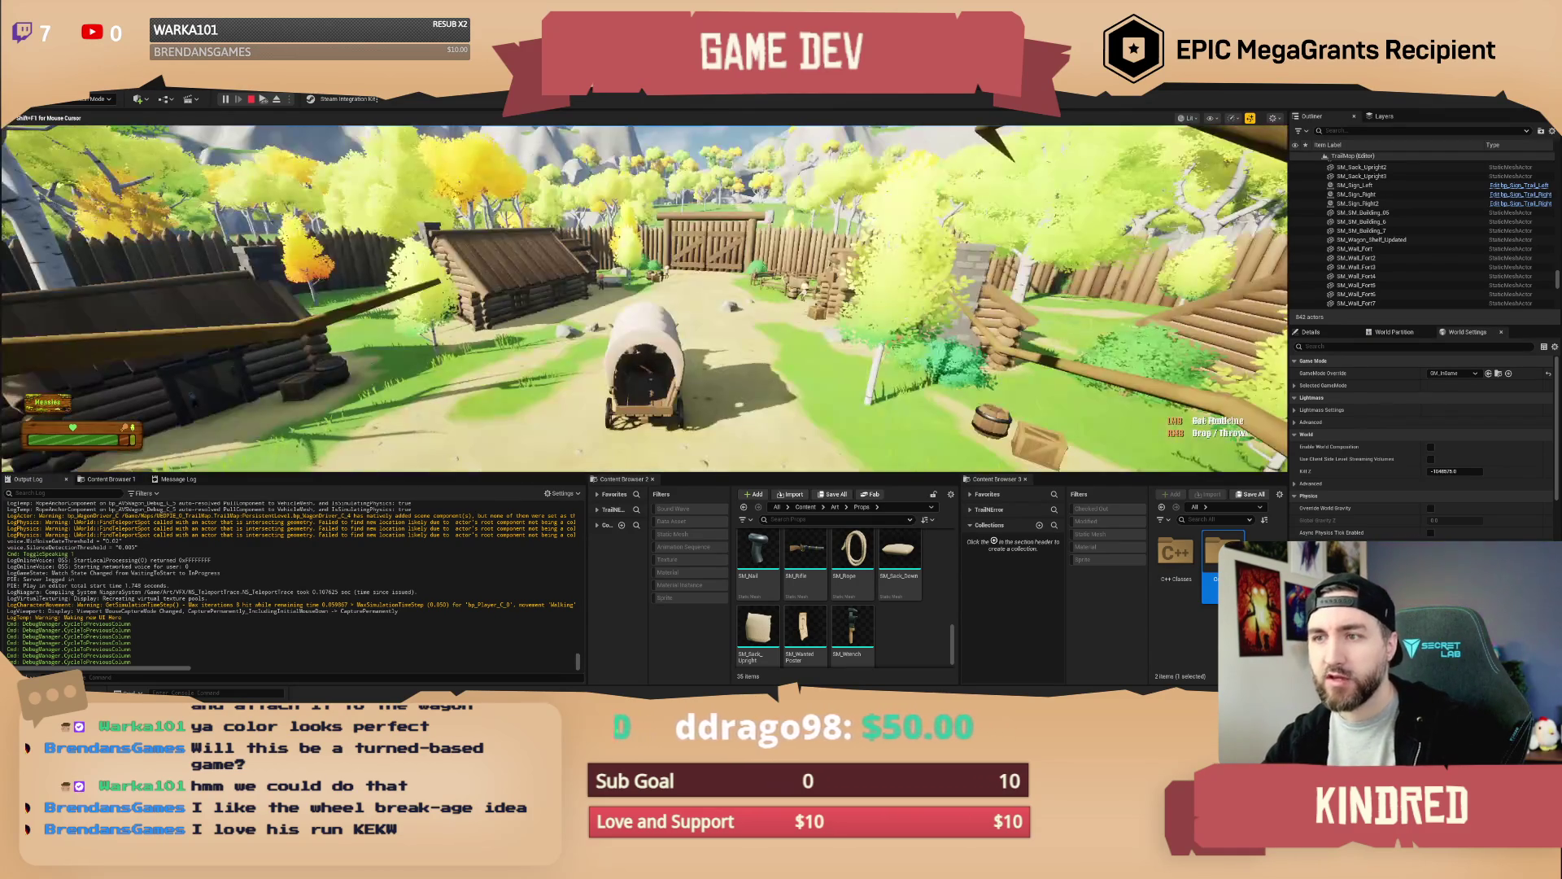
key(w)
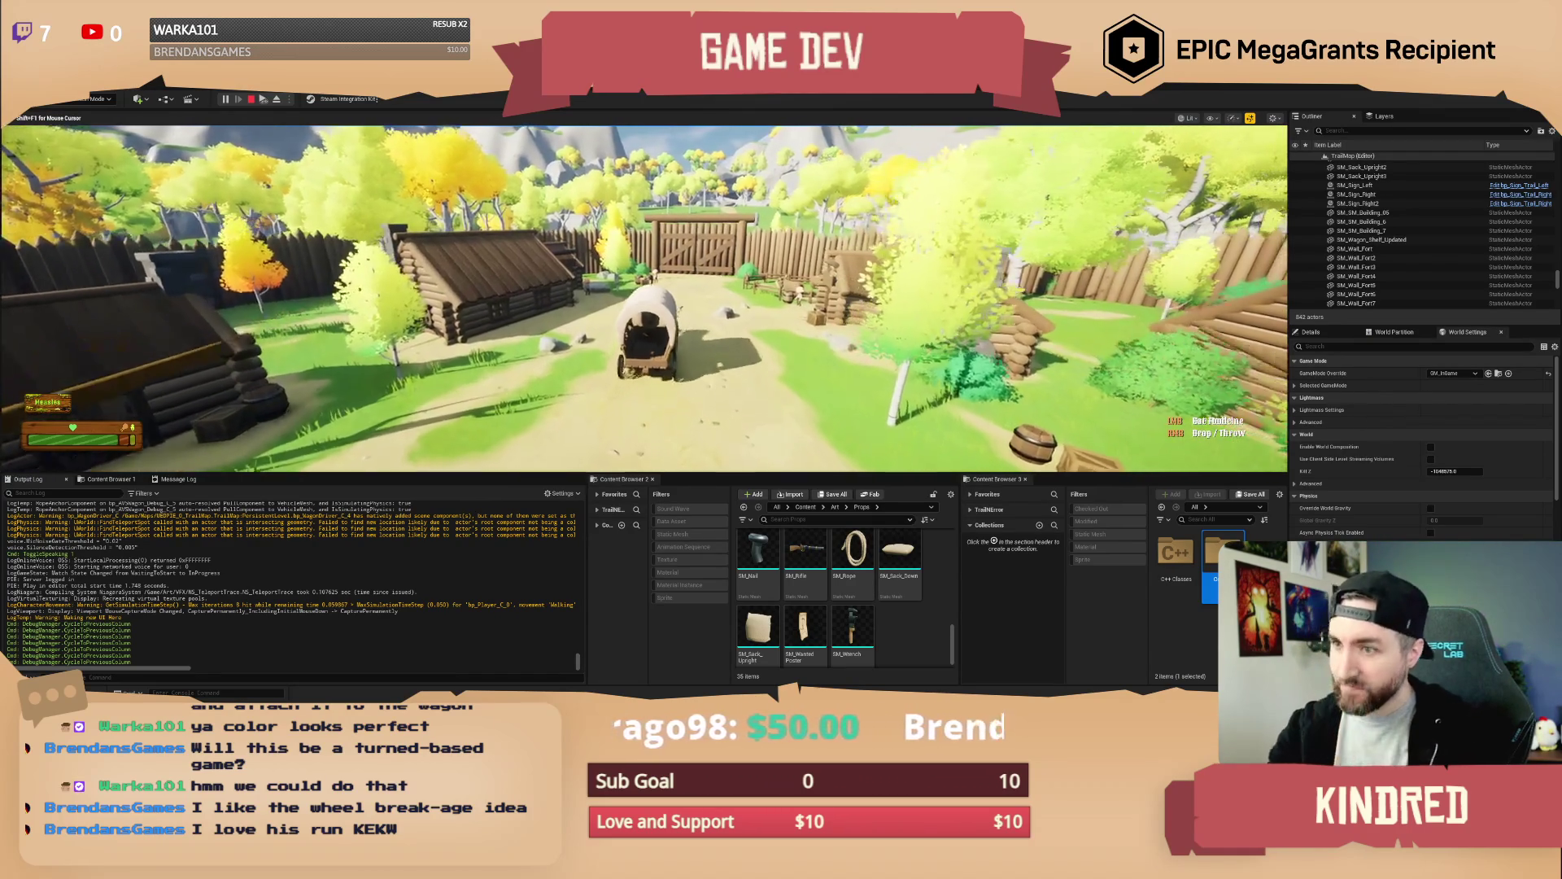
key(w)
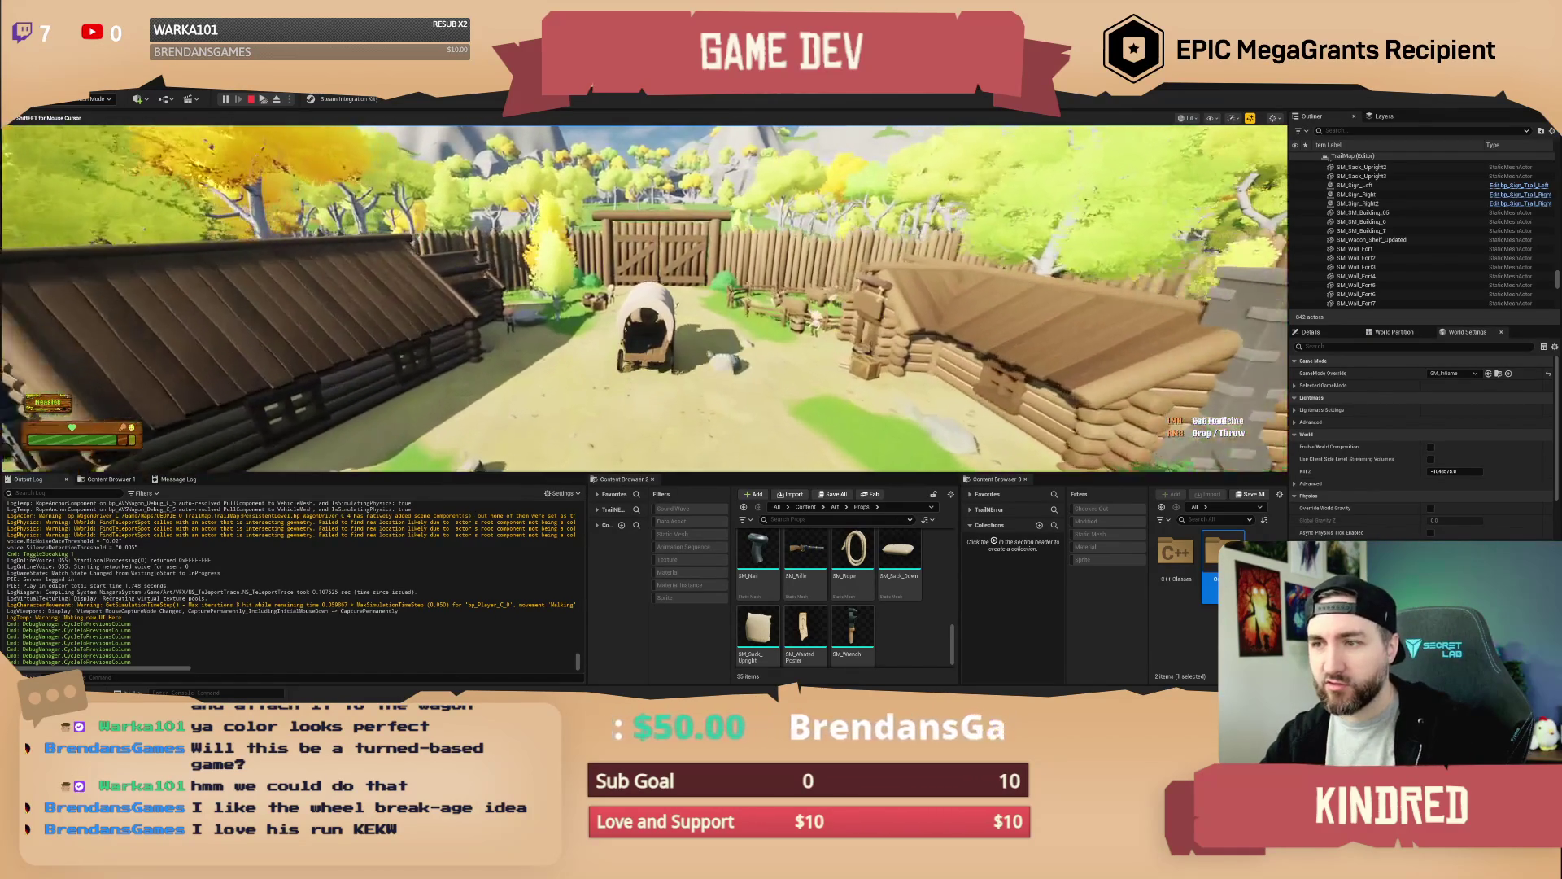
key(w)
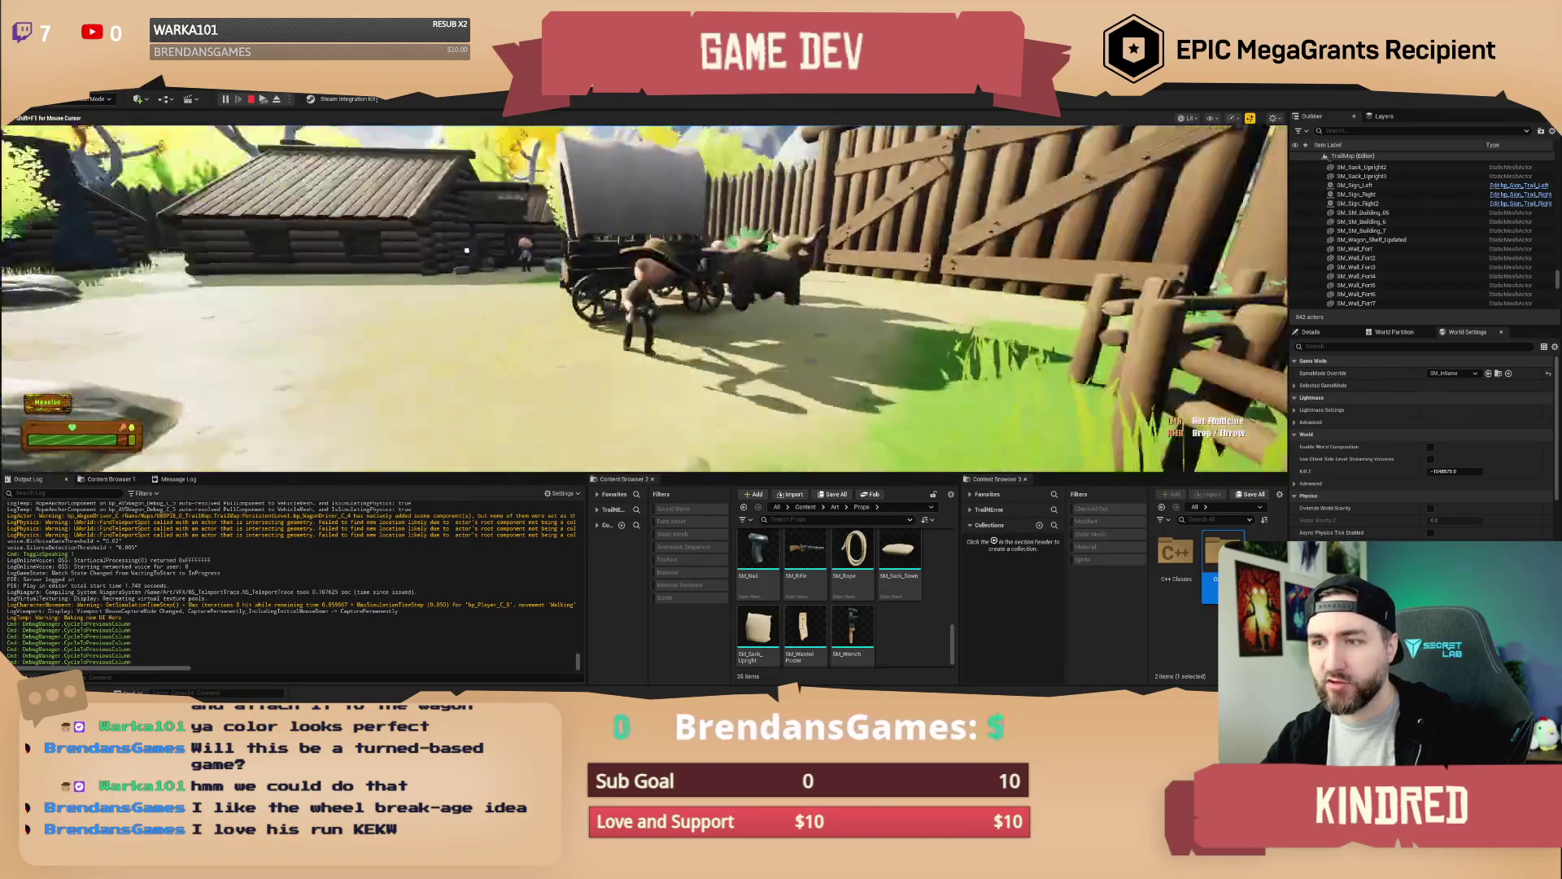
key(w)
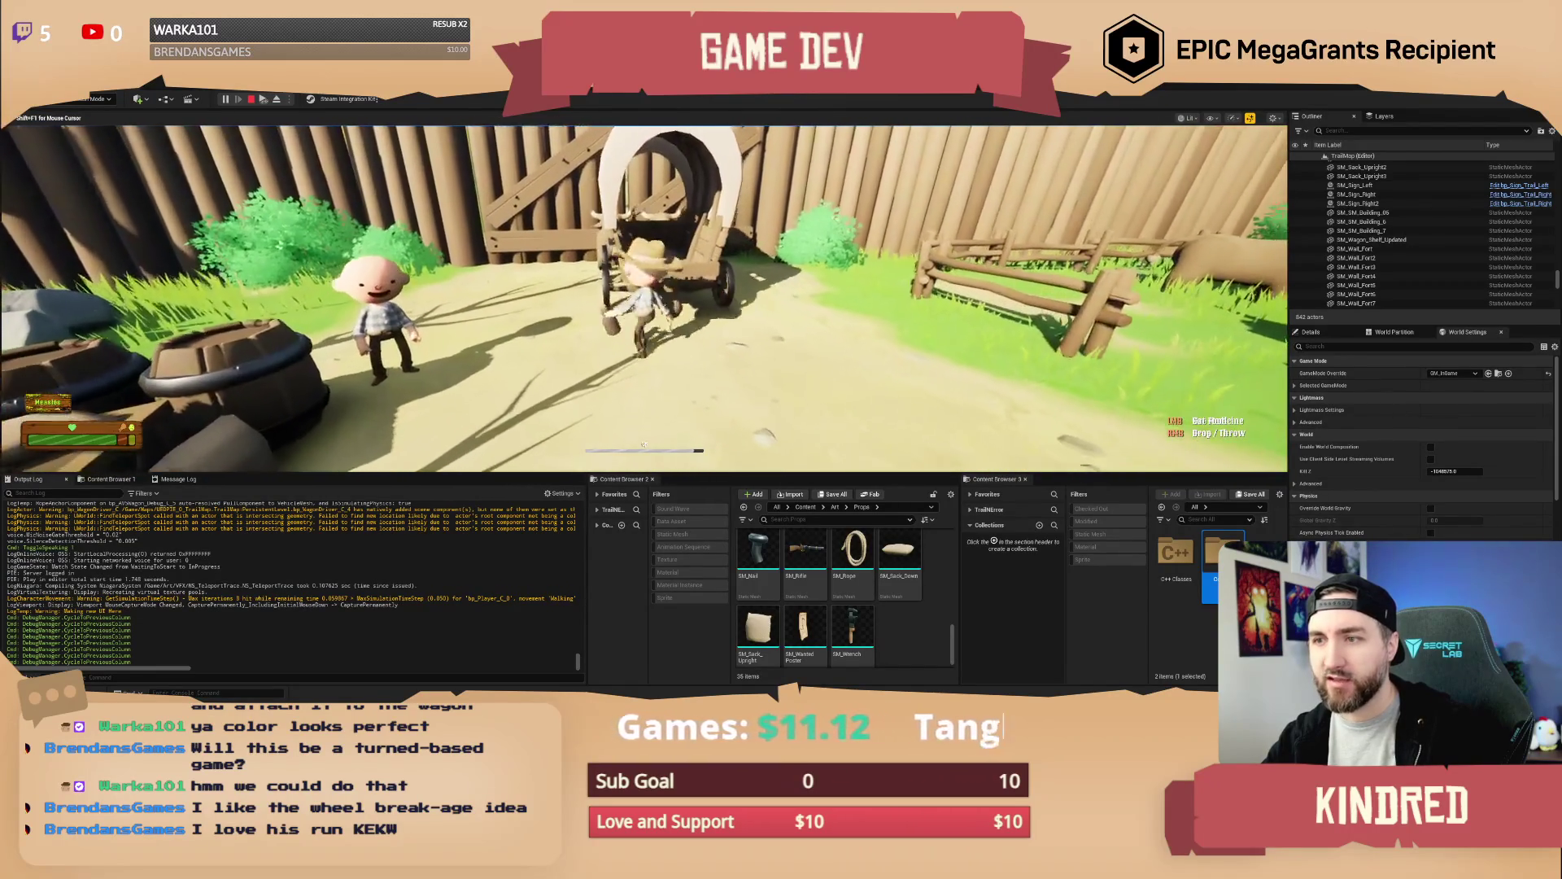
key(w)
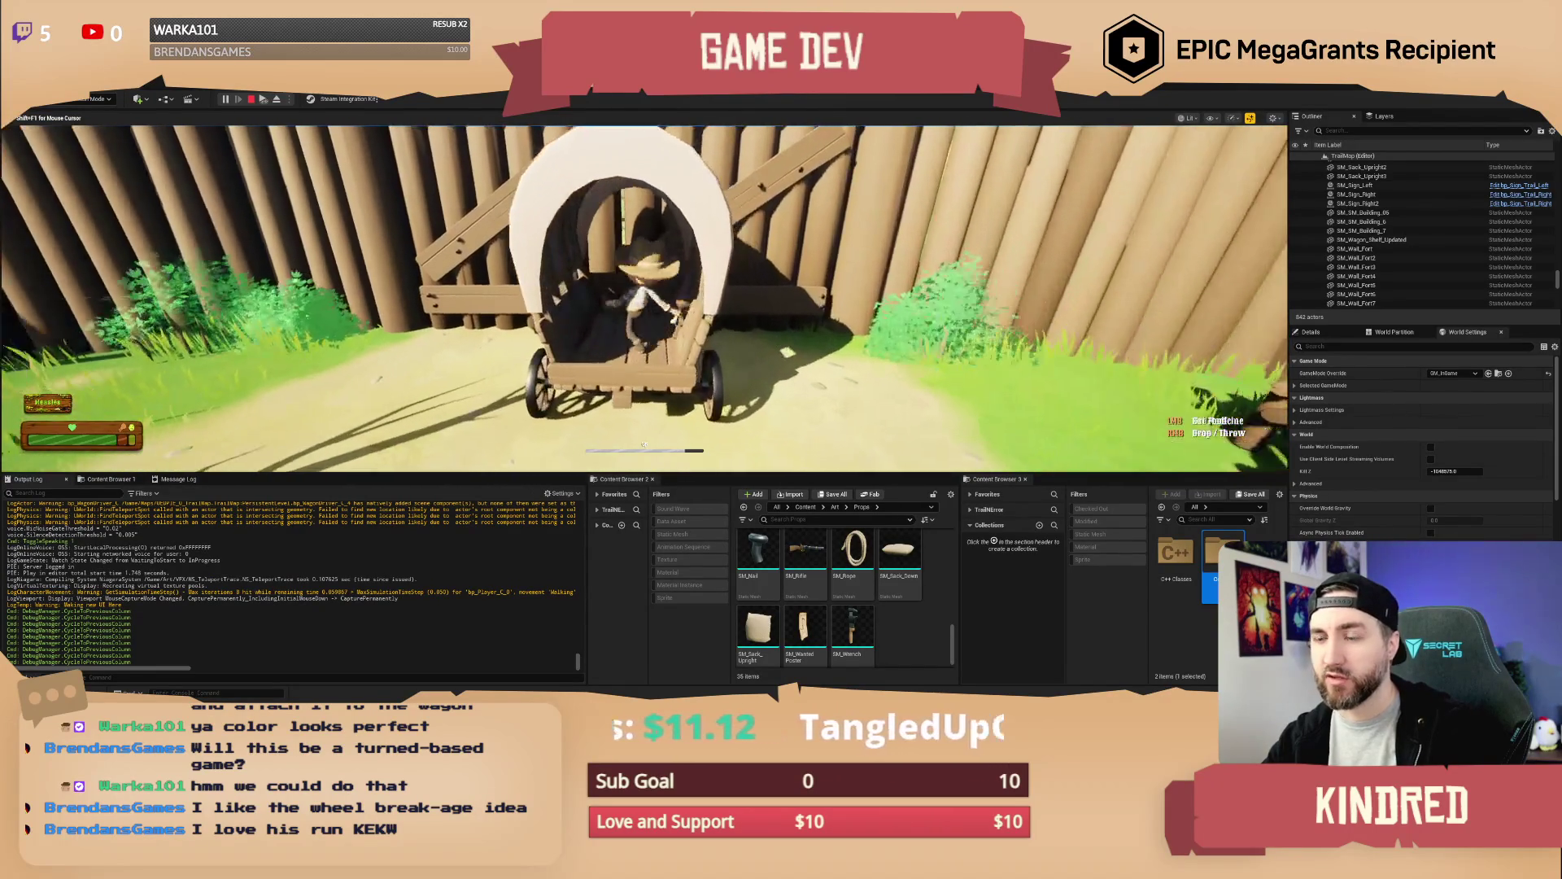
key(w)
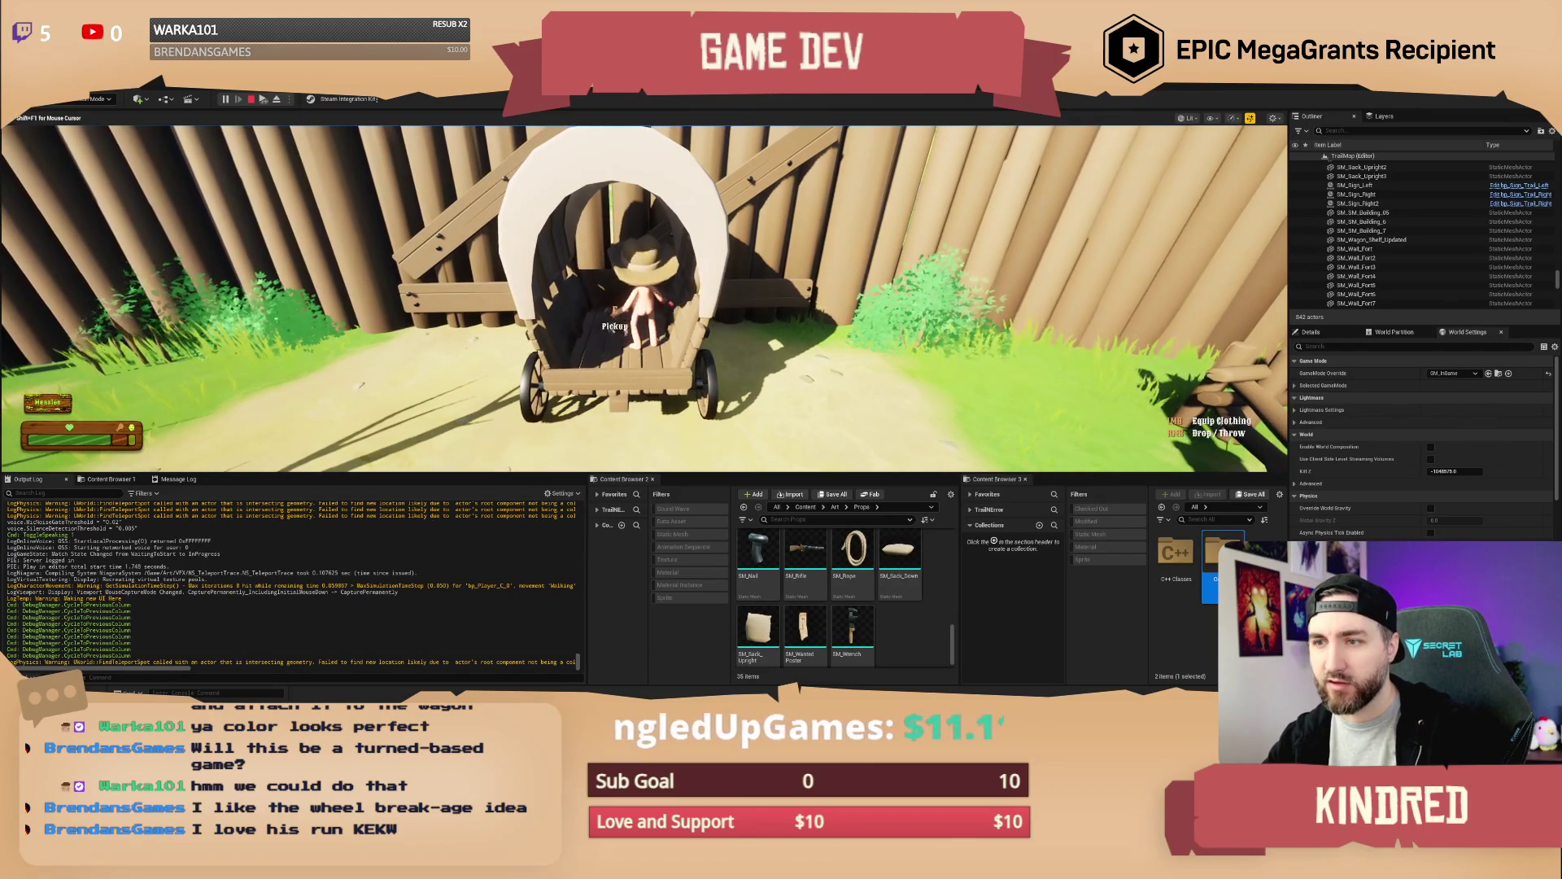
key(s)
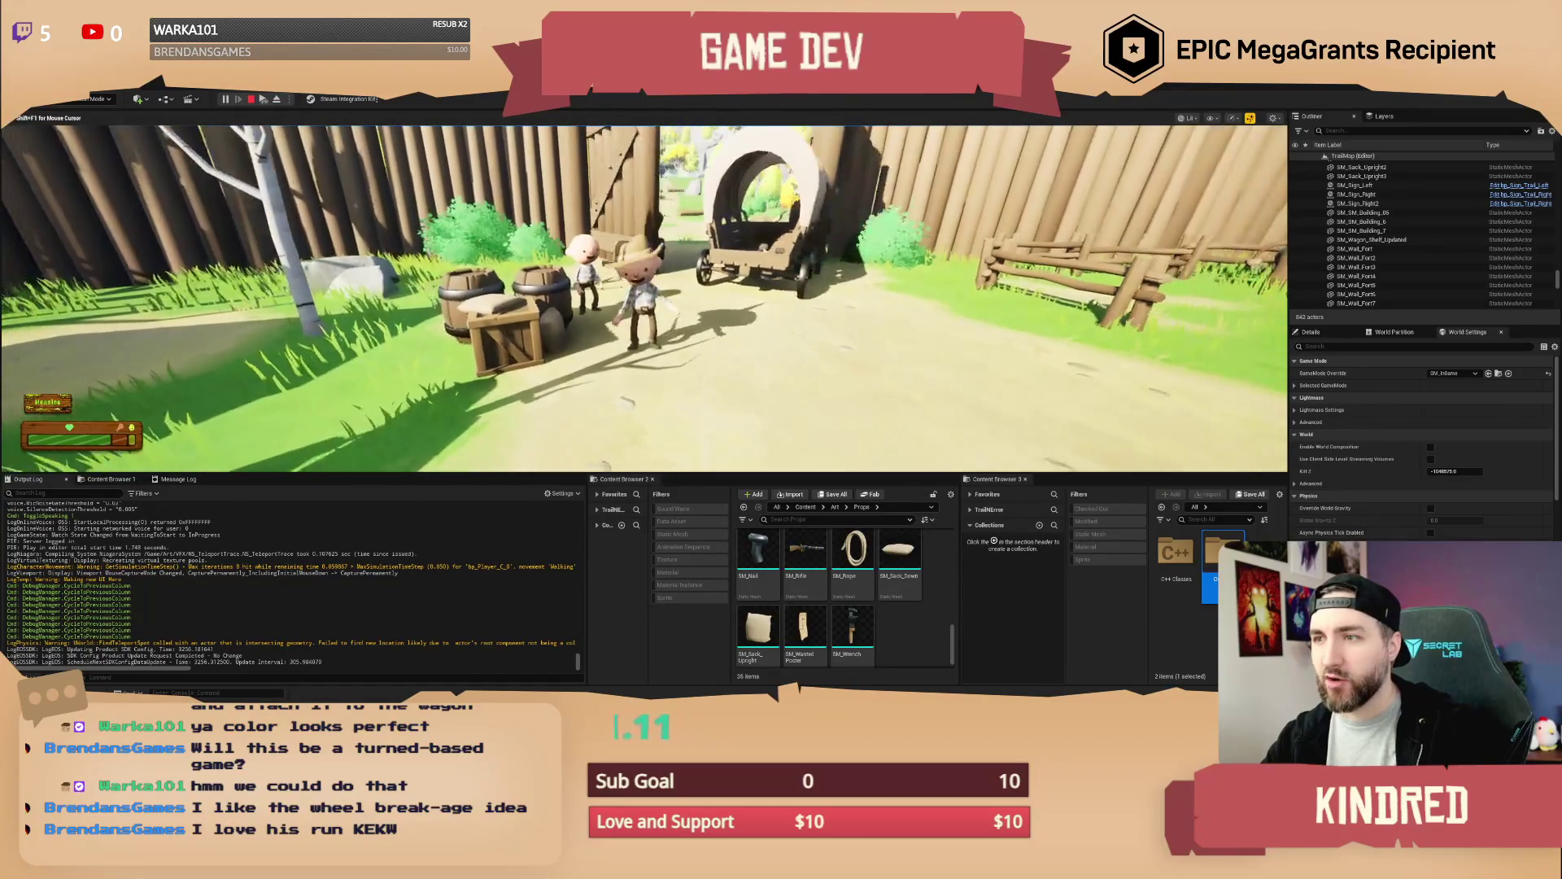
Hold interact on the wagon and follow it through the gate along the dirt path
key(w)
key(e)
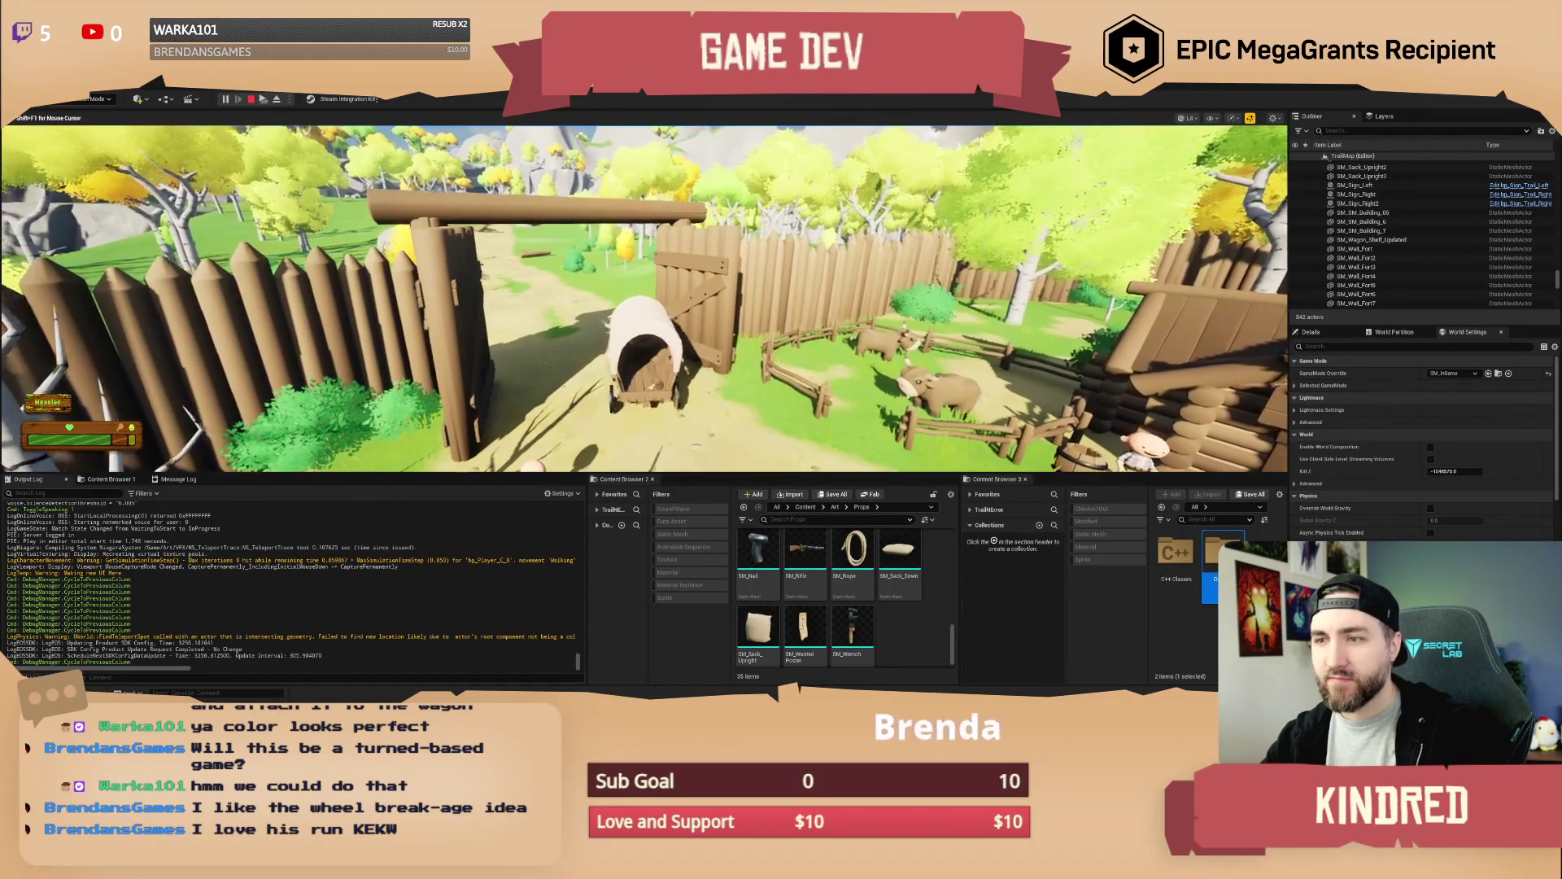
key(w)
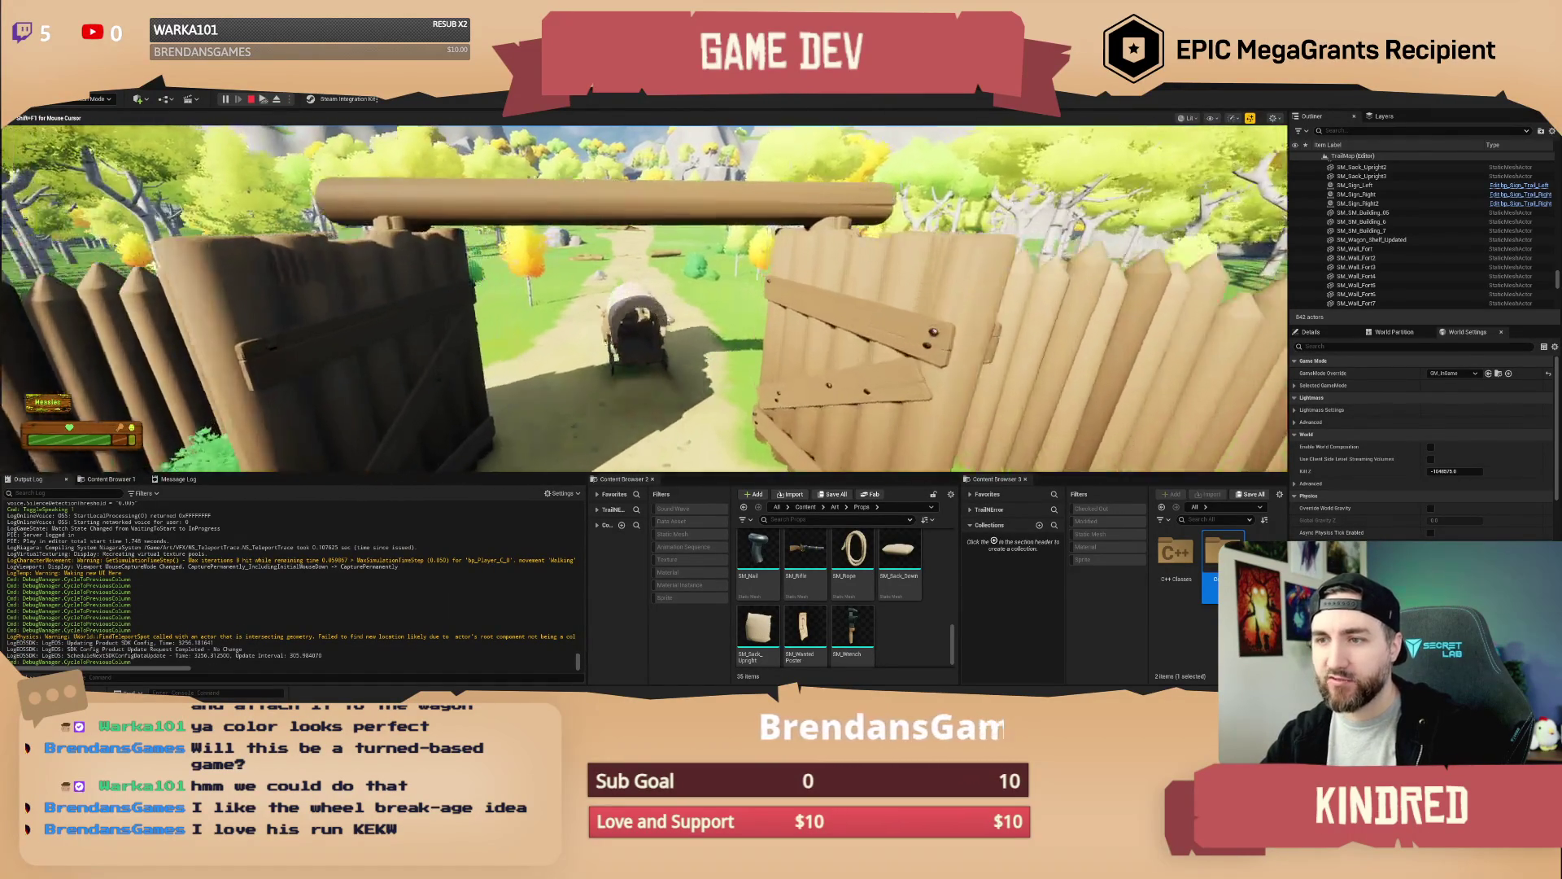
key(w)
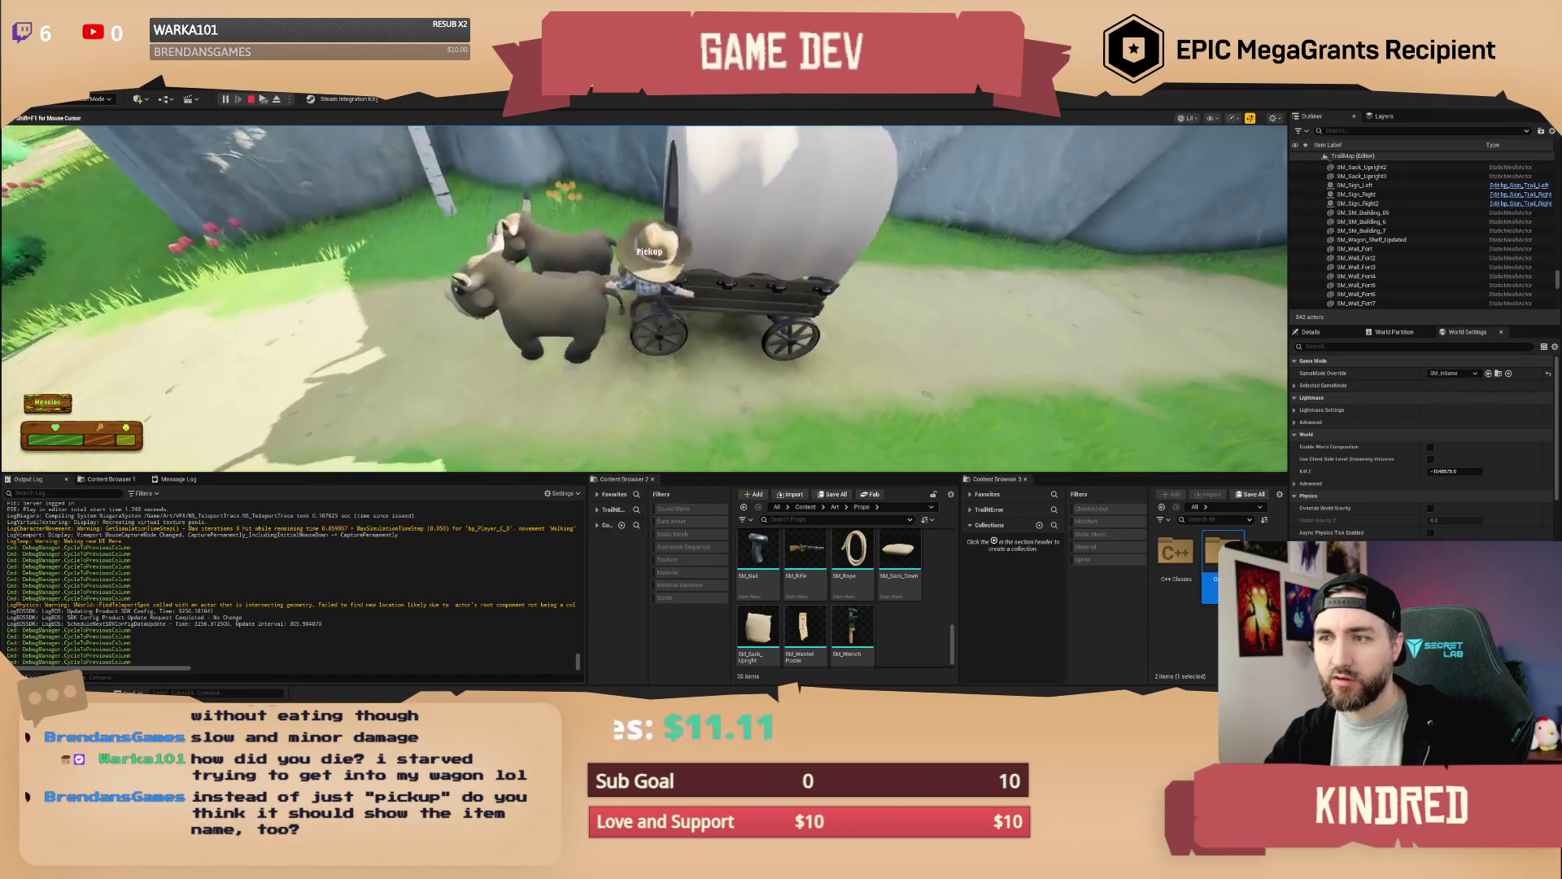
Switch to the behind-the-wagon camera, stop the play session, and select the town sign in the grass
key(e)
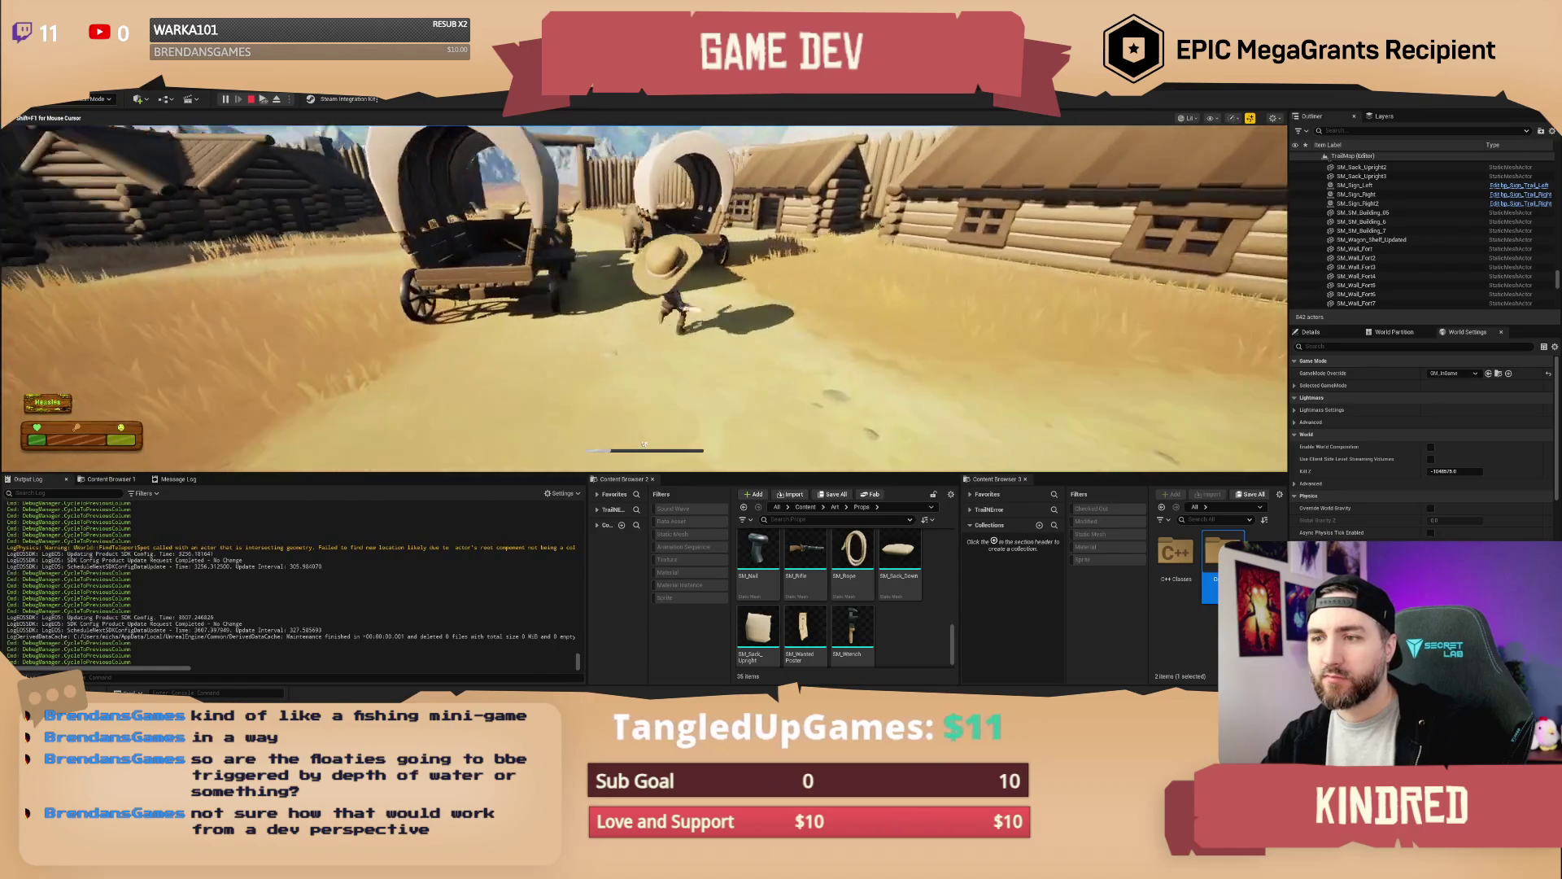
key(Escape)
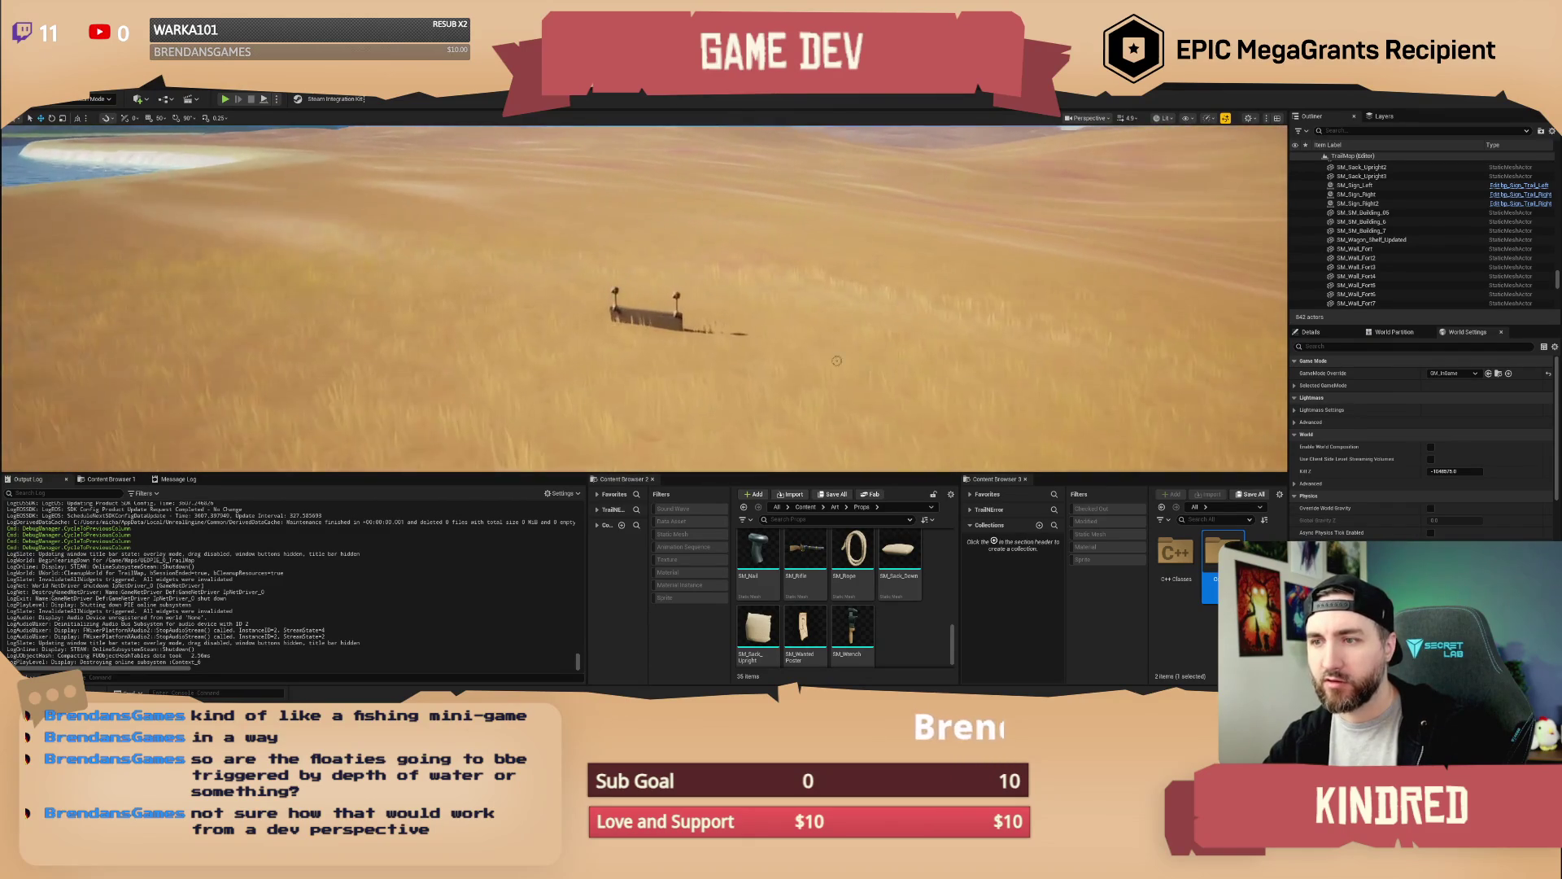
click(672, 317)
Delete the town sign, then fly the viewport over the plateau toward the wagon
key(Delete)
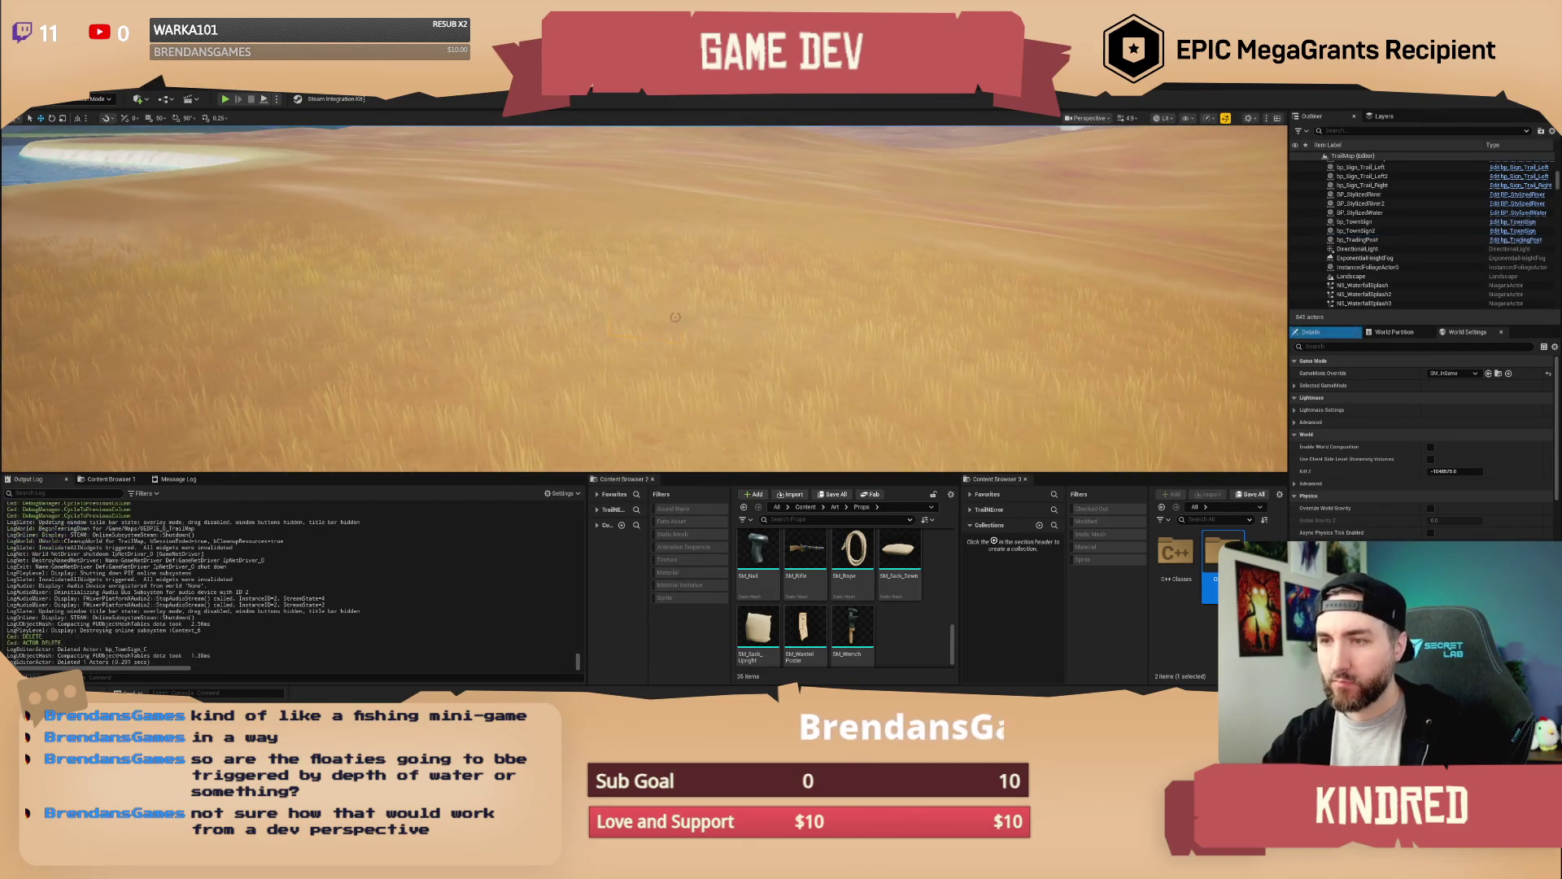
drag(678, 291, 679, 244)
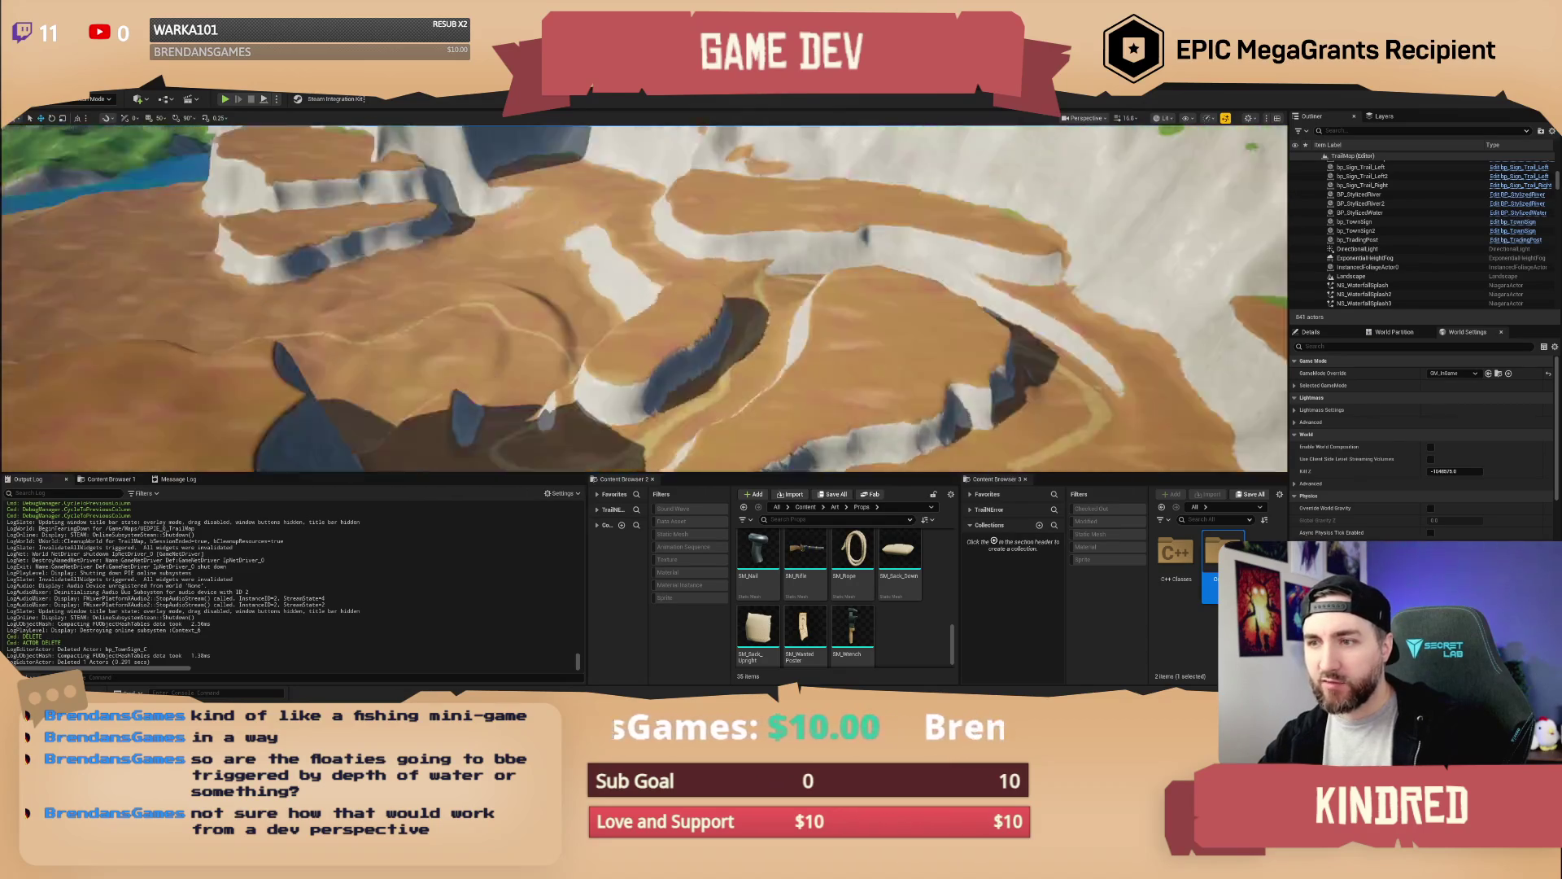
drag(678, 244, 737, 159)
mouse_move(975, 308)
mouse_down()
mouse_move(964, 281)
mouse_move(975, 308)
mouse_up()
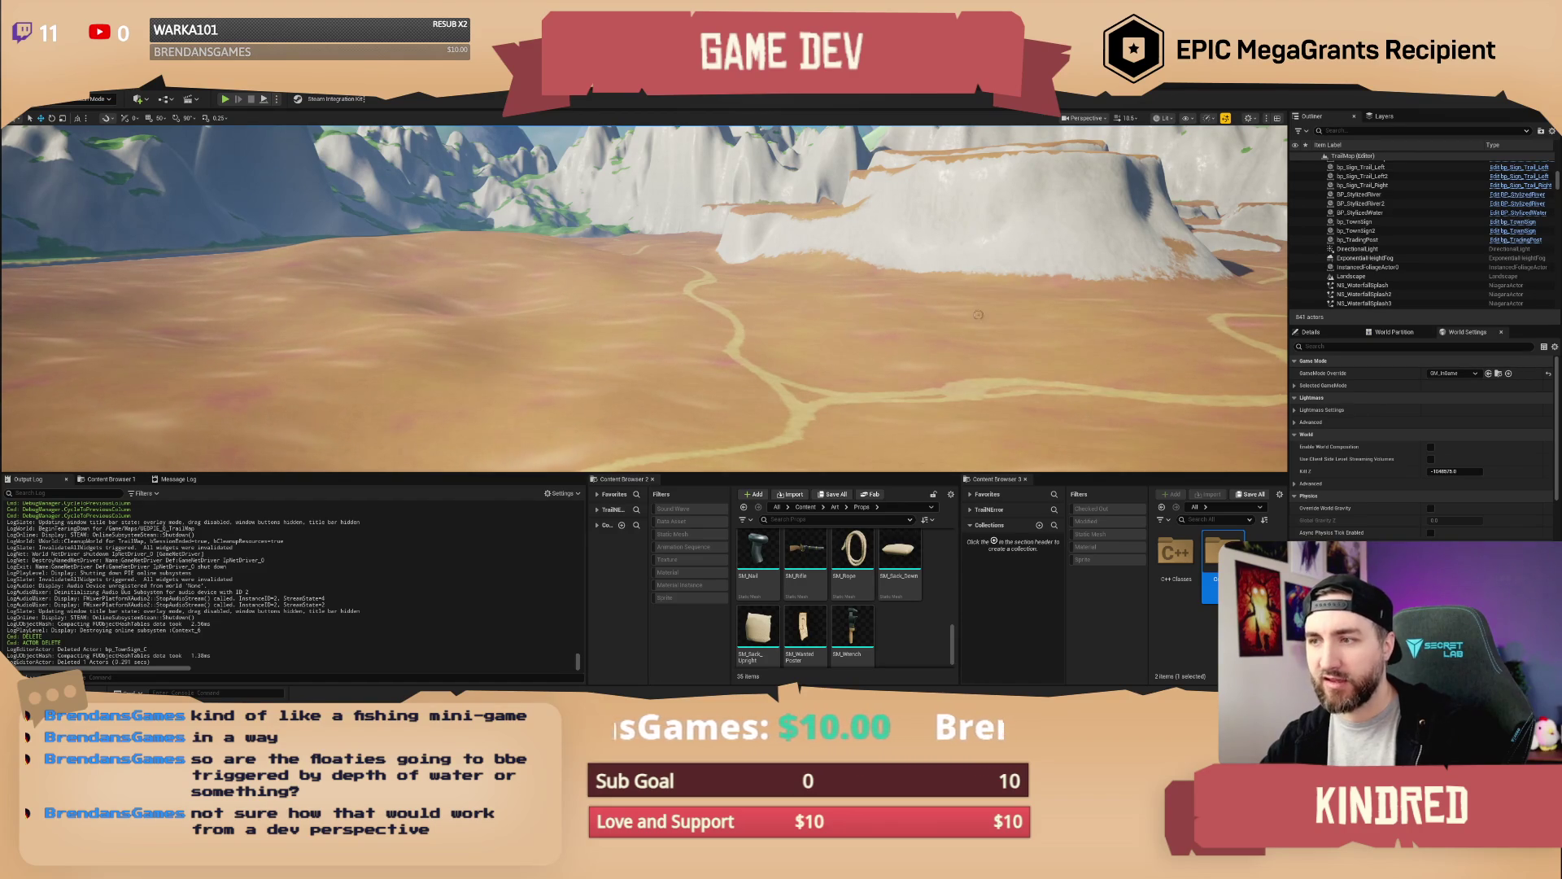
drag(948, 344, 959, 322)
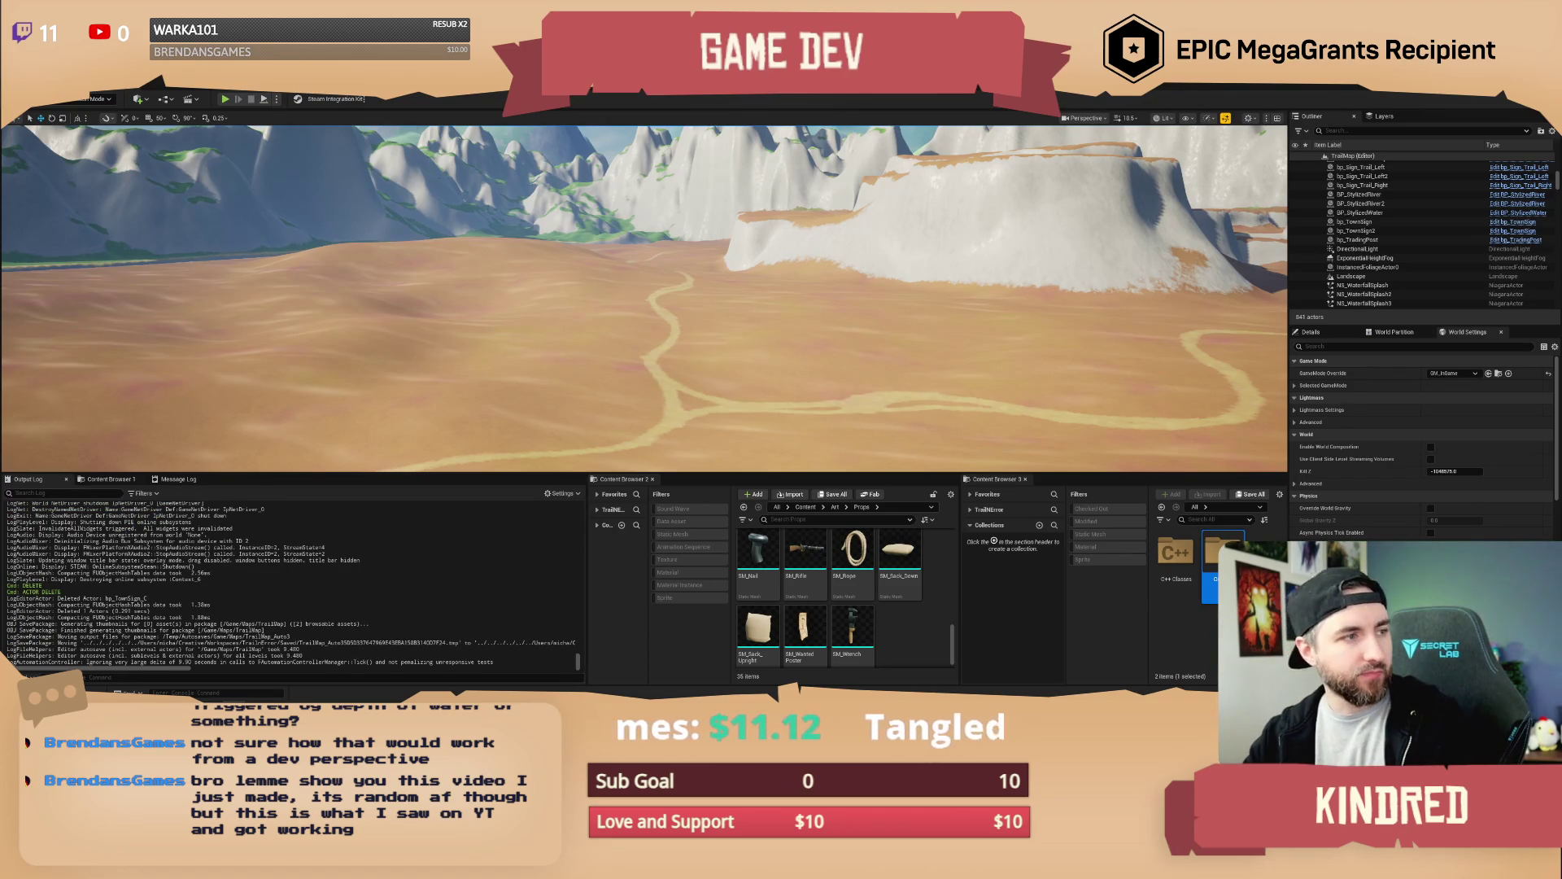
mouse_move(814, 163)
mouse_down()
mouse_move(732, 179)
mouse_move(602, 310)
mouse_move(815, 398)
mouse_move(613, 308)
mouse_up()
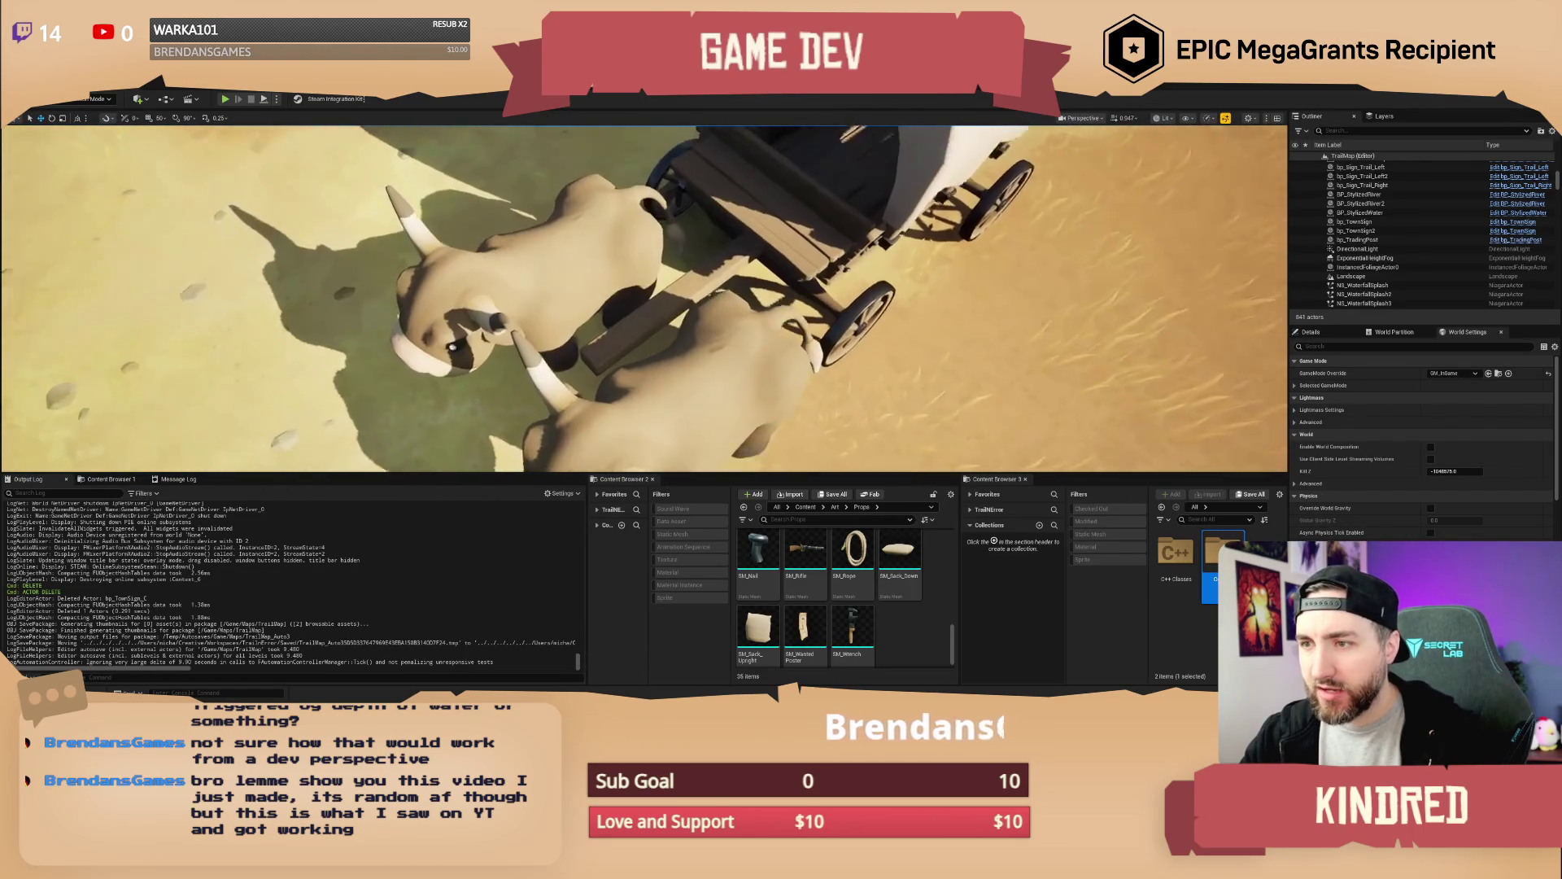
mouse_move(612, 307)
mouse_down()
mouse_move(618, 374)
mouse_move(643, 383)
mouse_up()
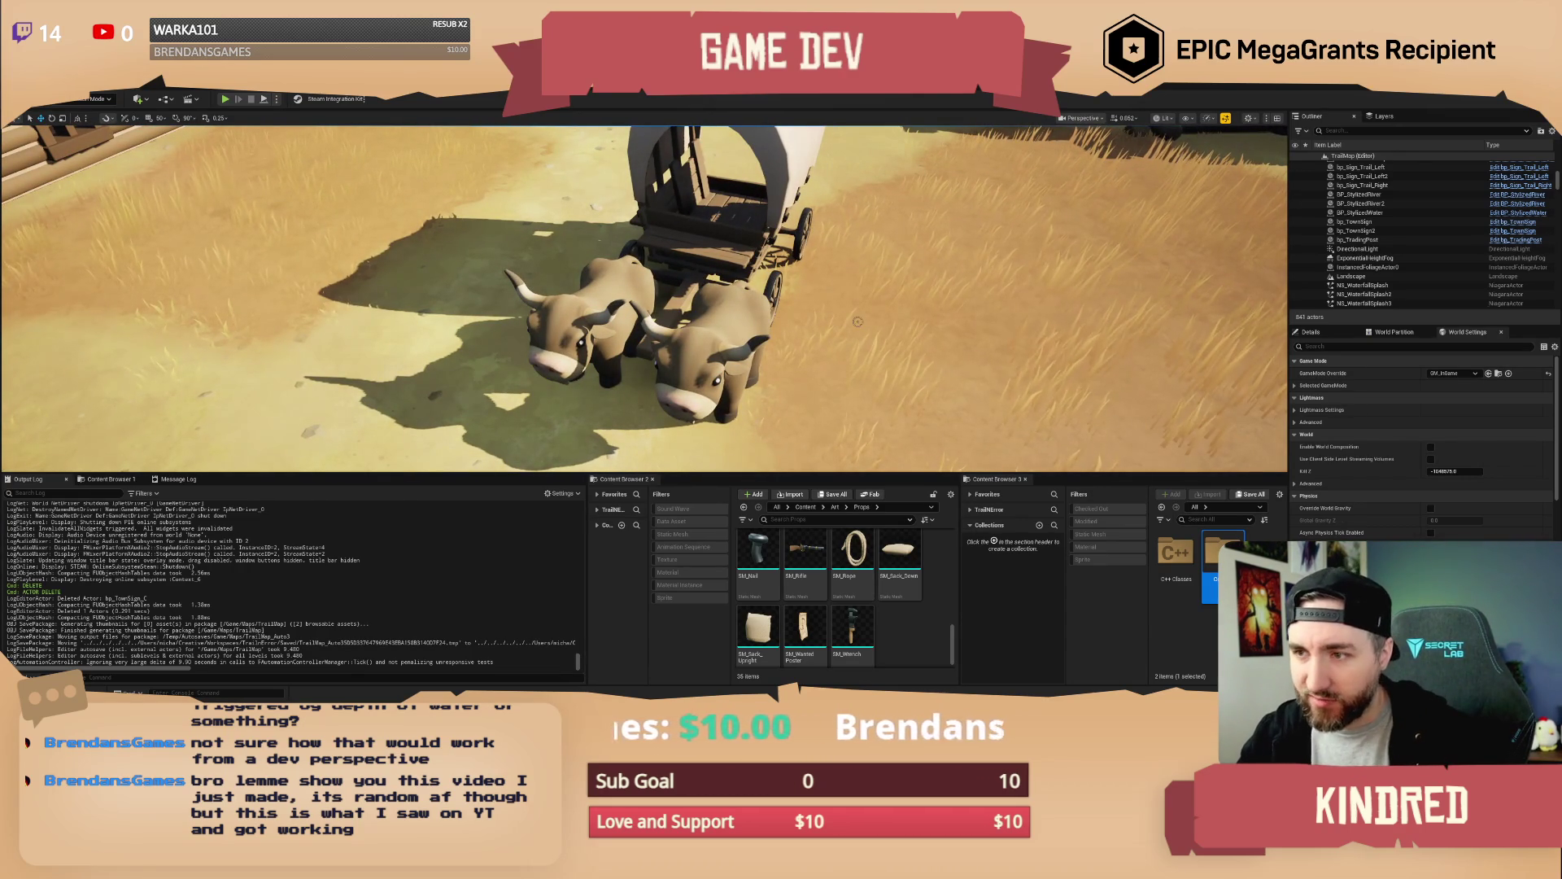
drag(692, 421, 617, 417)
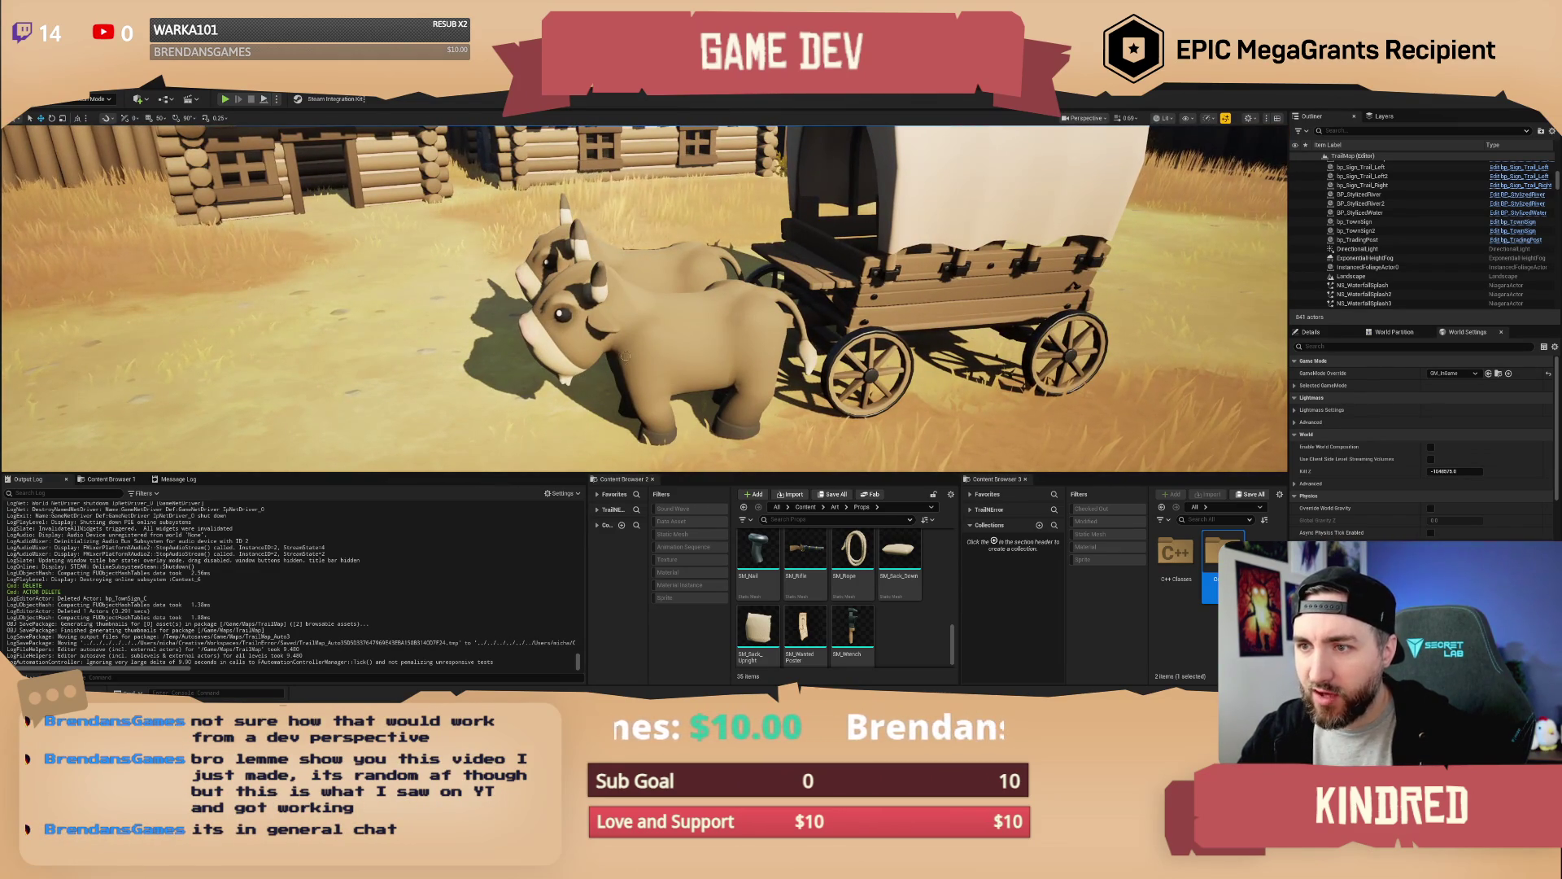
drag(617, 416, 617, 416)
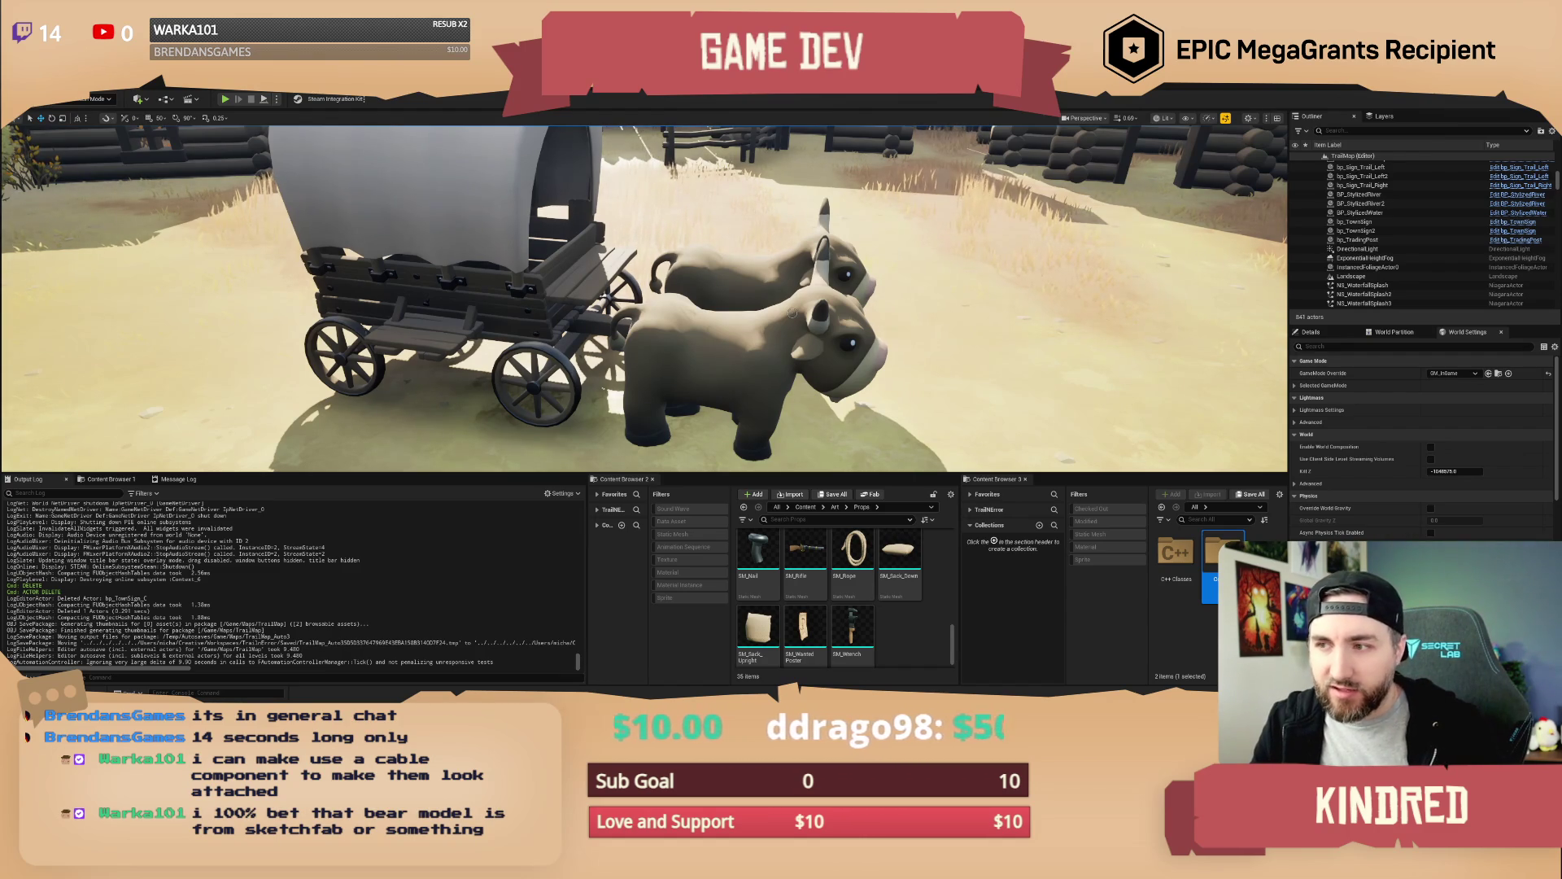
mouse_move(791, 314)
mouse_down()
mouse_move(846, 314)
mouse_move(733, 358)
mouse_move(623, 329)
mouse_up()
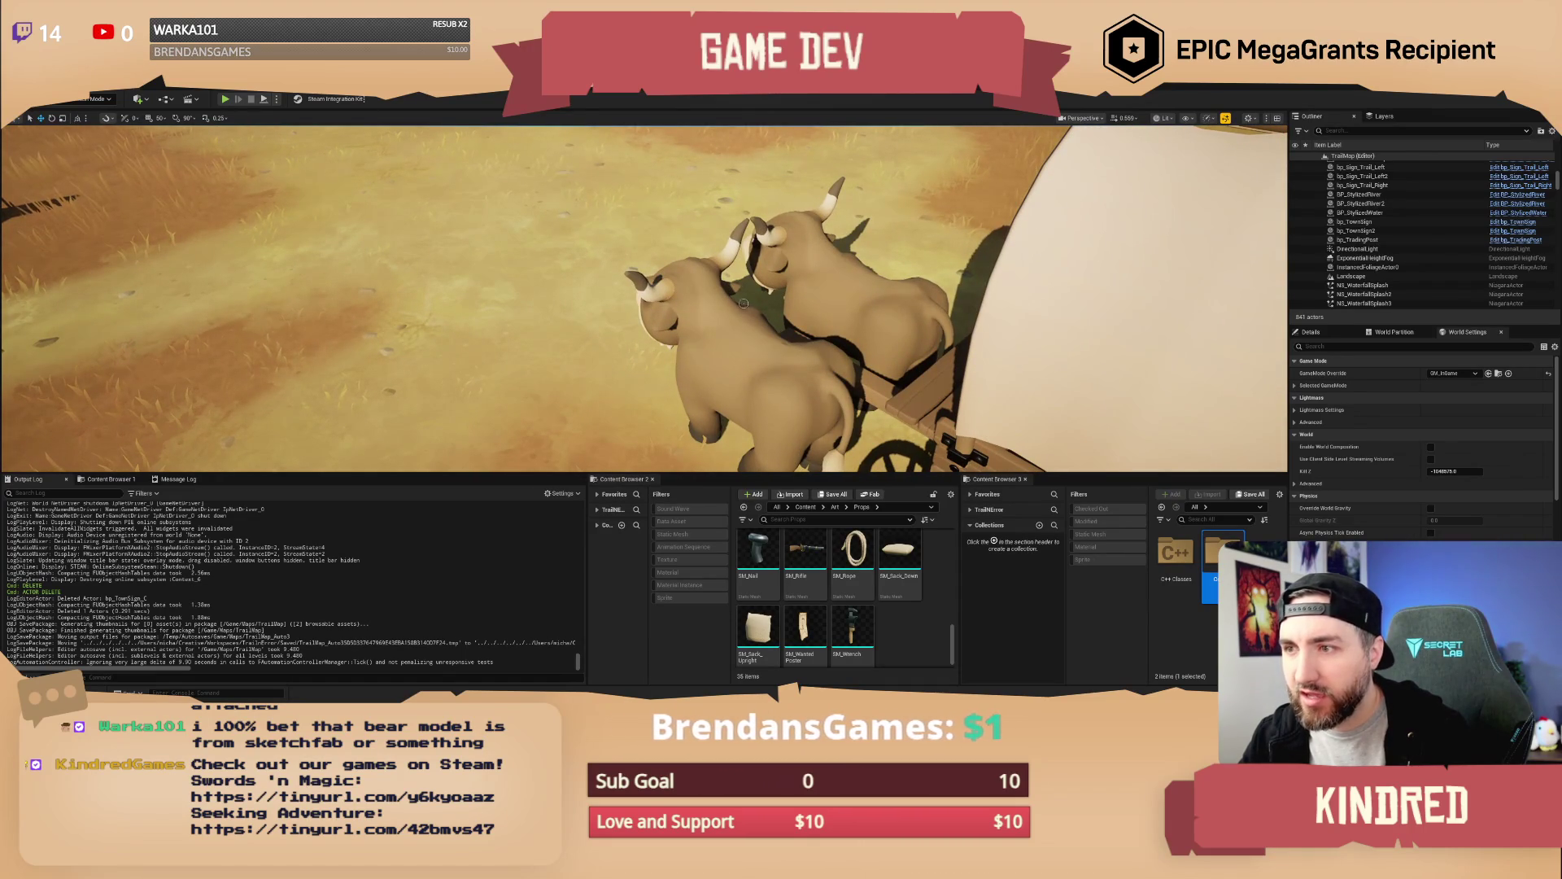
drag(837, 348, 637, 332)
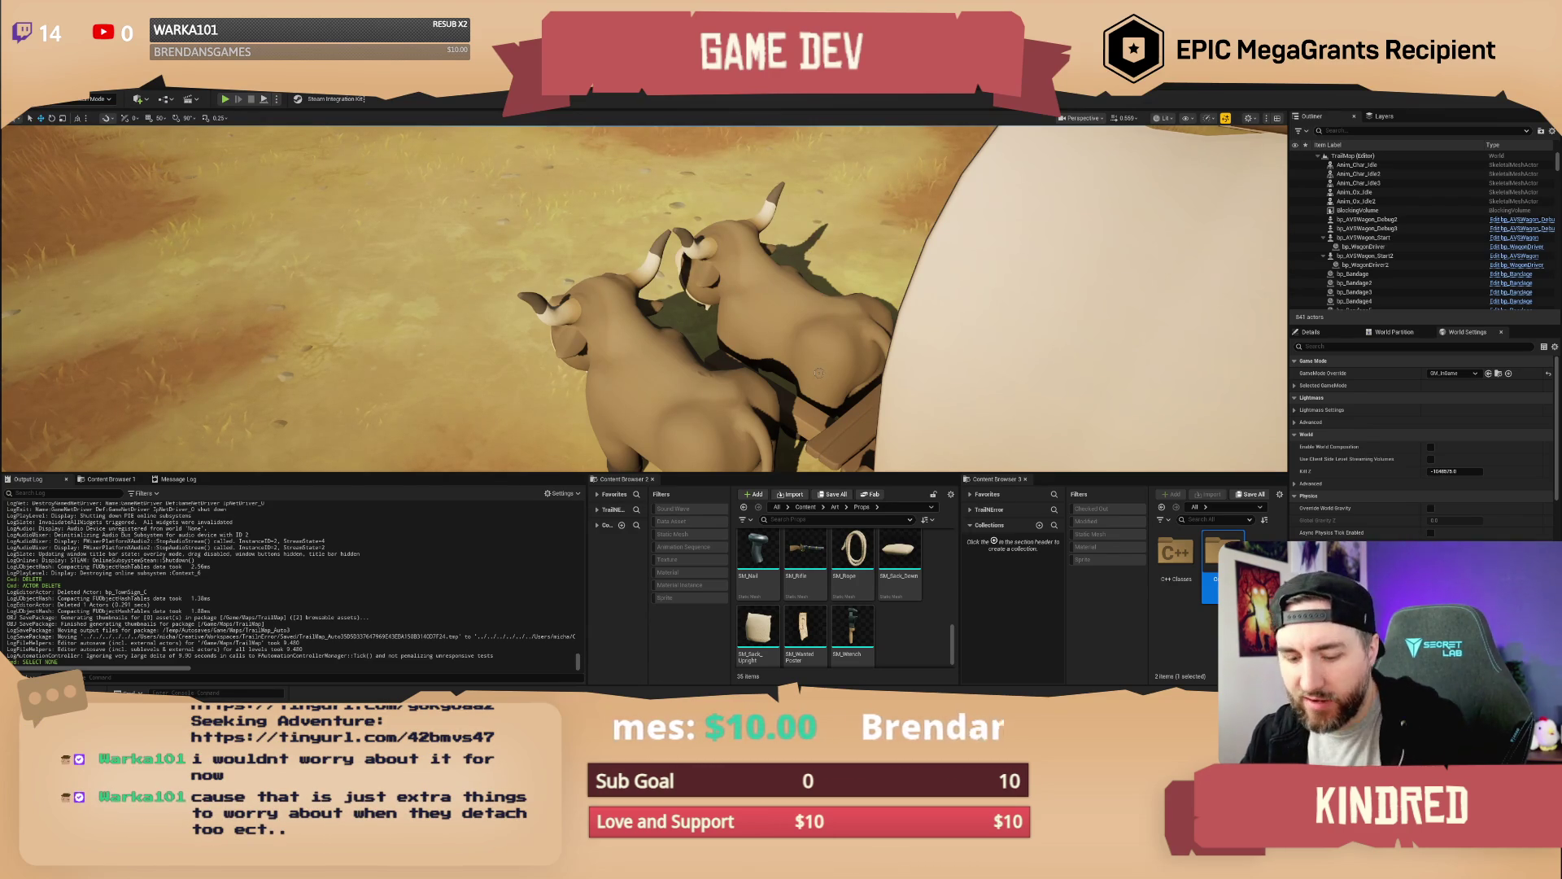
key(f)
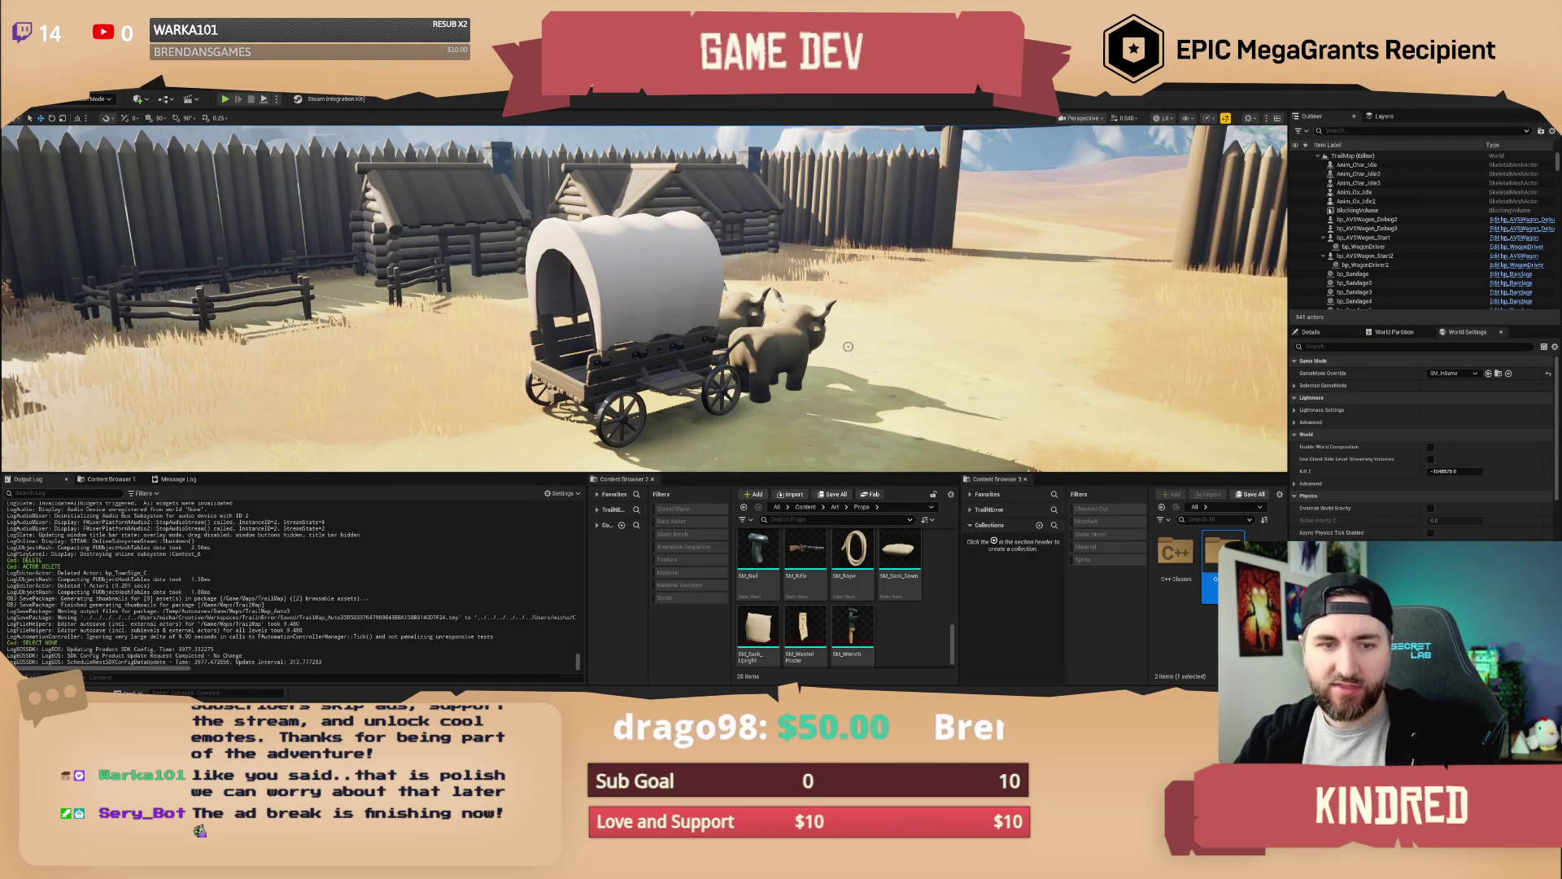
drag(848, 347, 864, 314)
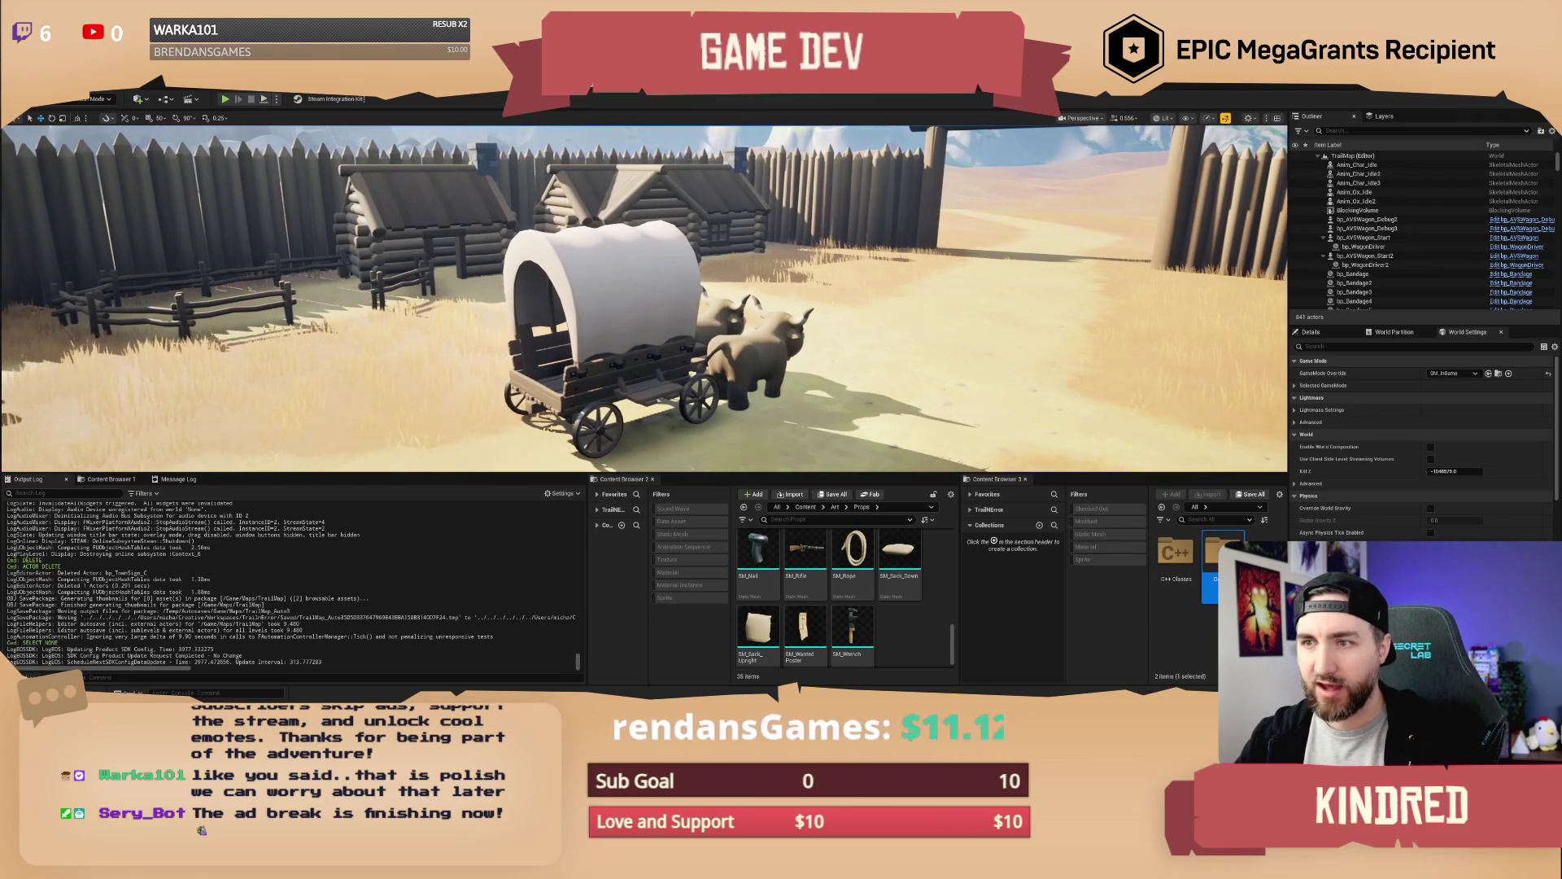
mouse_move(410, 363)
mouse_down()
mouse_move(397, 342)
mouse_move(410, 363)
mouse_up()
In Maya, select the yoke pieces under the wagon
key(alt+Tab)
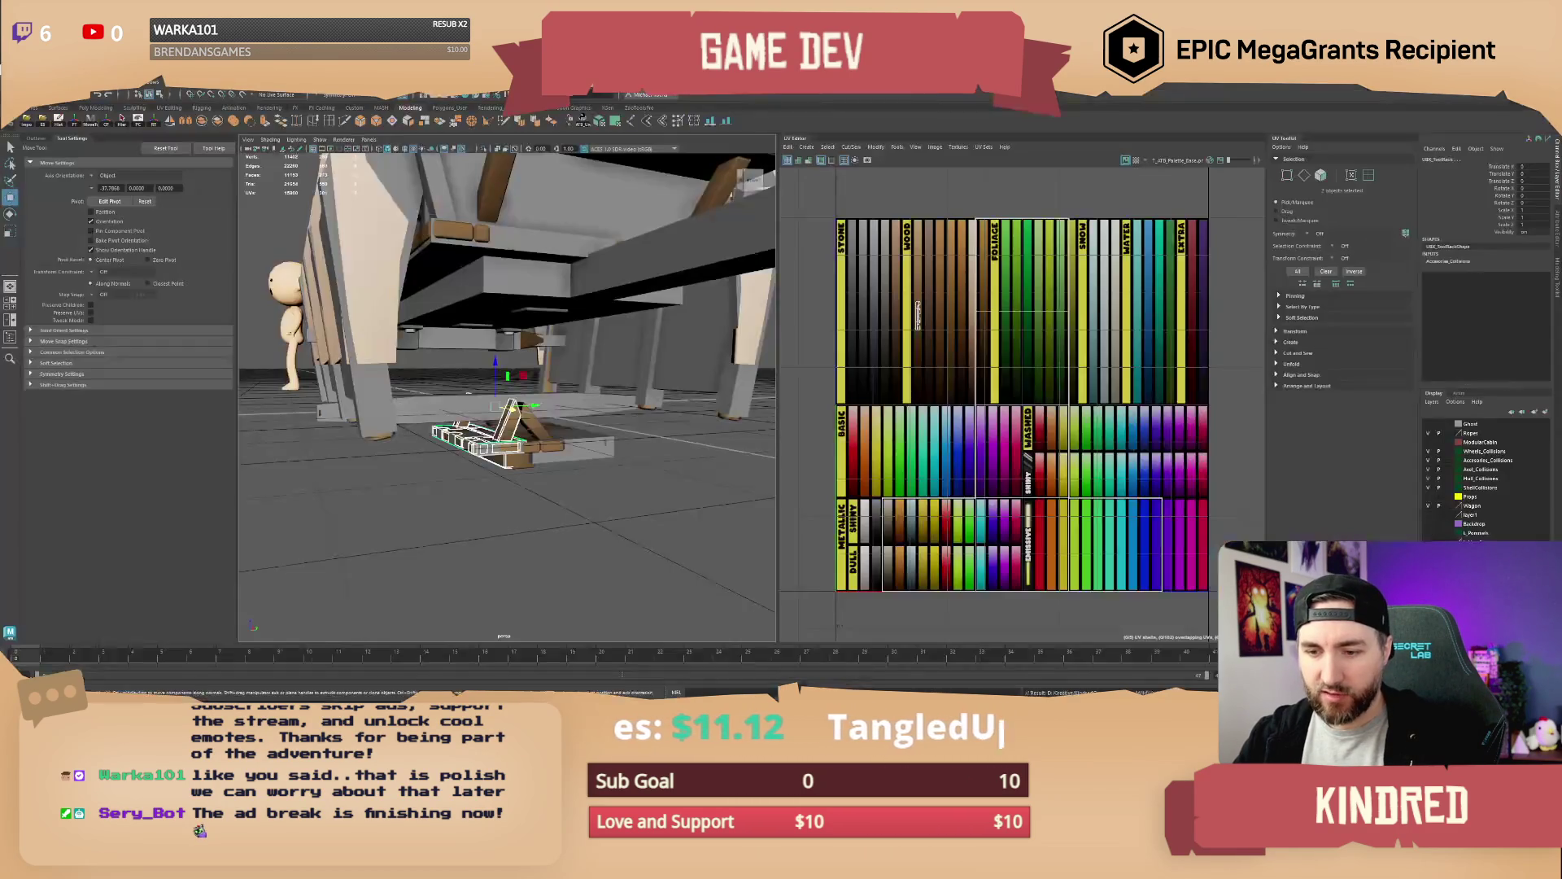
scroll(561, 383, up, 5)
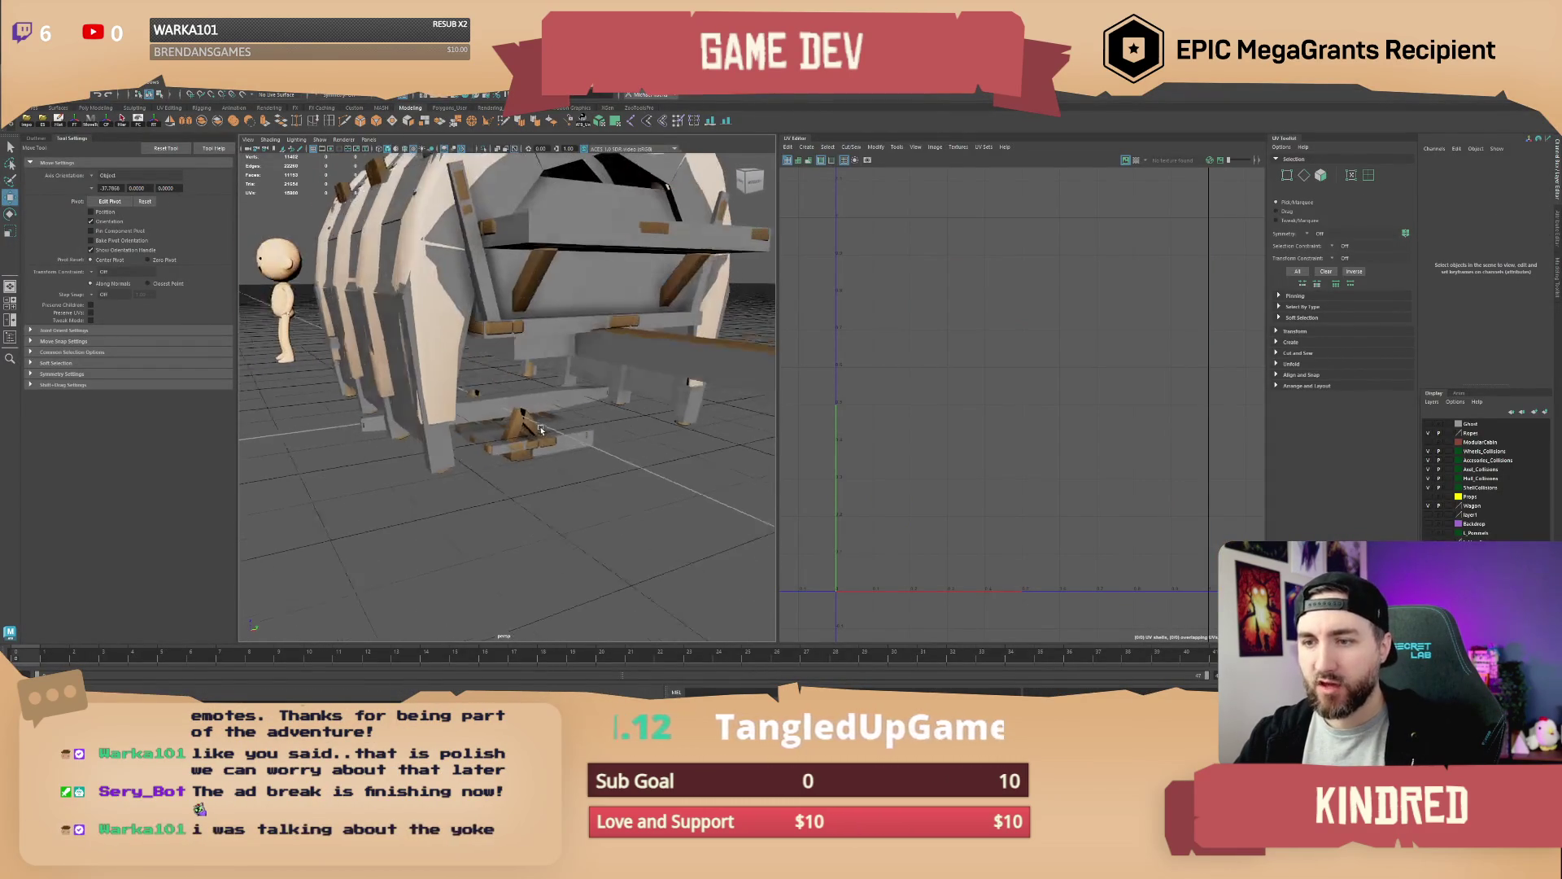
click(490, 440)
scroll(496, 460, up, 1)
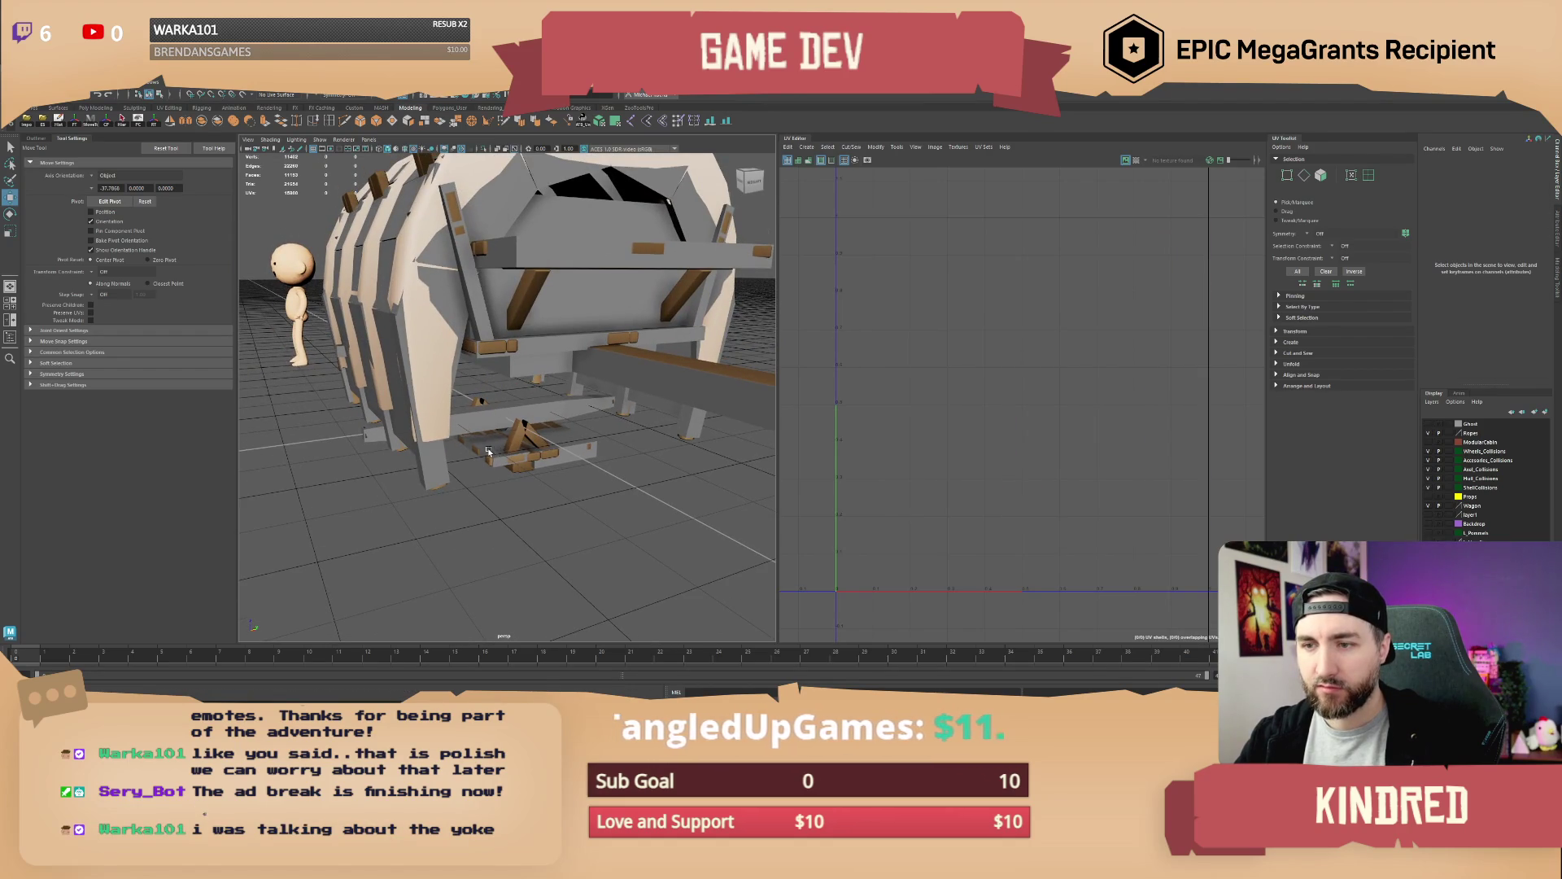
click(502, 479)
mouse_move(492, 460)
mouse_down()
mouse_move(607, 461)
mouse_move(549, 439)
mouse_up()
click(561, 446)
scroll(574, 444, down, 3)
scroll(577, 440, up, 1)
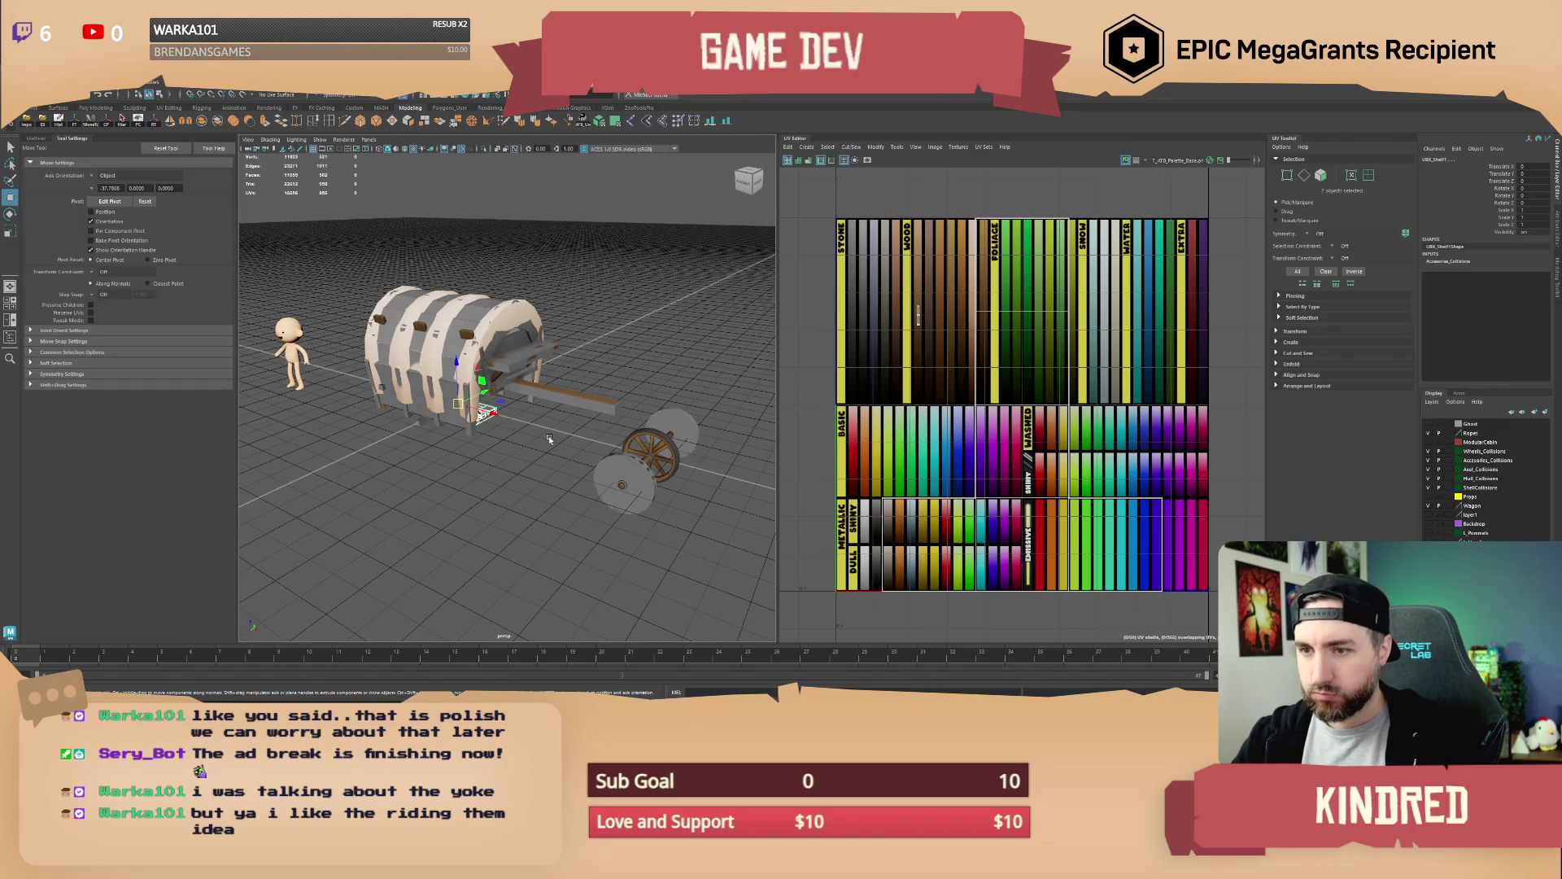
drag(559, 433, 590, 439)
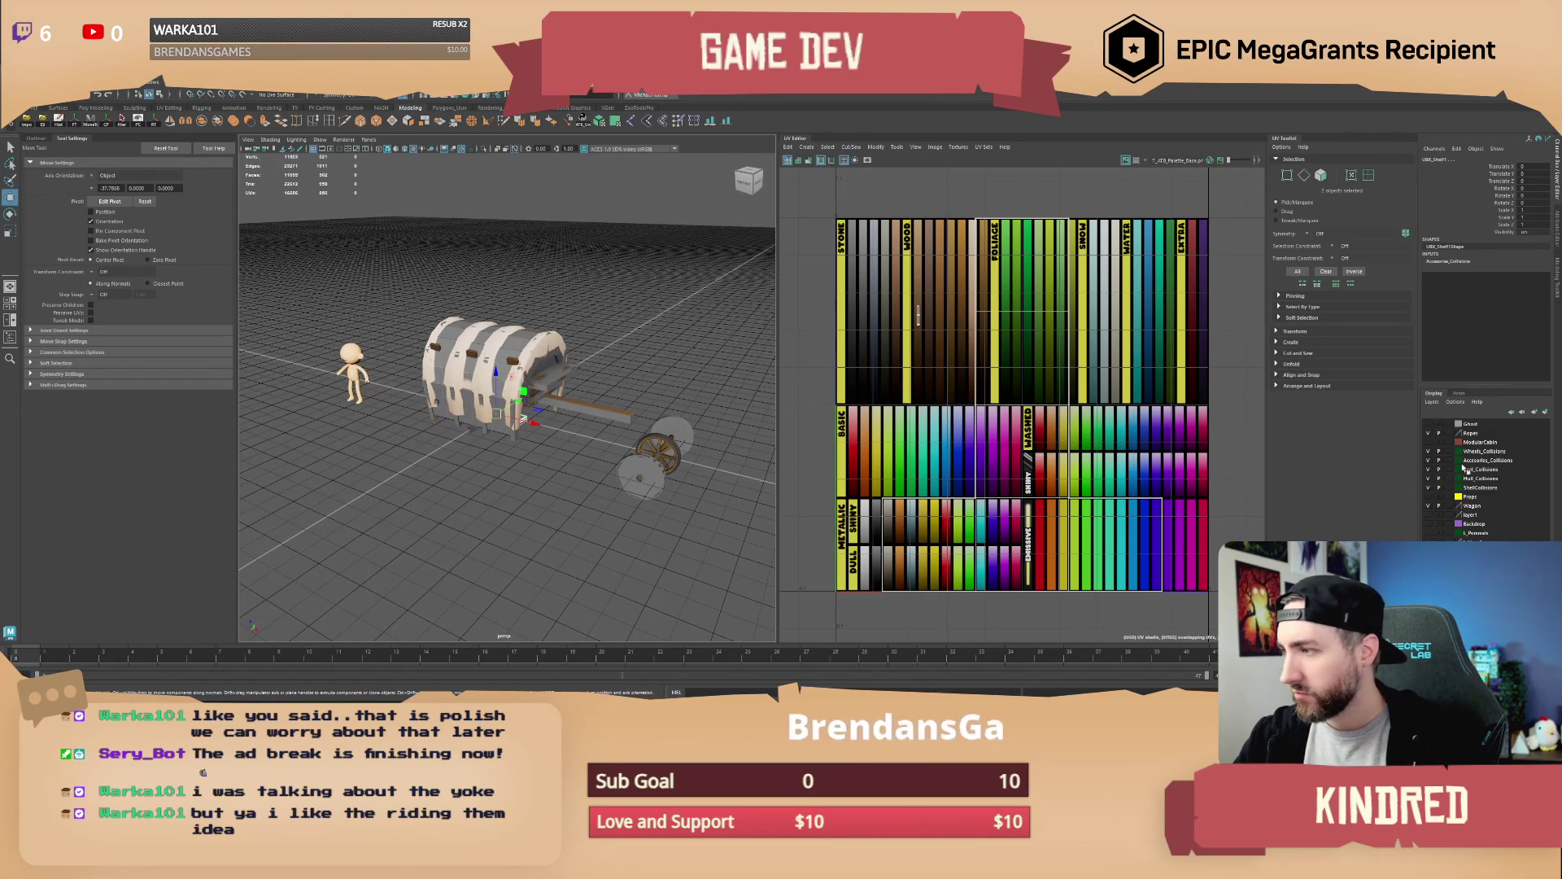
Add the selected yoke pieces to Hull_Collisions and hide the wheels layer
right_click(1490, 482)
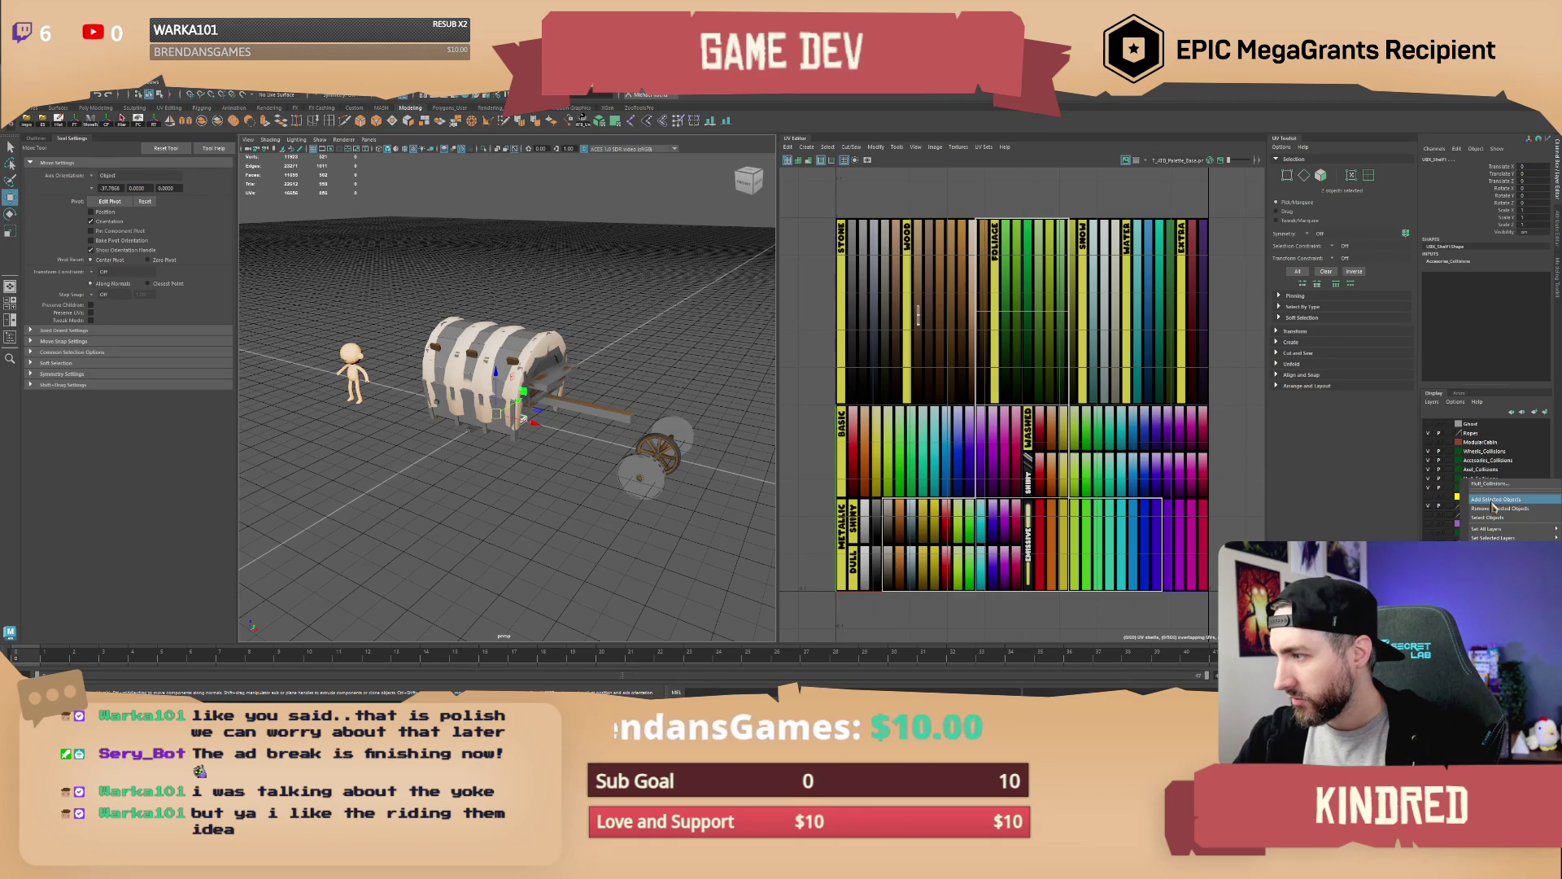
click(1493, 501)
click(1429, 451)
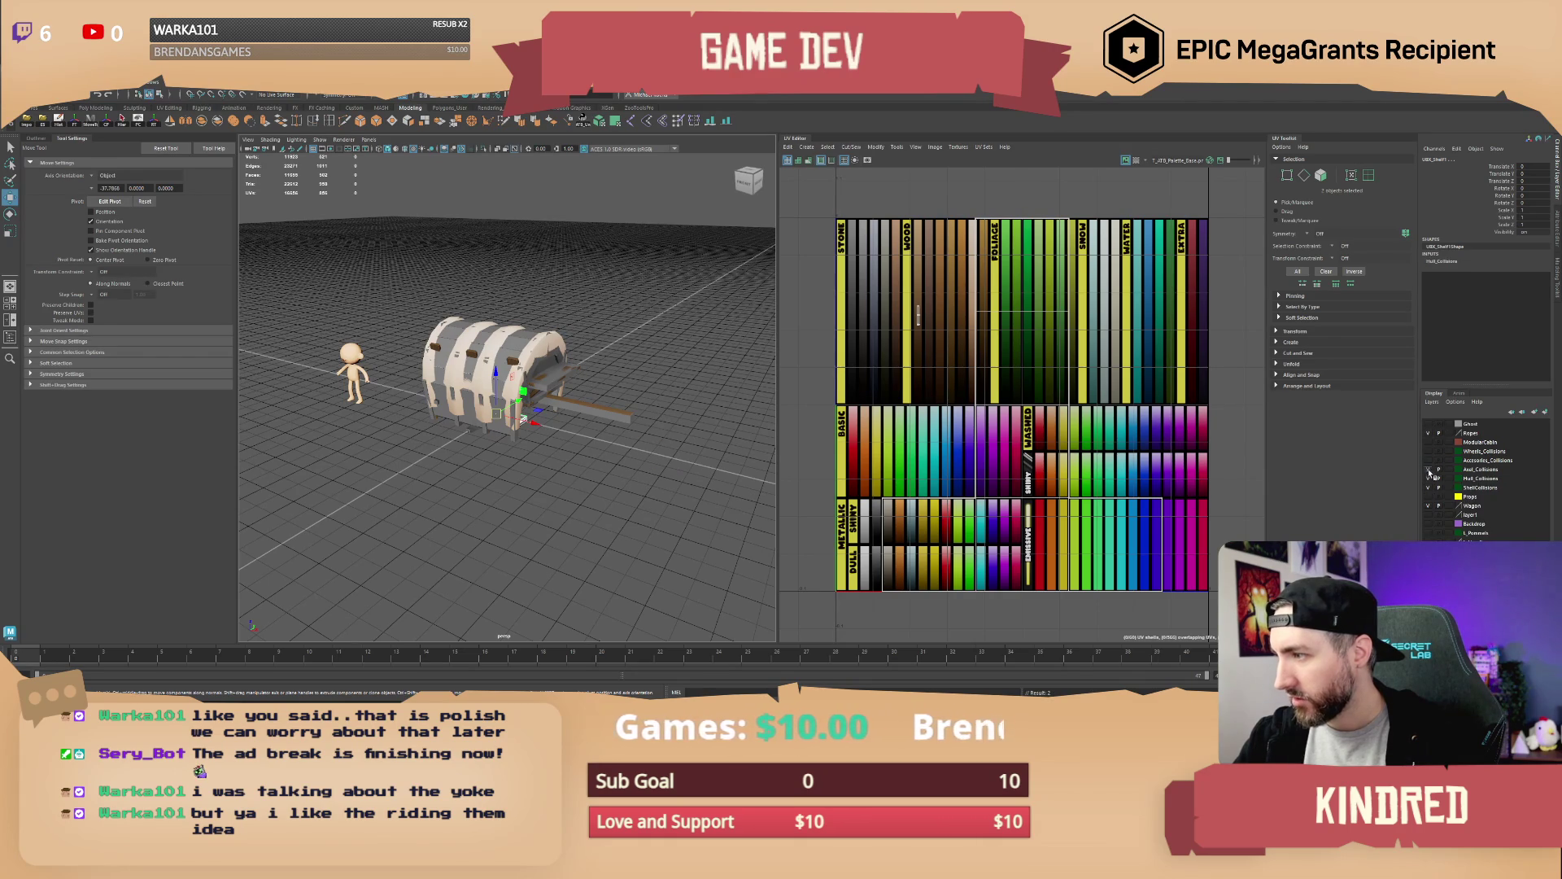
Hide the cabin shell layer and rotate the selected wagon part slightly
click(1429, 486)
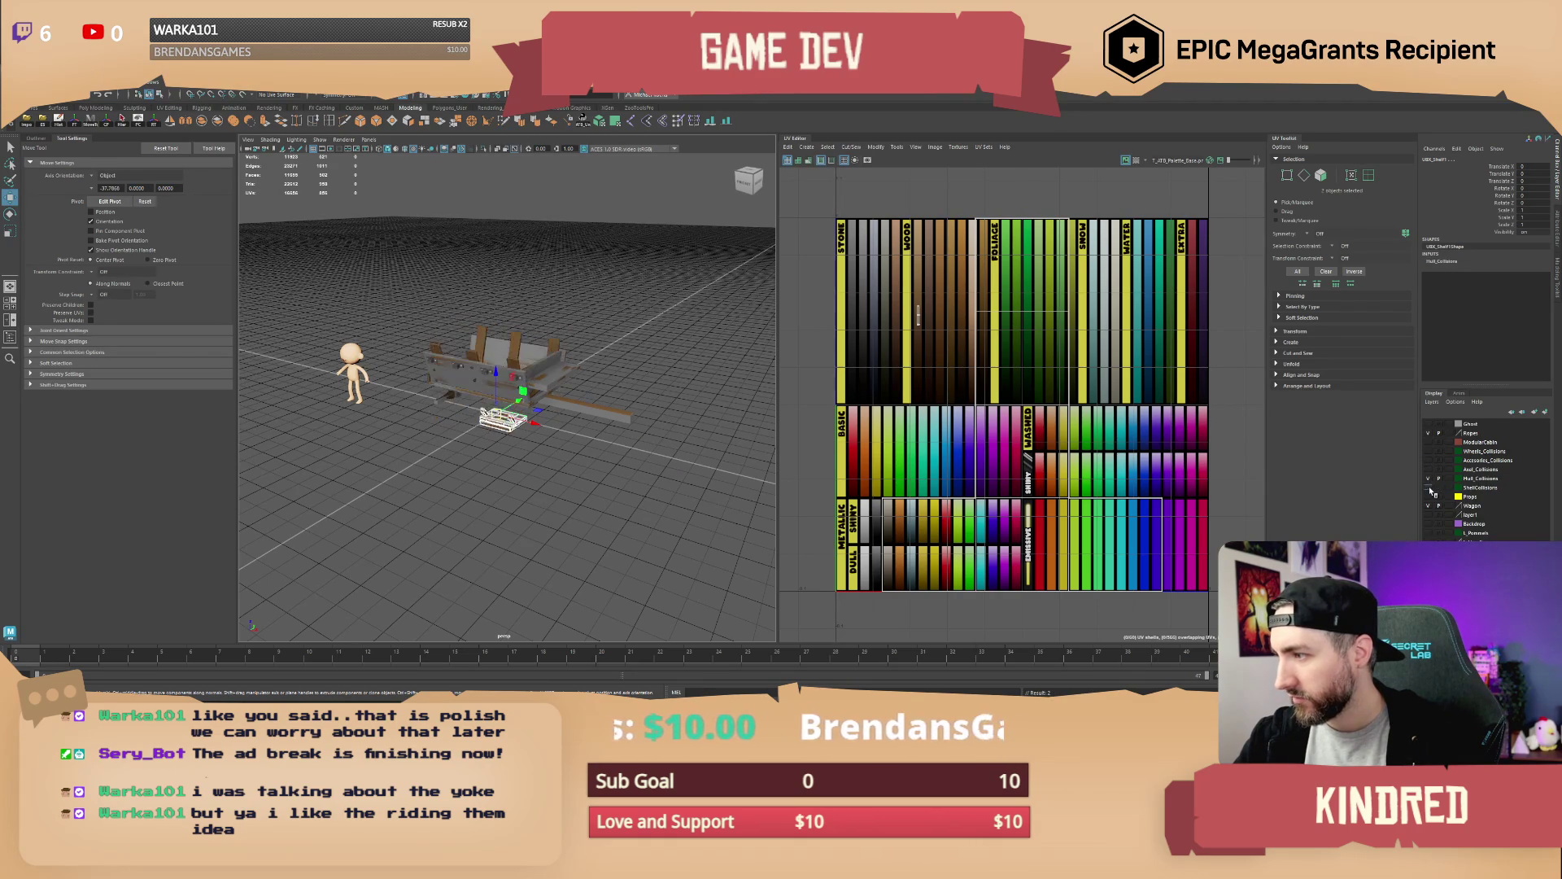
scroll(488, 407, up, 3)
mouse_move(488, 407)
mouse_down()
mouse_move(244, 350)
mouse_move(237, 451)
mouse_up()
key(e)
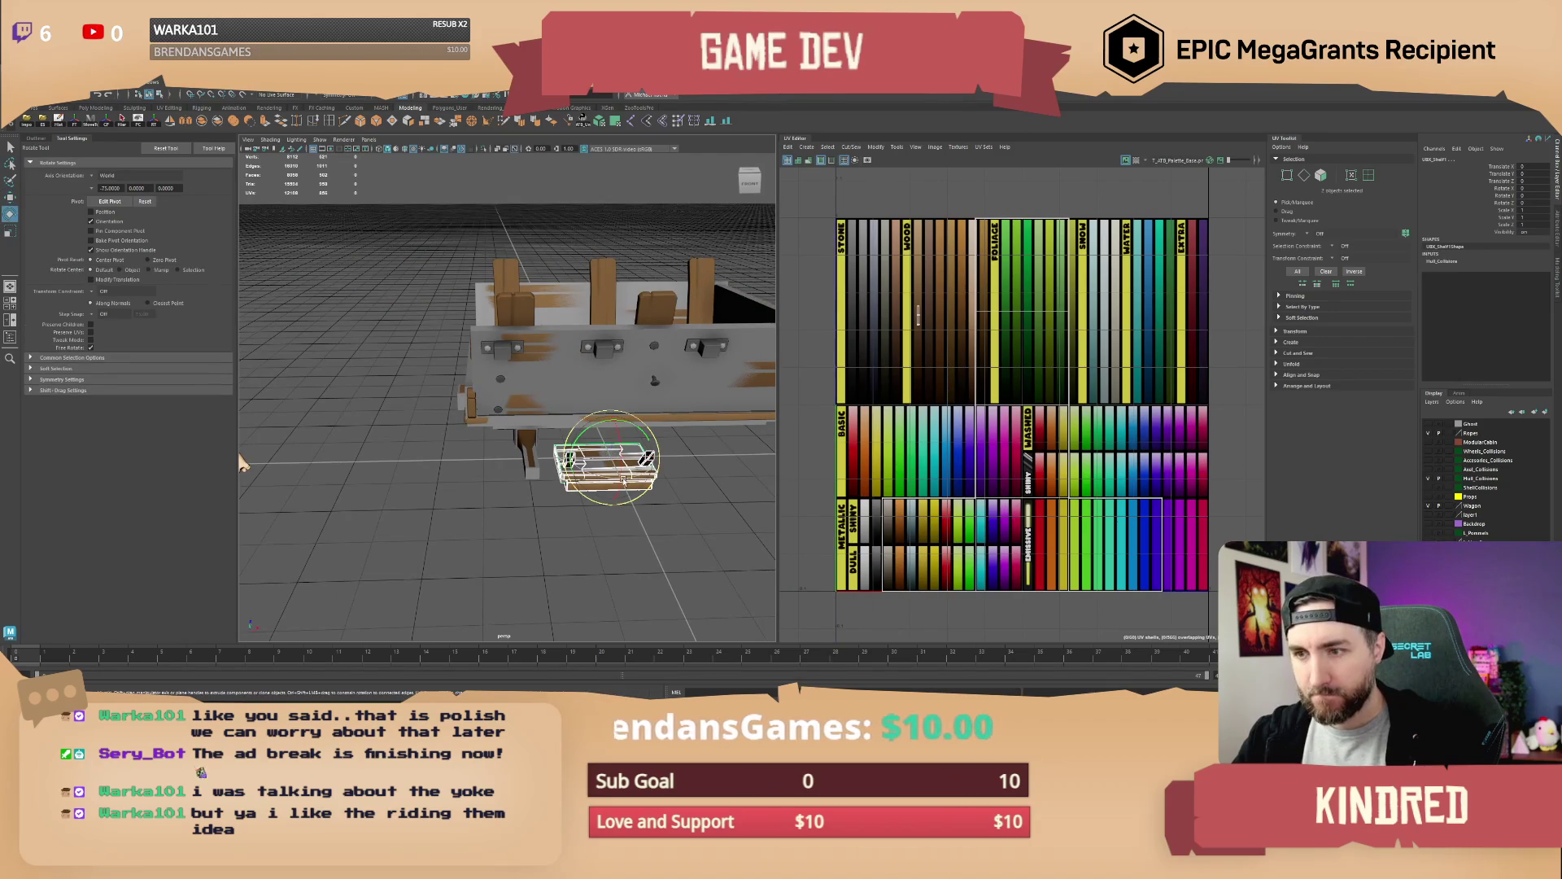
drag(594, 477, 647, 489)
key(w)
alt+drag(648, 488, 603, 453)
Frame the cart bed and lower the seat step very slightly
mouse_move(440, 381)
alt+mouse_down()
mouse_move(589, 407)
mouse_move(616, 376)
alt+mouse_up()
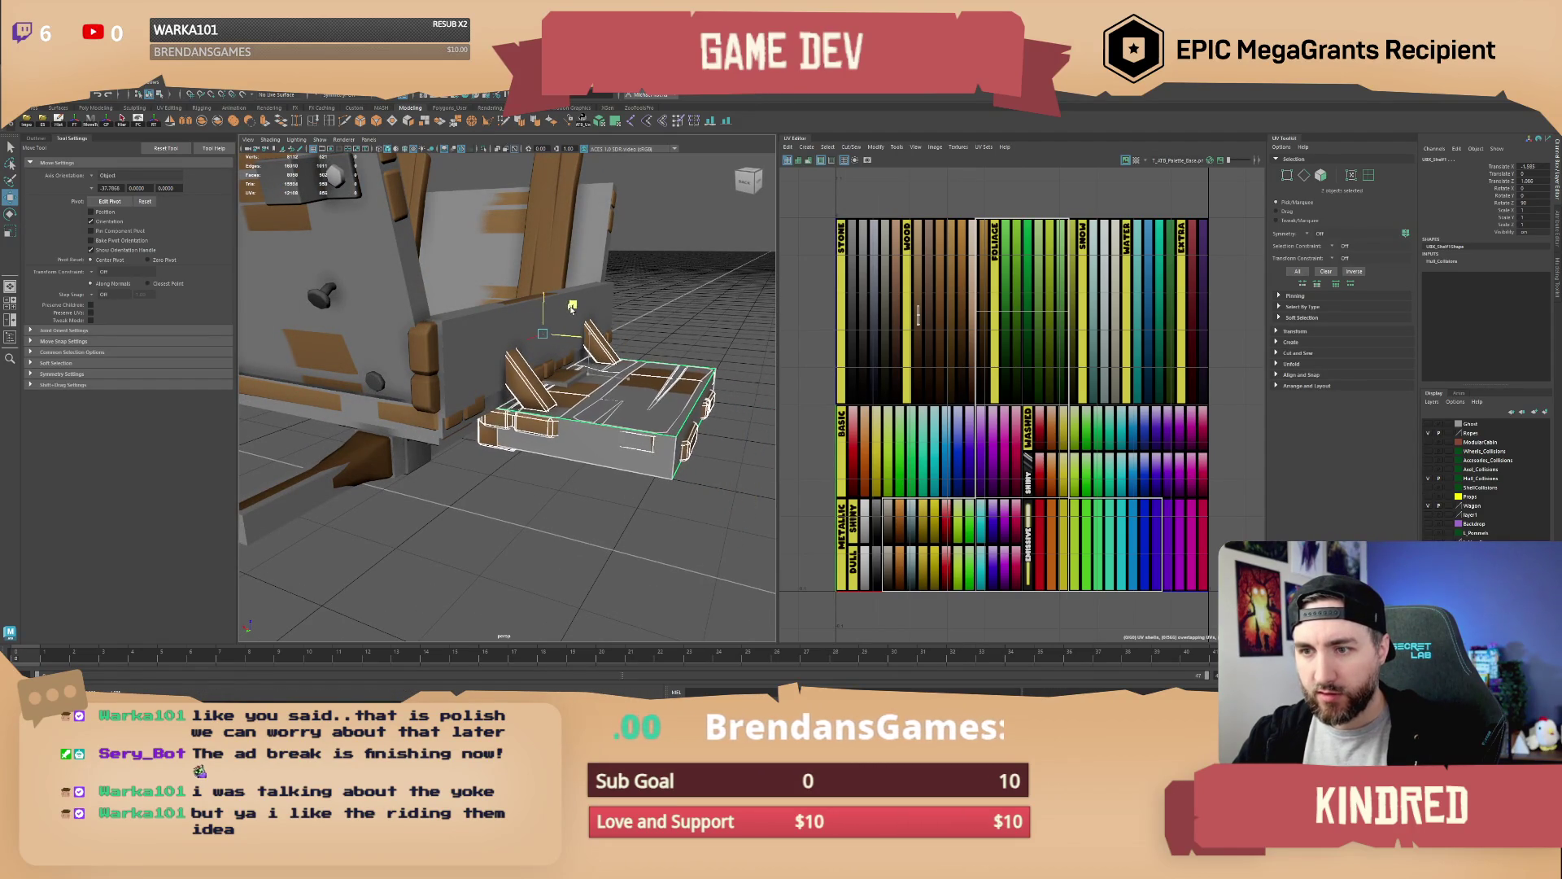
mouse_move(572, 305)
alt+mouse_down()
mouse_move(491, 396)
mouse_move(566, 397)
alt+mouse_up()
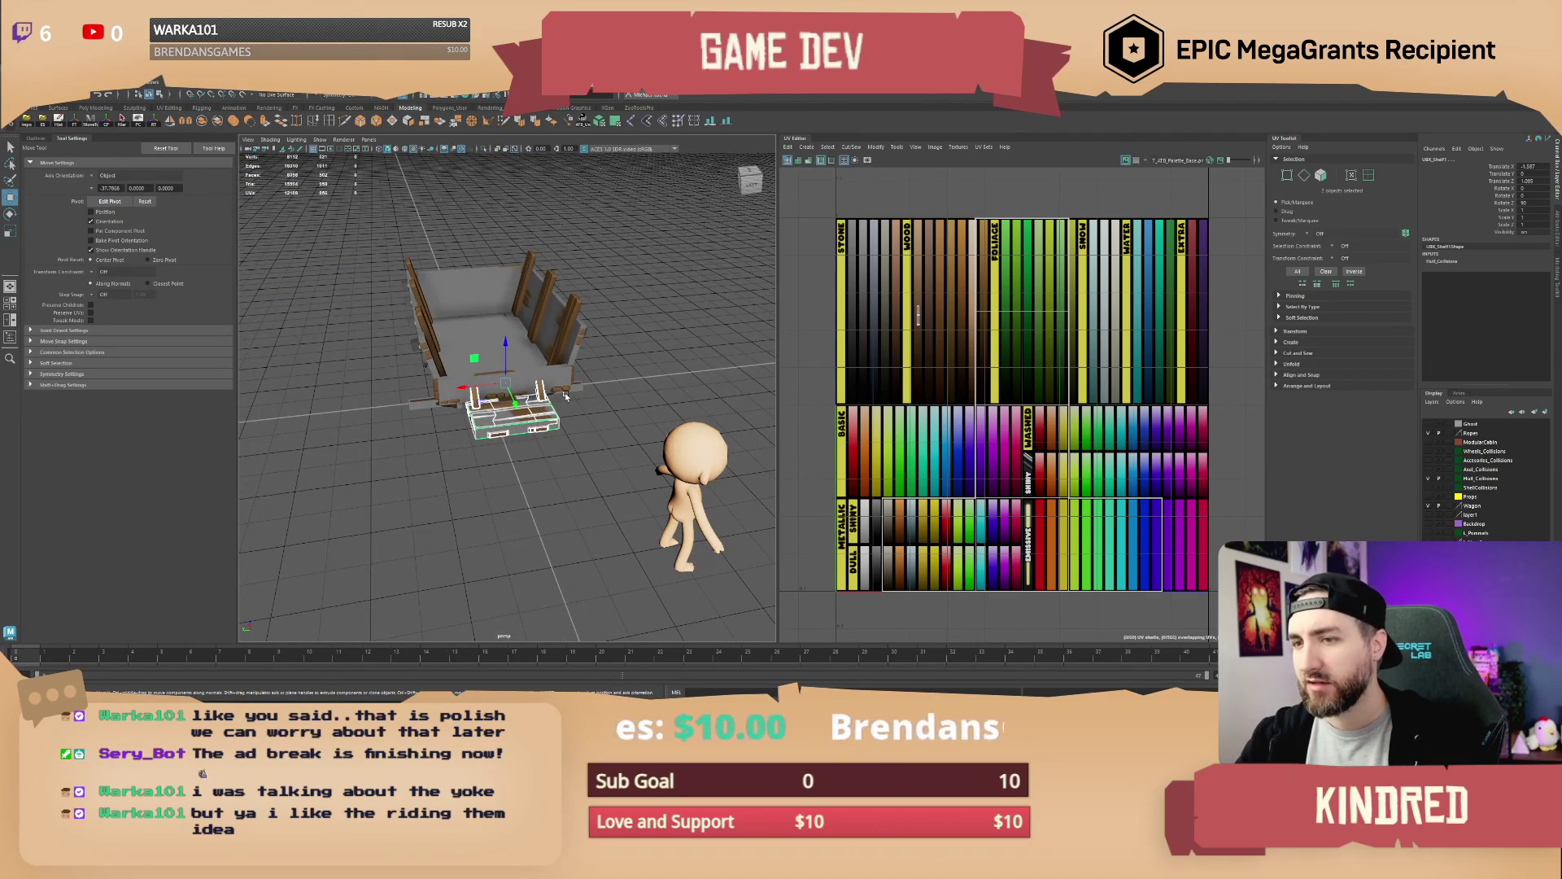
mouse_move(566, 397)
alt+mouse_down()
mouse_move(471, 396)
mouse_move(614, 392)
alt+mouse_up()
key(f)
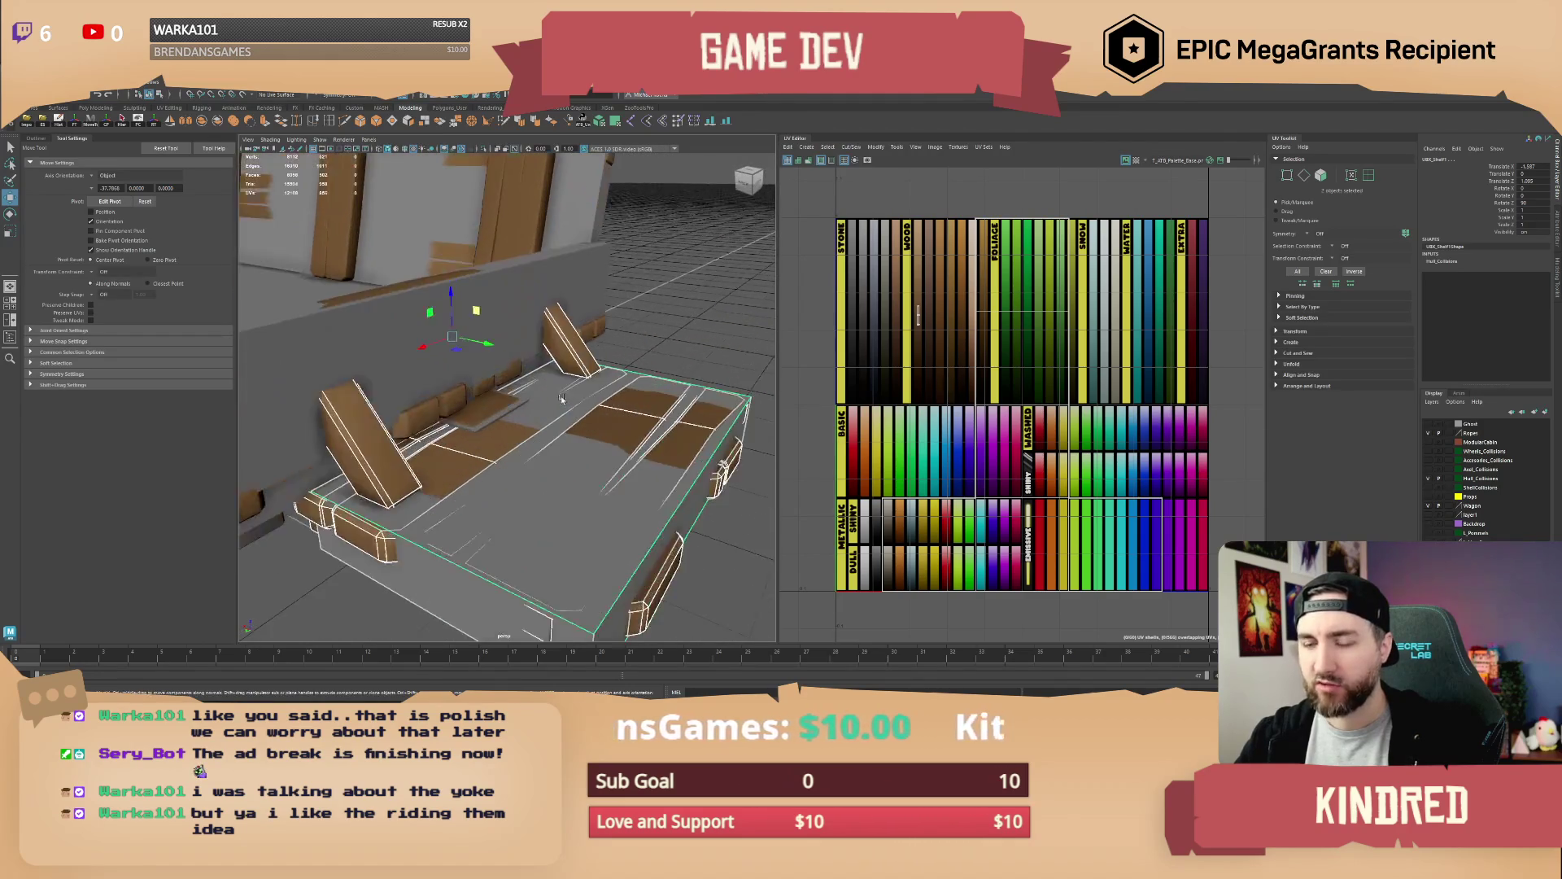
drag(459, 301, 450, 310)
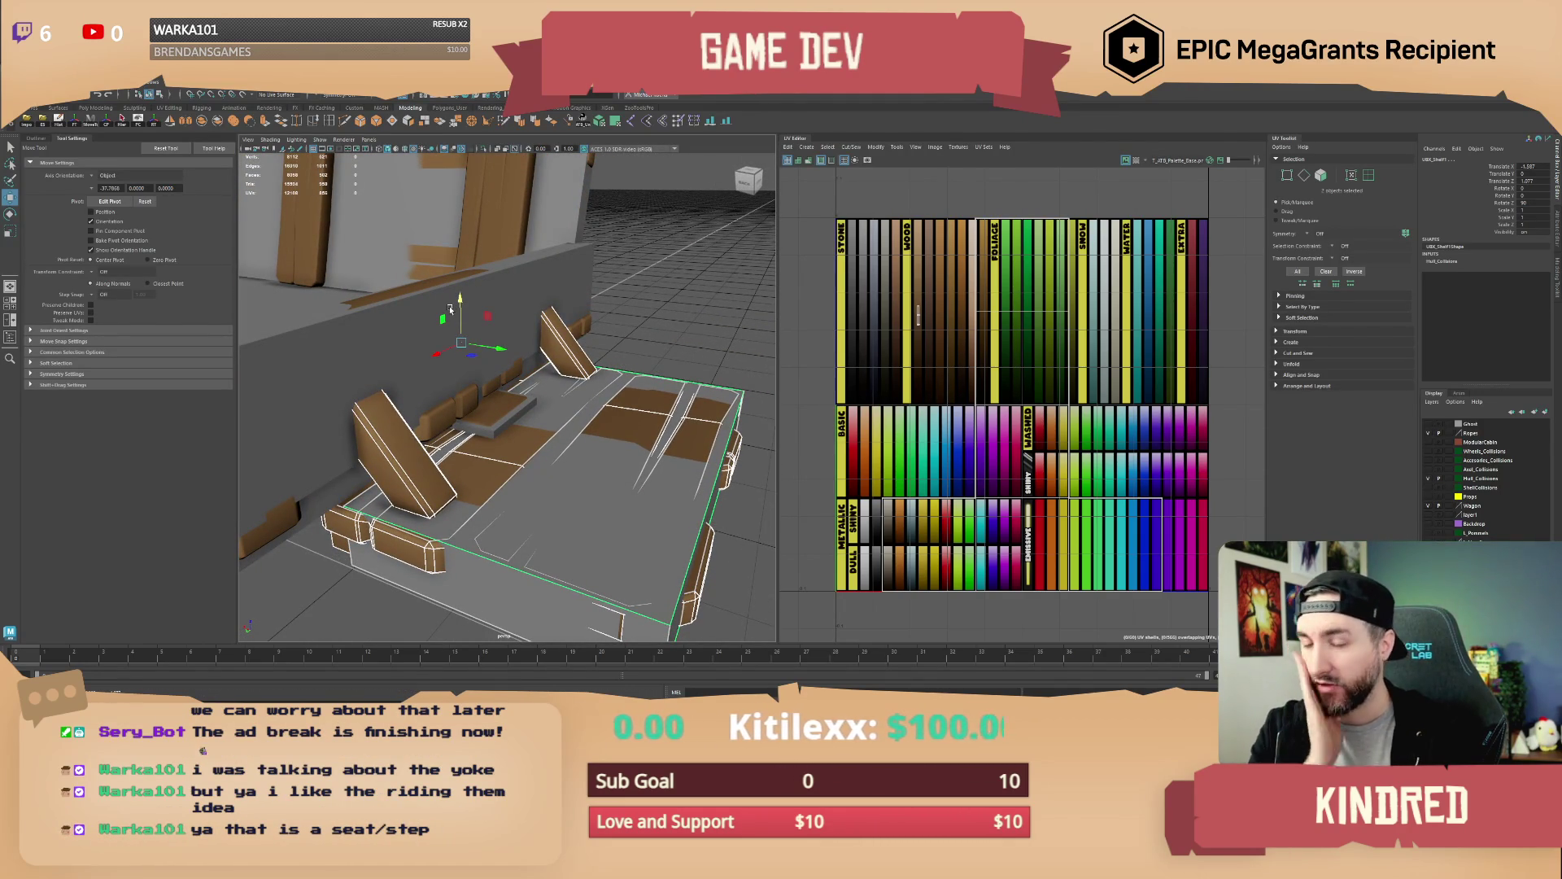
alt+drag(474, 322, 527, 388)
Select a plank on the cart and switch it to vertex editing
click(526, 378)
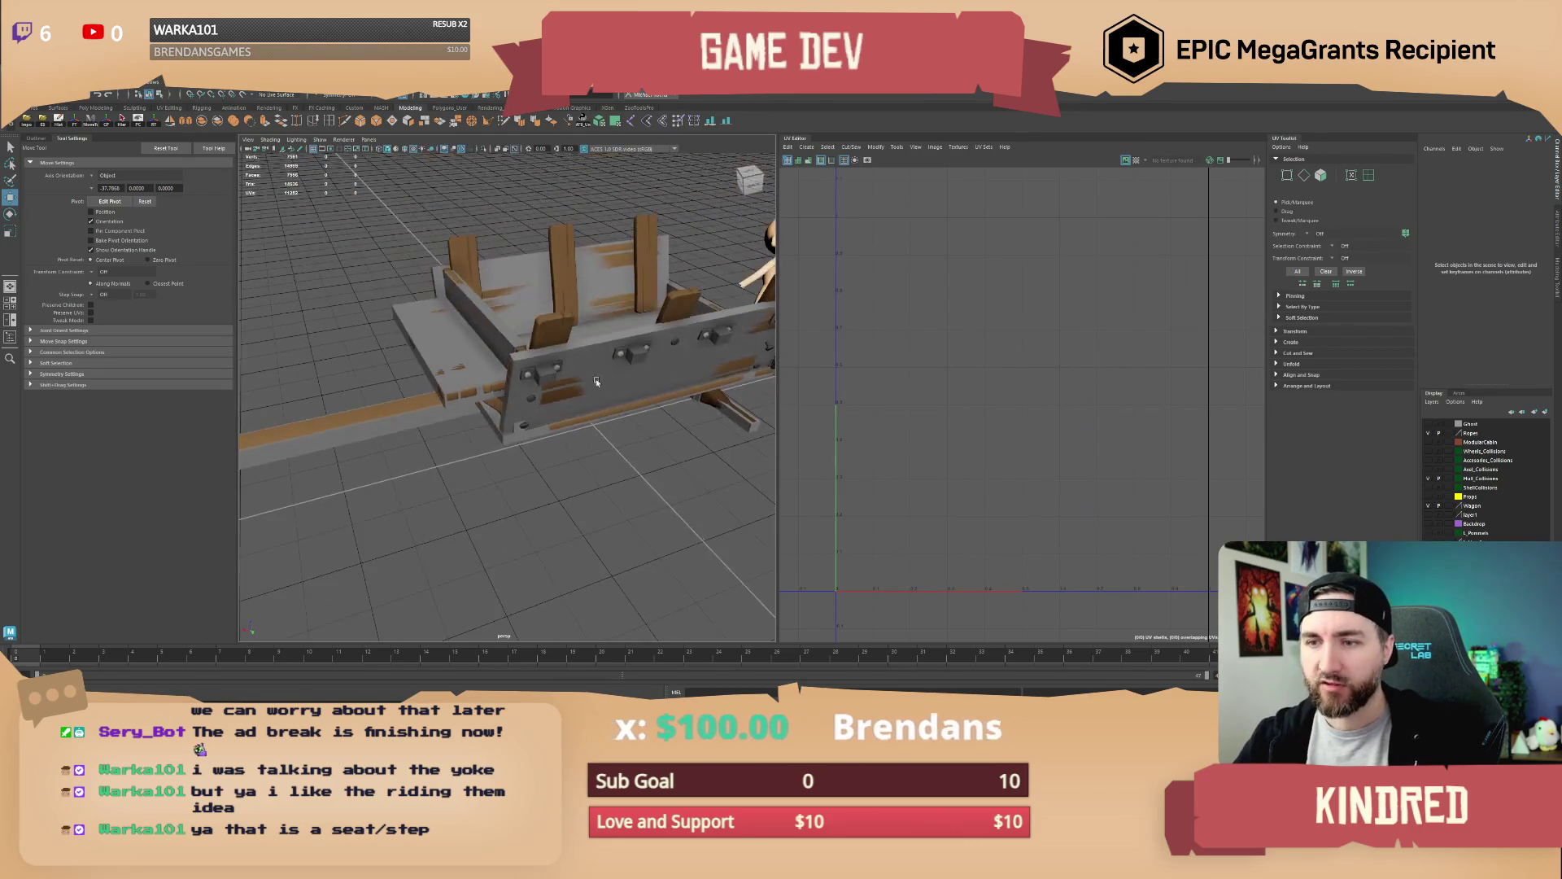
click(527, 389)
key(f)
right_click(429, 375)
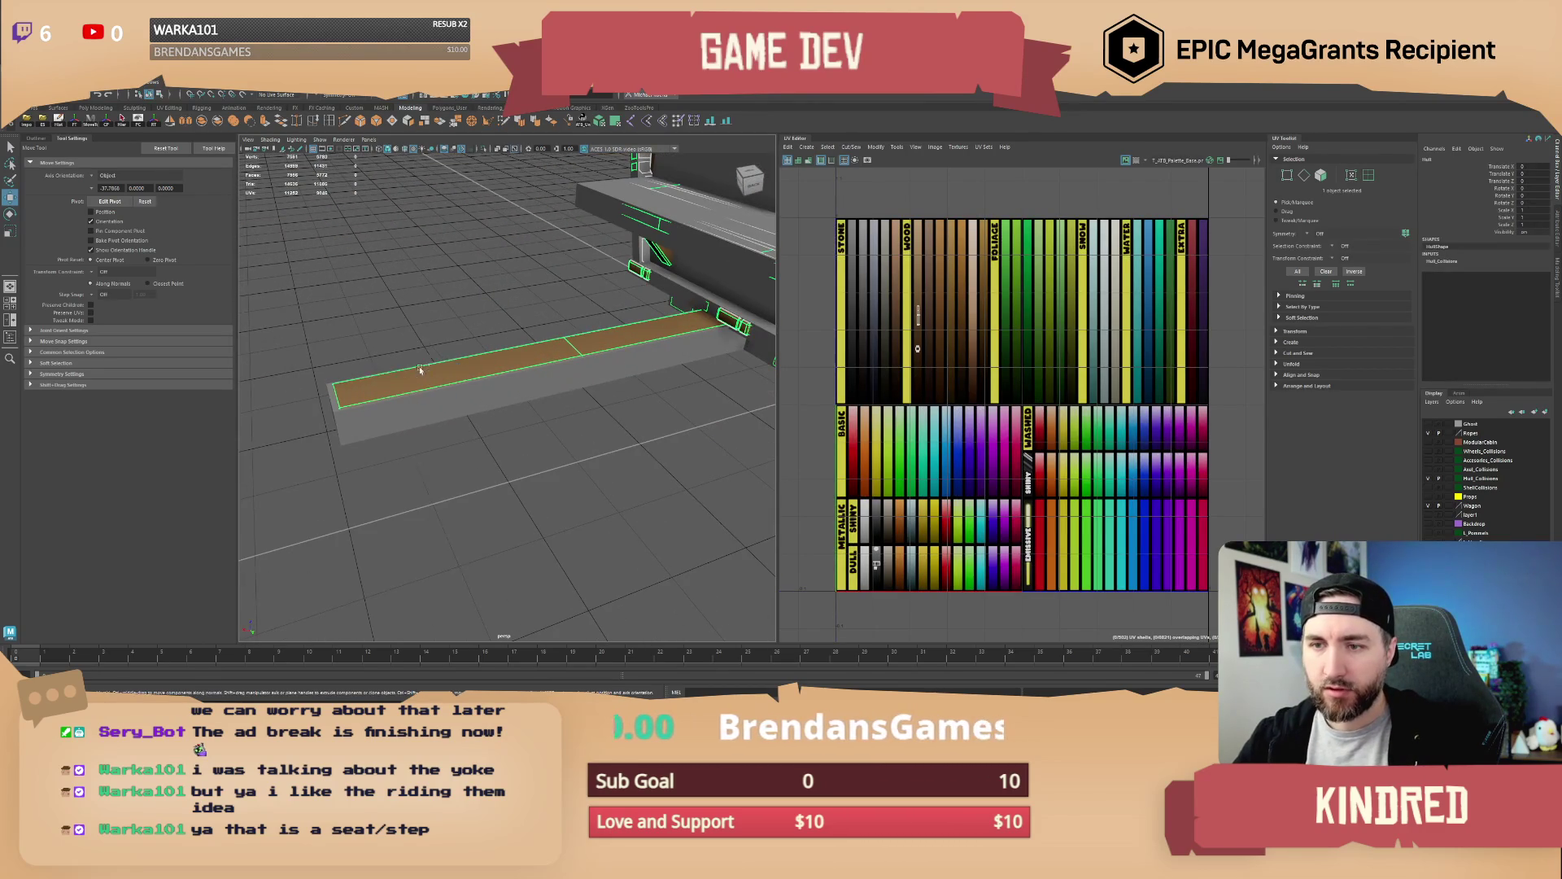
alt+drag(428, 374, 402, 367)
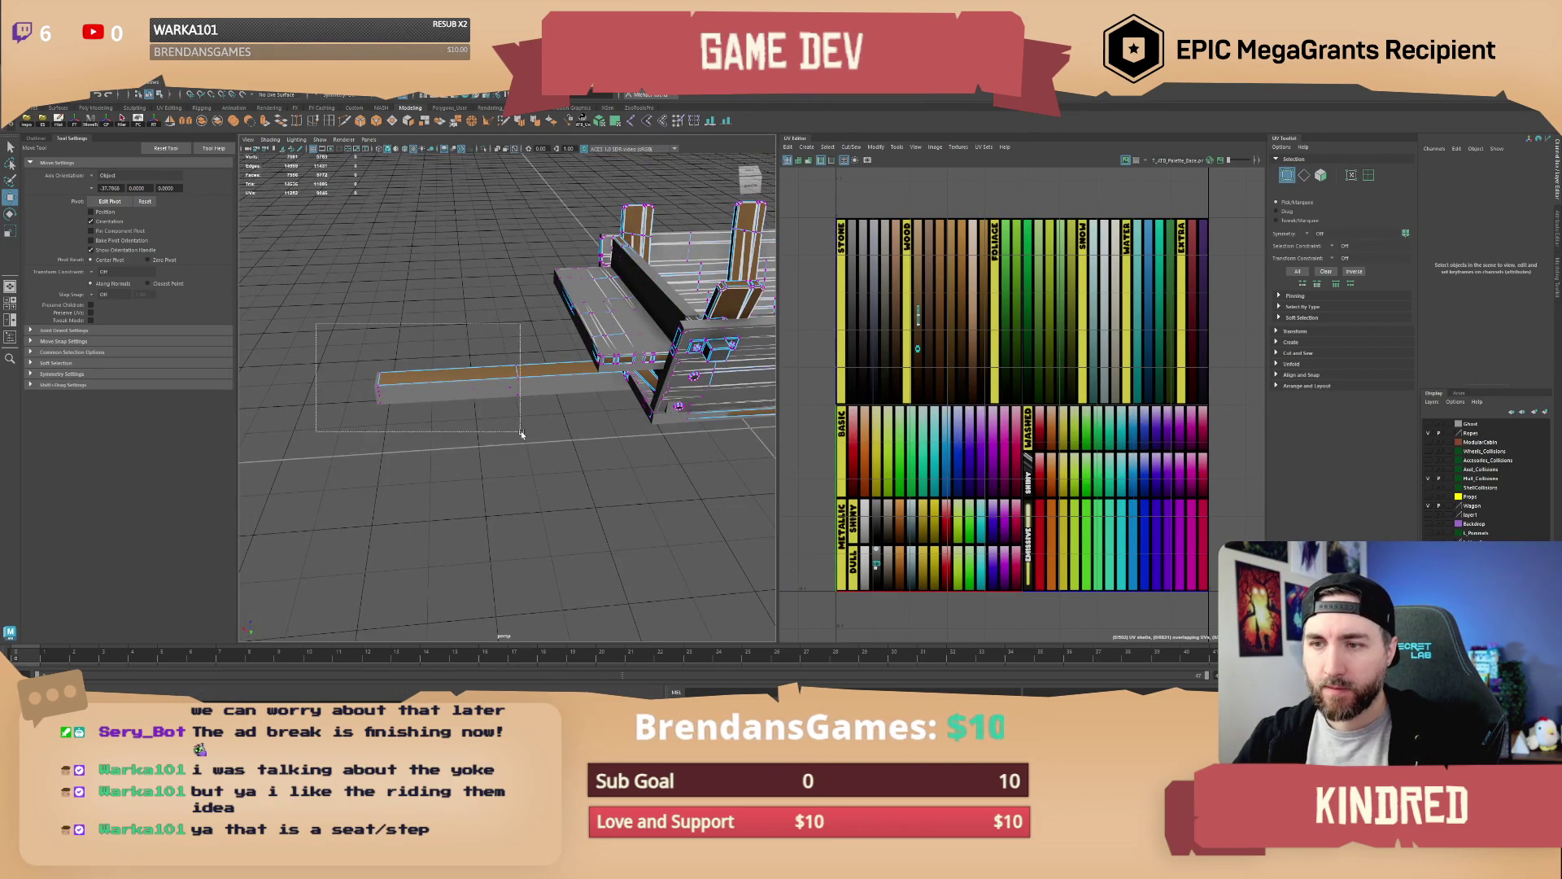
mouse_move(521, 433)
mouse_down()
mouse_move(449, 387)
mouse_move(534, 391)
mouse_up()
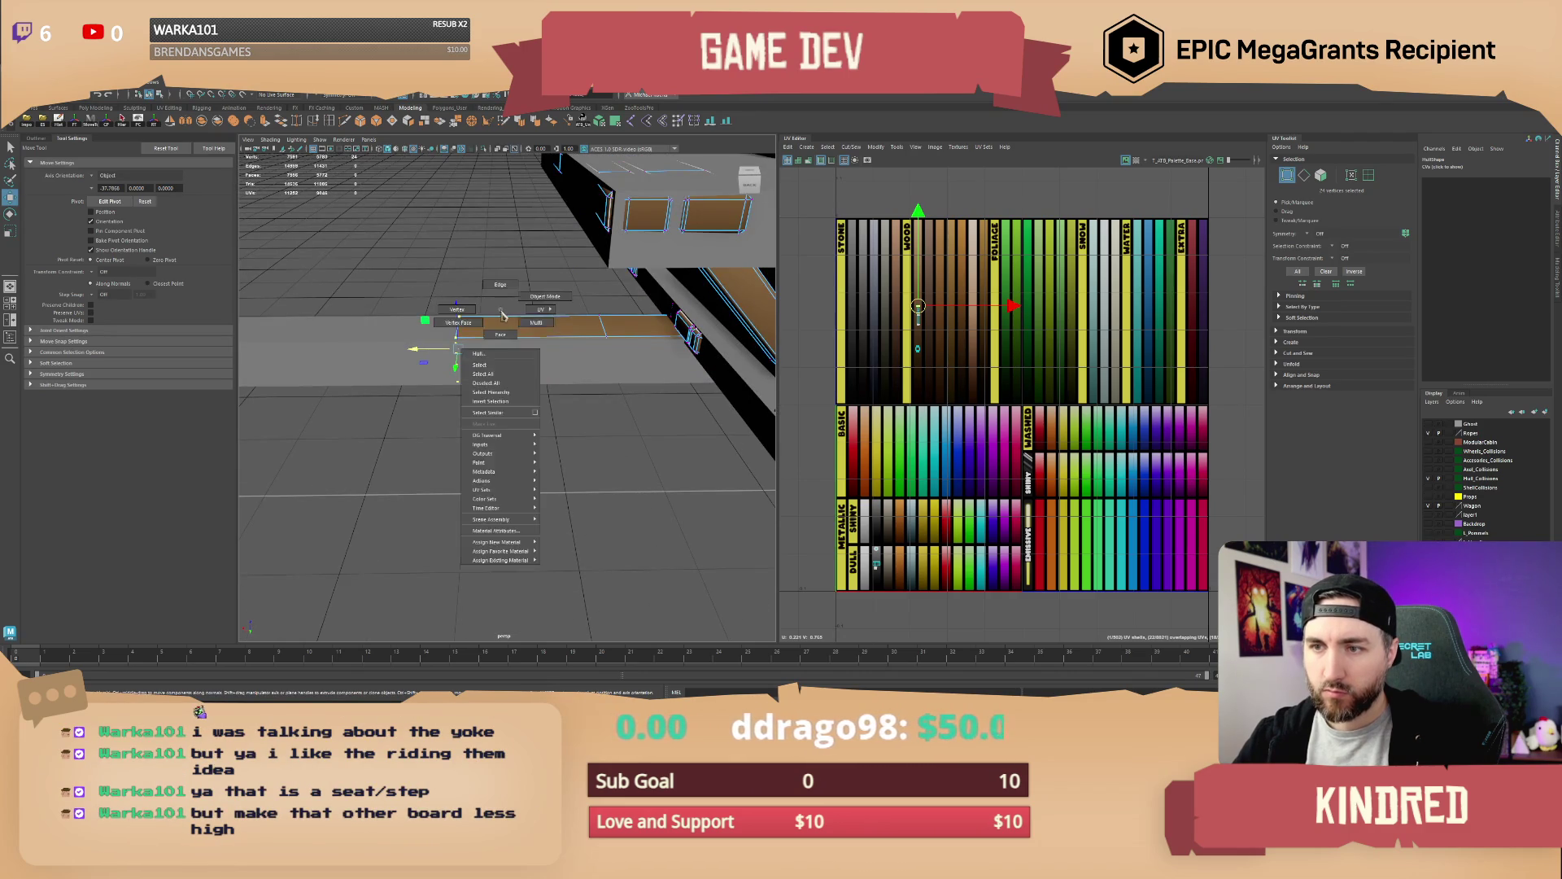
key(F8)
mouse_move(502, 316)
alt+mouse_down()
mouse_move(382, 366)
mouse_move(358, 398)
mouse_move(408, 382)
alt+mouse_up()
key(F9)
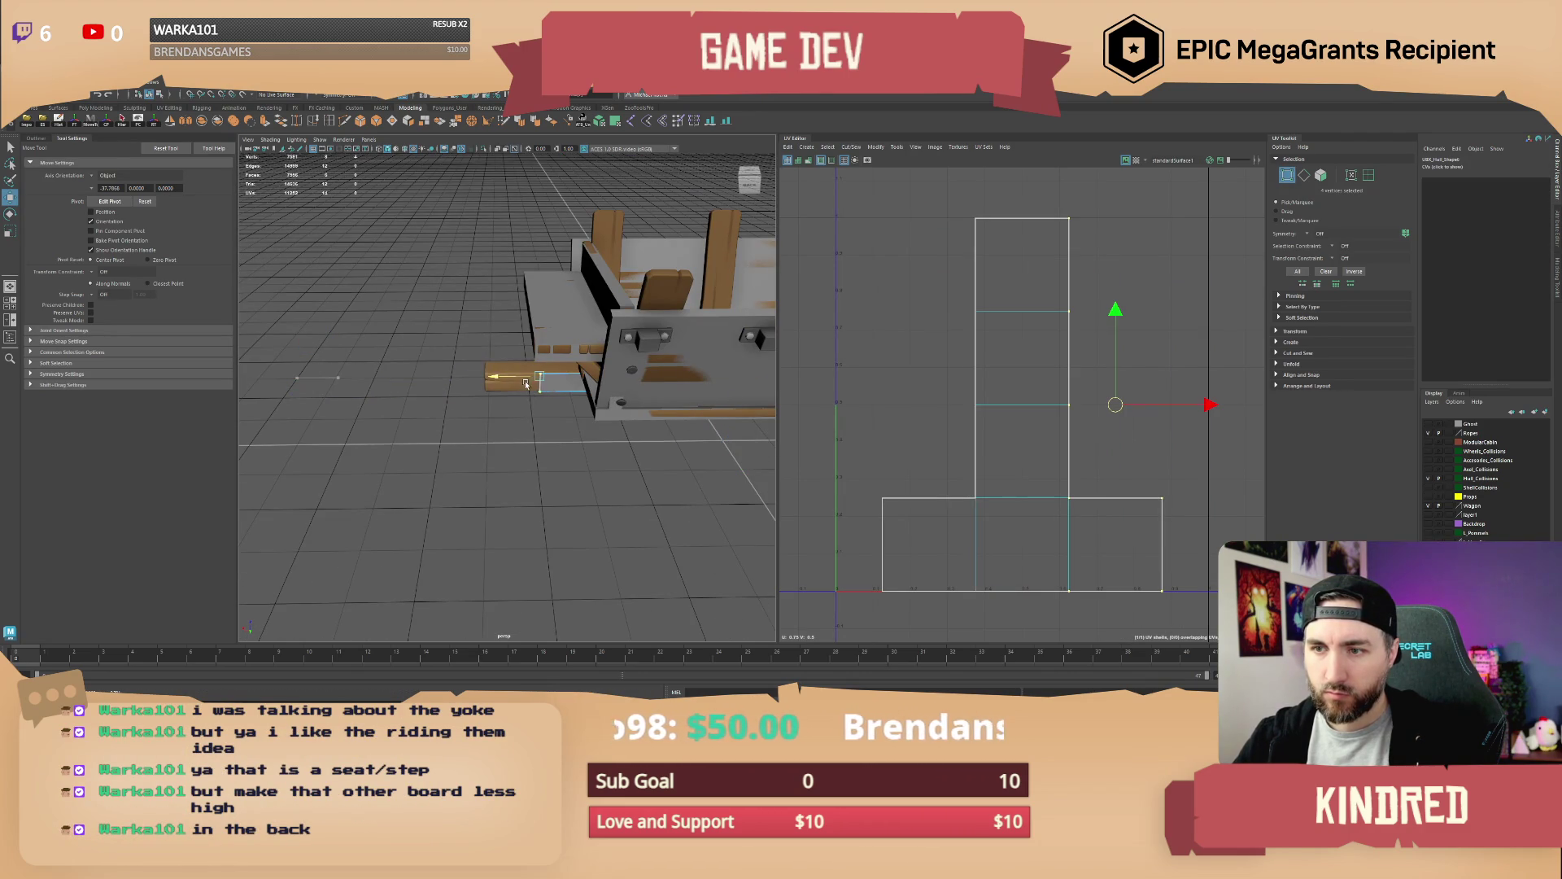
Shorten the plank by moving its end vertices, then return to object mode
scroll(545, 387, up, 5)
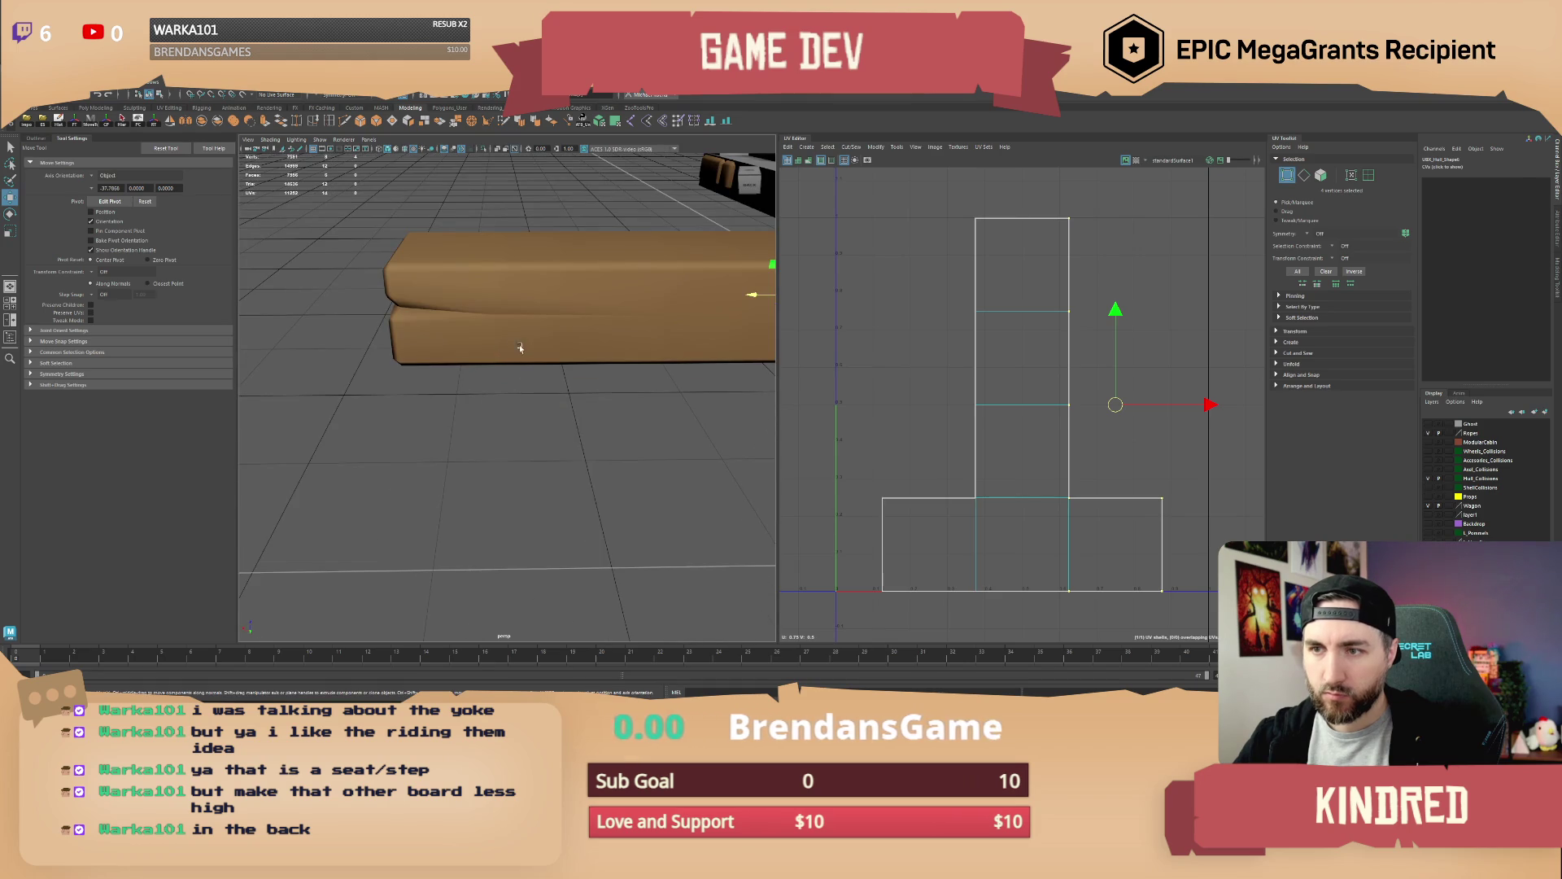
click(521, 348)
right_click(497, 321)
mouse_move(459, 299)
mouse_down()
mouse_move(432, 348)
mouse_move(440, 301)
mouse_up()
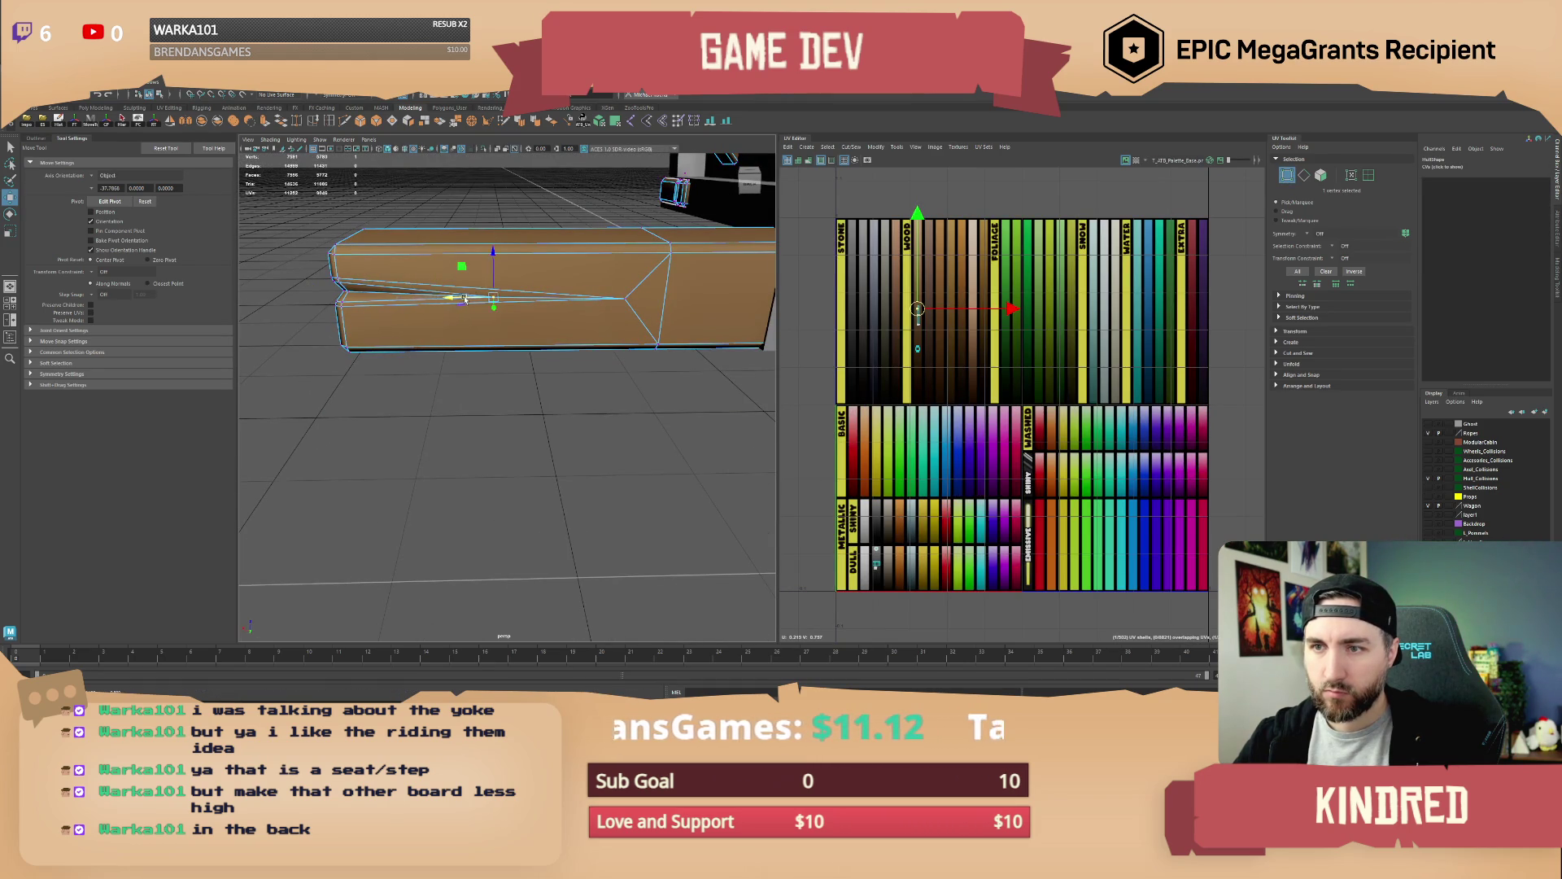
scroll(480, 299, down, 3)
mouse_move(515, 374)
mouse_down()
mouse_move(482, 418)
mouse_move(529, 427)
mouse_up()
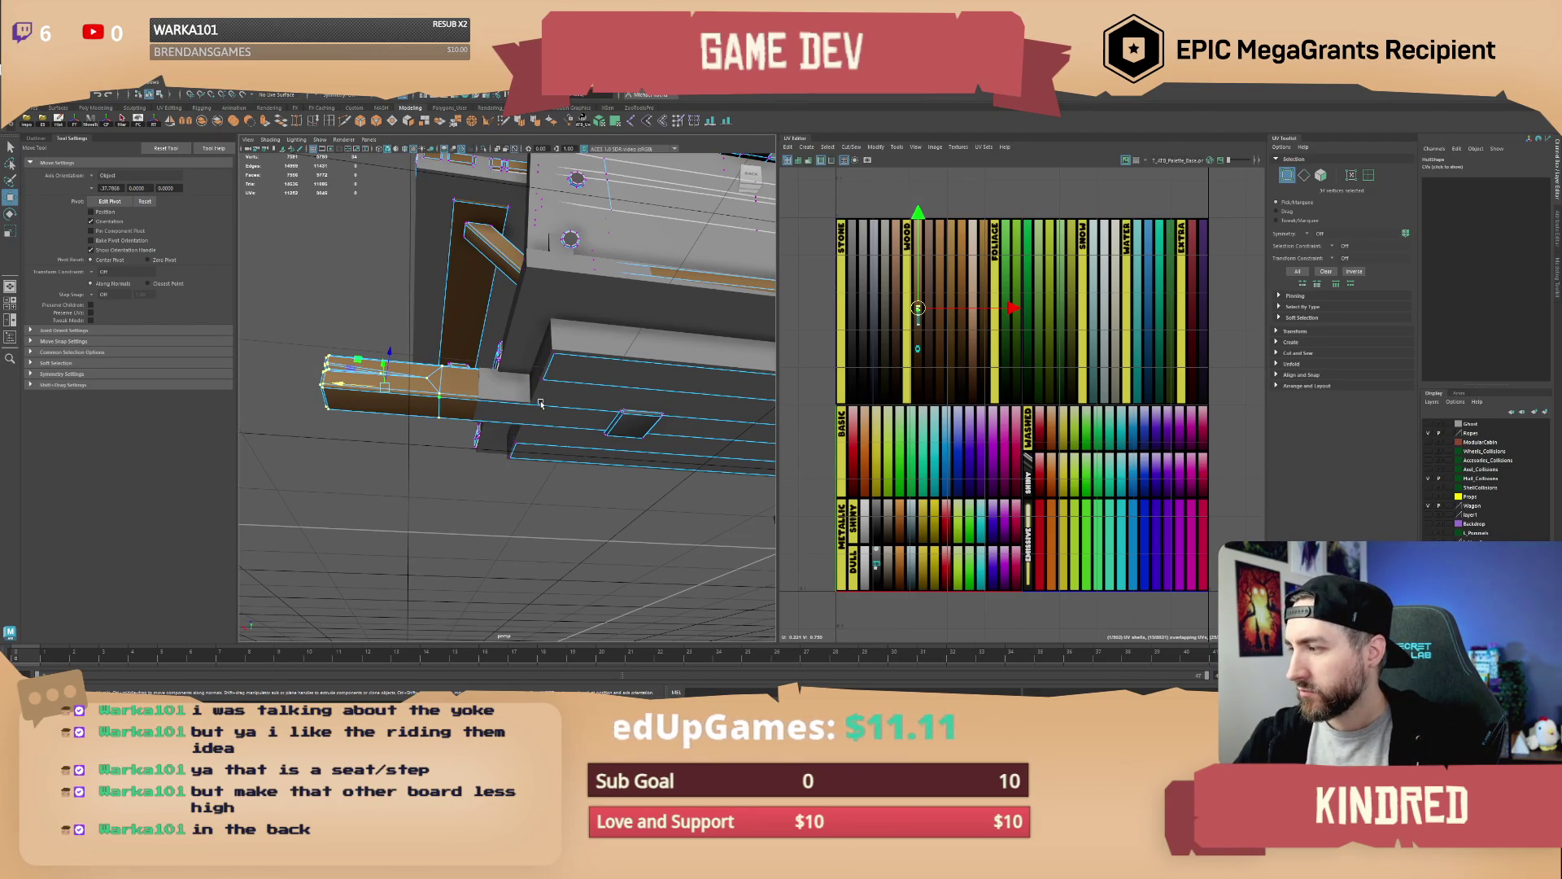
drag(464, 372, 503, 380)
drag(402, 379, 440, 393)
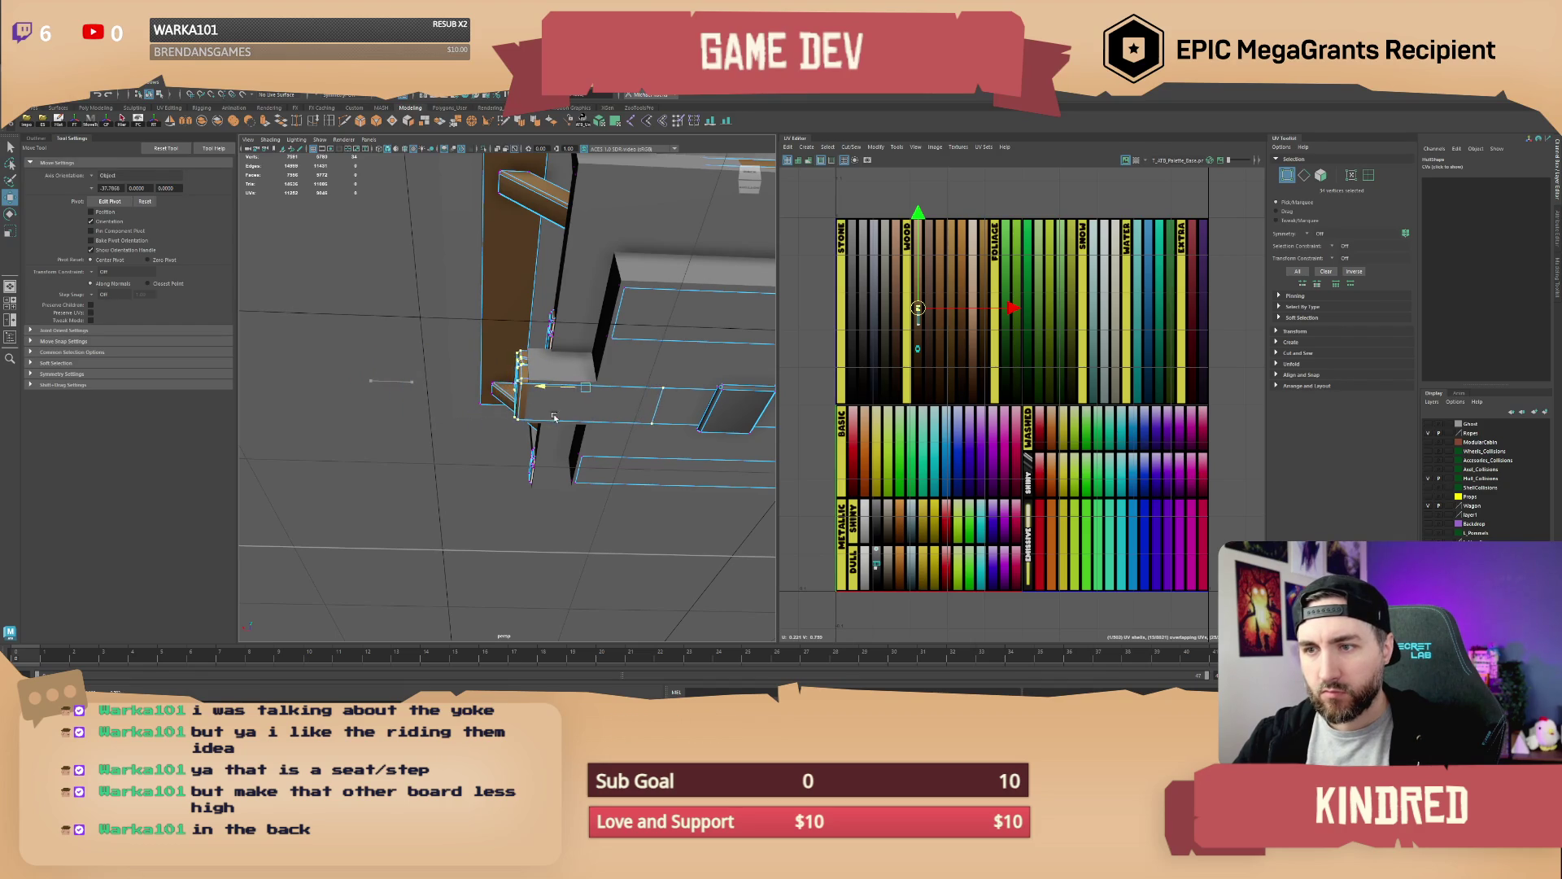
mouse_move(493, 386)
mouse_down()
mouse_move(569, 424)
mouse_move(615, 396)
mouse_move(612, 412)
mouse_move(464, 396)
mouse_move(455, 427)
mouse_up()
right_click(615, 396)
Select the whole wagon and export it over the existing wagon FBX file
click(464, 397)
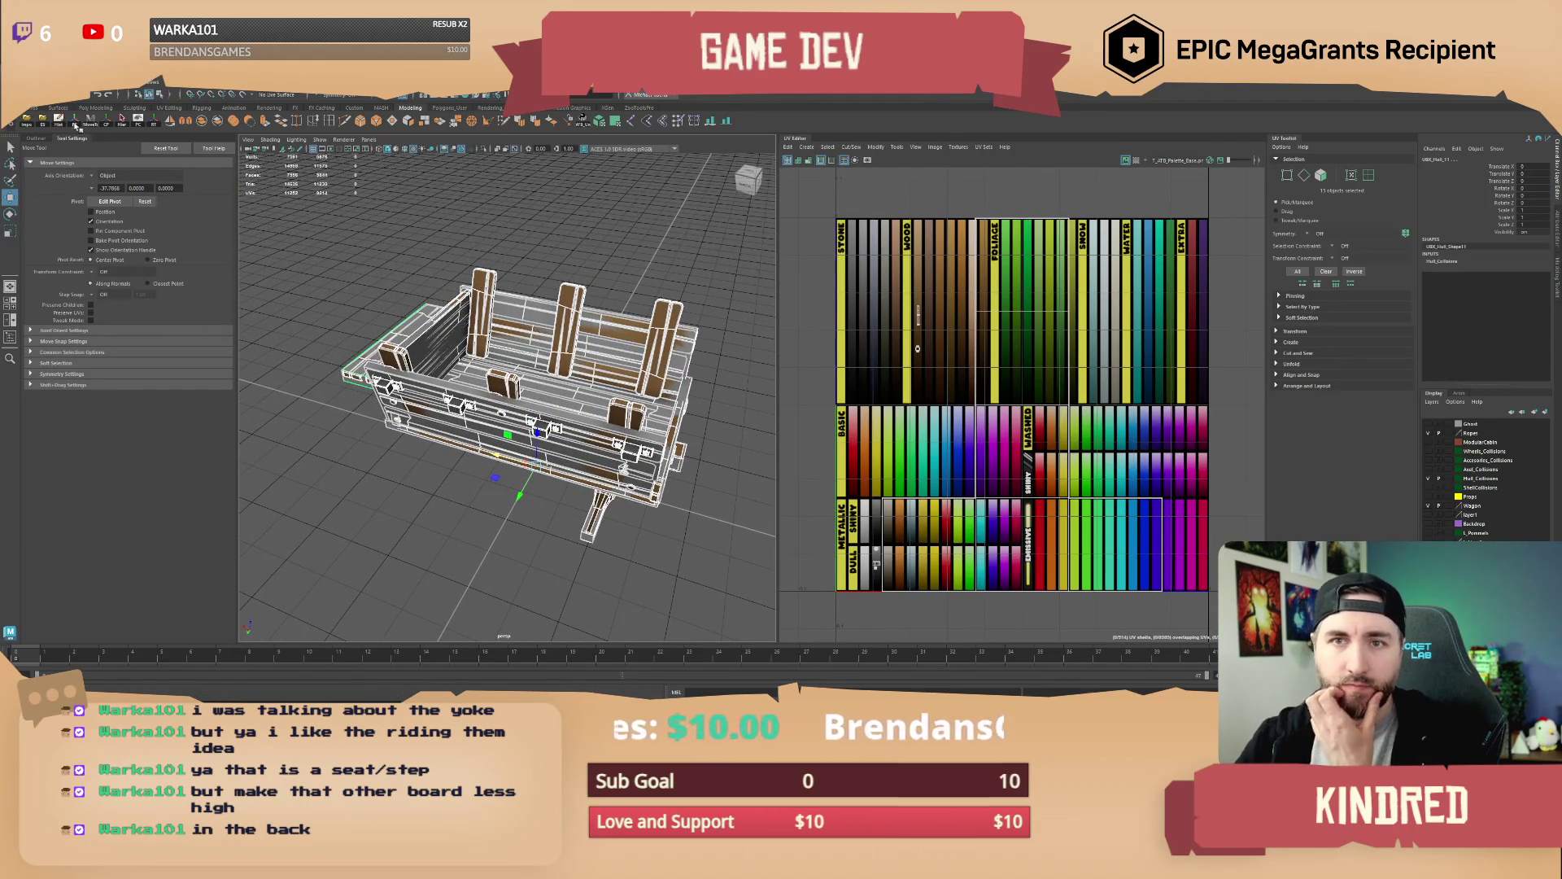
click(45, 127)
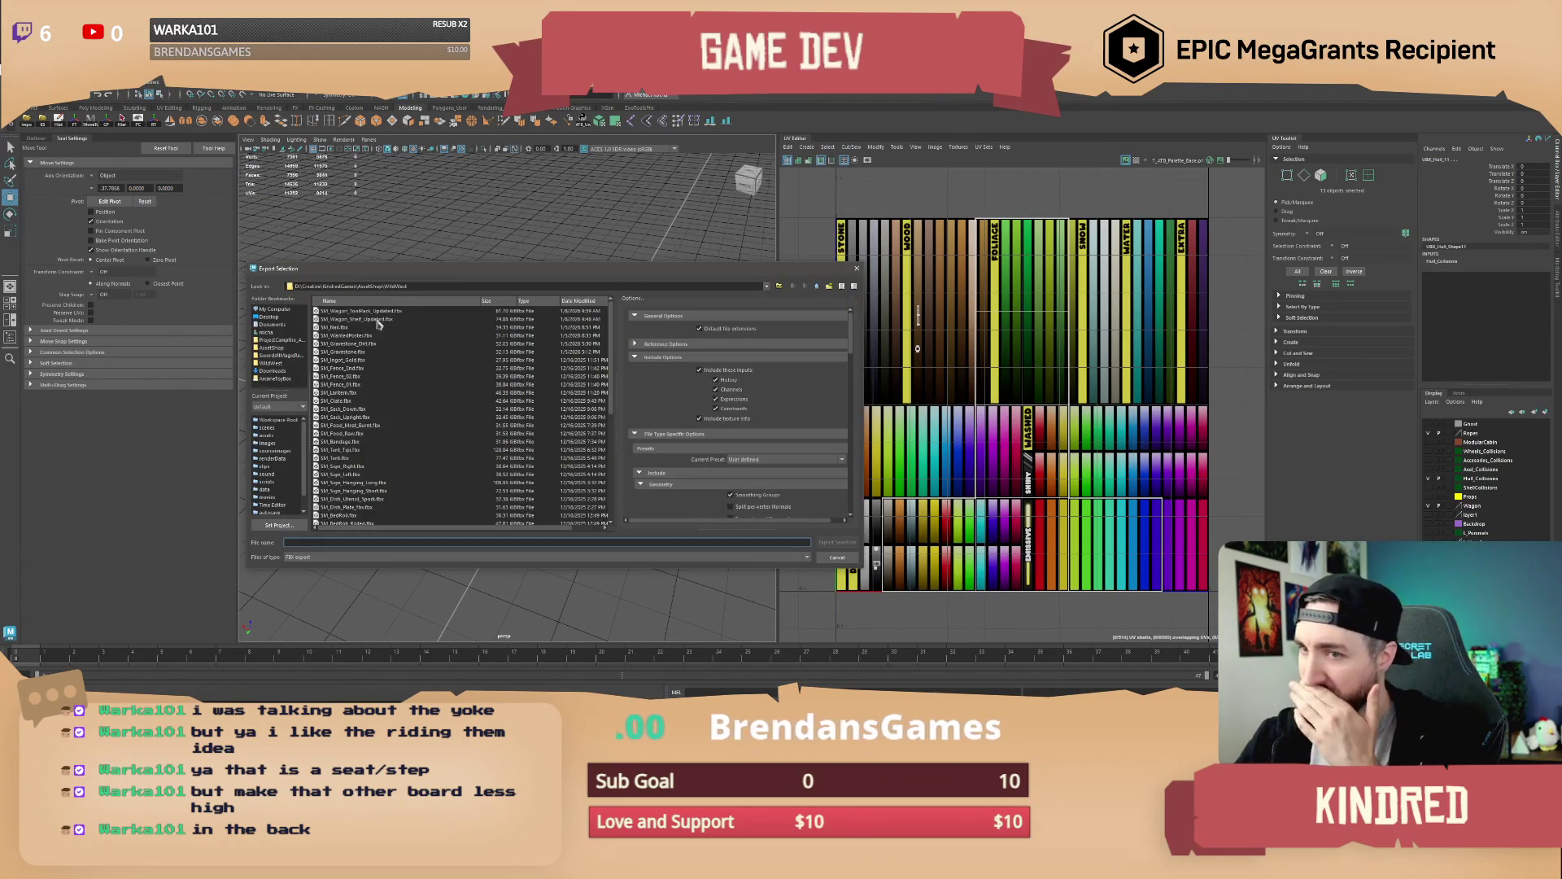
scroll(376, 393, down, 6)
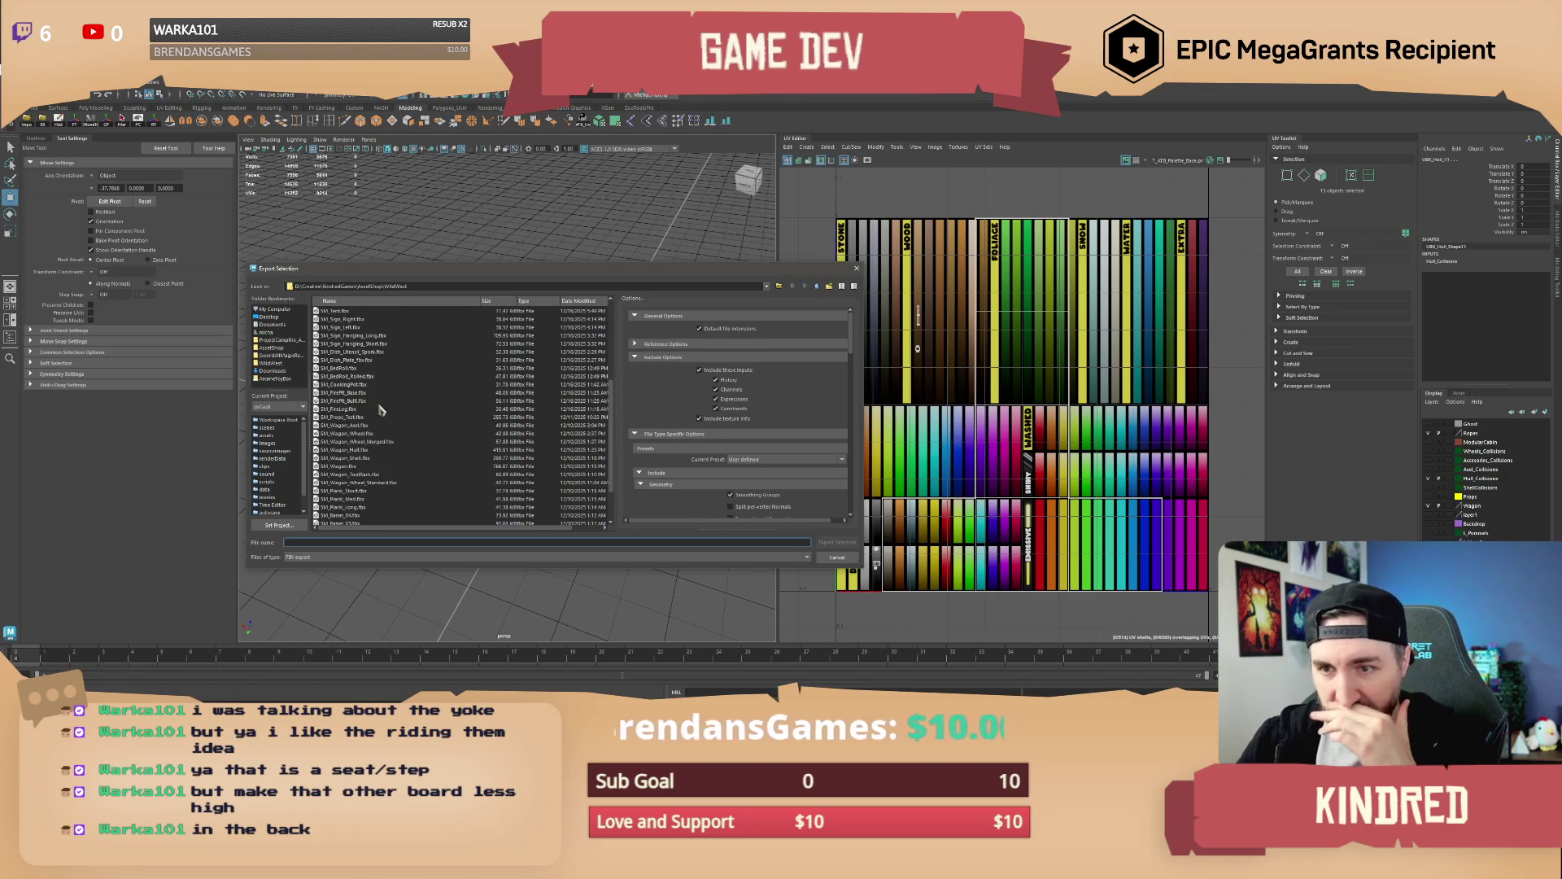
double_click(358, 450)
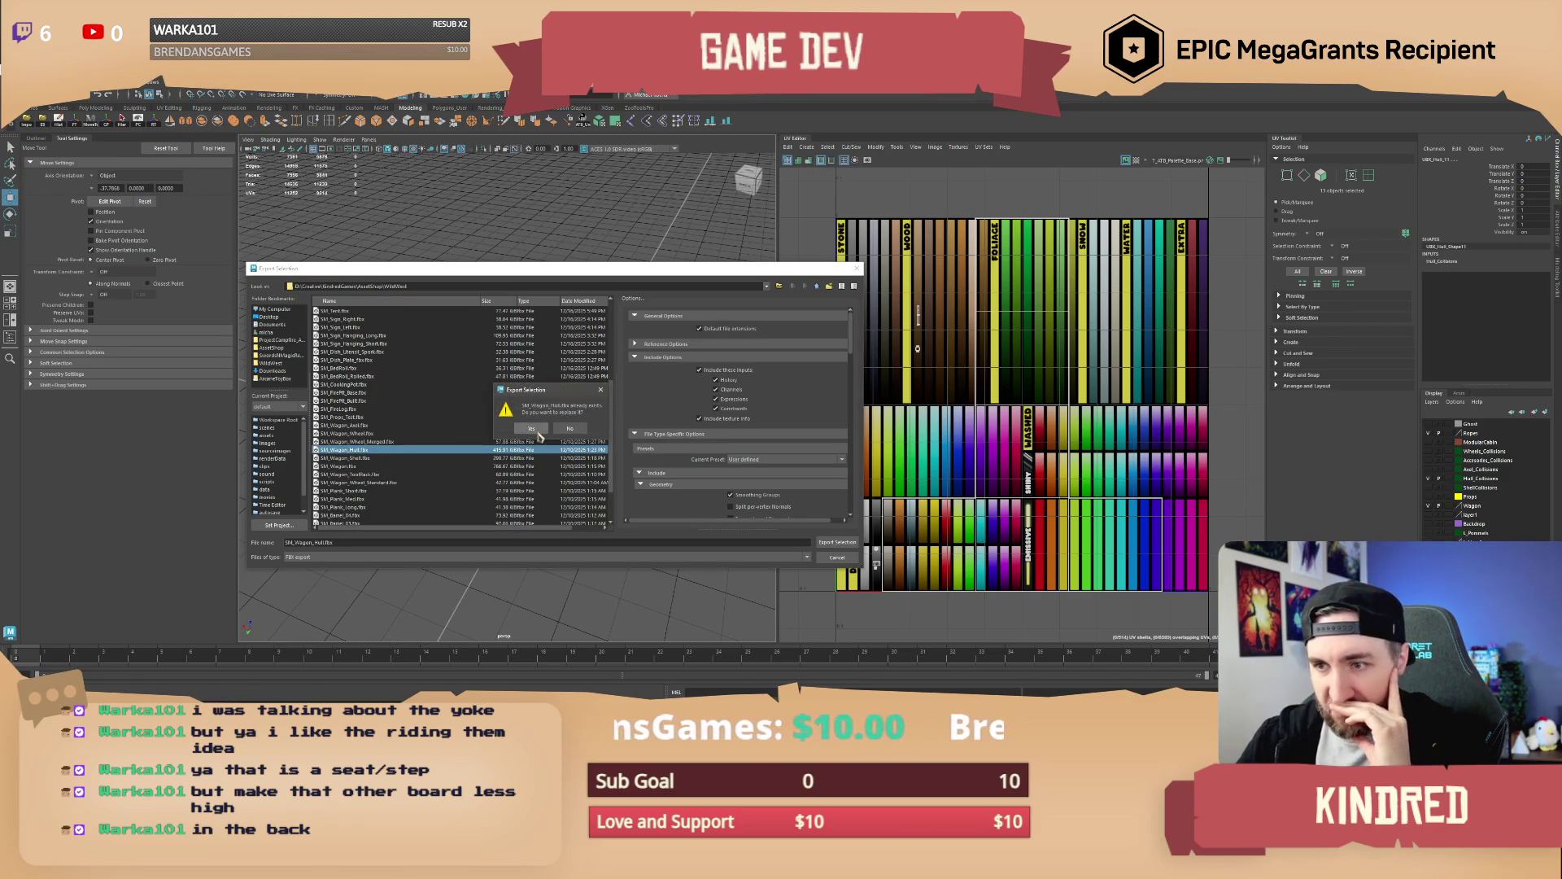
key(Return)
key(alt+Tab)
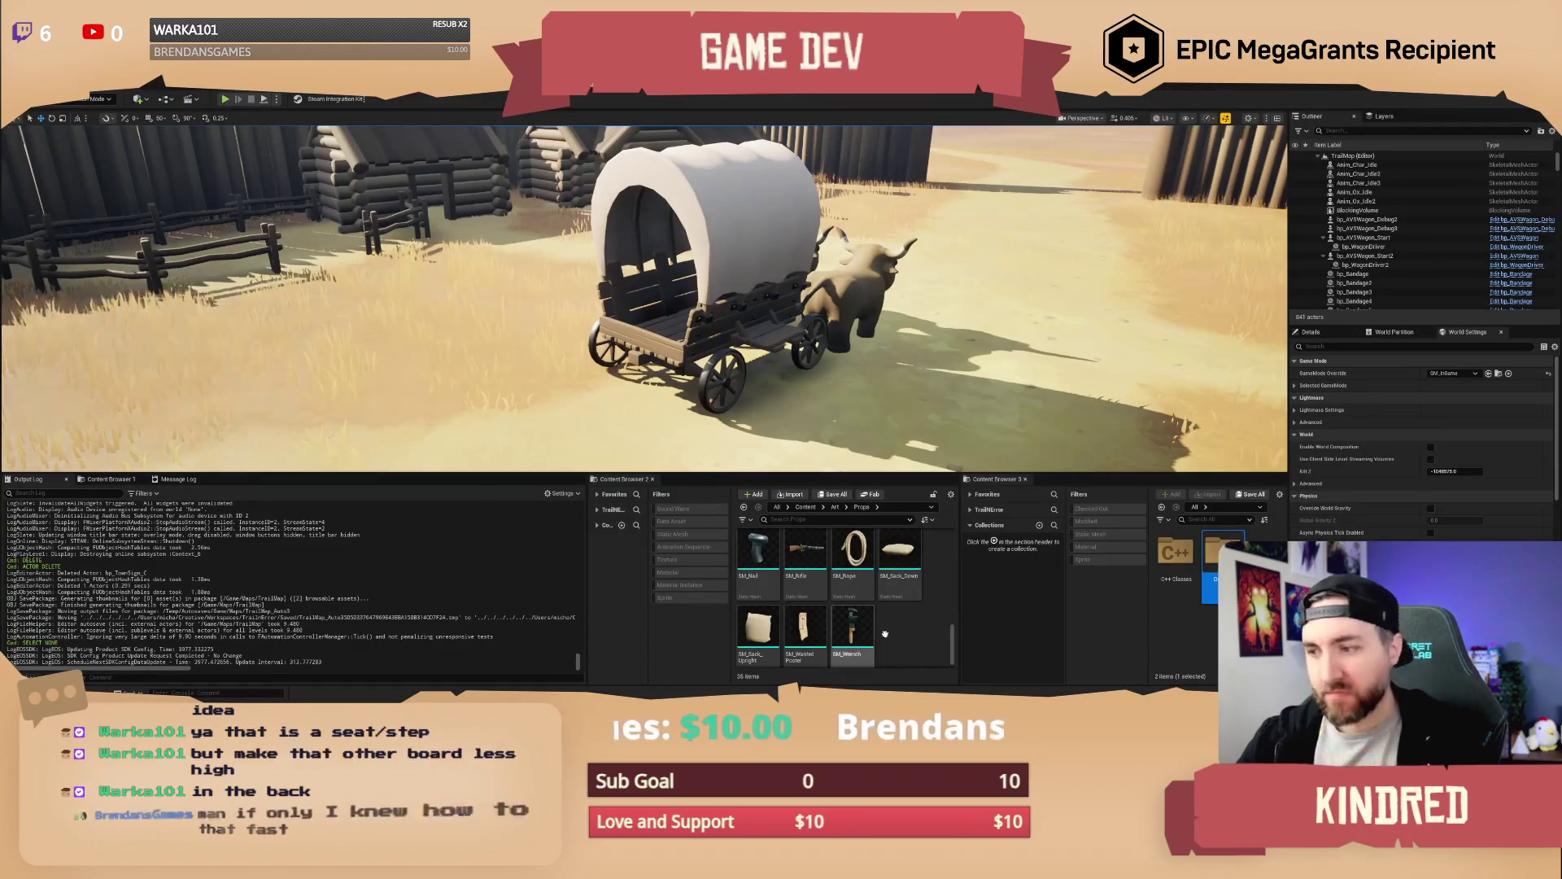
Open Art > Wagon in the Content Browser and select the wagon's SM_Wagon_Shelf_Updated board
click(835, 507)
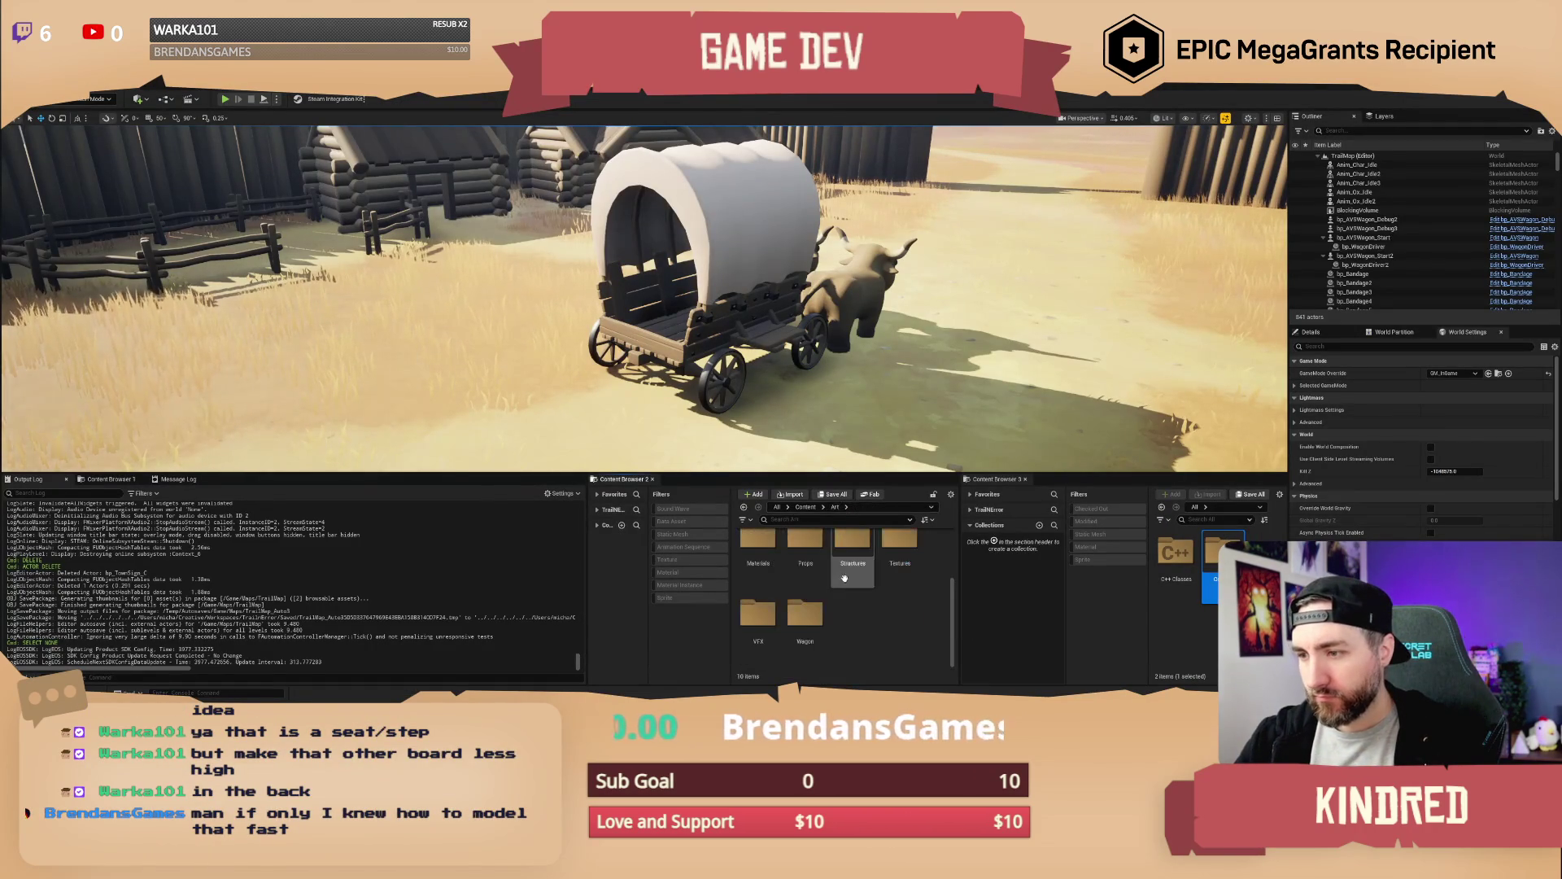
click(810, 612)
double_click(810, 611)
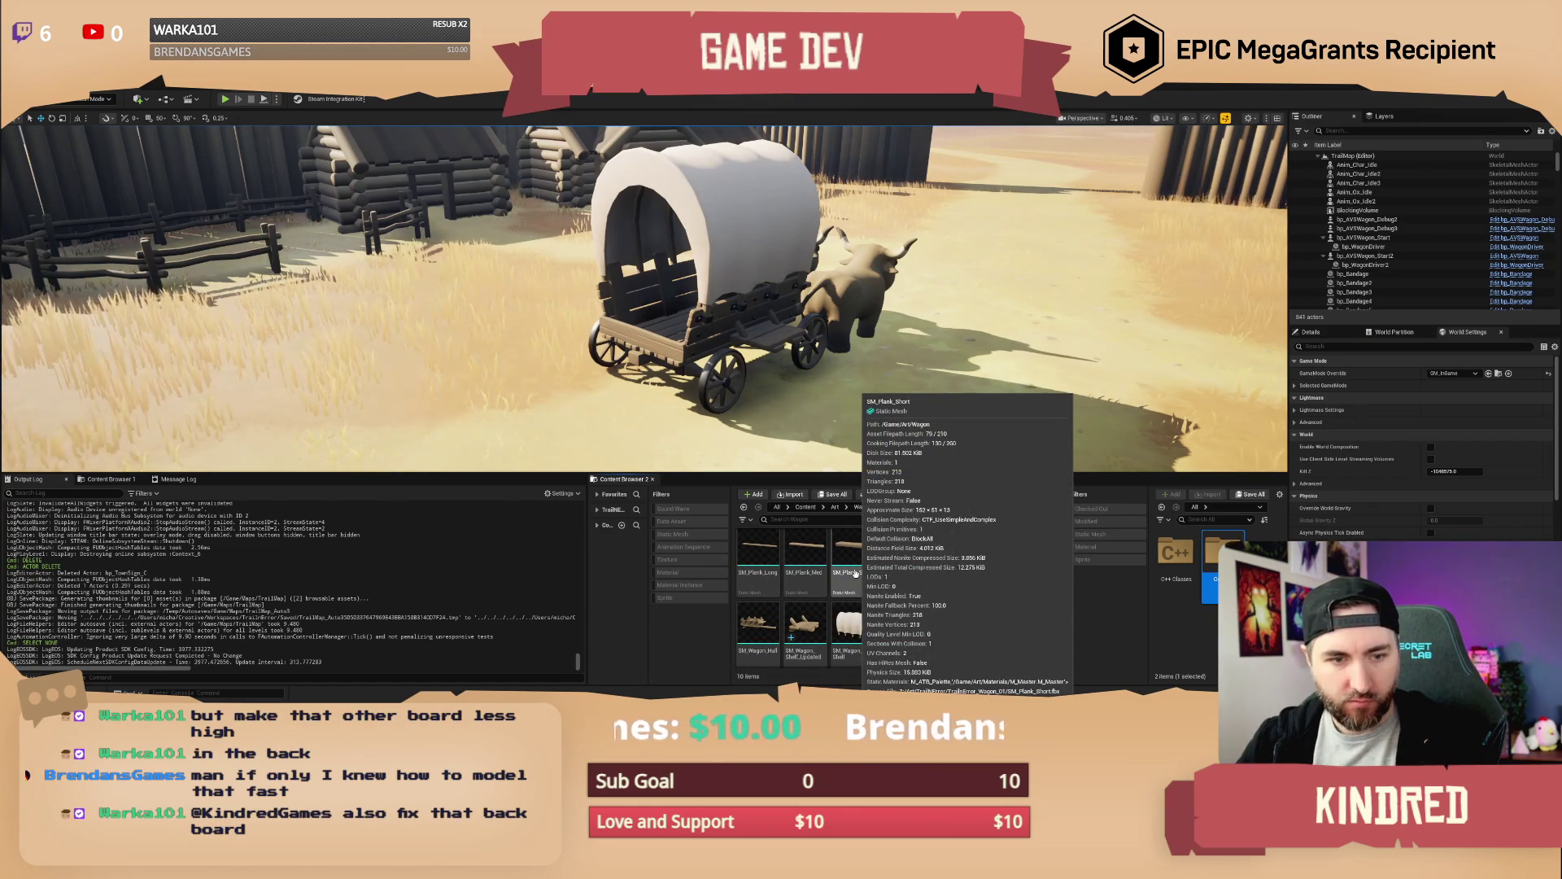
scroll(683, 332, up, 3)
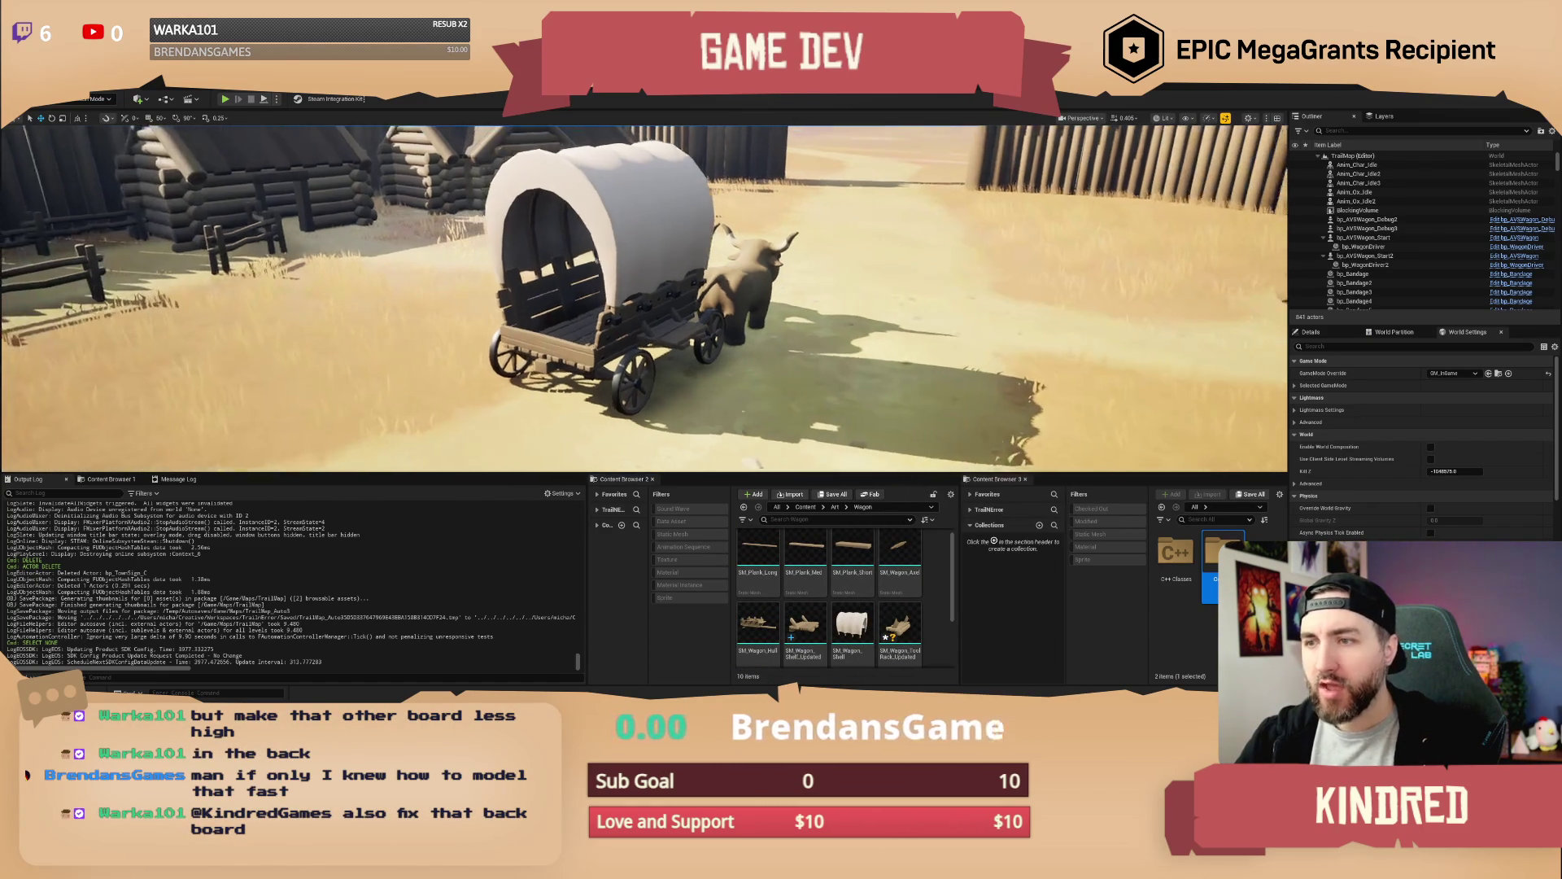
click(682, 332)
scroll(683, 332, up, 5)
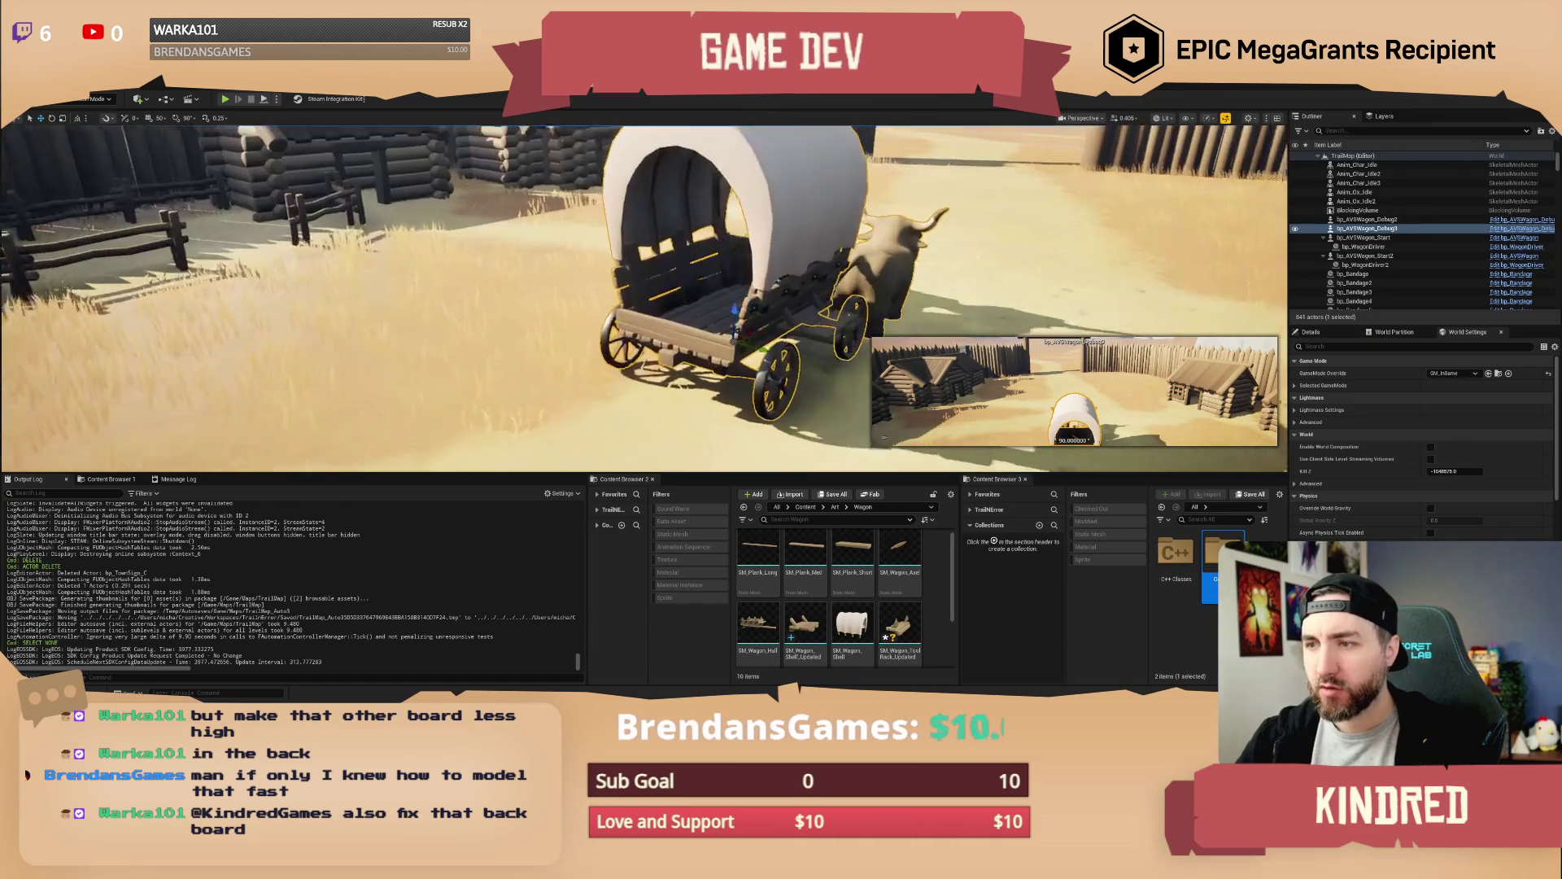
click(948, 342)
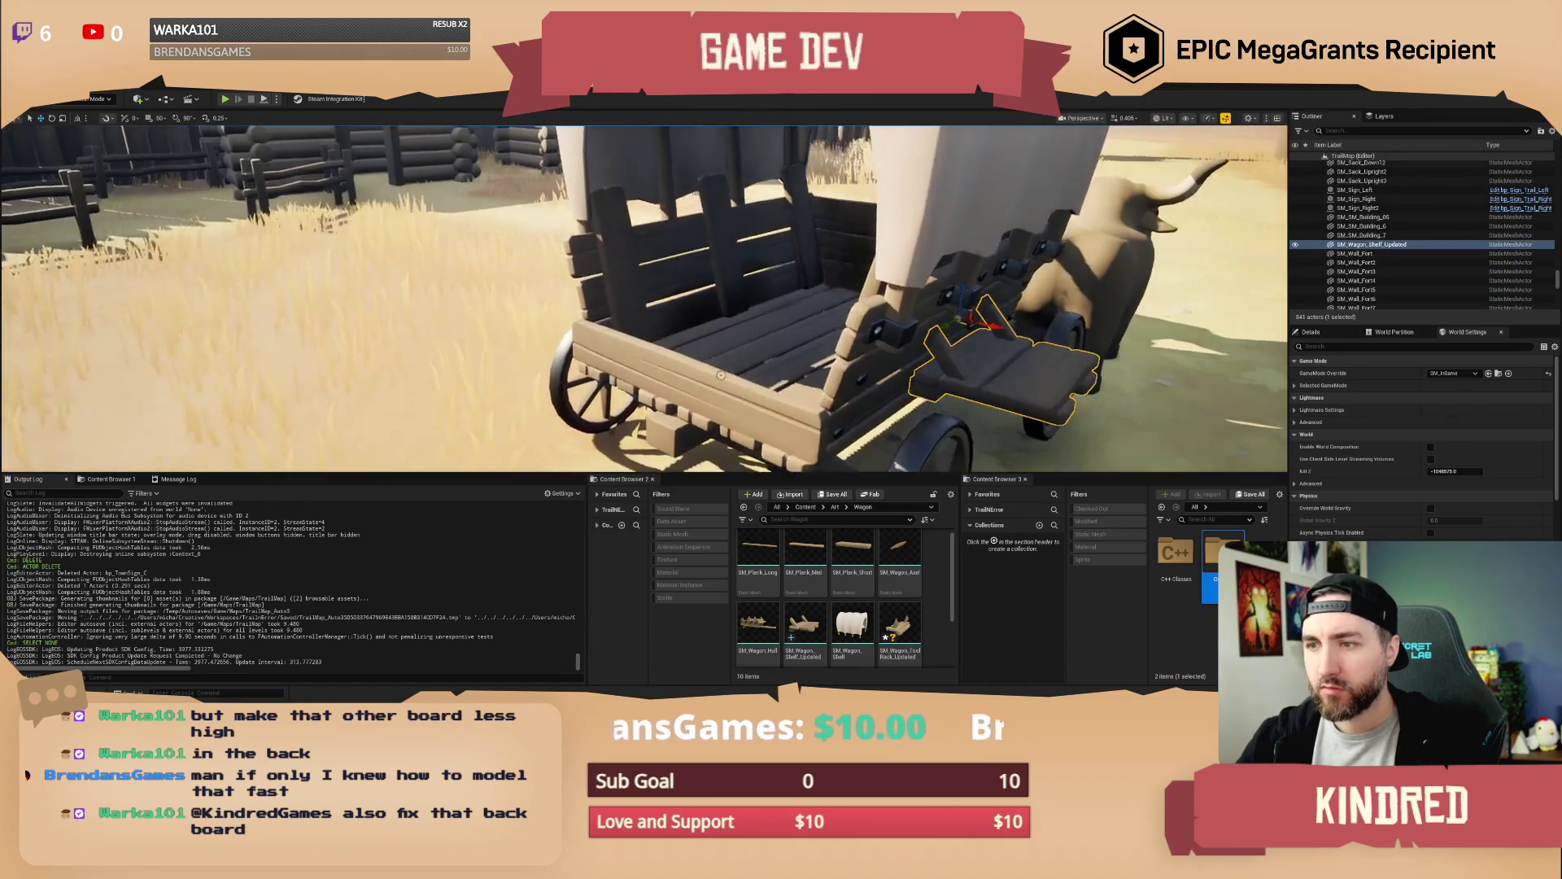
Back in Maya, orbit close to the wagon bed and select two of its boards
key(alt+Tab)
mouse_move(614, 423)
mouse_down()
mouse_move(569, 374)
mouse_move(571, 343)
mouse_up()
scroll(570, 370, up, 3)
click(567, 368)
shift+click(570, 343)
Select the back board's top face and lower it slightly on Y
drag(509, 385, 505, 374)
right_click(505, 375)
click(478, 371)
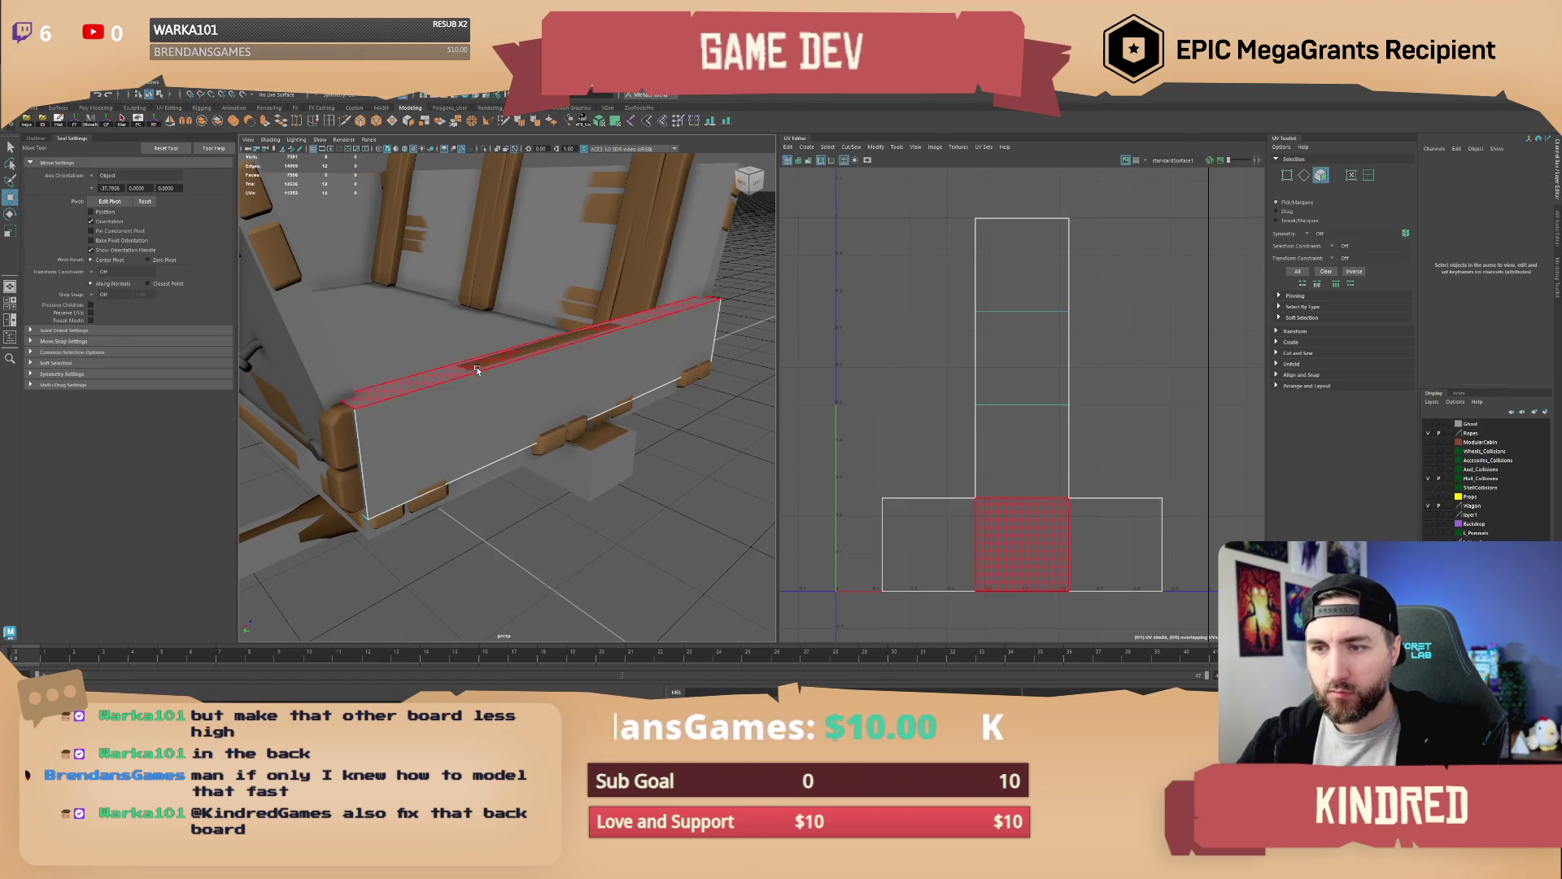
click(477, 370)
drag(585, 301, 585, 306)
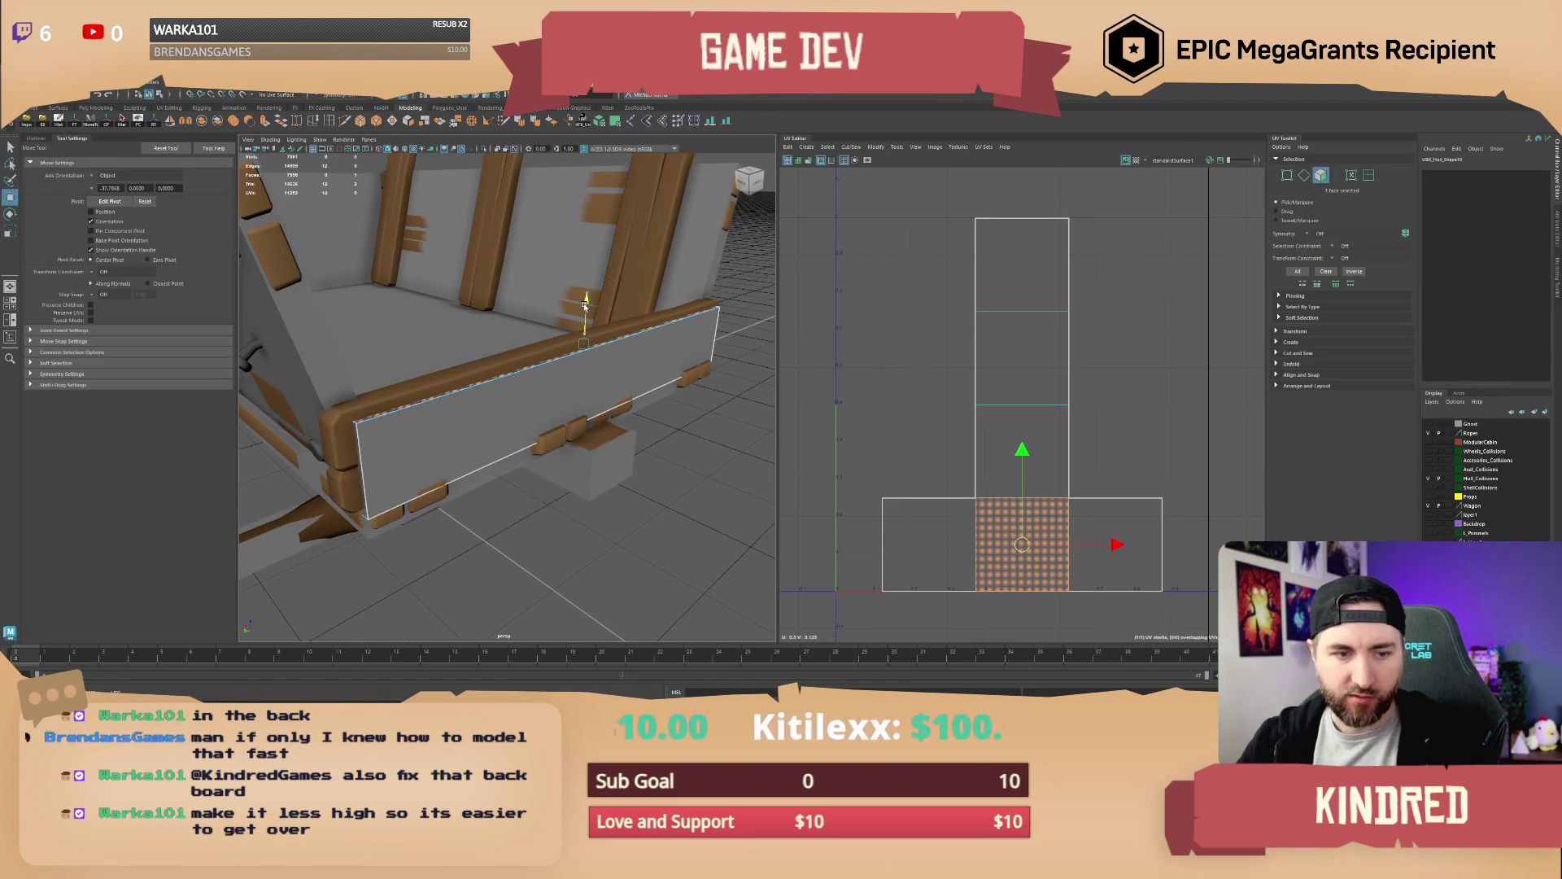
drag(585, 306, 585, 315)
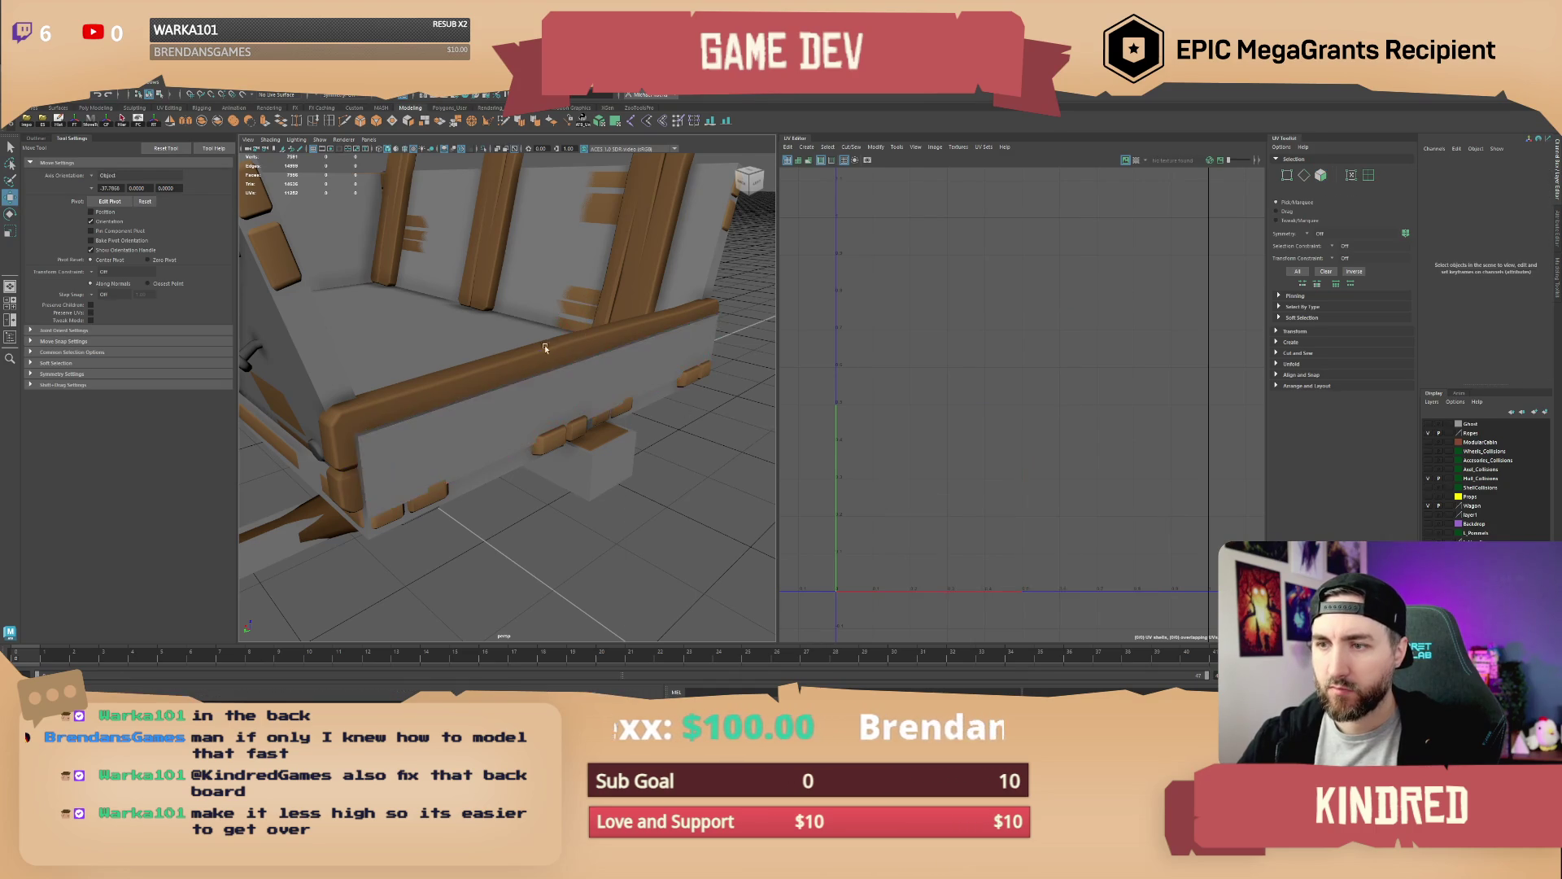
Select the L-shaped strip of back-board faces and isolate the board on its own
click(603, 365)
right_click(639, 283)
click(641, 307)
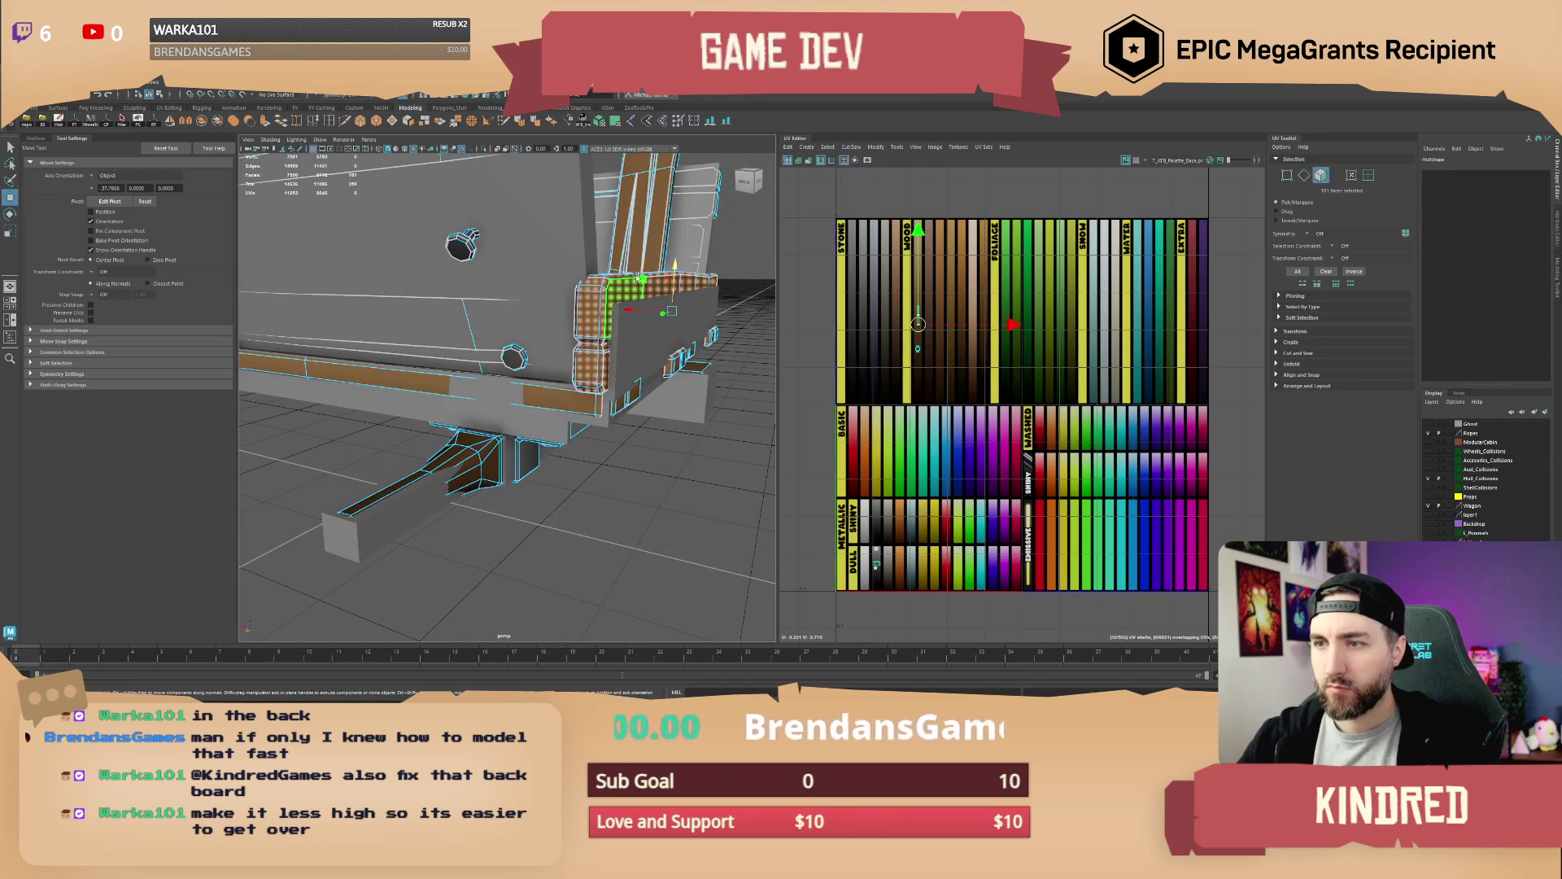
drag(643, 282, 619, 340)
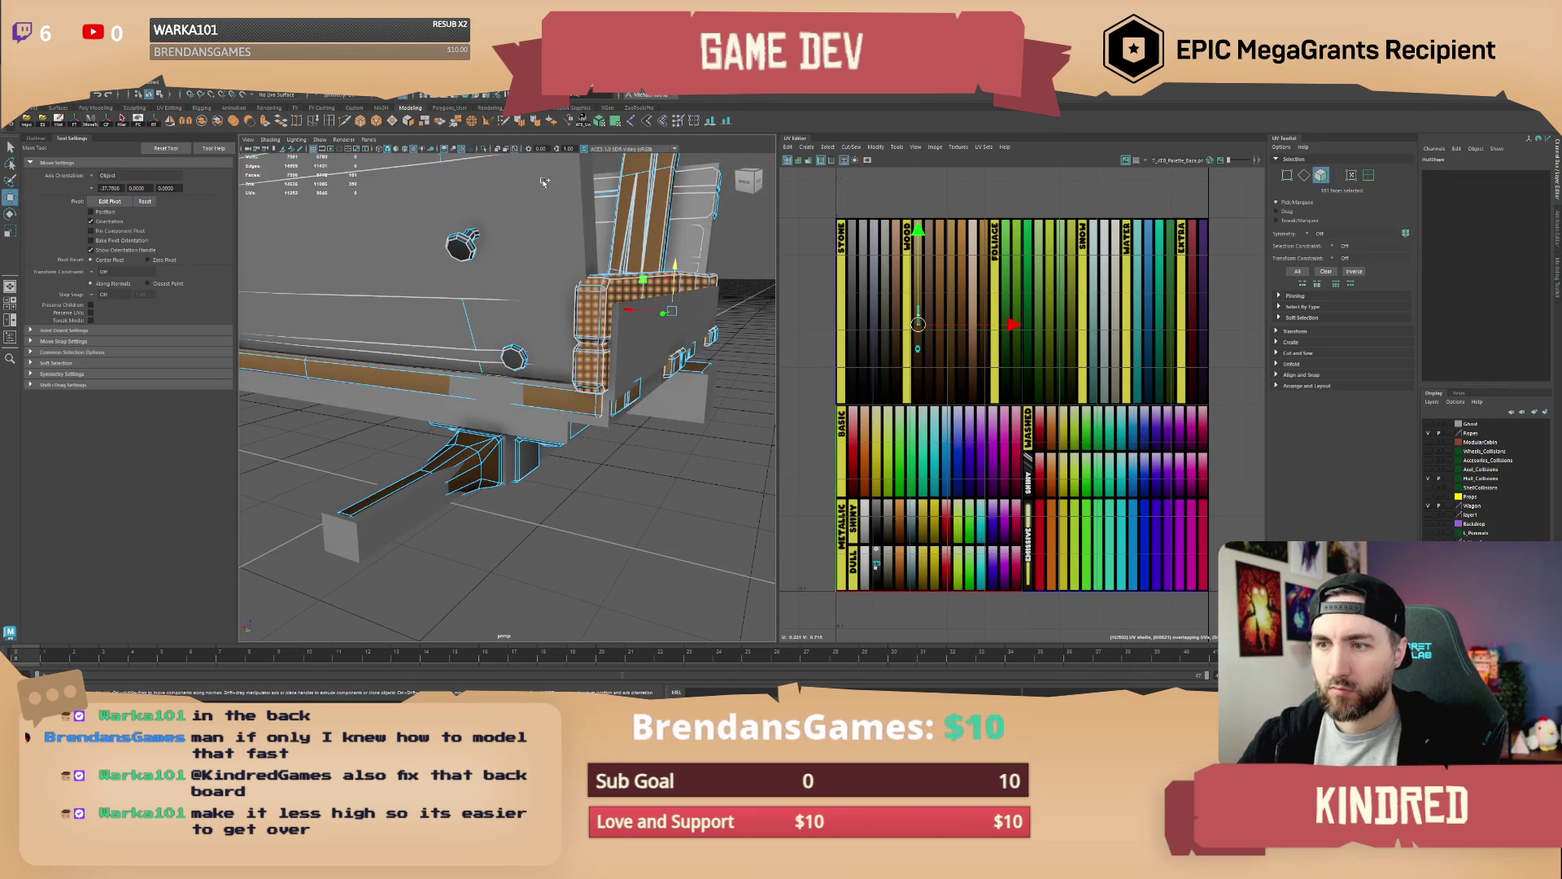
click(492, 156)
Lower all the board's top vertices to flatten the back board
right_click(606, 309)
click(654, 295)
mouse_move(619, 341)
mouse_down()
mouse_move(570, 333)
mouse_move(635, 334)
mouse_move(586, 329)
mouse_move(599, 330)
mouse_up()
scroll(600, 329, up, 3)
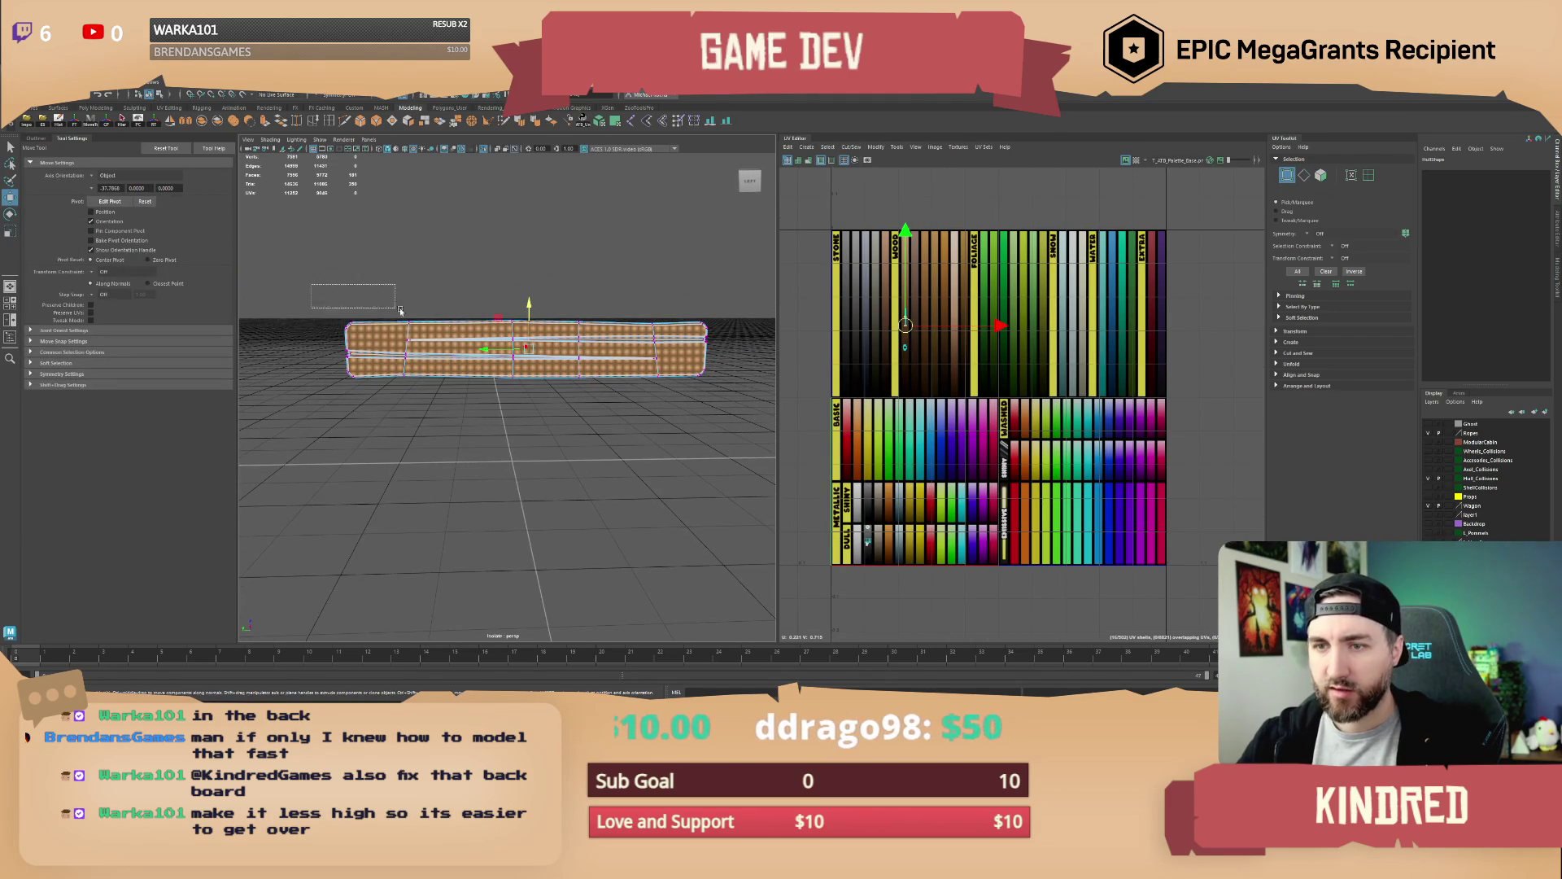
drag(702, 342, 720, 354)
mouse_move(533, 287)
mouse_down()
mouse_move(753, 370)
mouse_move(529, 306)
mouse_up()
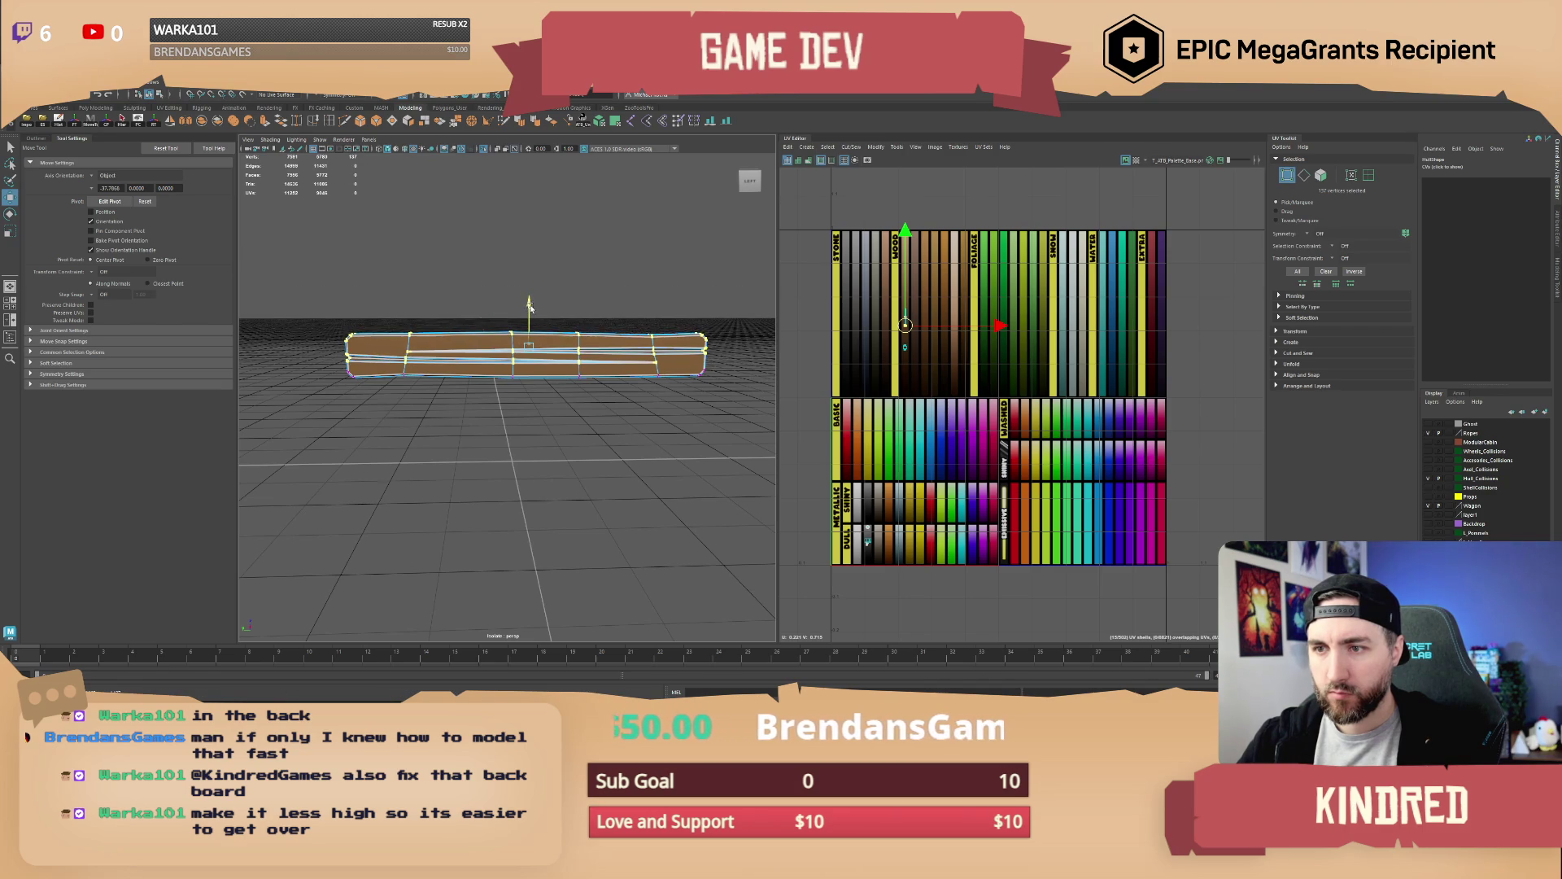
key(F8)
Exit isolation to show the whole wagon and switch to editing its faces
click(627, 287)
drag(628, 287, 490, 175)
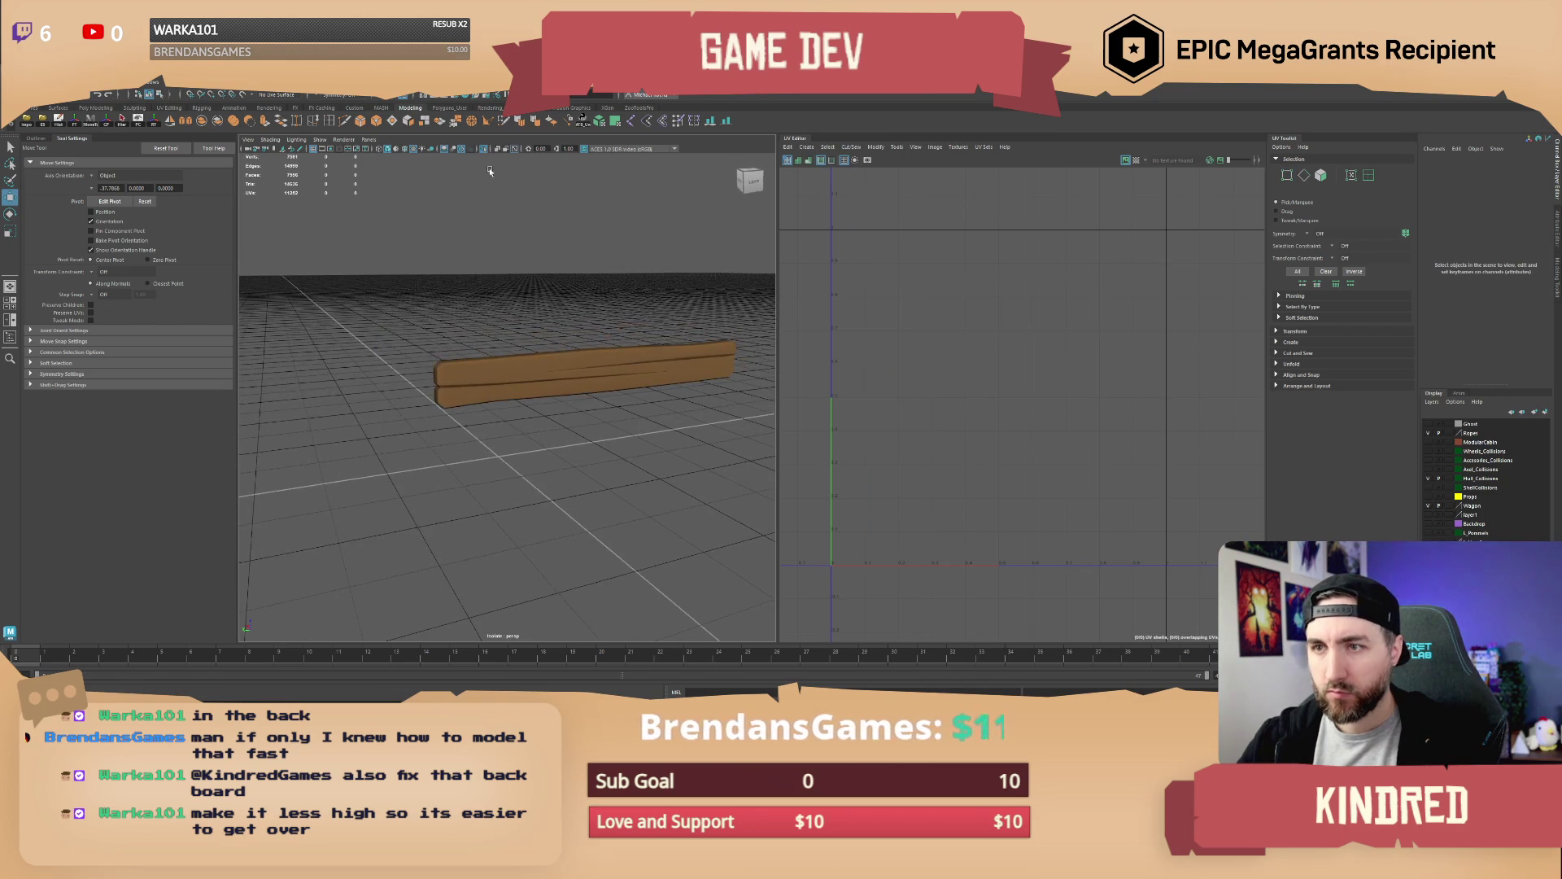
click(484, 152)
drag(505, 244, 621, 382)
click(594, 341)
right_click(598, 358)
key(r)
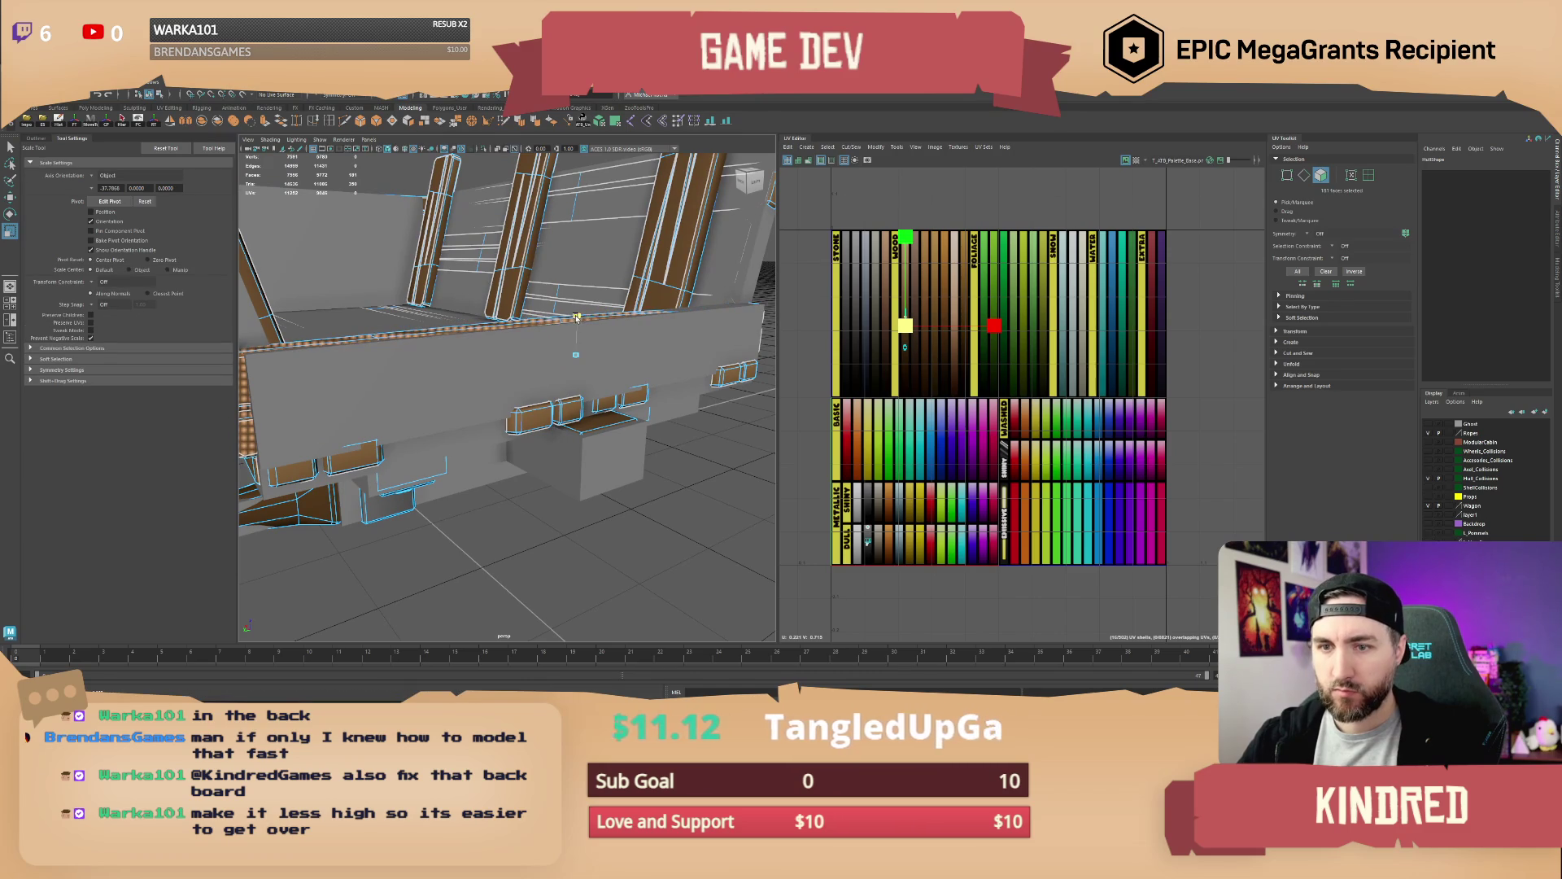
key(w)
Select the board faces on the wagon and scale them
right_click(581, 370)
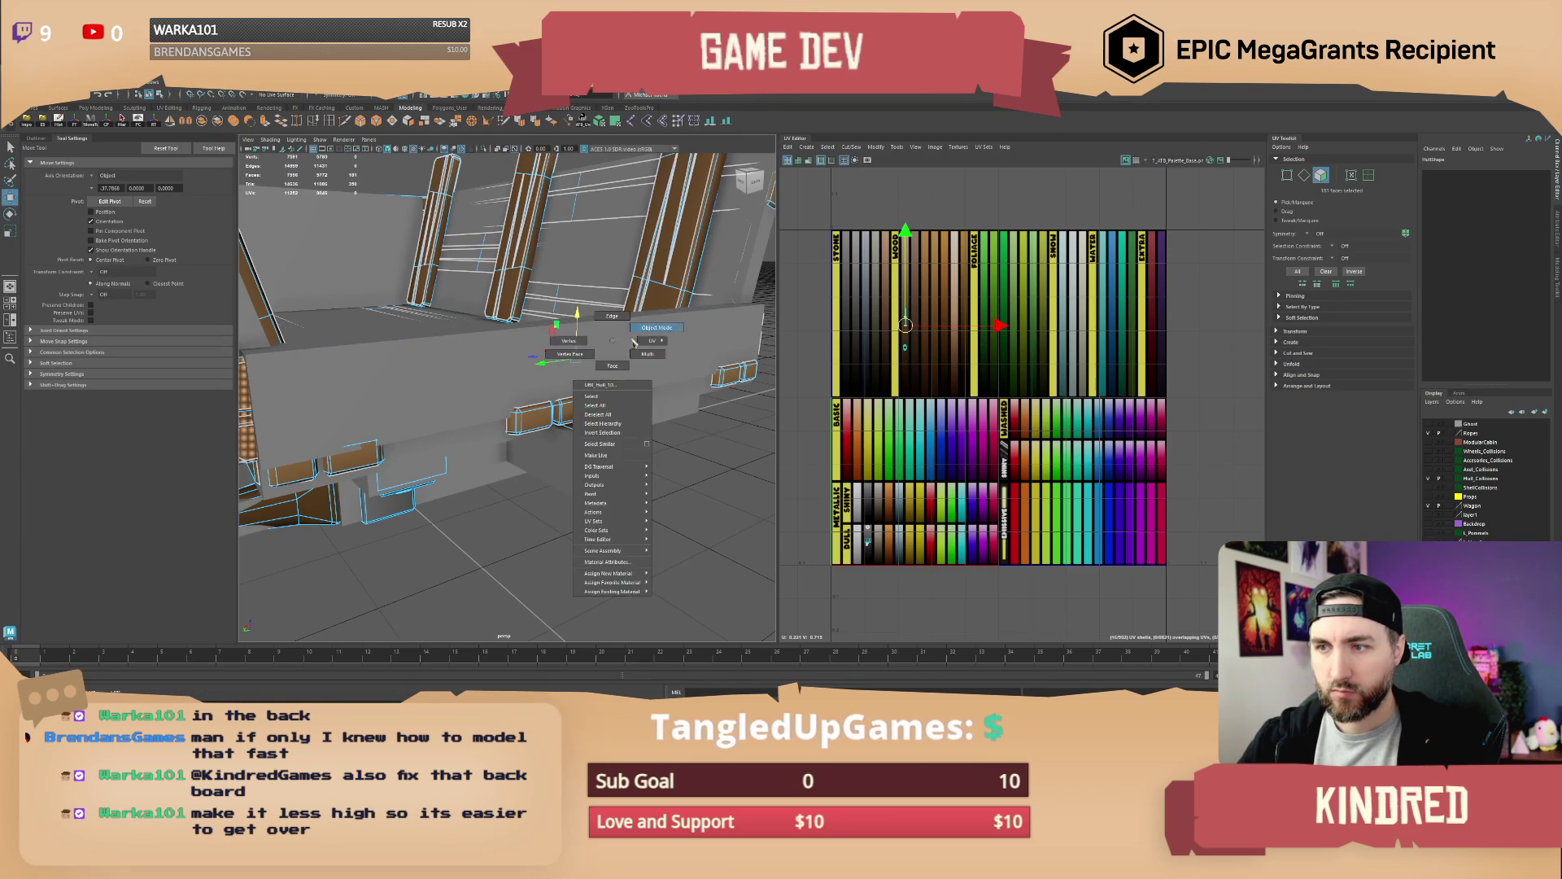
drag(594, 383, 616, 424)
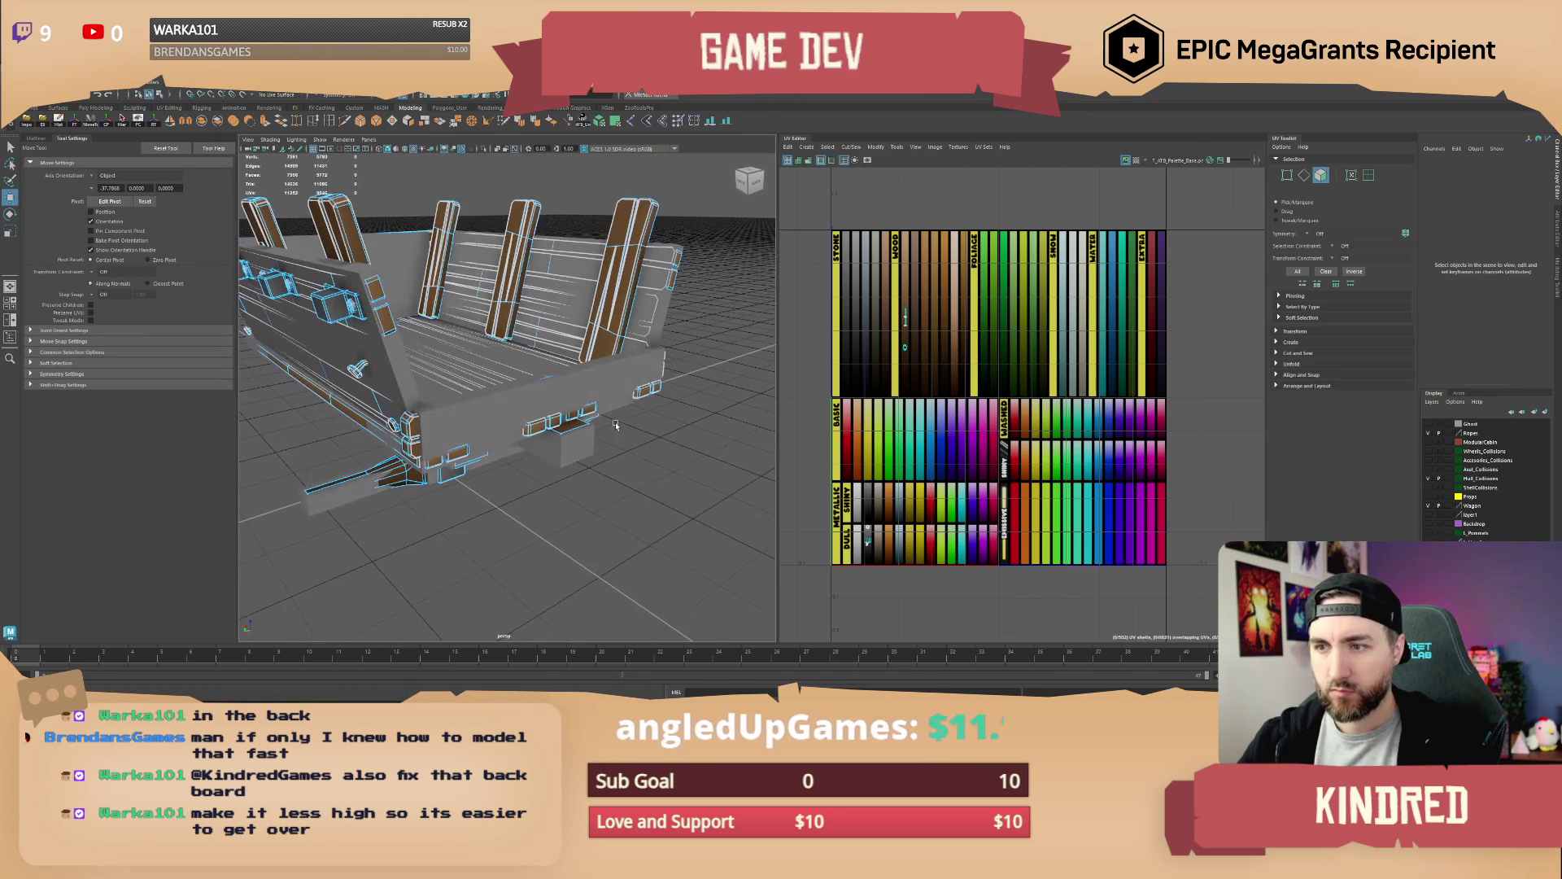
click(411, 427)
drag(415, 423, 576, 350)
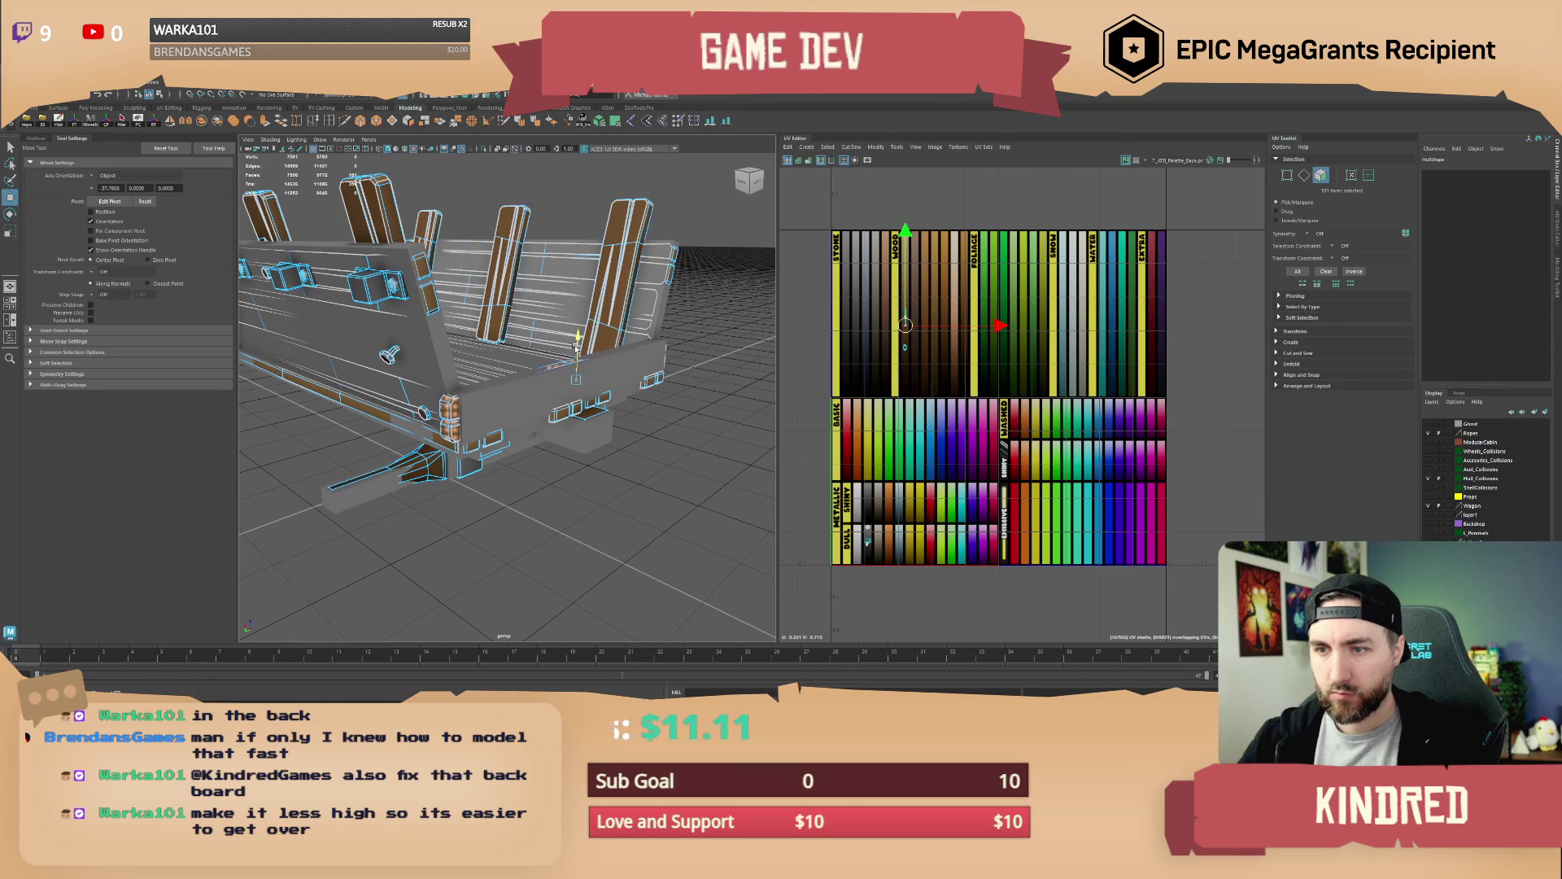
key(r)
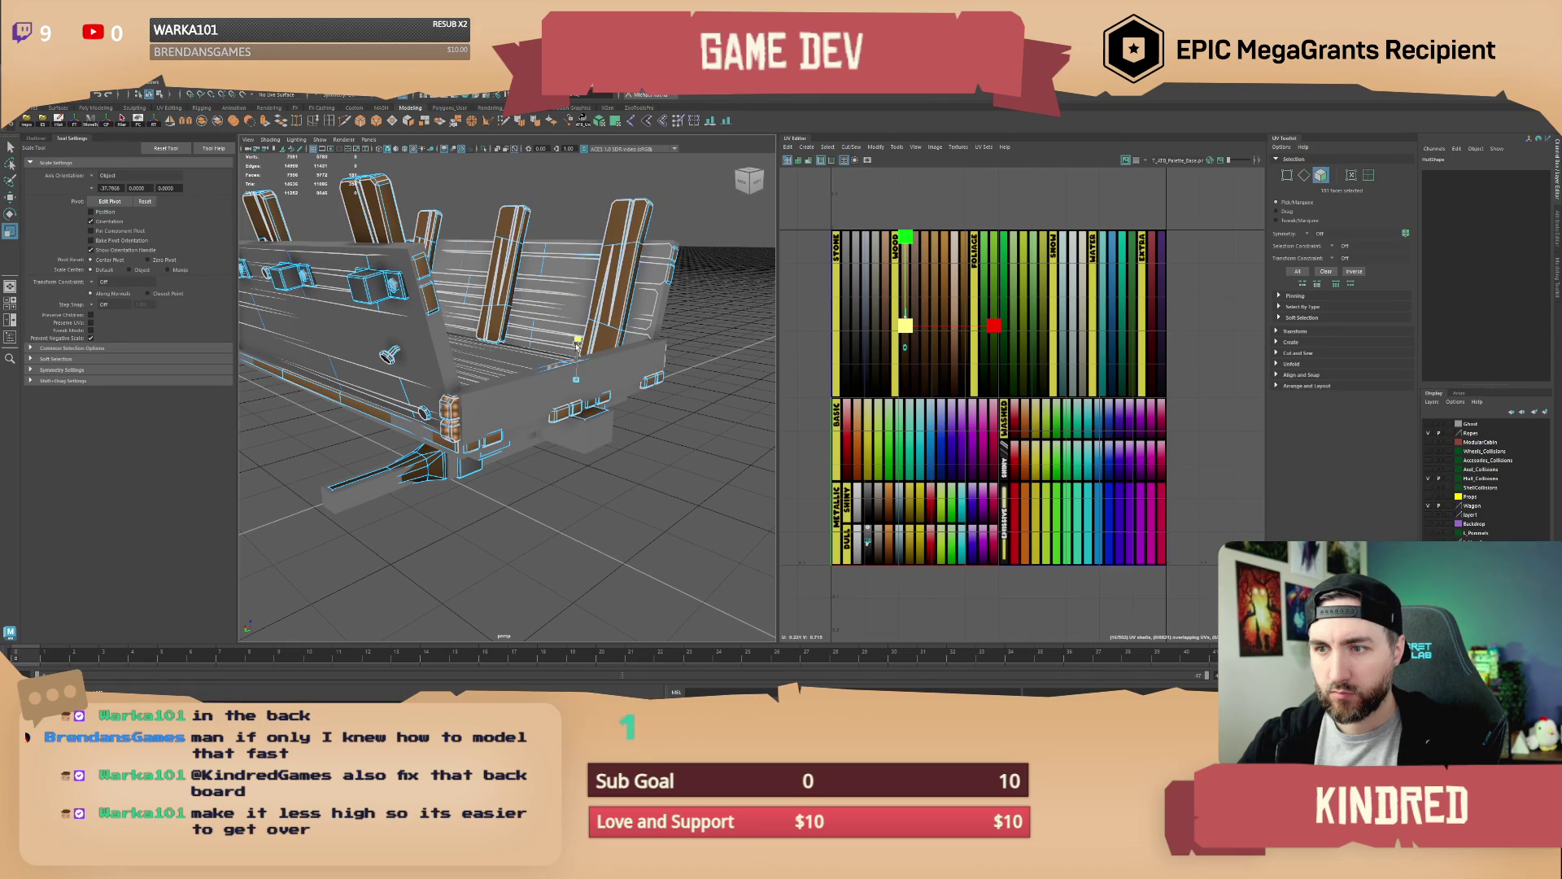
click(496, 570)
mouse_move(496, 569)
mouse_down()
mouse_move(559, 460)
mouse_move(610, 454)
mouse_move(512, 451)
mouse_move(557, 458)
mouse_up()
Select the whole wagon model and export it over the existing wagon FBX
click(675, 310)
drag(675, 310, 616, 425)
click(616, 426)
drag(343, 262, 567, 445)
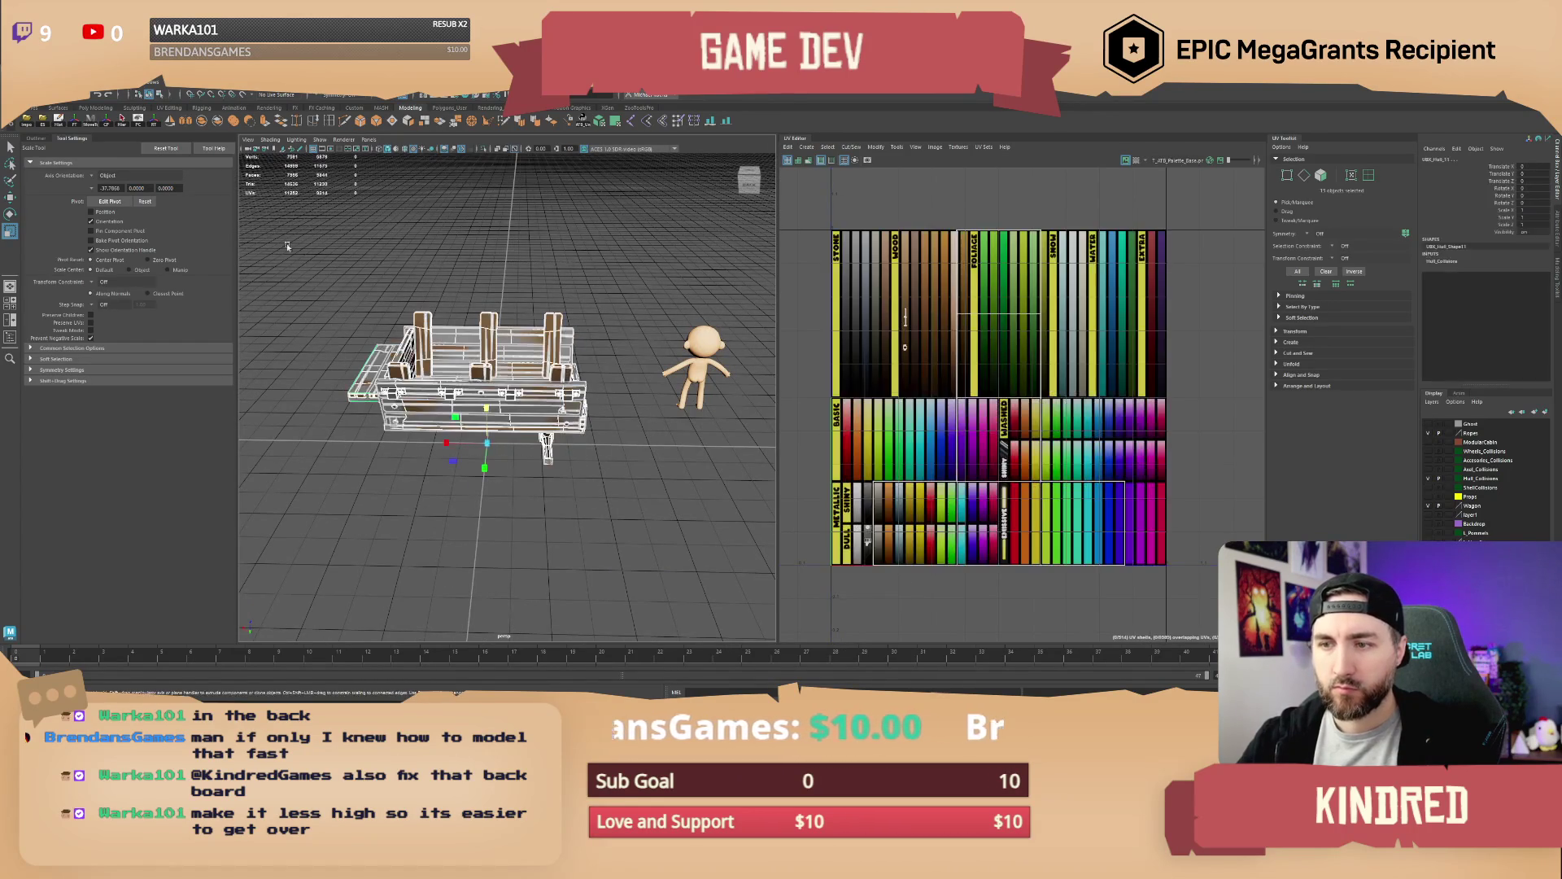
click(46, 123)
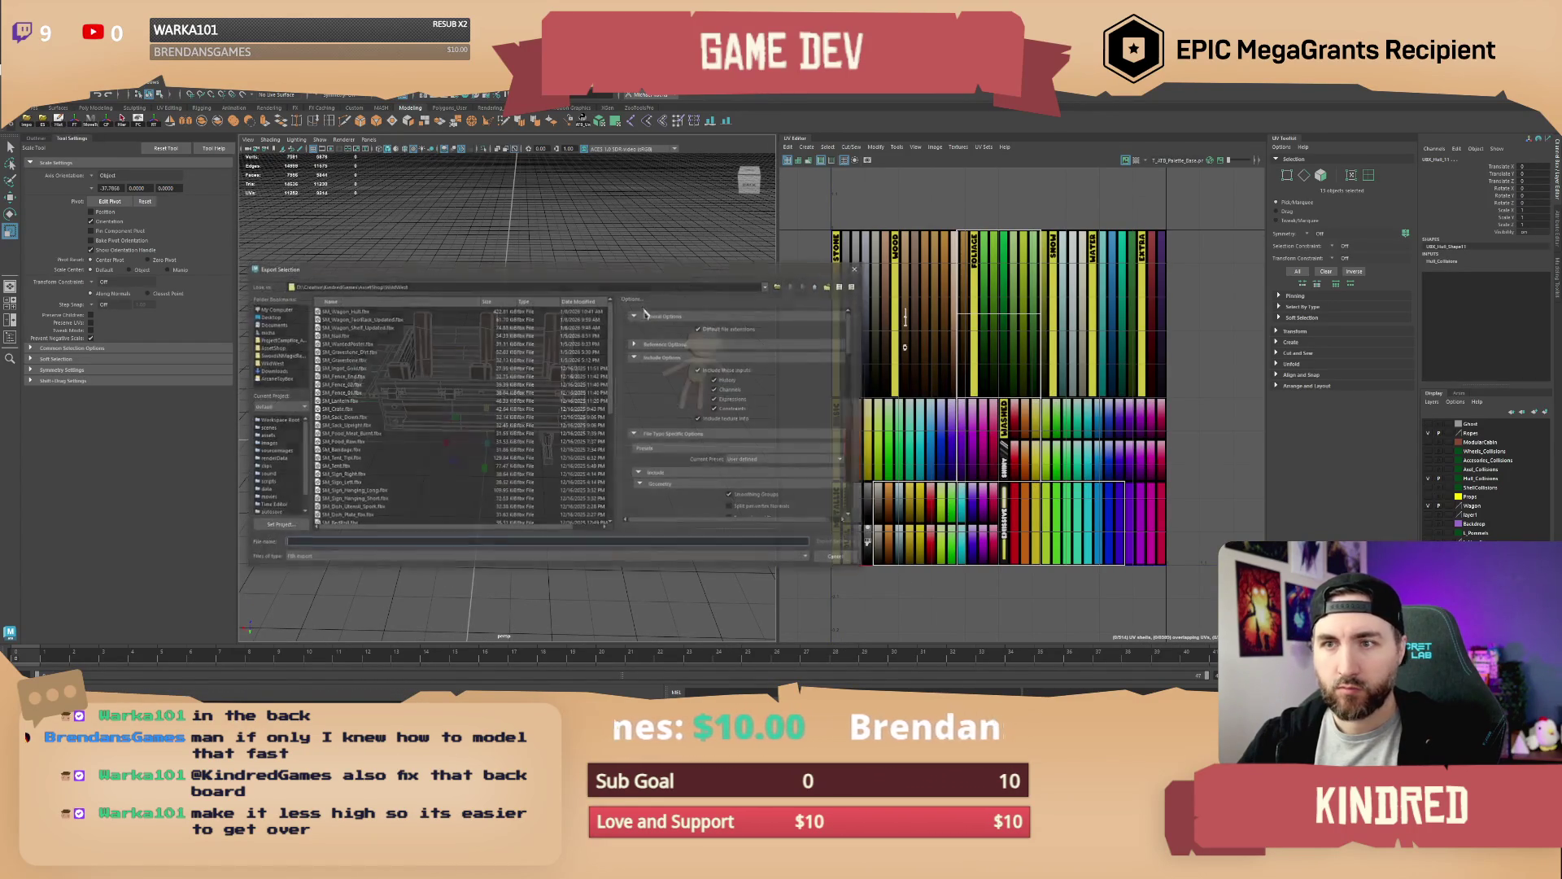
double_click(363, 315)
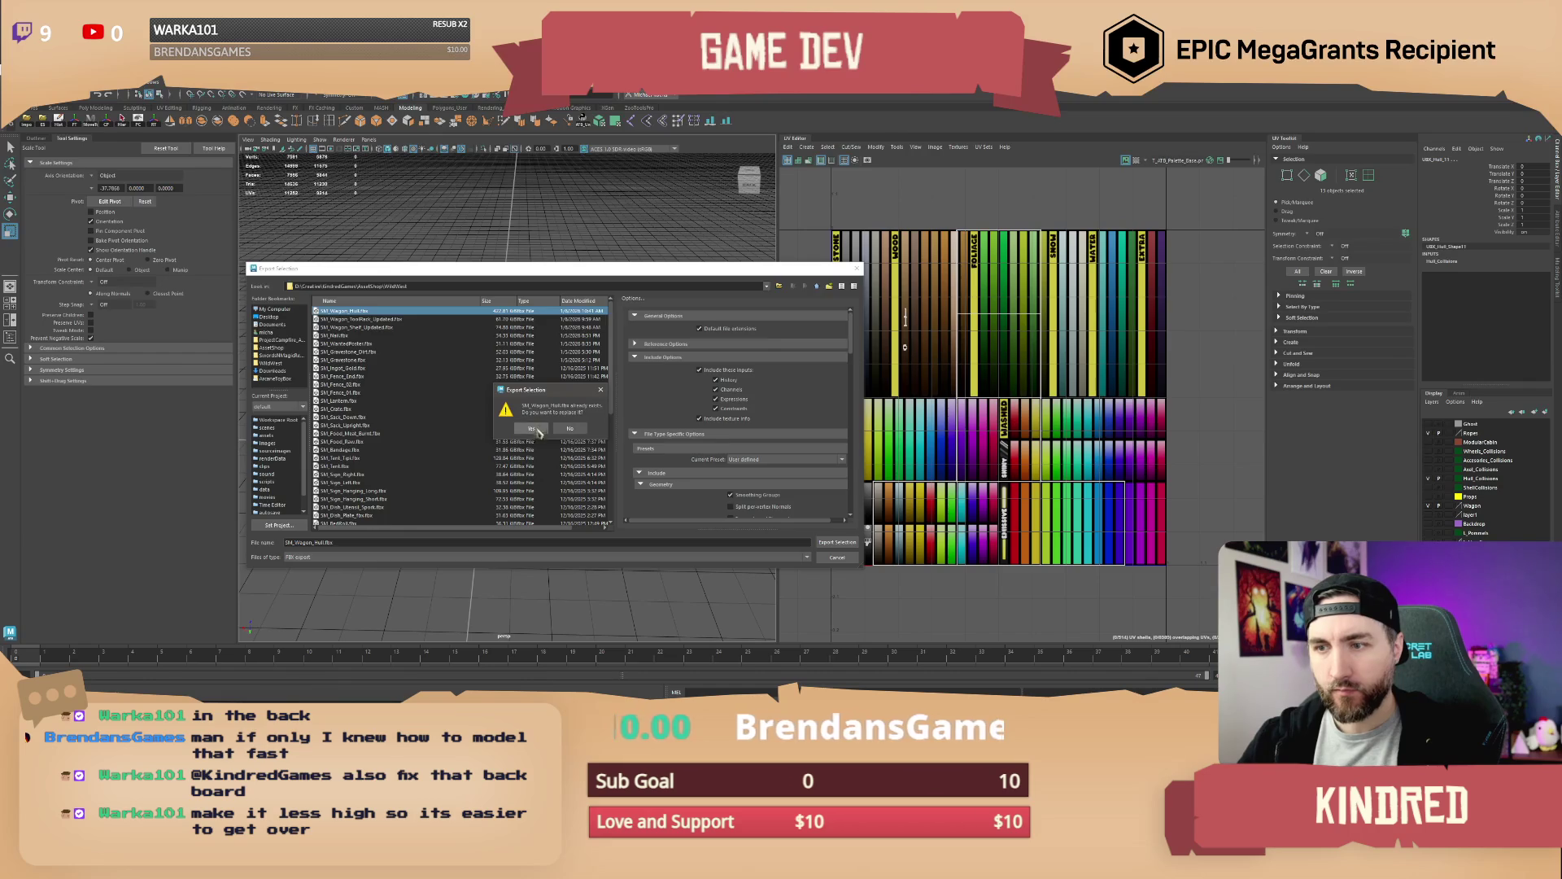
key(Return)
key(alt+Tab)
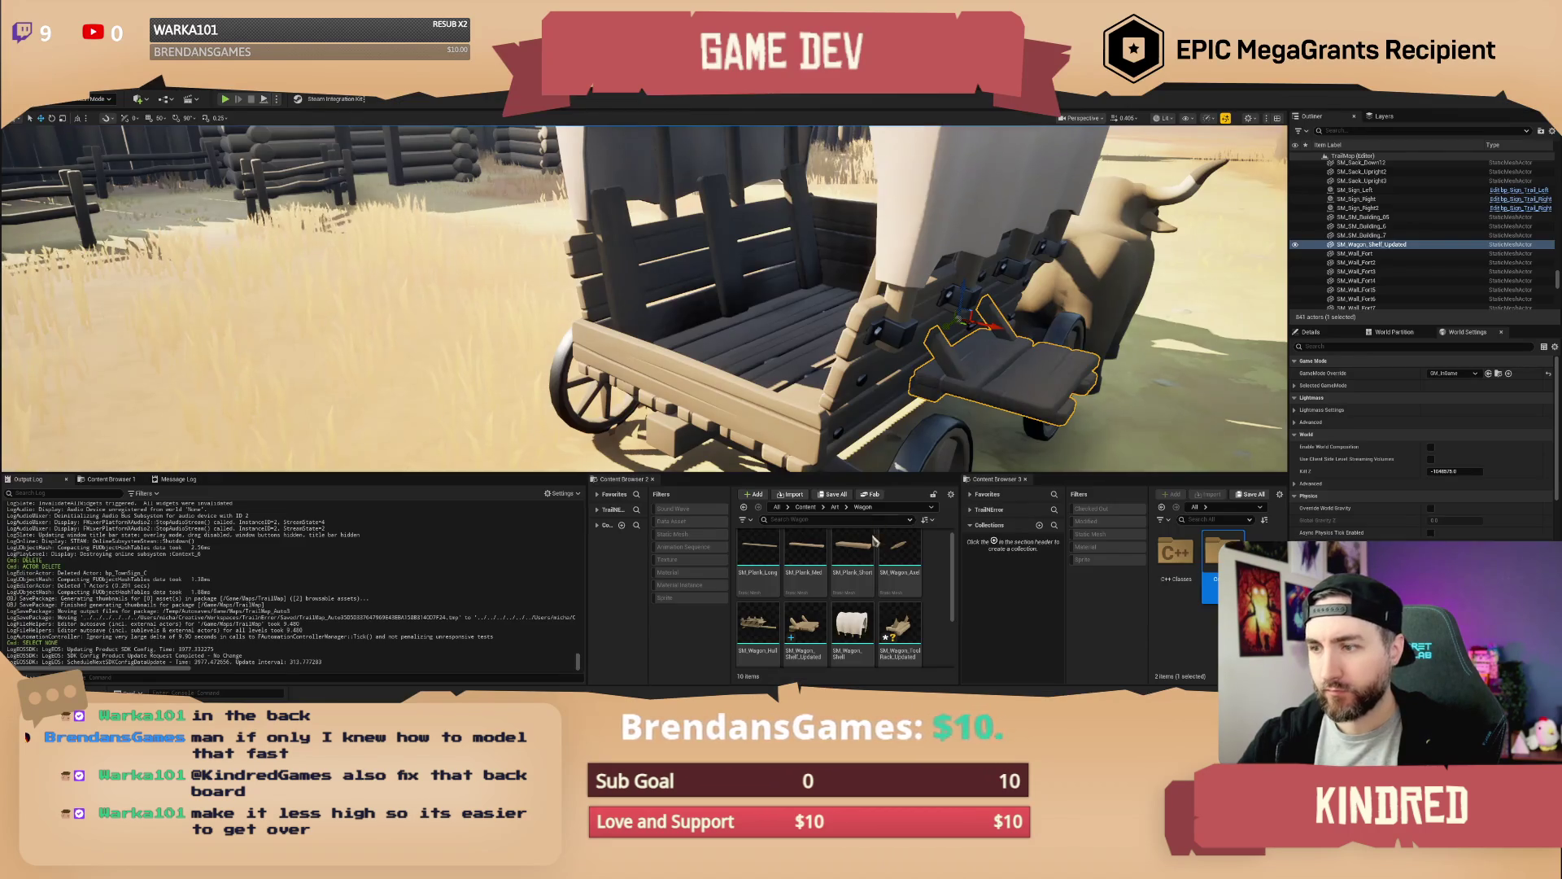
Reimport SM_Wagon_Hull using SM_Wagon_Hull.fbx as the new source file
scroll(806, 602, down, 1)
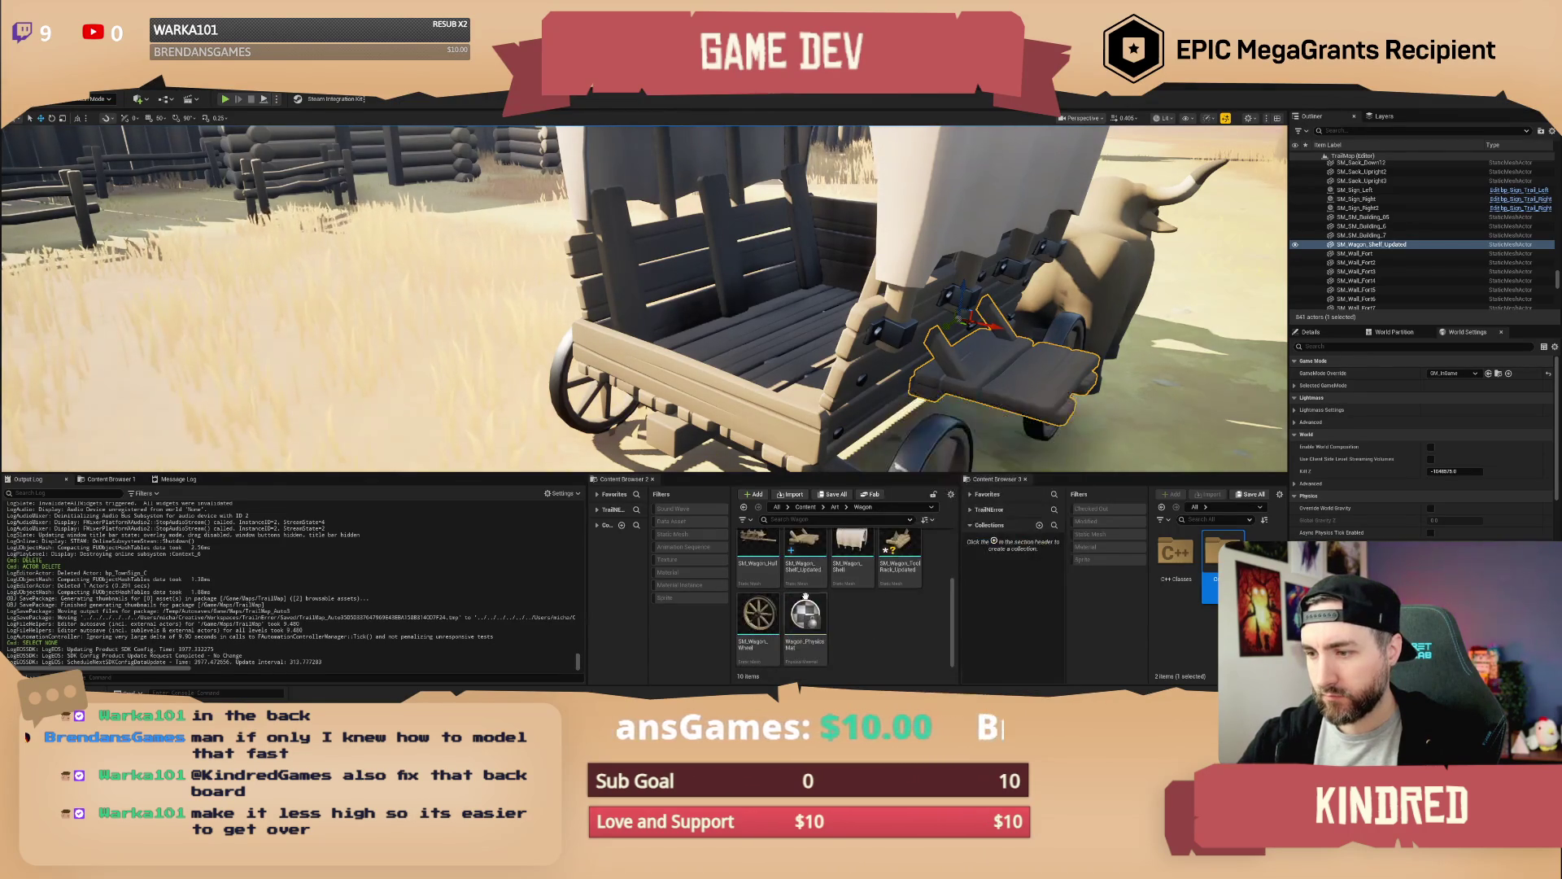
right_click(755, 547)
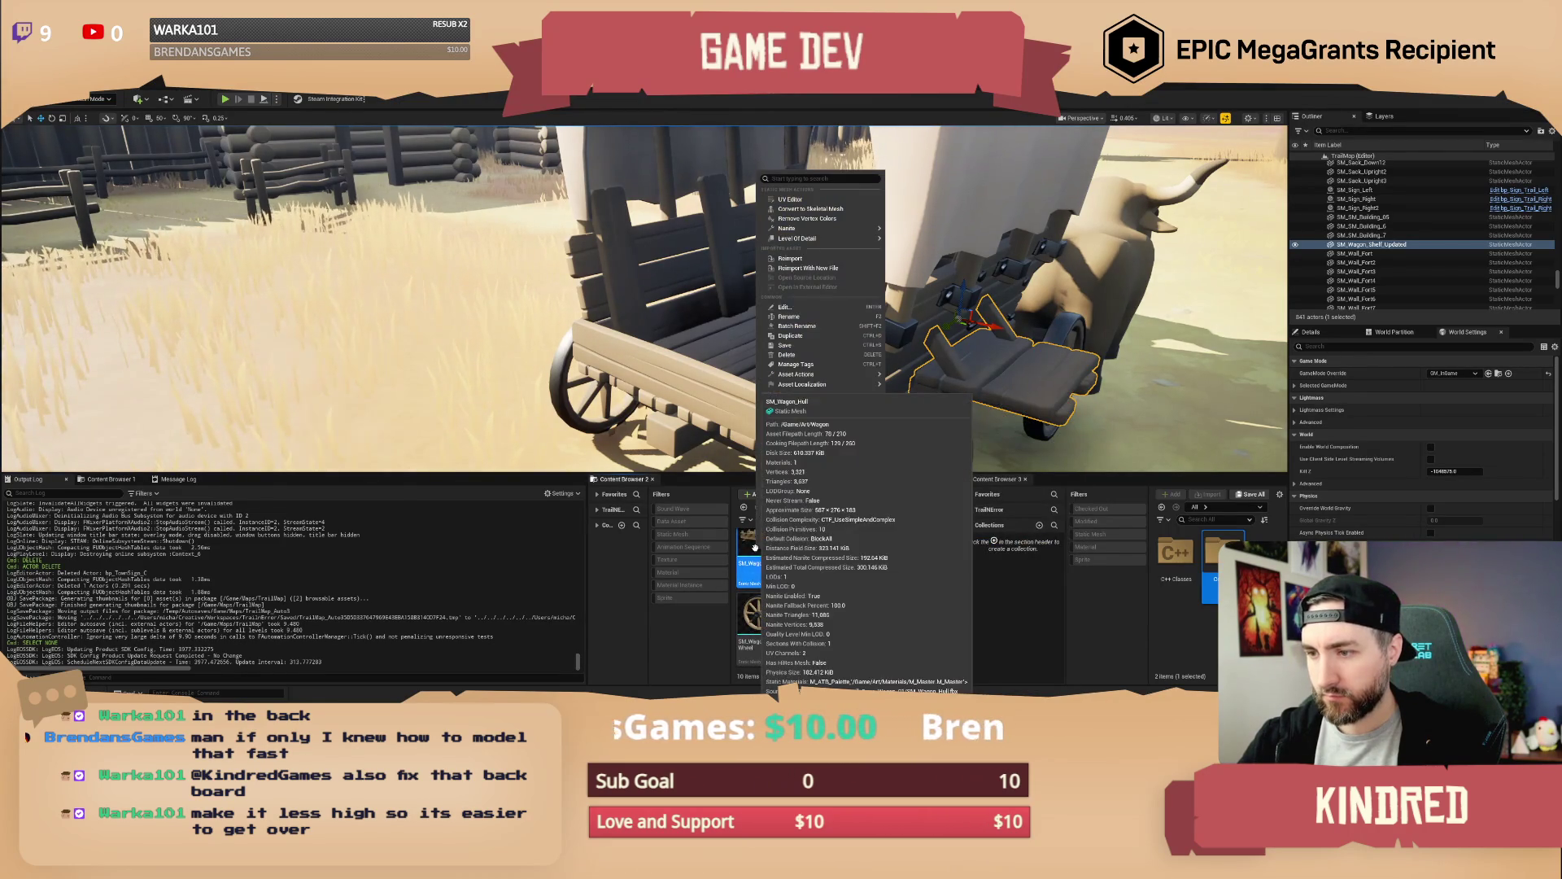
click(793, 268)
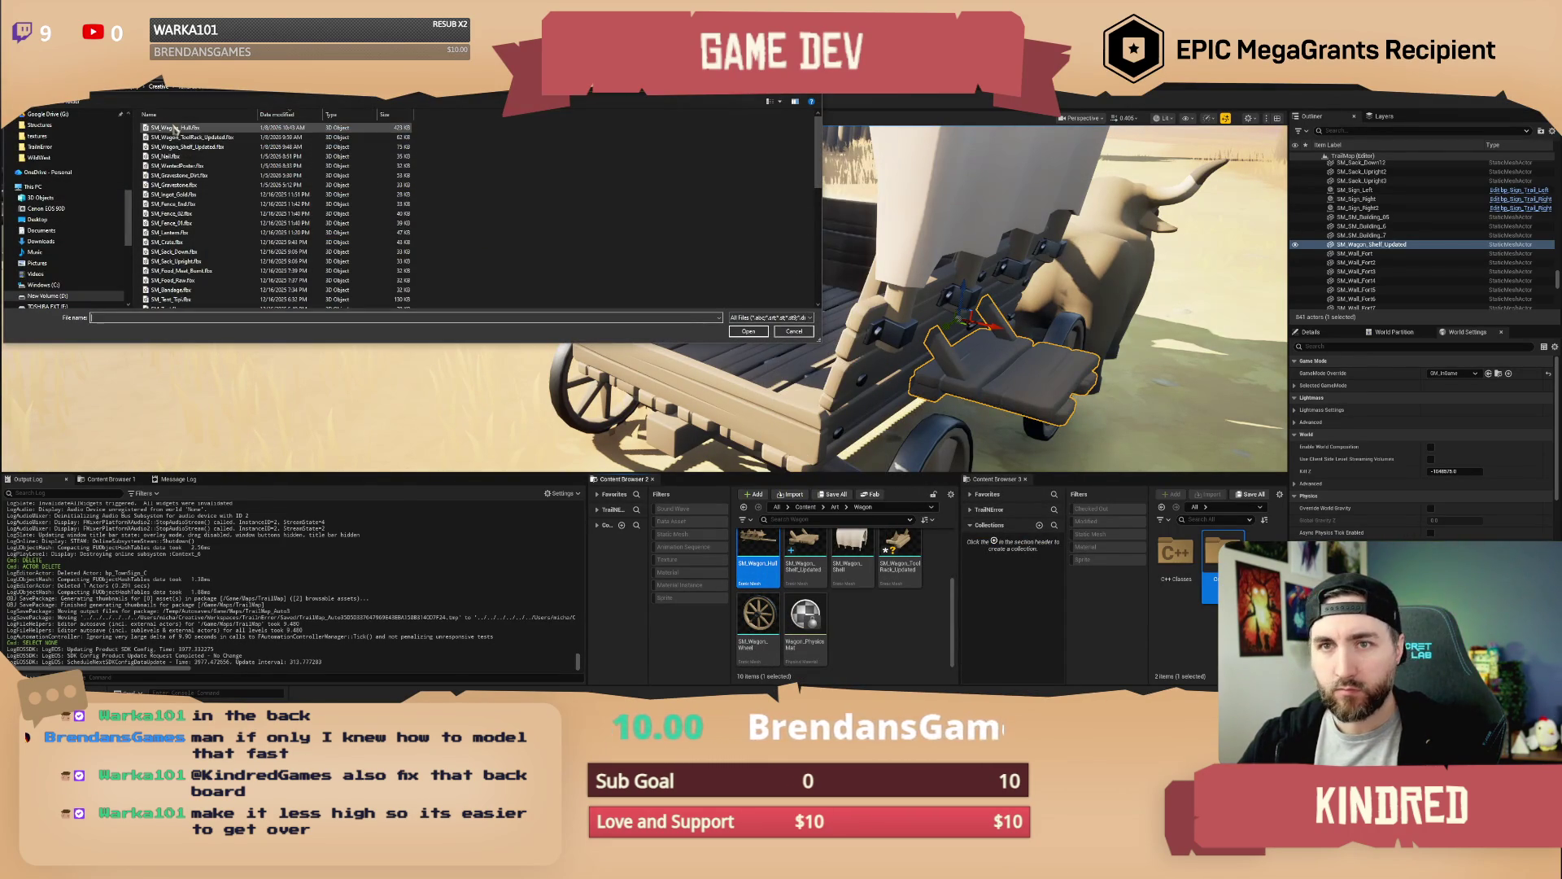
double_click(178, 130)
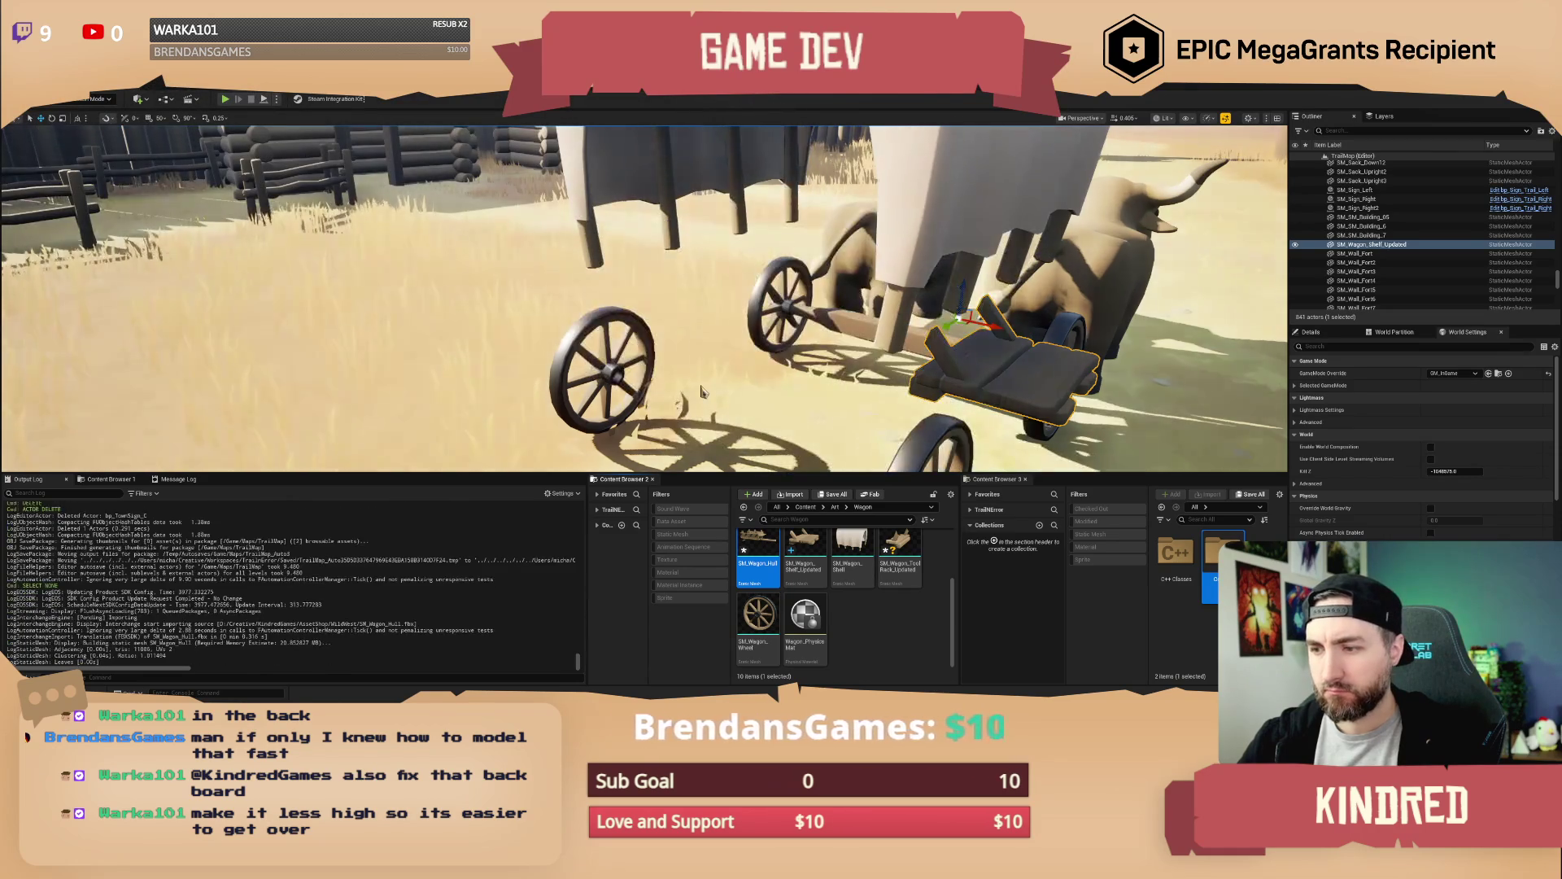
Orbit around the wagon and oxen to inspect the updated hull, then return to Maya
drag(845, 348, 968, 441)
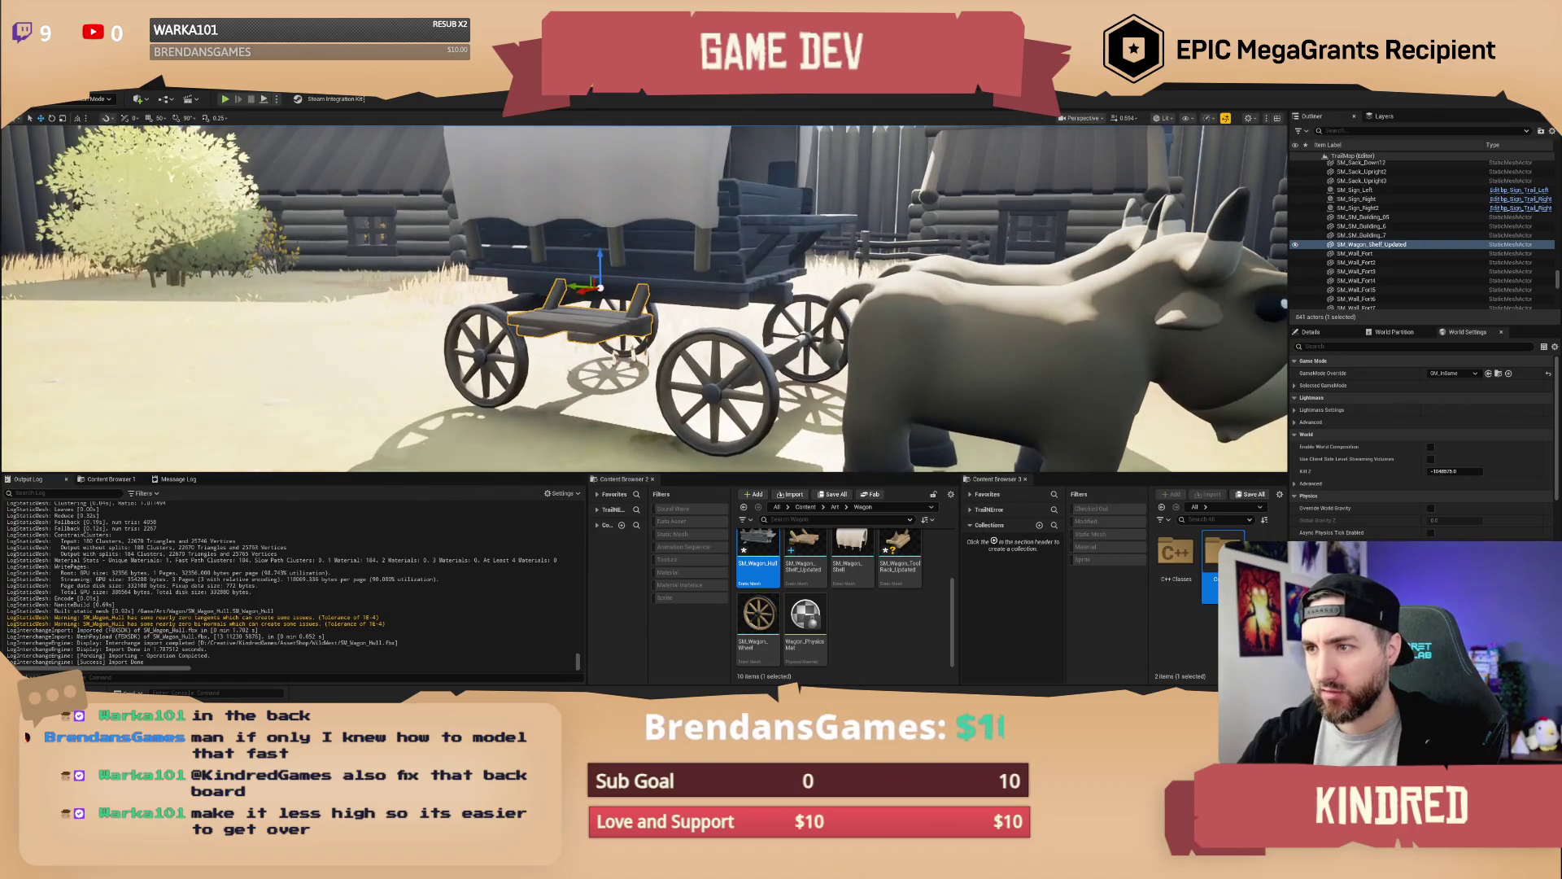
mouse_move(844, 341)
mouse_down()
mouse_move(856, 350)
mouse_move(844, 341)
mouse_up()
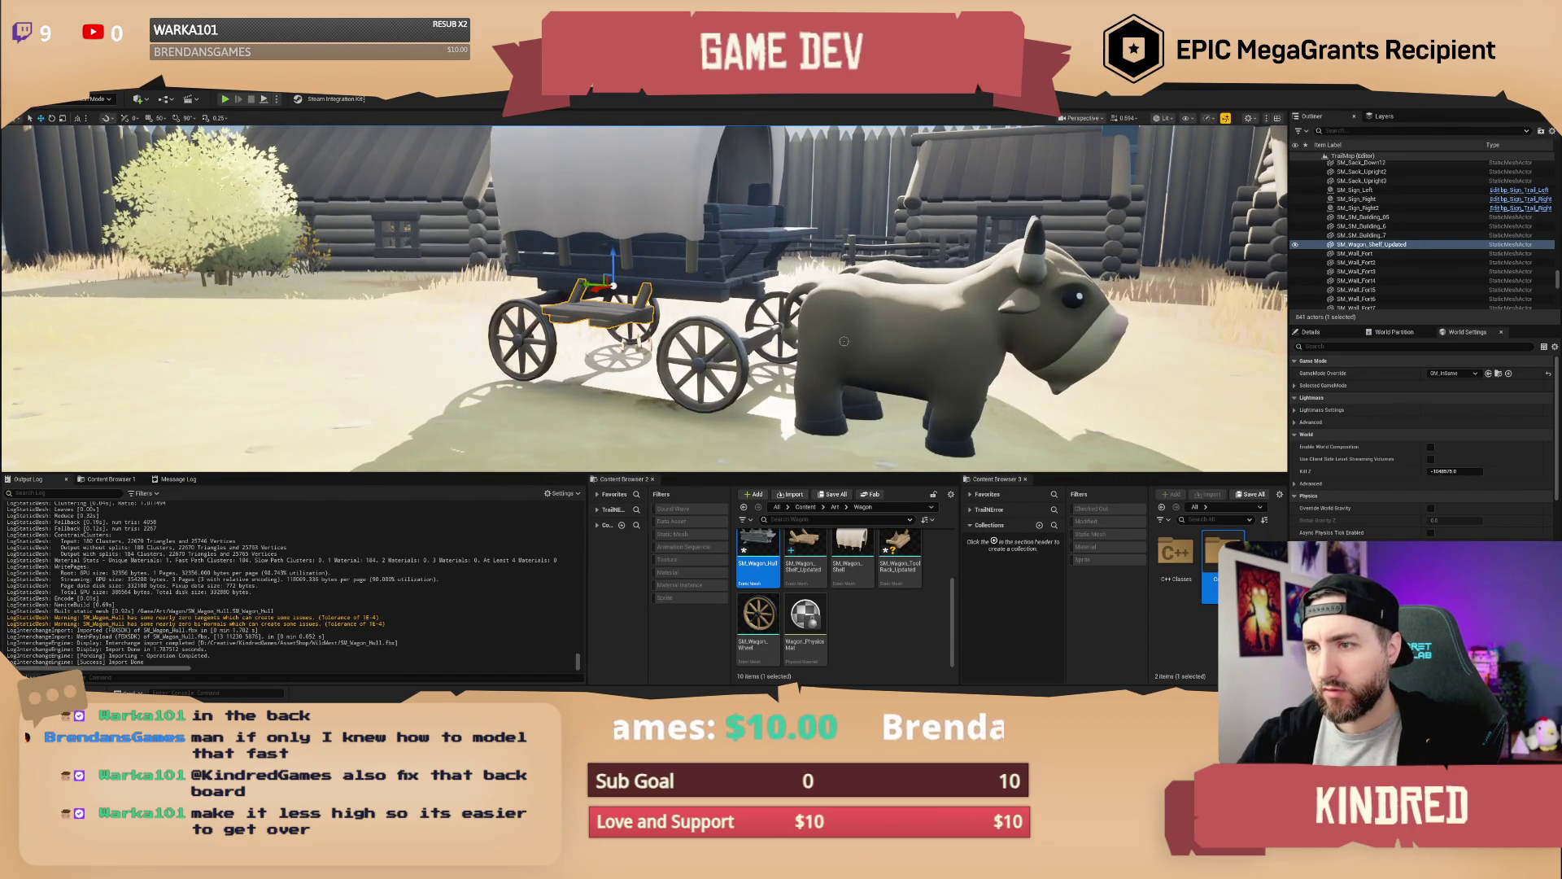
key(alt+Tab)
right_click(635, 419)
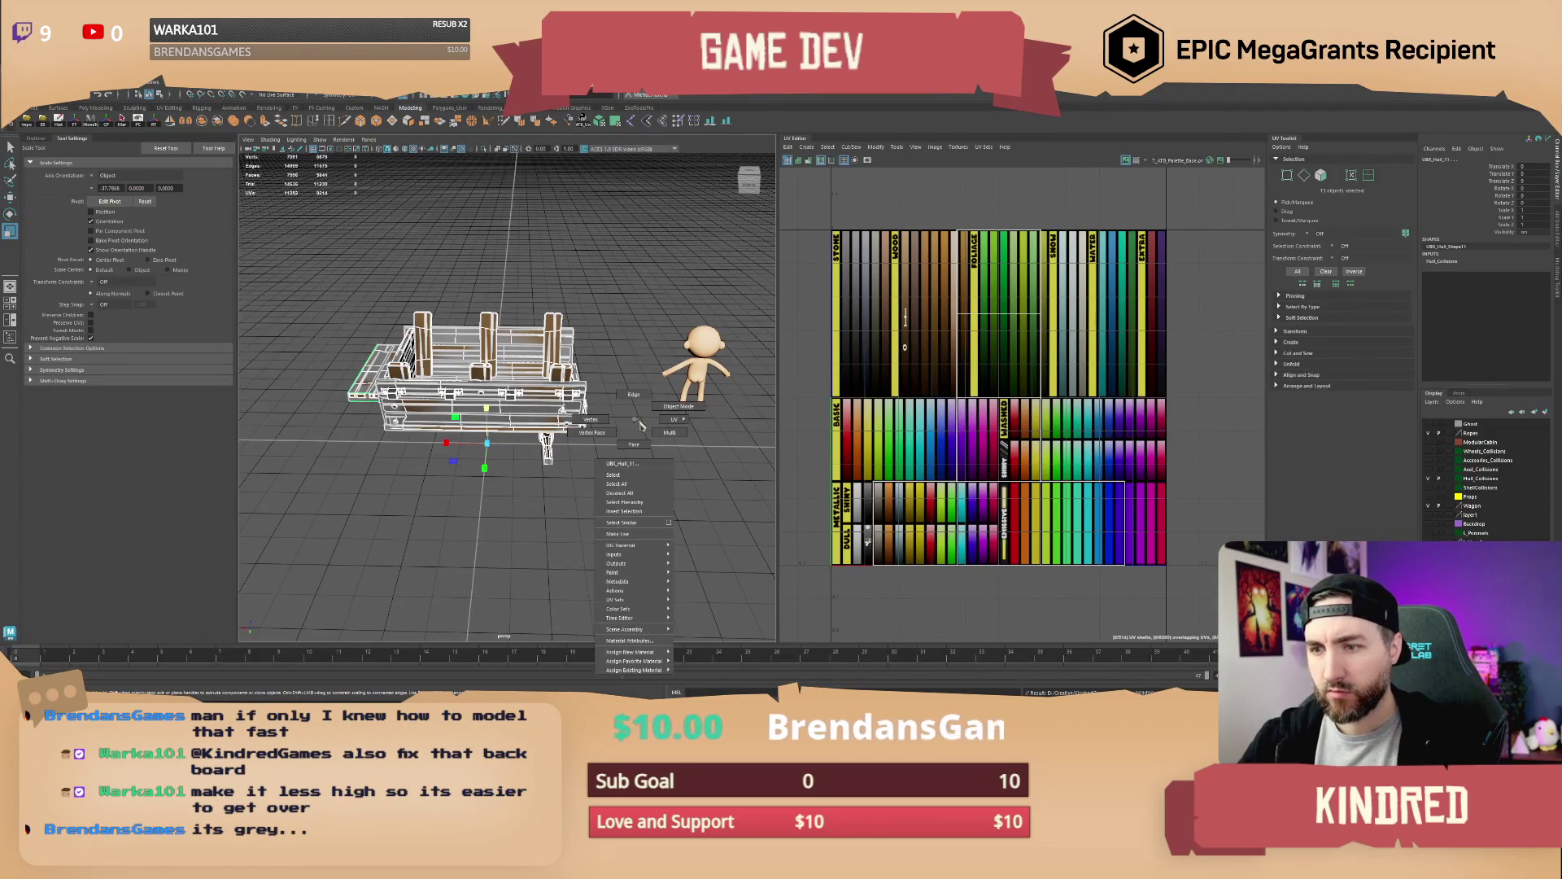
Orbit under the wagon hull in Maya, then look at the wagon and oxen in Unreal
drag(635, 423, 584, 415)
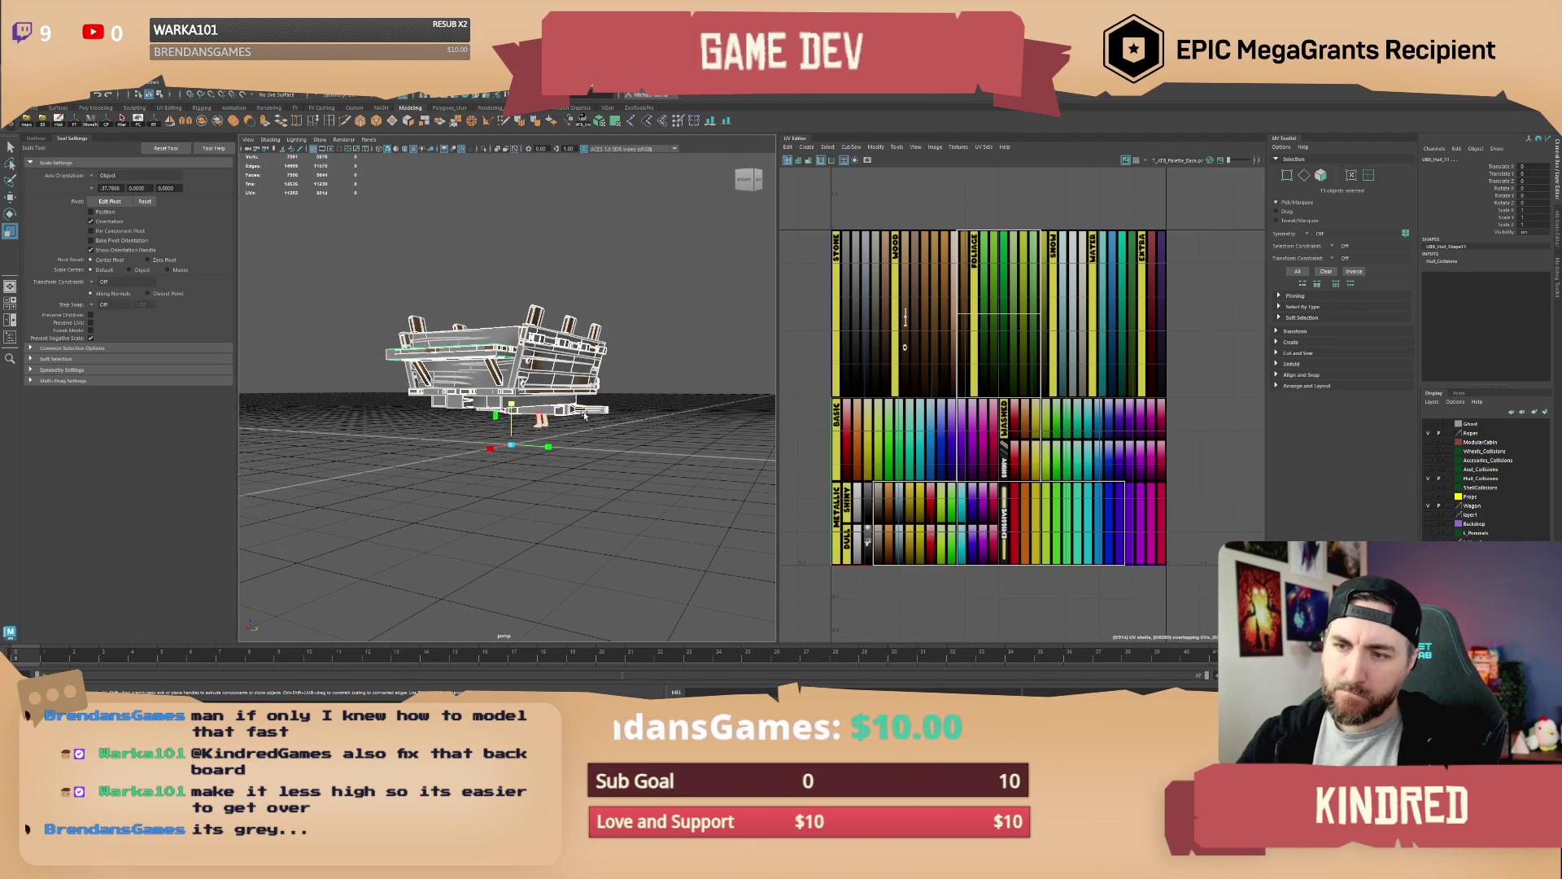
key(alt+Tab)
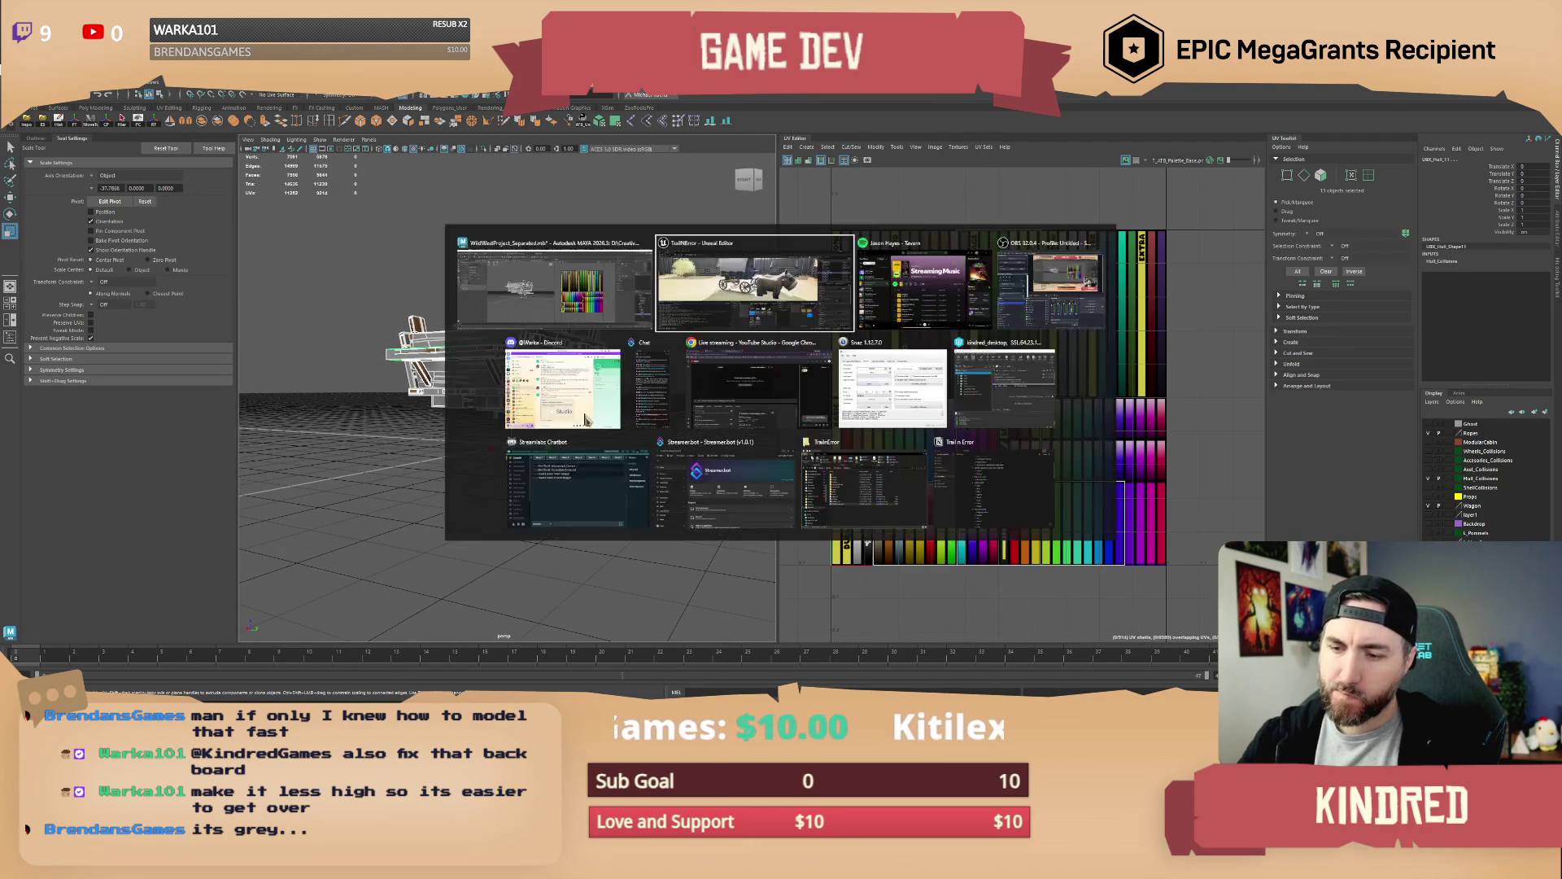
mouse_move(651, 325)
mouse_down()
mouse_move(586, 309)
mouse_move(642, 323)
mouse_up()
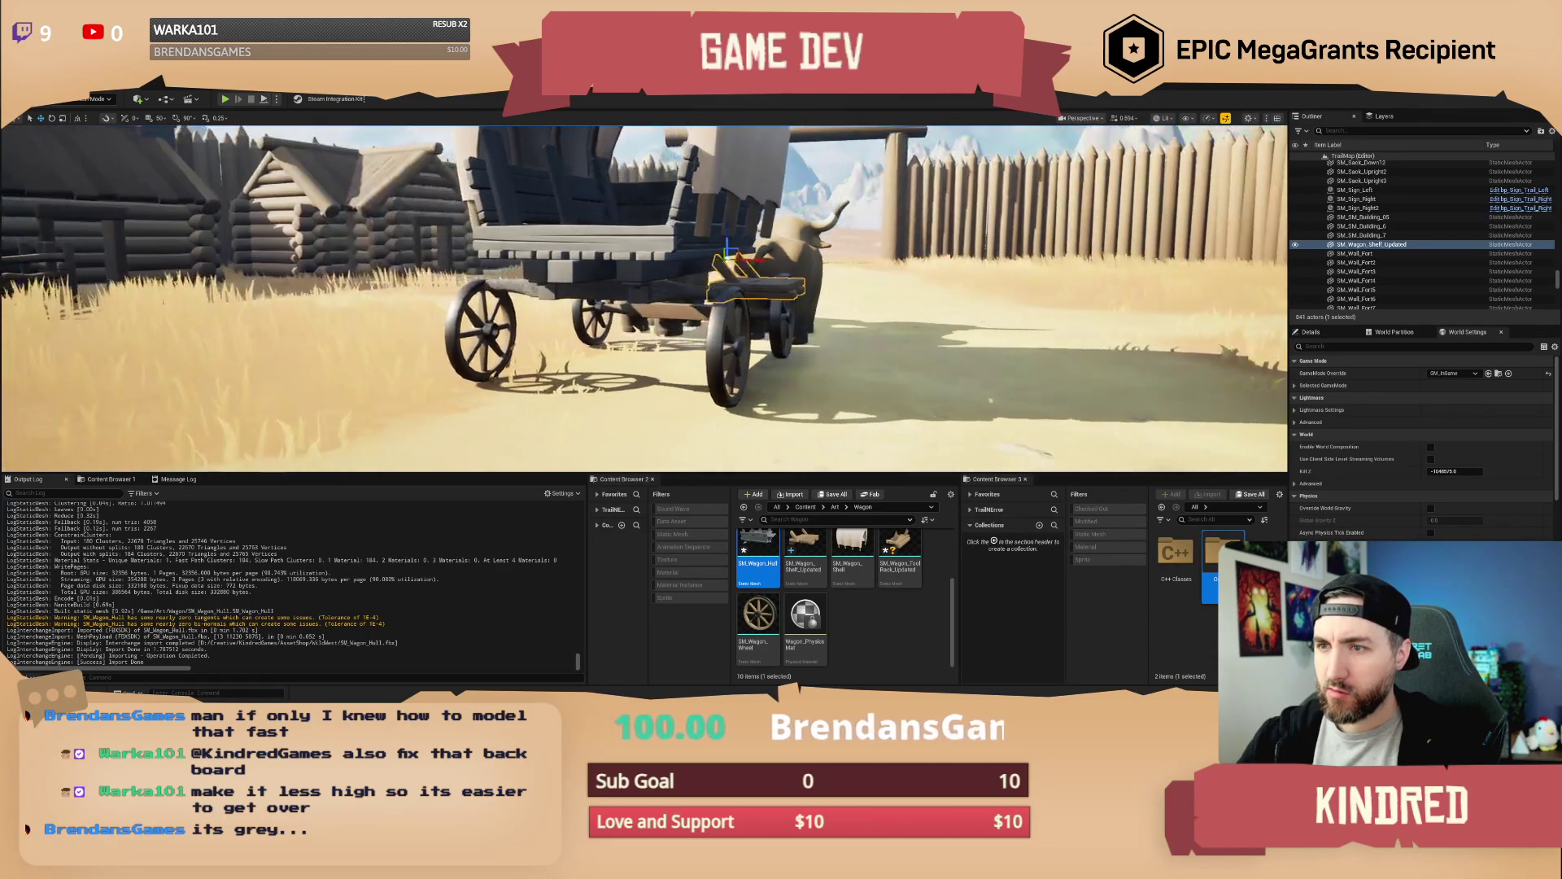
Open bp_AVSWagon_Debug from the level's wagon and view it in the Viewport preview
click(702, 251)
right_click(701, 252)
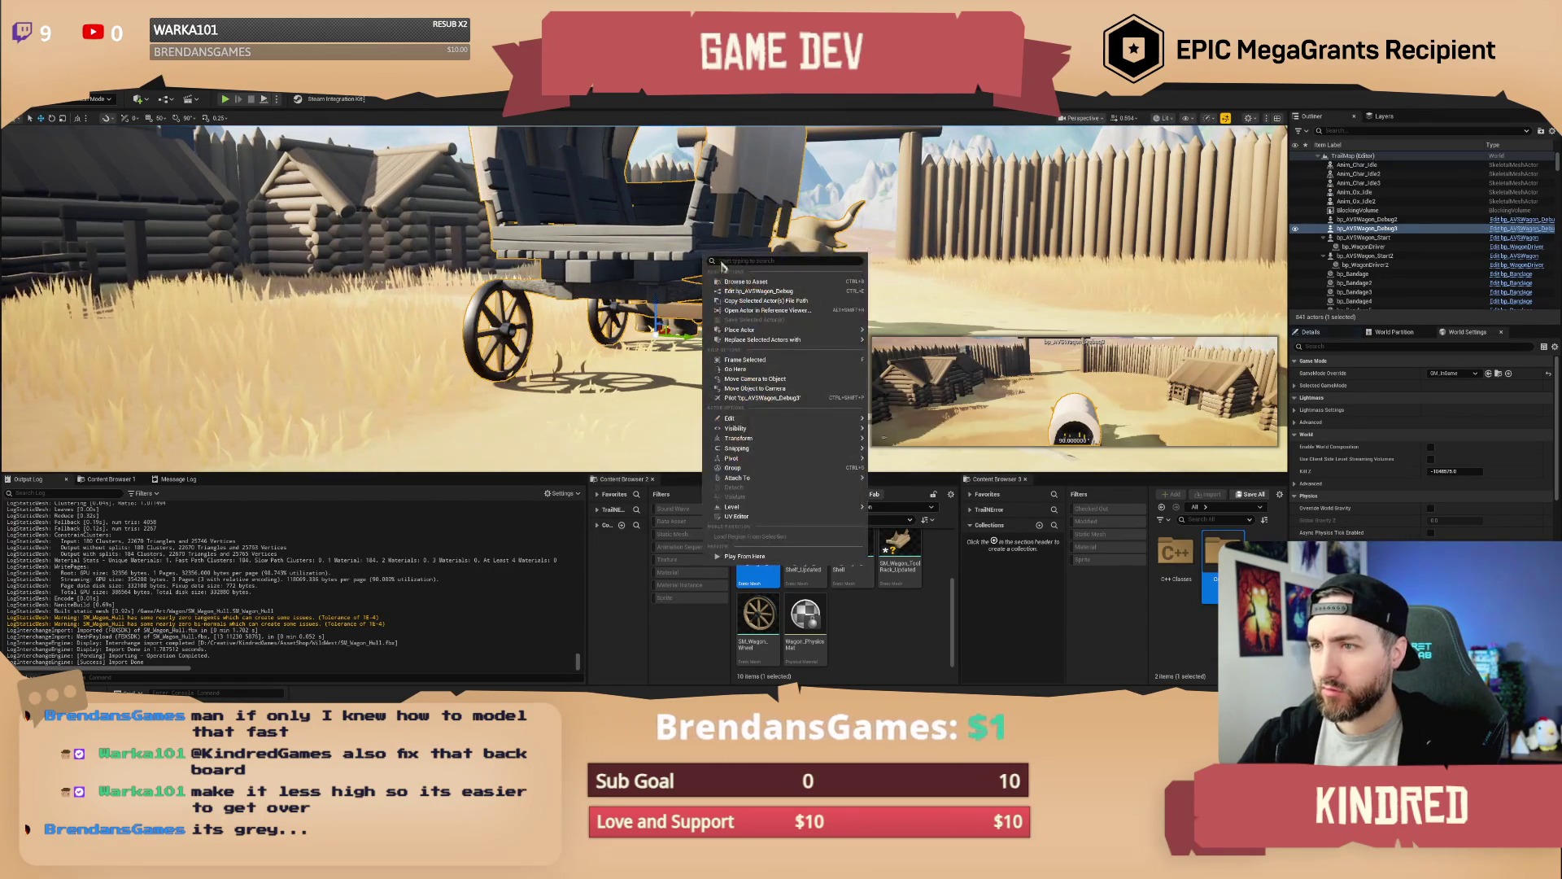
click(755, 292)
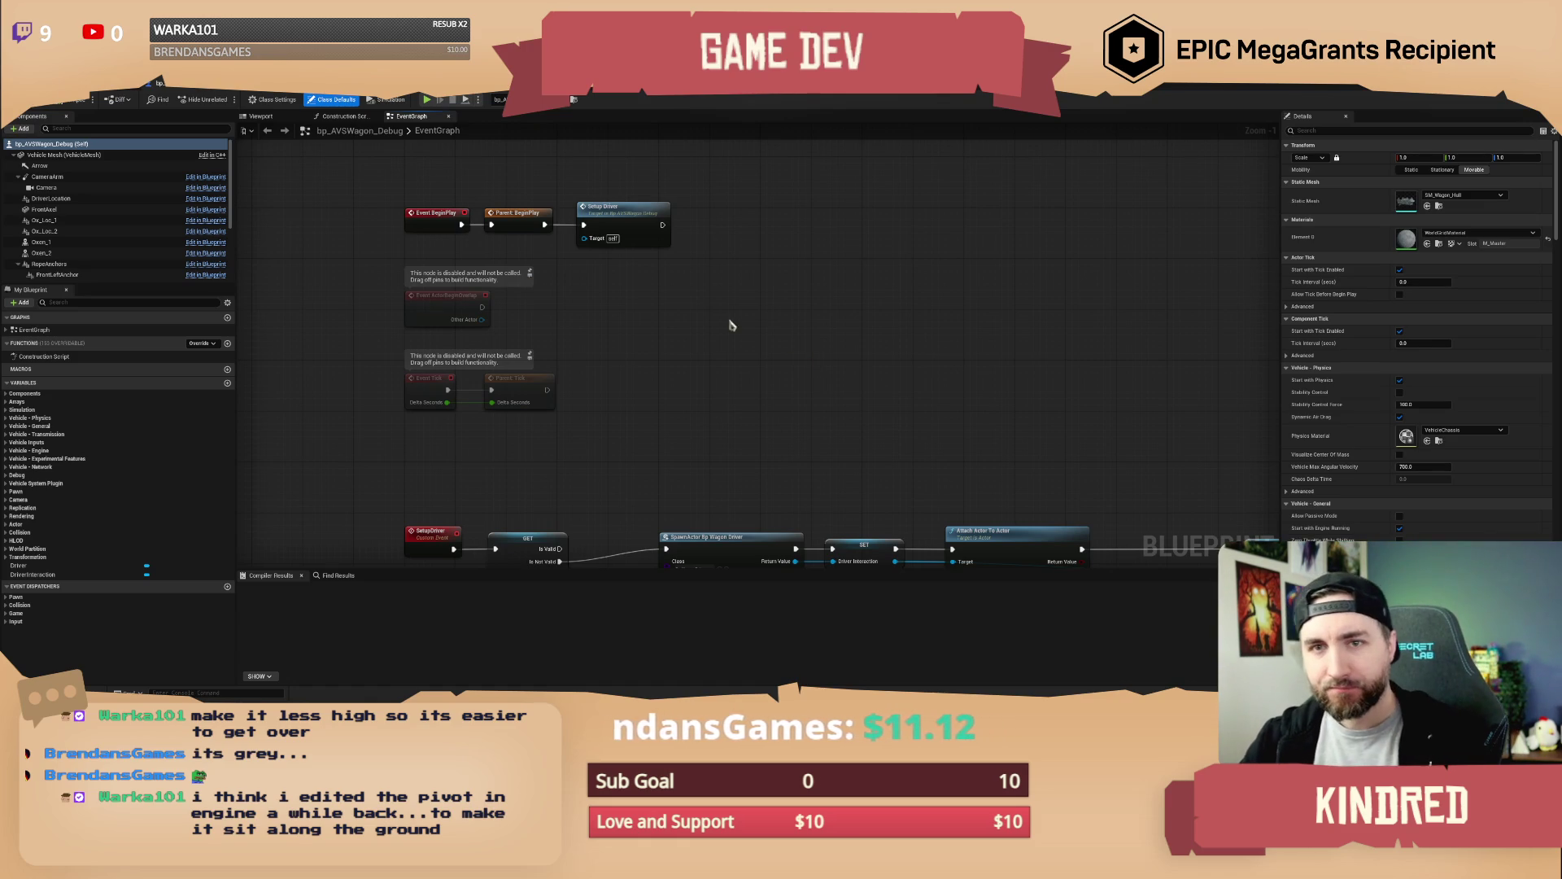
drag(796, 379, 804, 332)
click(261, 117)
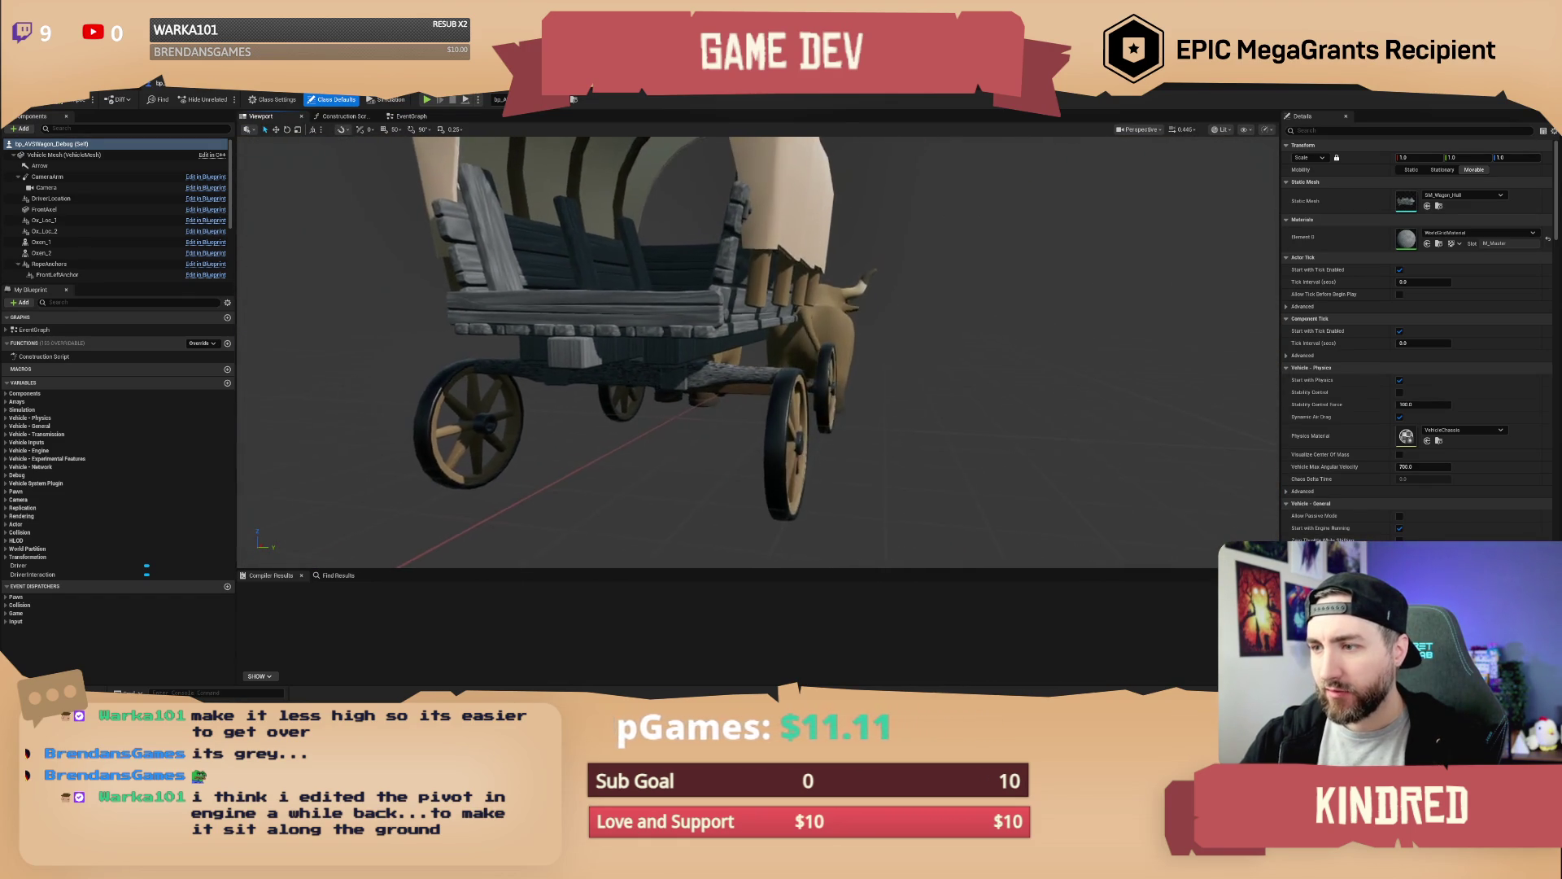
key(alt+Tab)
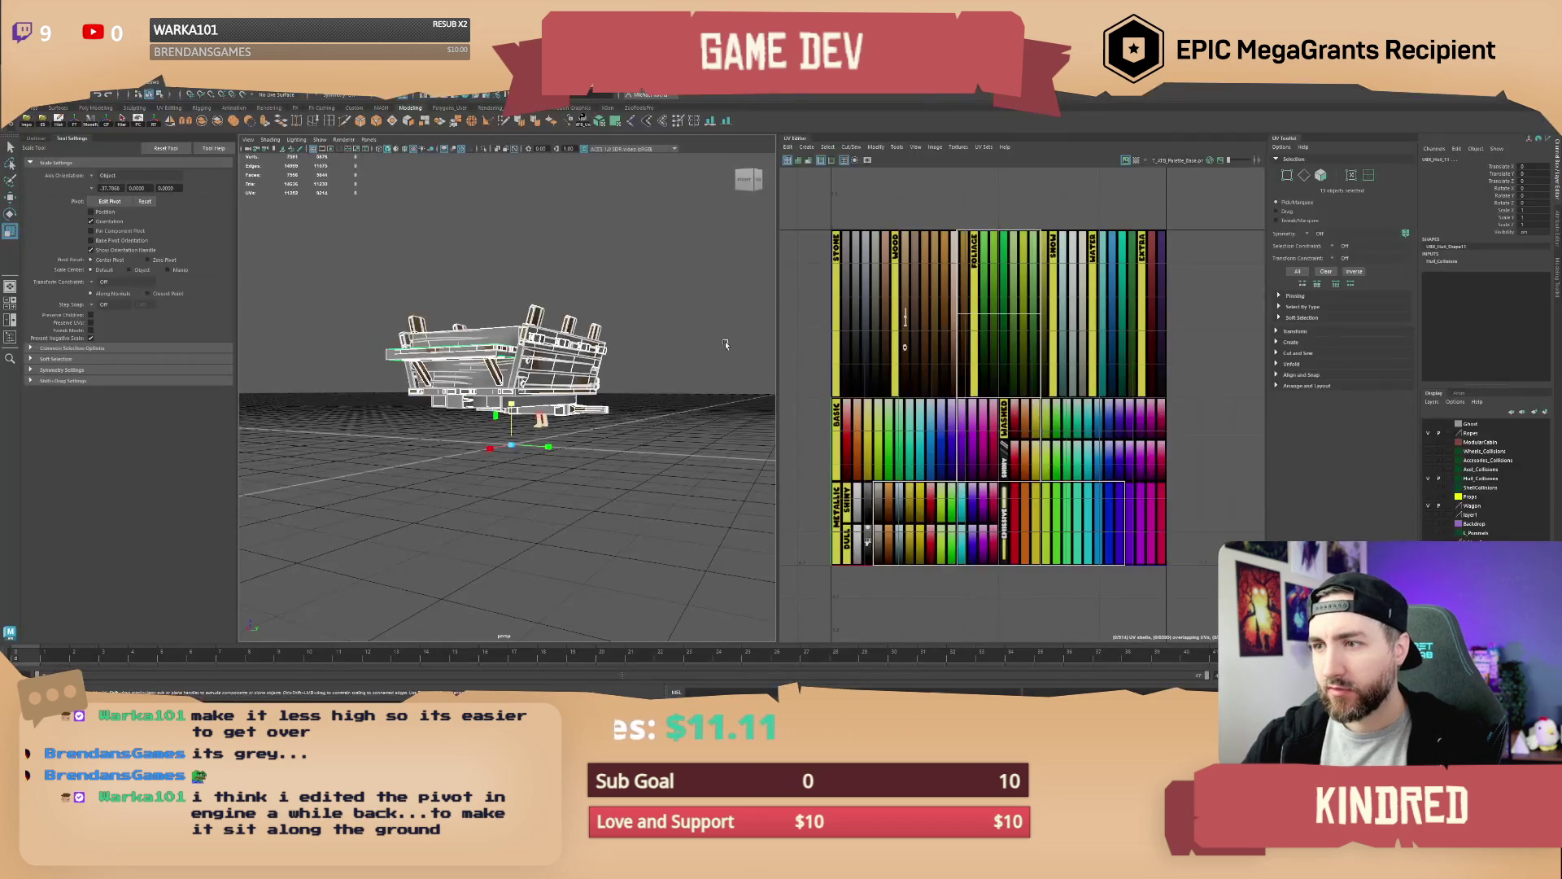
Move the wheel into place under the wagon
drag(586, 362, 798, 376)
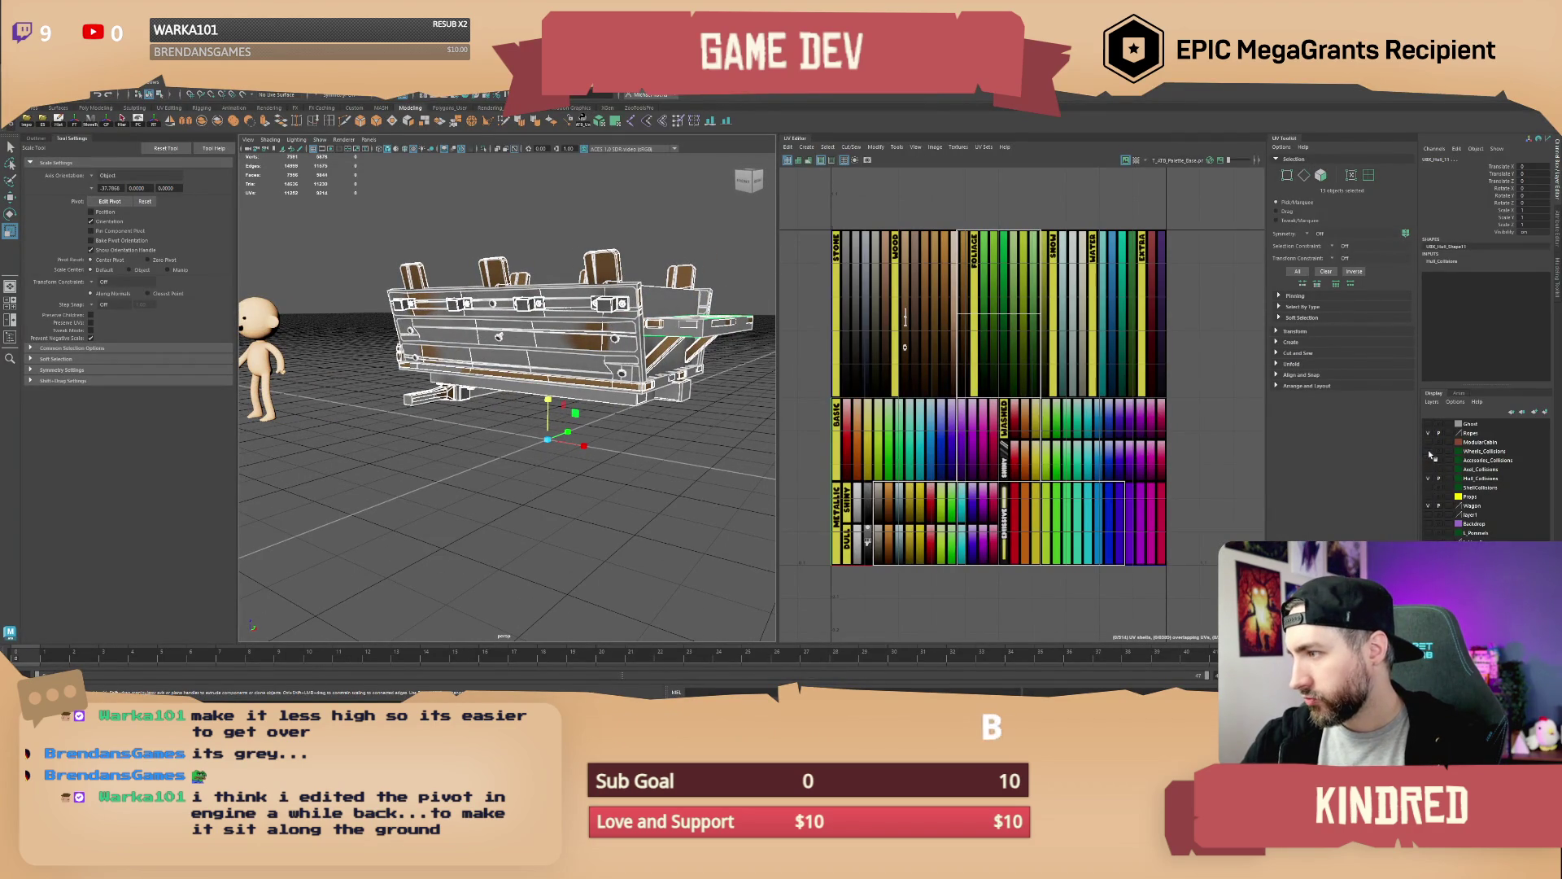
mouse_move(670, 400)
mouse_down()
mouse_move(403, 425)
mouse_move(625, 427)
mouse_up()
click(384, 420)
key(w)
click(625, 481)
mouse_move(625, 481)
mouse_down()
mouse_move(706, 285)
mouse_move(562, 413)
mouse_move(516, 398)
mouse_move(516, 494)
mouse_up()
Select all 13 wagon body parts together
click(706, 285)
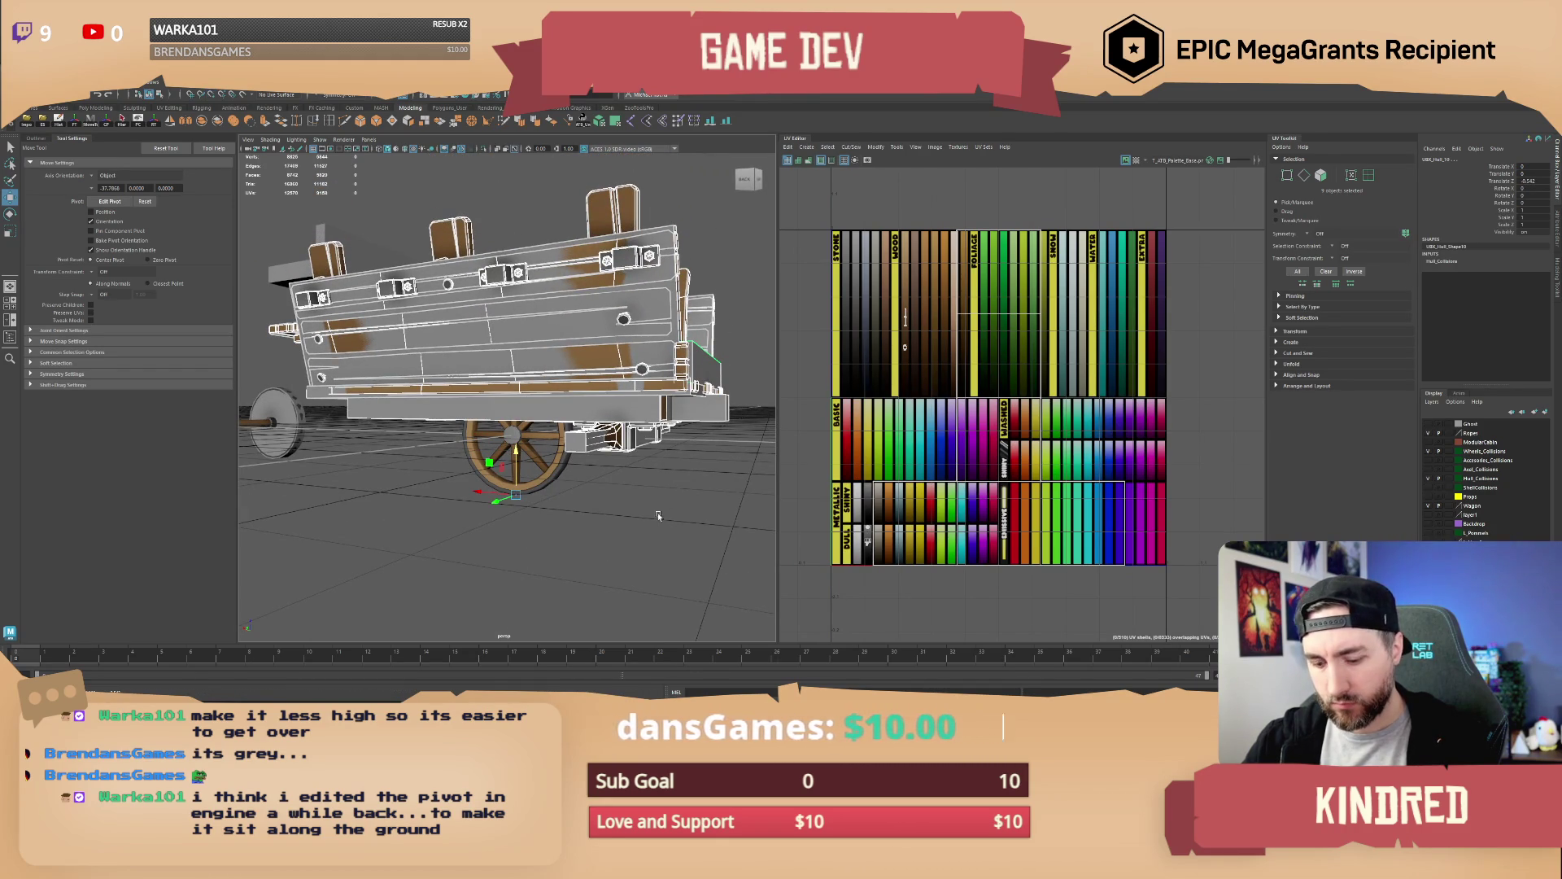
drag(639, 505, 585, 499)
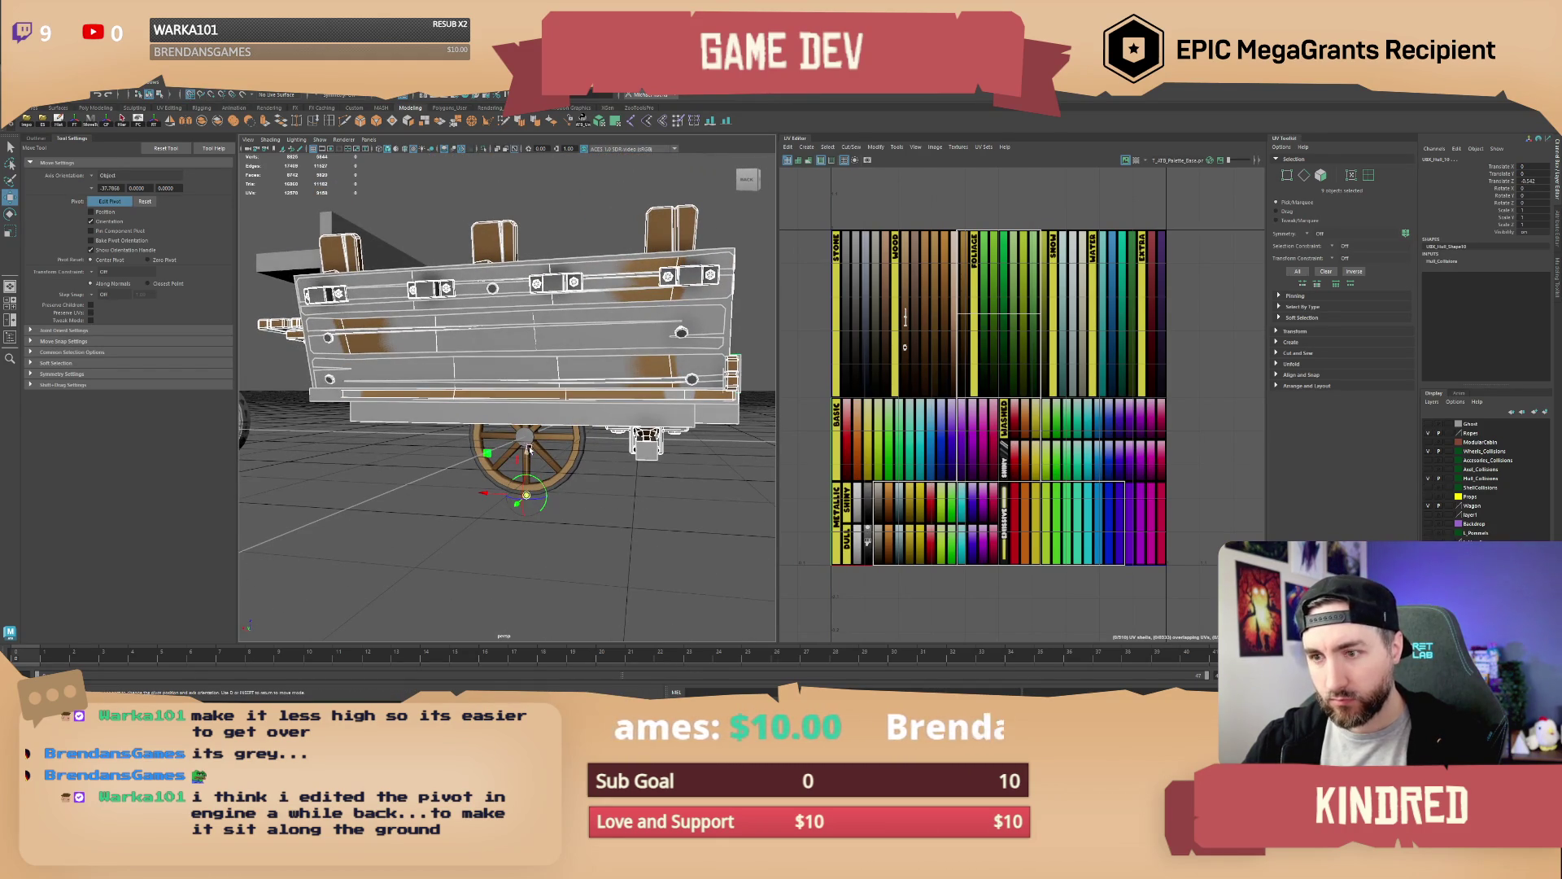
scroll(562, 458, down, 3)
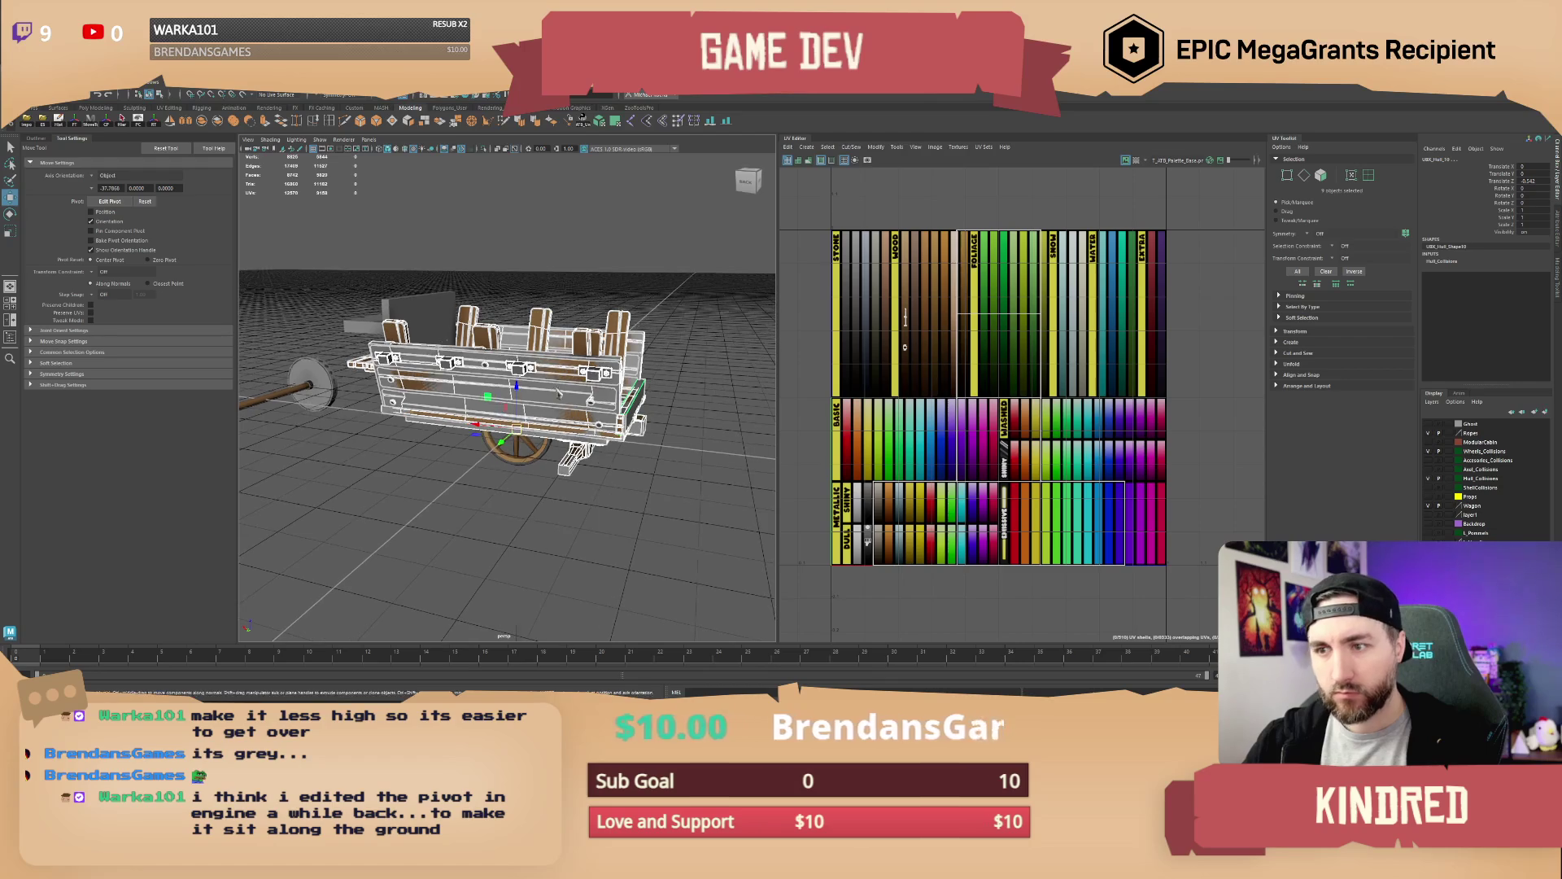
click(618, 504)
drag(618, 505, 673, 329)
mouse_move(587, 485)
mouse_down()
mouse_move(605, 432)
mouse_move(620, 449)
mouse_move(597, 447)
mouse_up()
click(552, 427)
scroll(572, 444, down, 3)
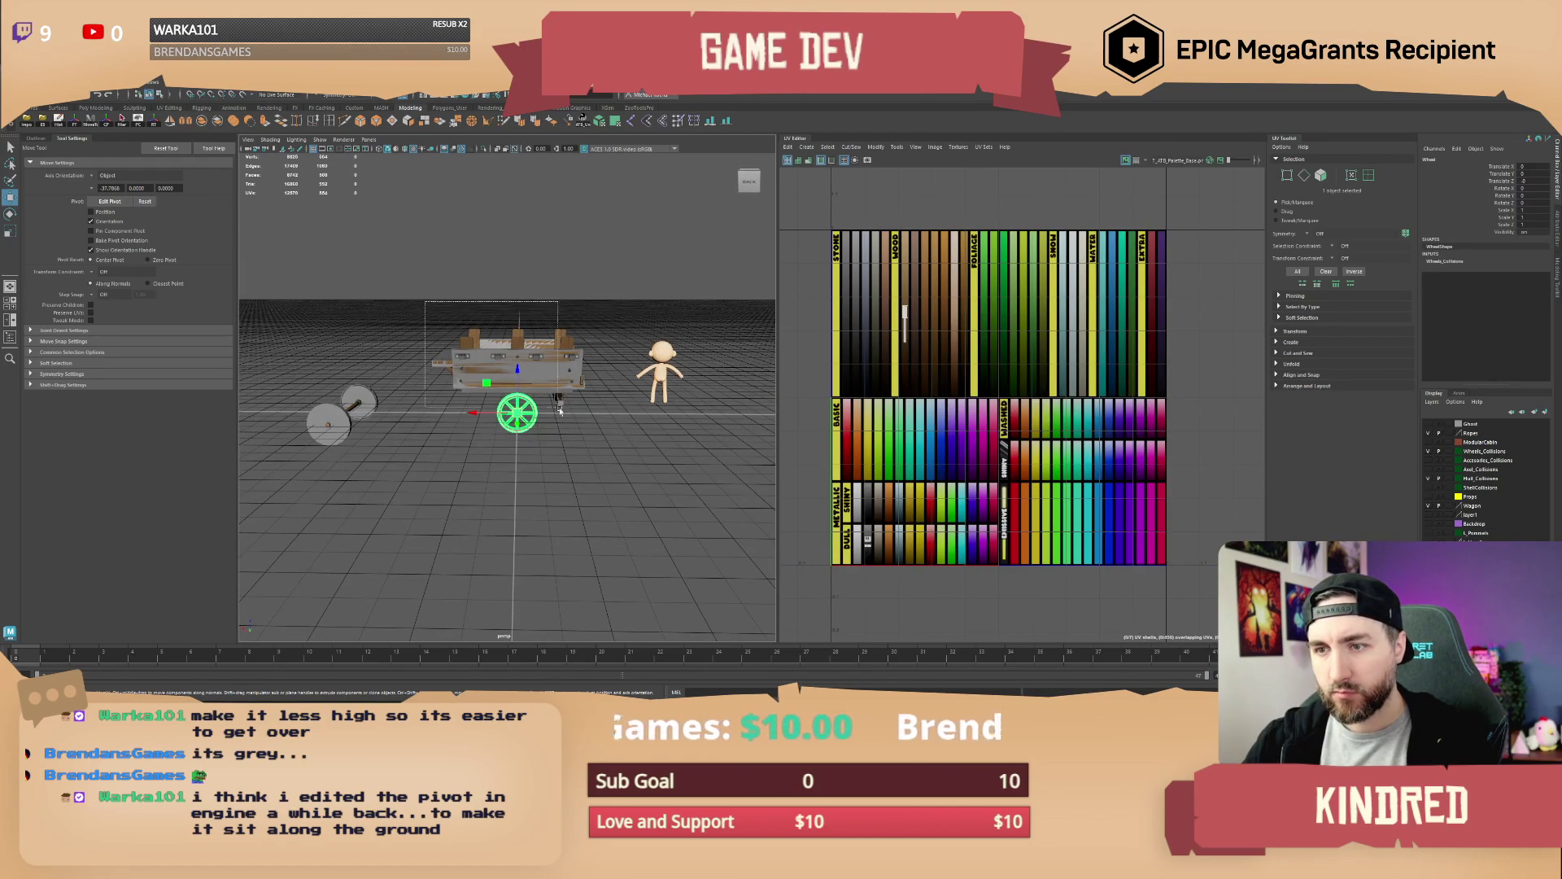
key(ctrl+z)
scroll(535, 399, up, 4)
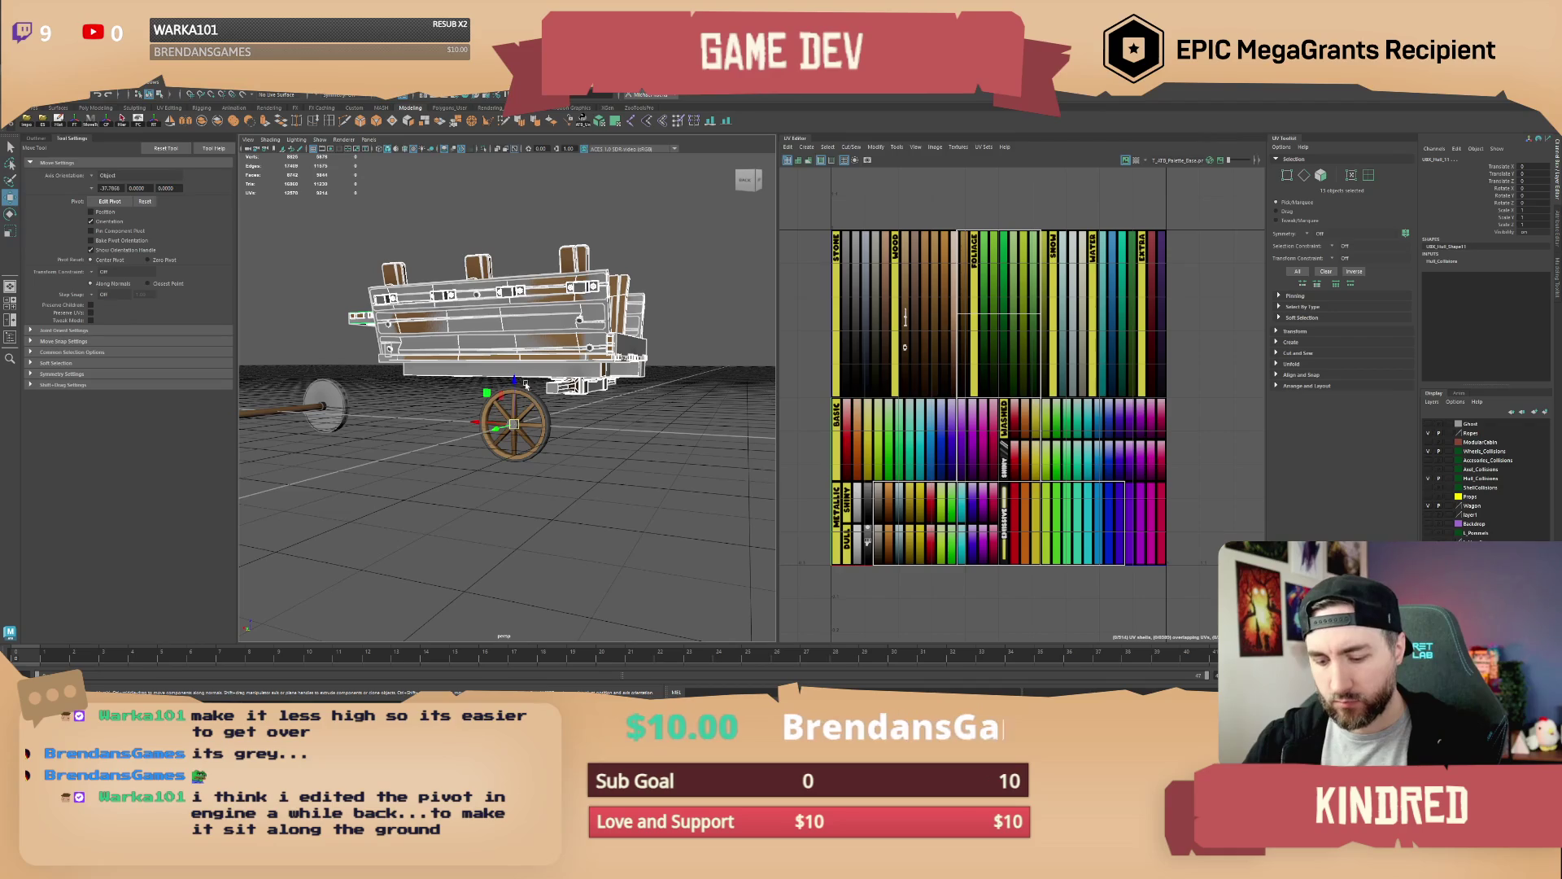
Lower the wagon body on Y so it rests on the wheel axle
drag(513, 380, 515, 464)
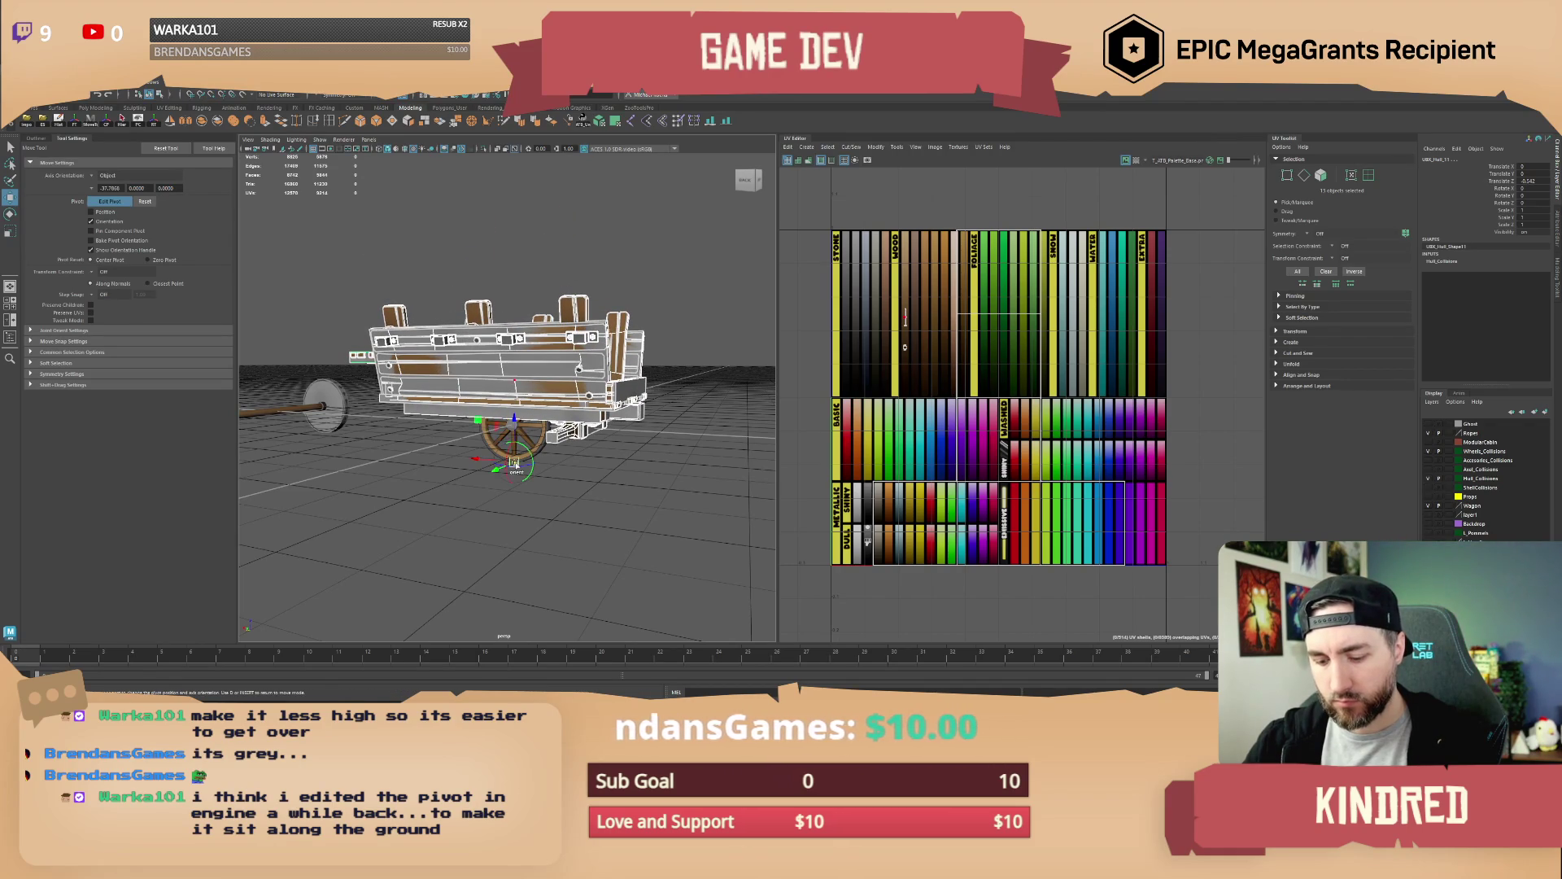
scroll(546, 464, down, 2)
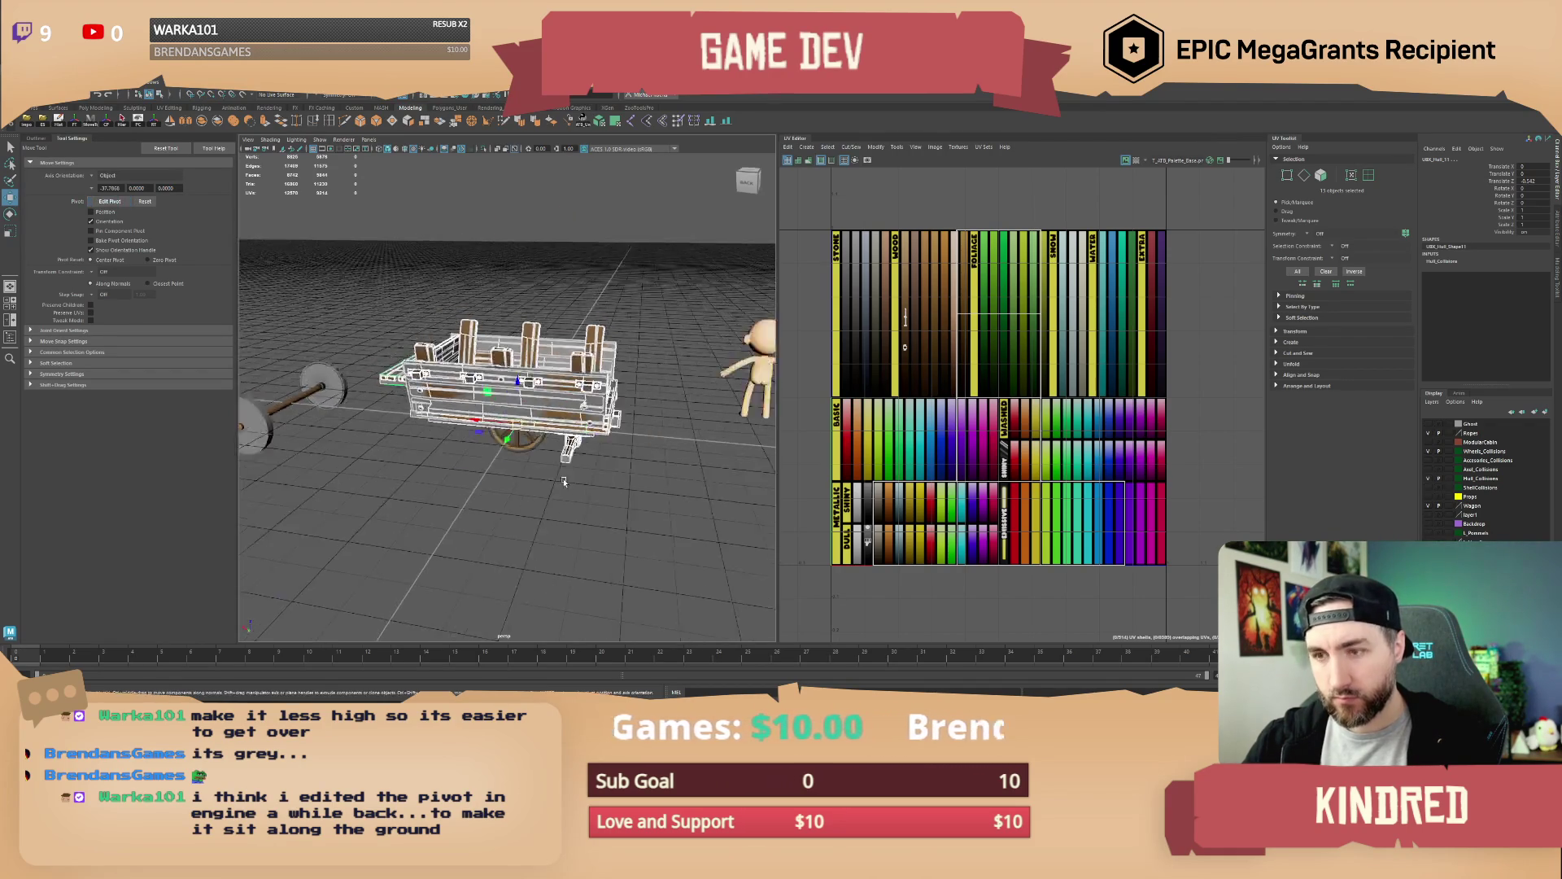
drag(546, 464, 569, 439)
scroll(570, 439, up, 2)
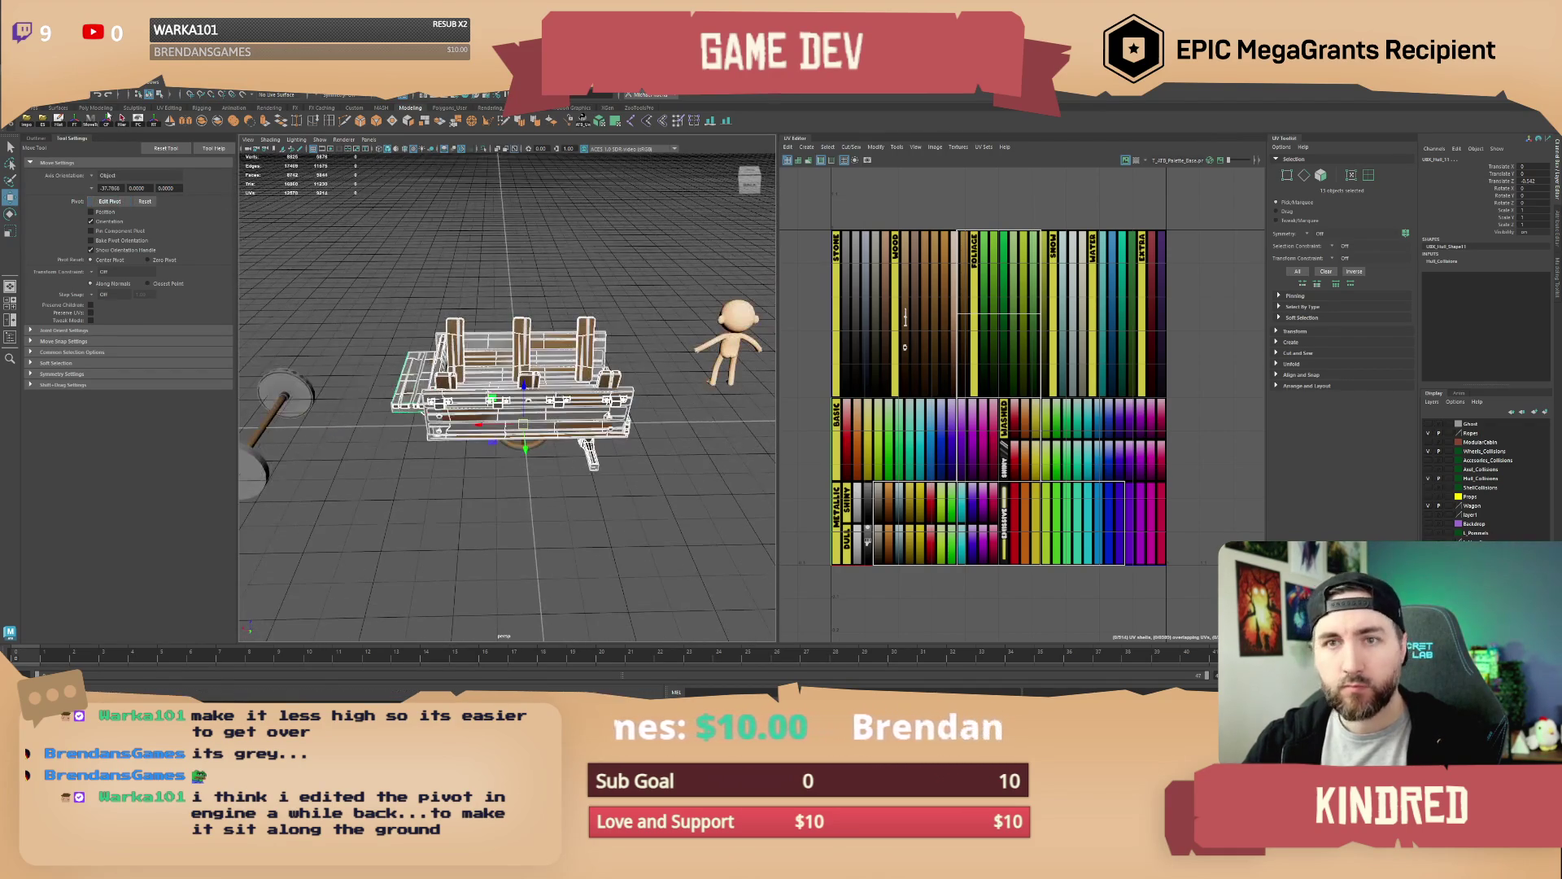
Export the selected wagon parts over the existing FBX, confirming the replacement
click(59, 120)
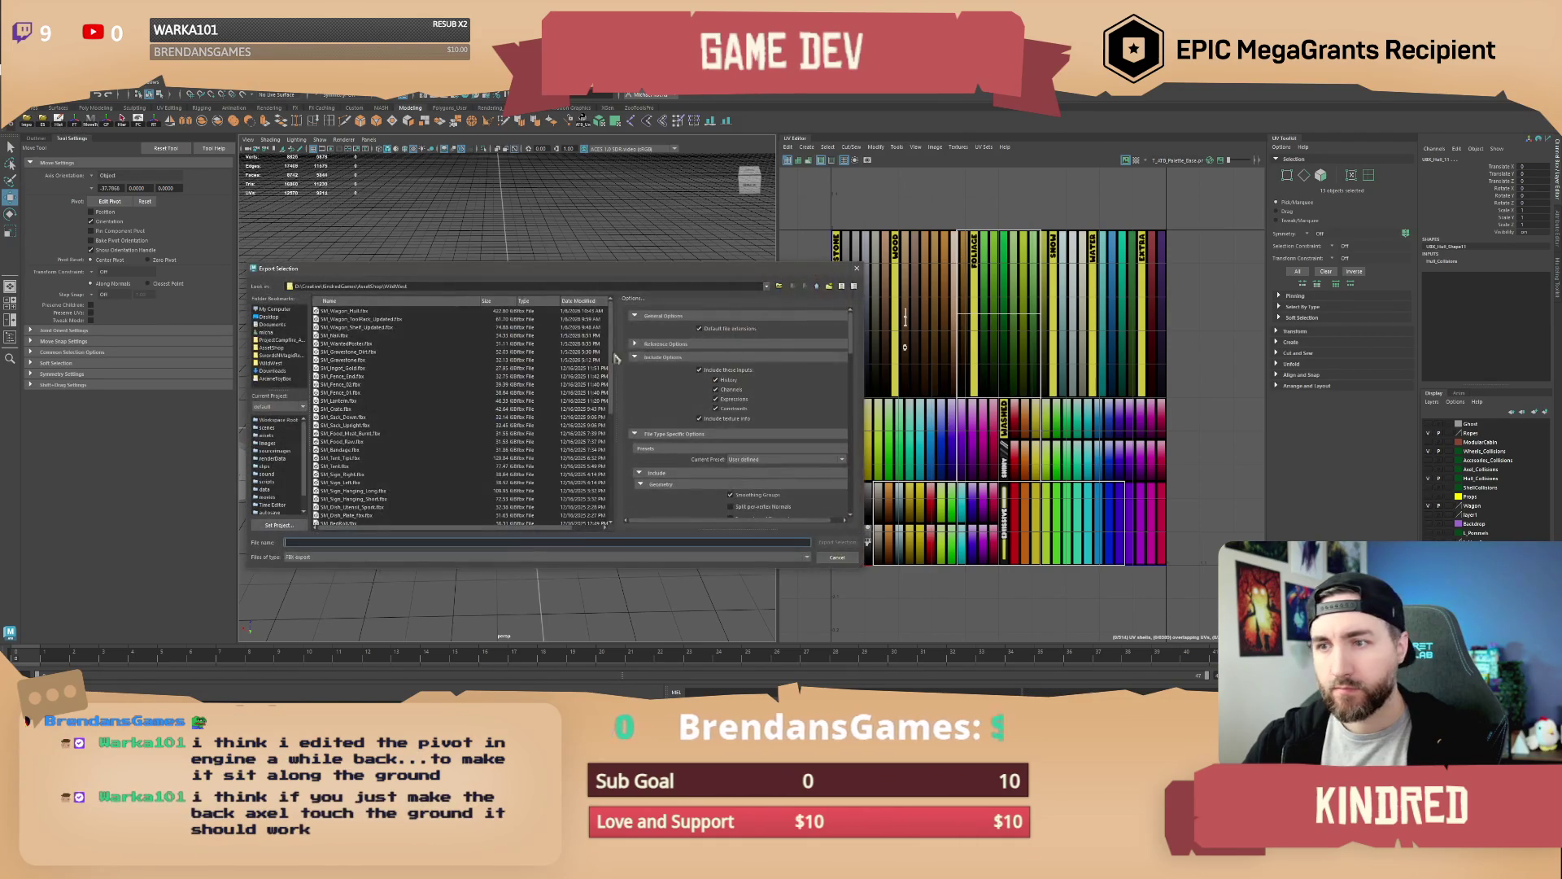
double_click(355, 319)
click(529, 437)
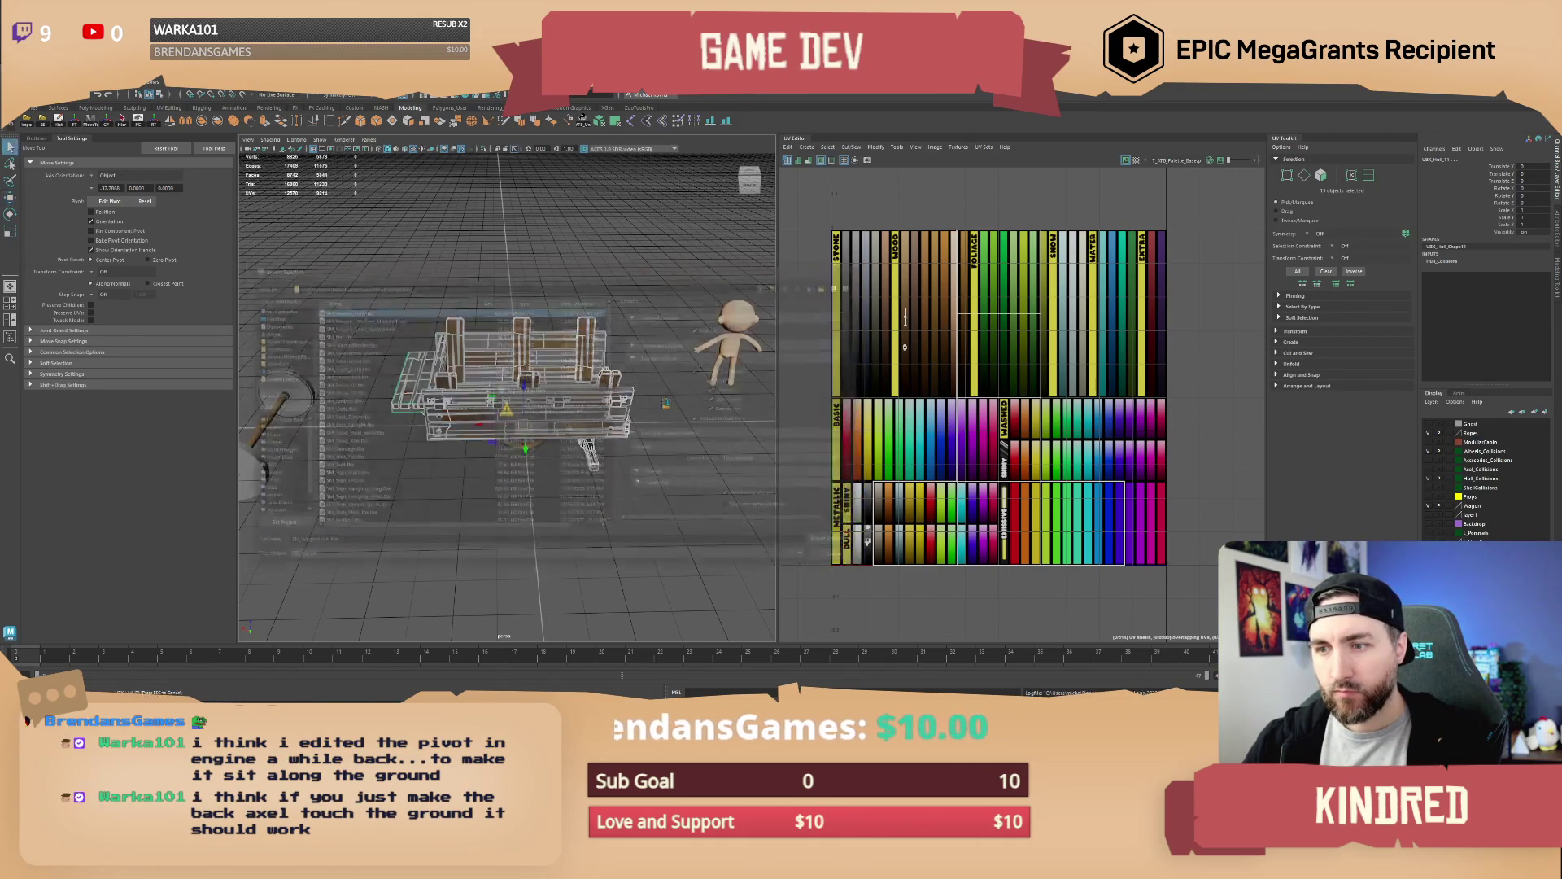
key(alt+Tab)
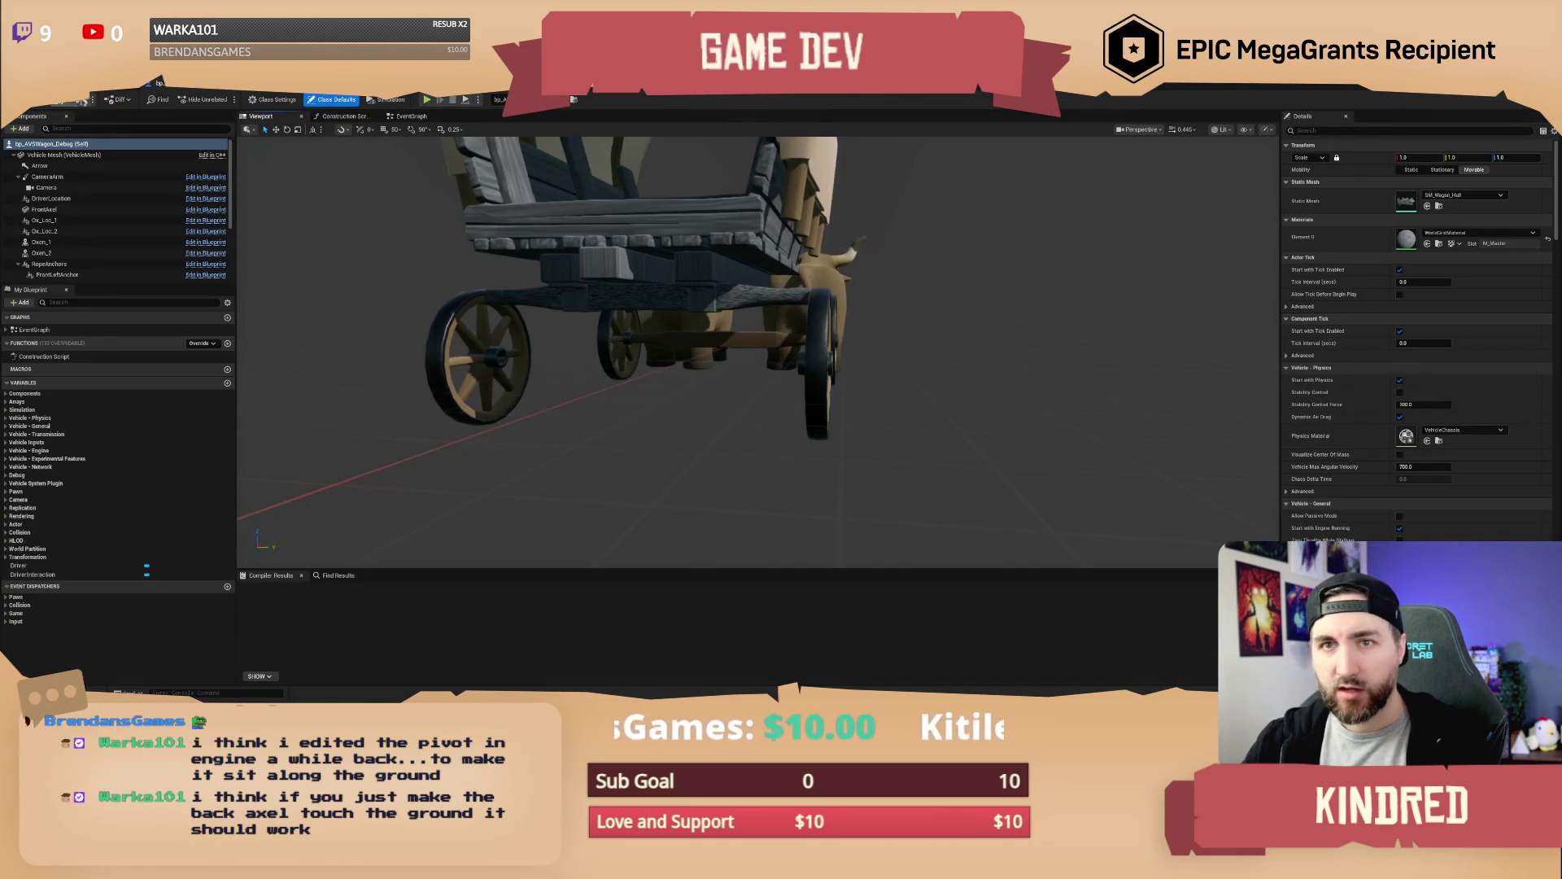
Reimport SM_Wagon_Hull and fly the camera under the wagon to check the hull
key(alt+Tab)
right_click(756, 562)
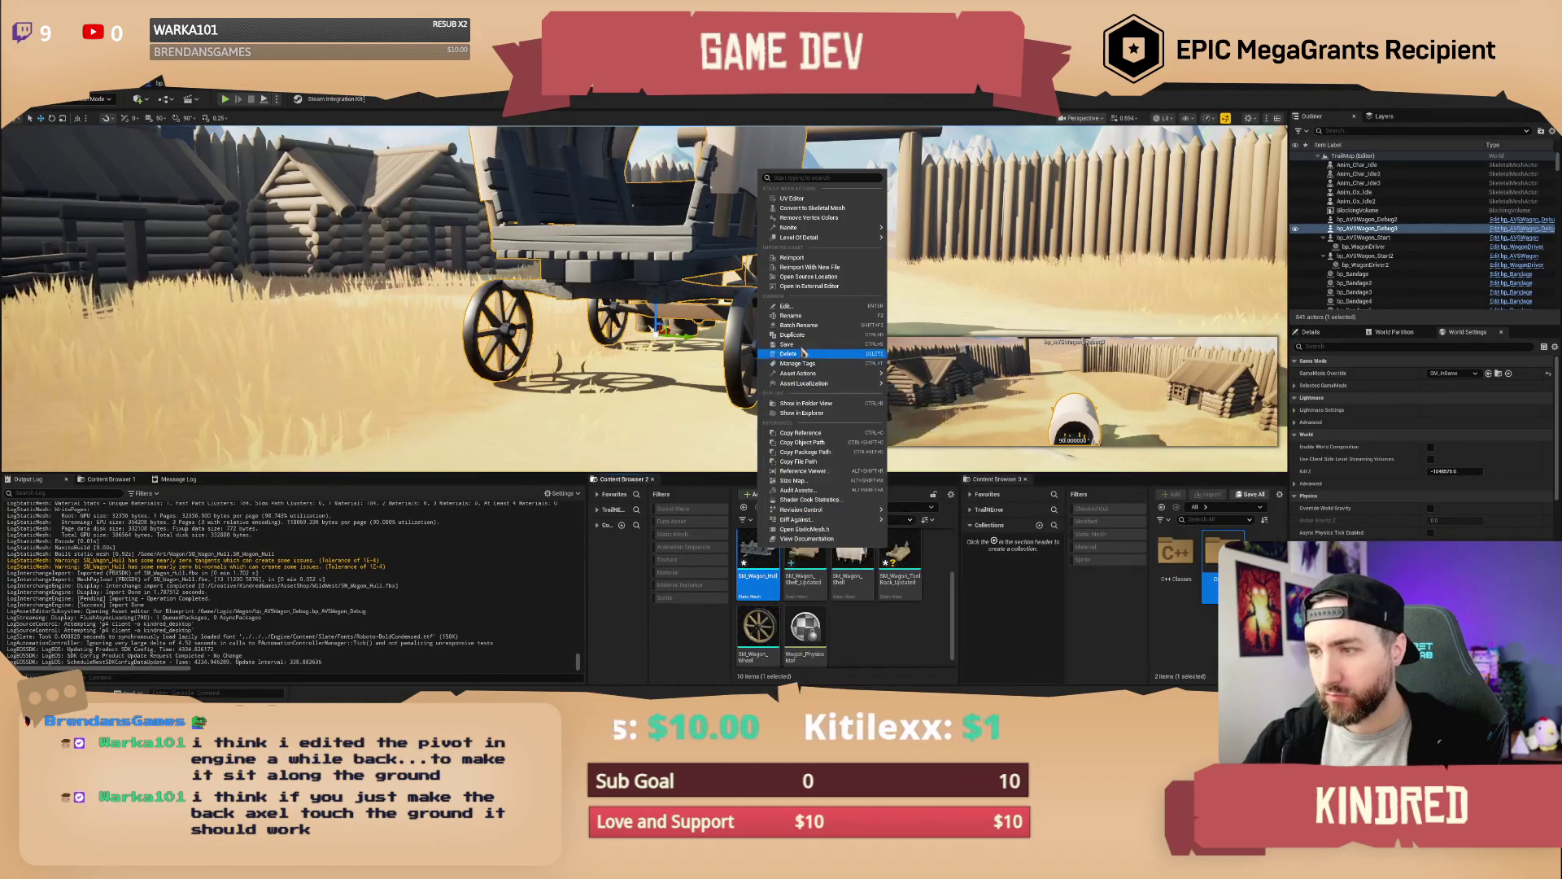
click(790, 257)
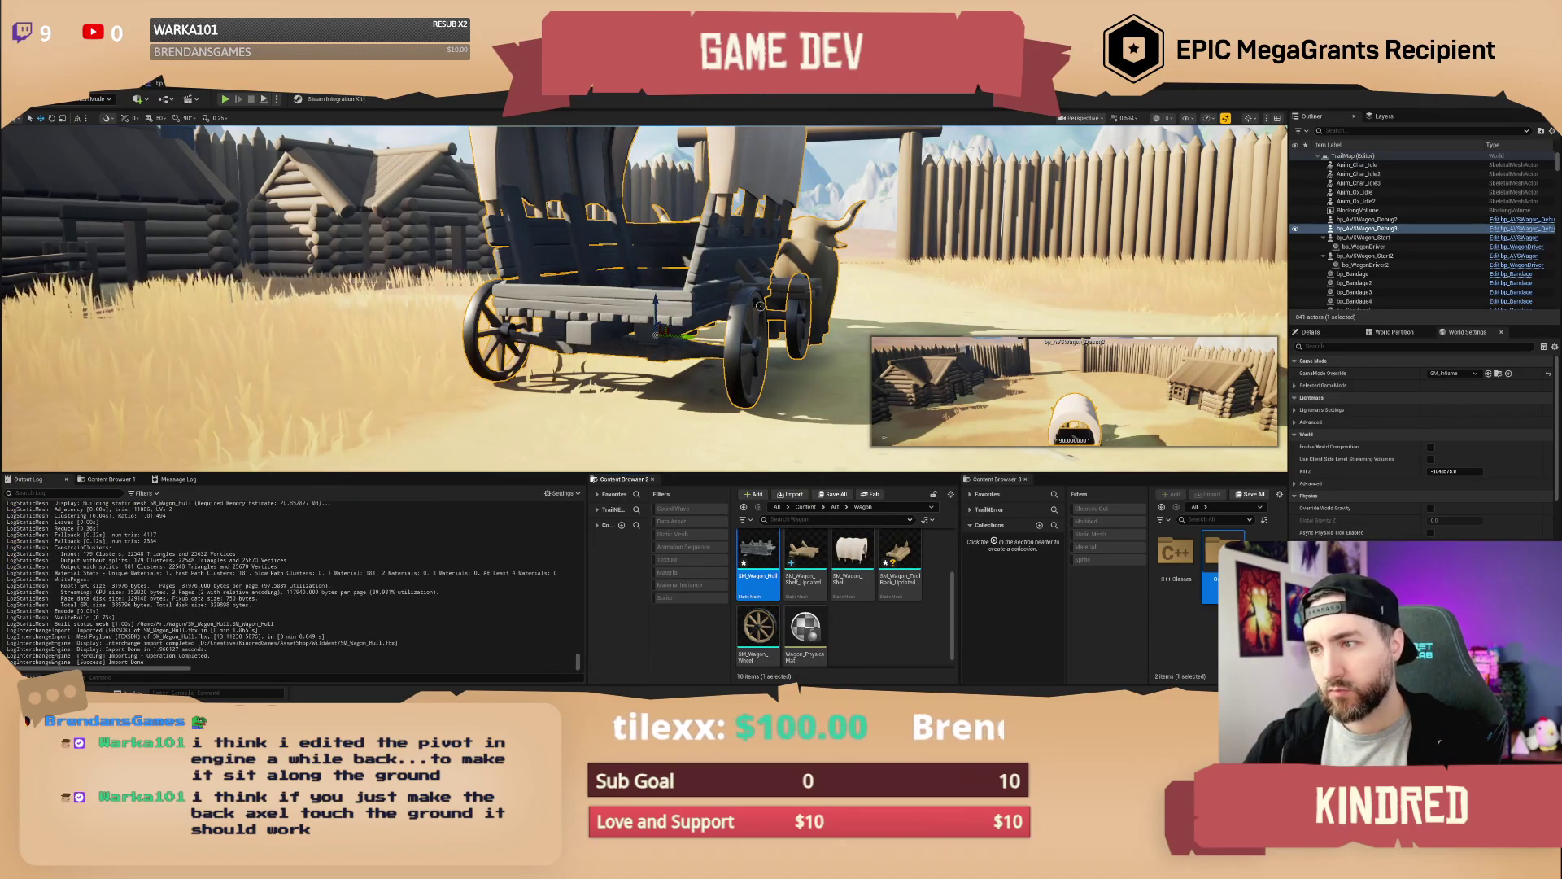
mouse_move(651, 366)
mouse_down()
mouse_move(651, 276)
mouse_move(651, 374)
mouse_up()
key(alt+Tab)
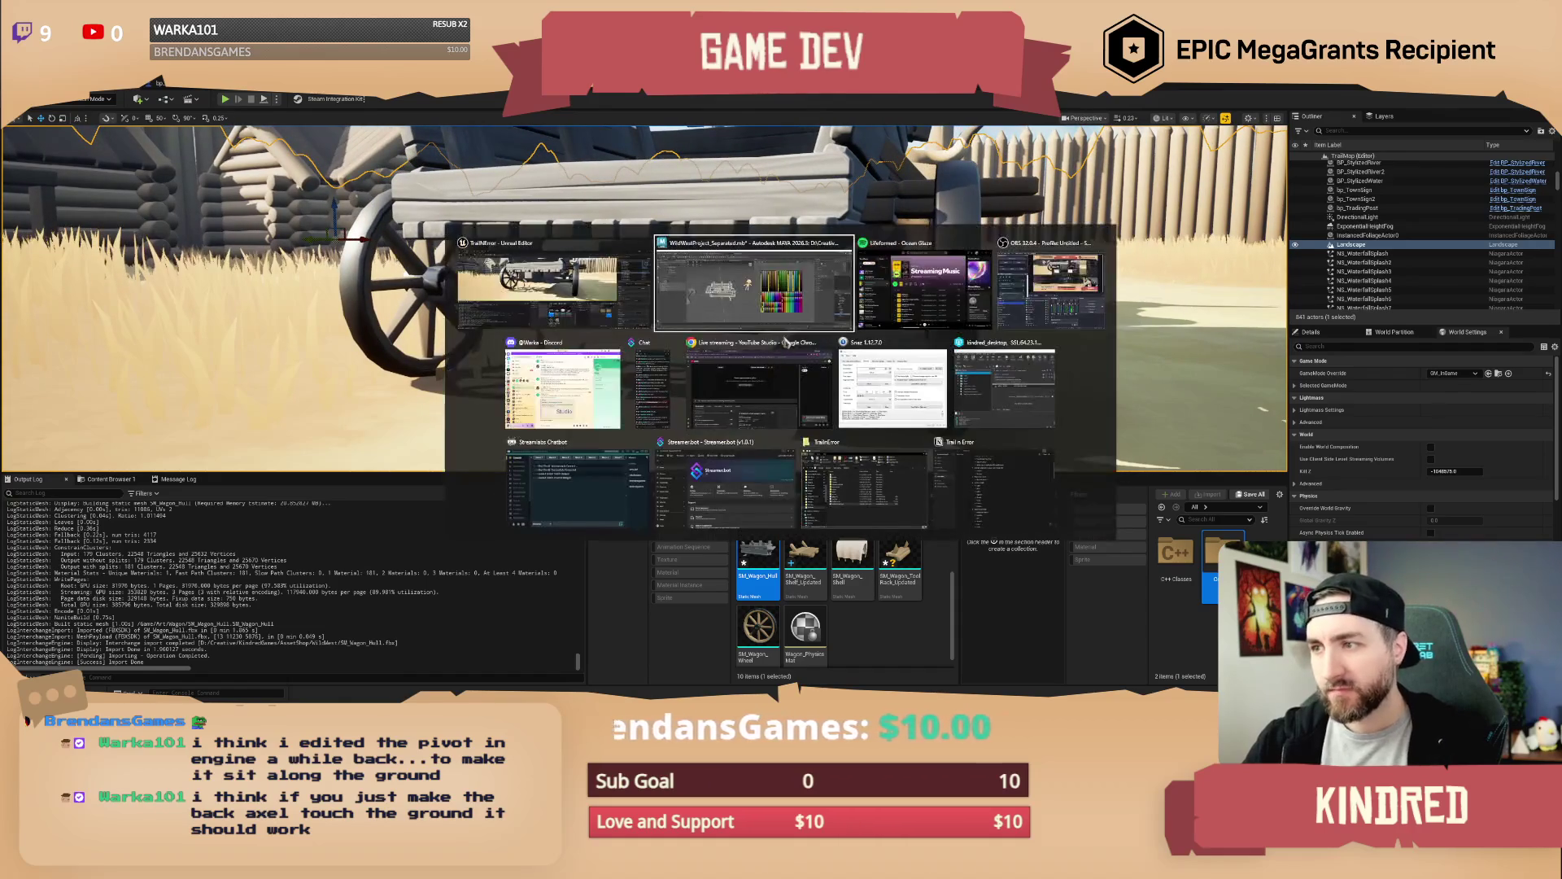
Frame the cart and export the hull over SM_Wagon_Hull.fbx, confirming the overwrite
mouse_move(505, 390)
mouse_down()
mouse_move(553, 384)
mouse_move(534, 384)
mouse_move(550, 412)
mouse_move(485, 345)
mouse_up()
key(f)
scroll(515, 379, down, 5)
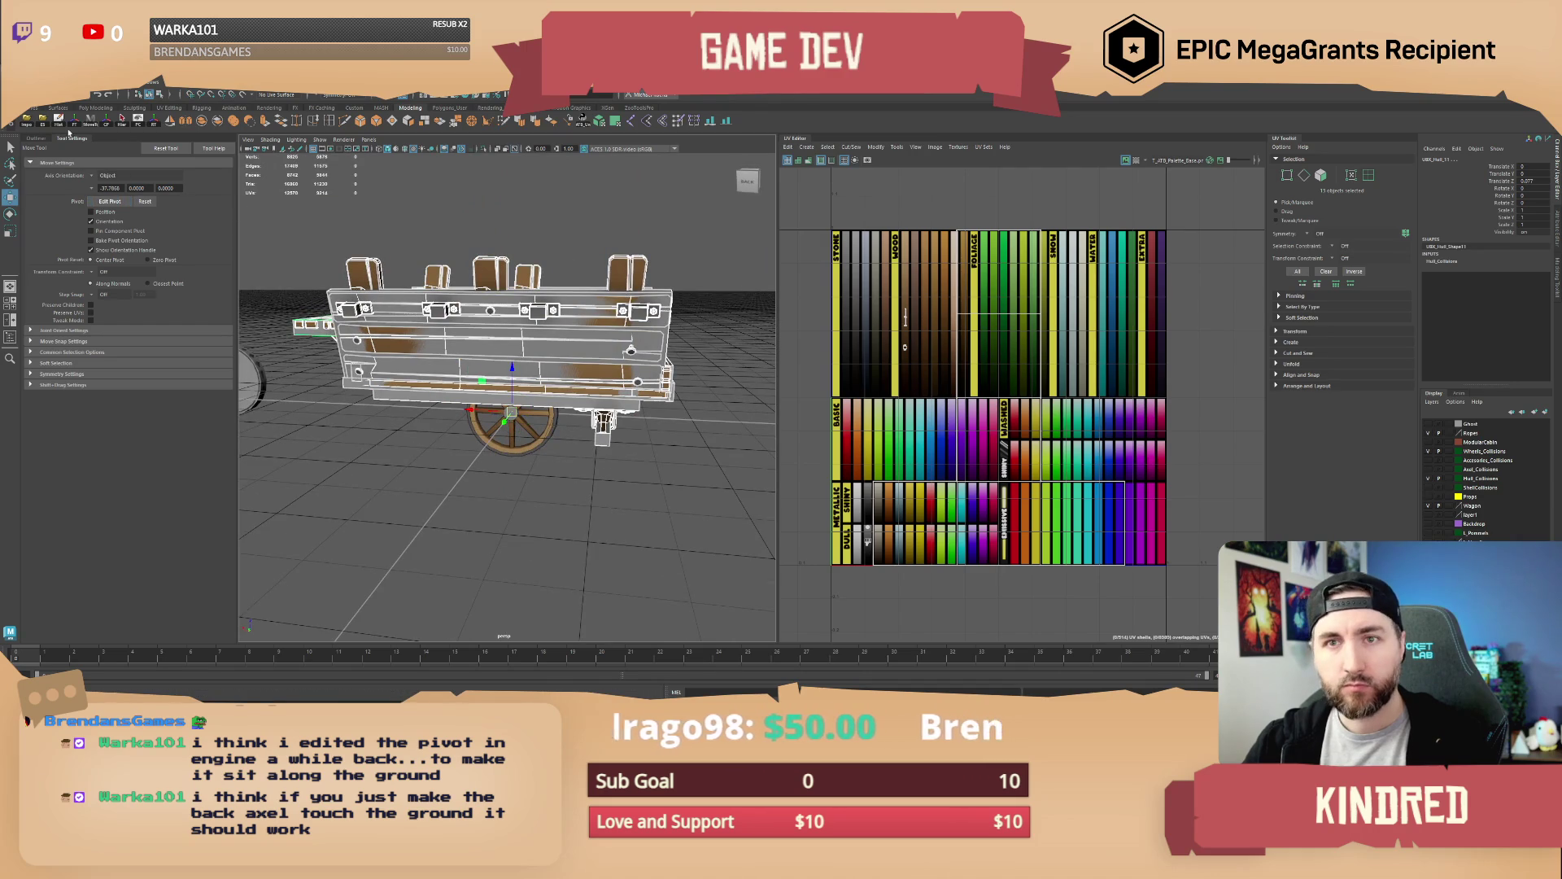
click(50, 123)
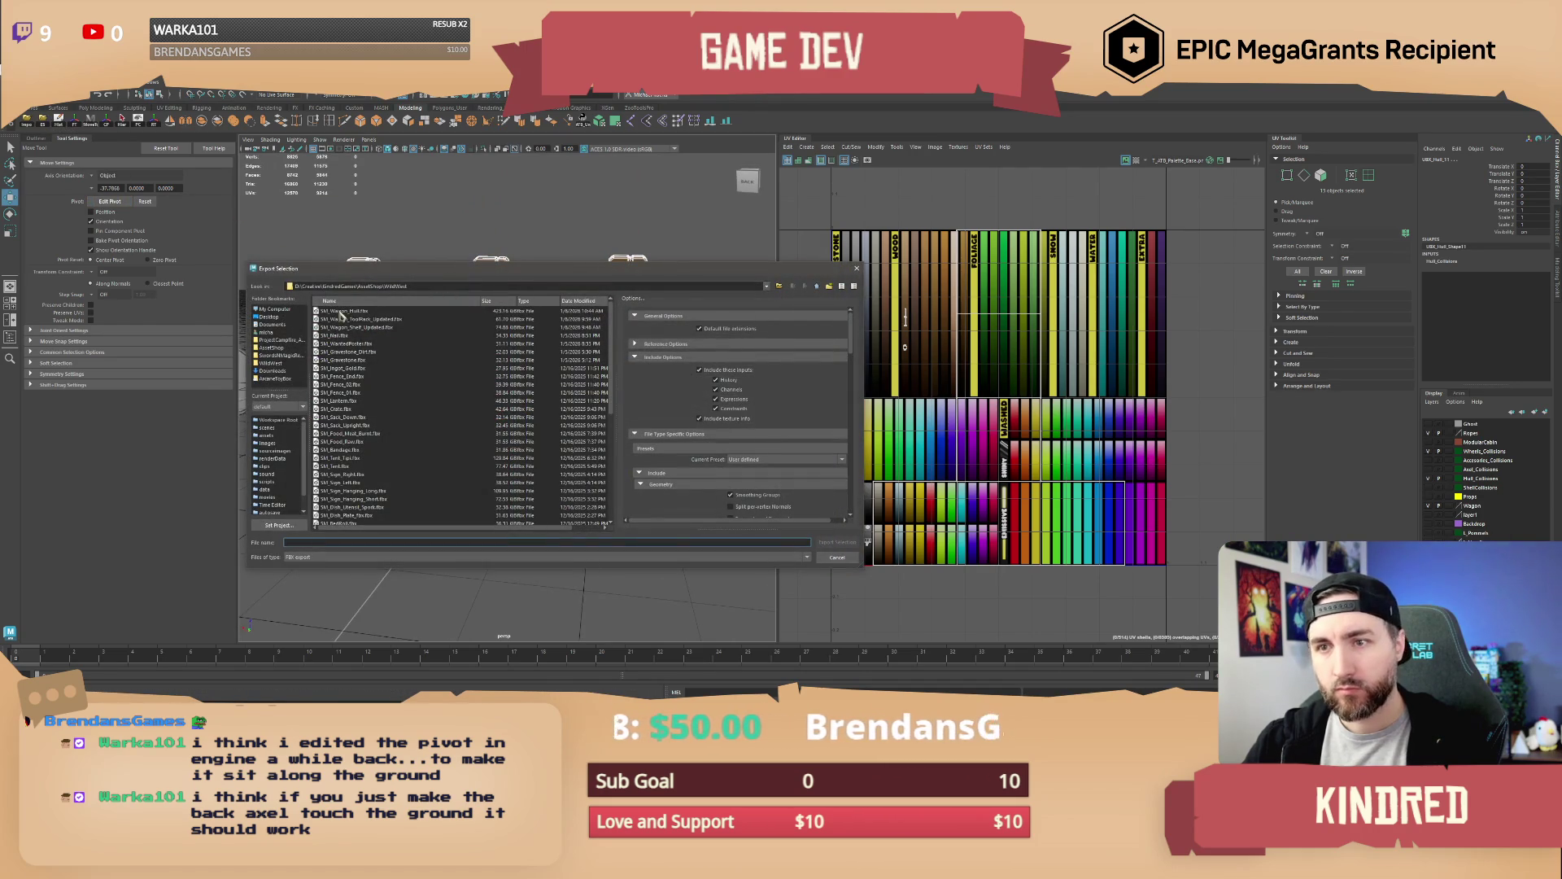
double_click(364, 312)
click(529, 428)
key(alt+Tab)
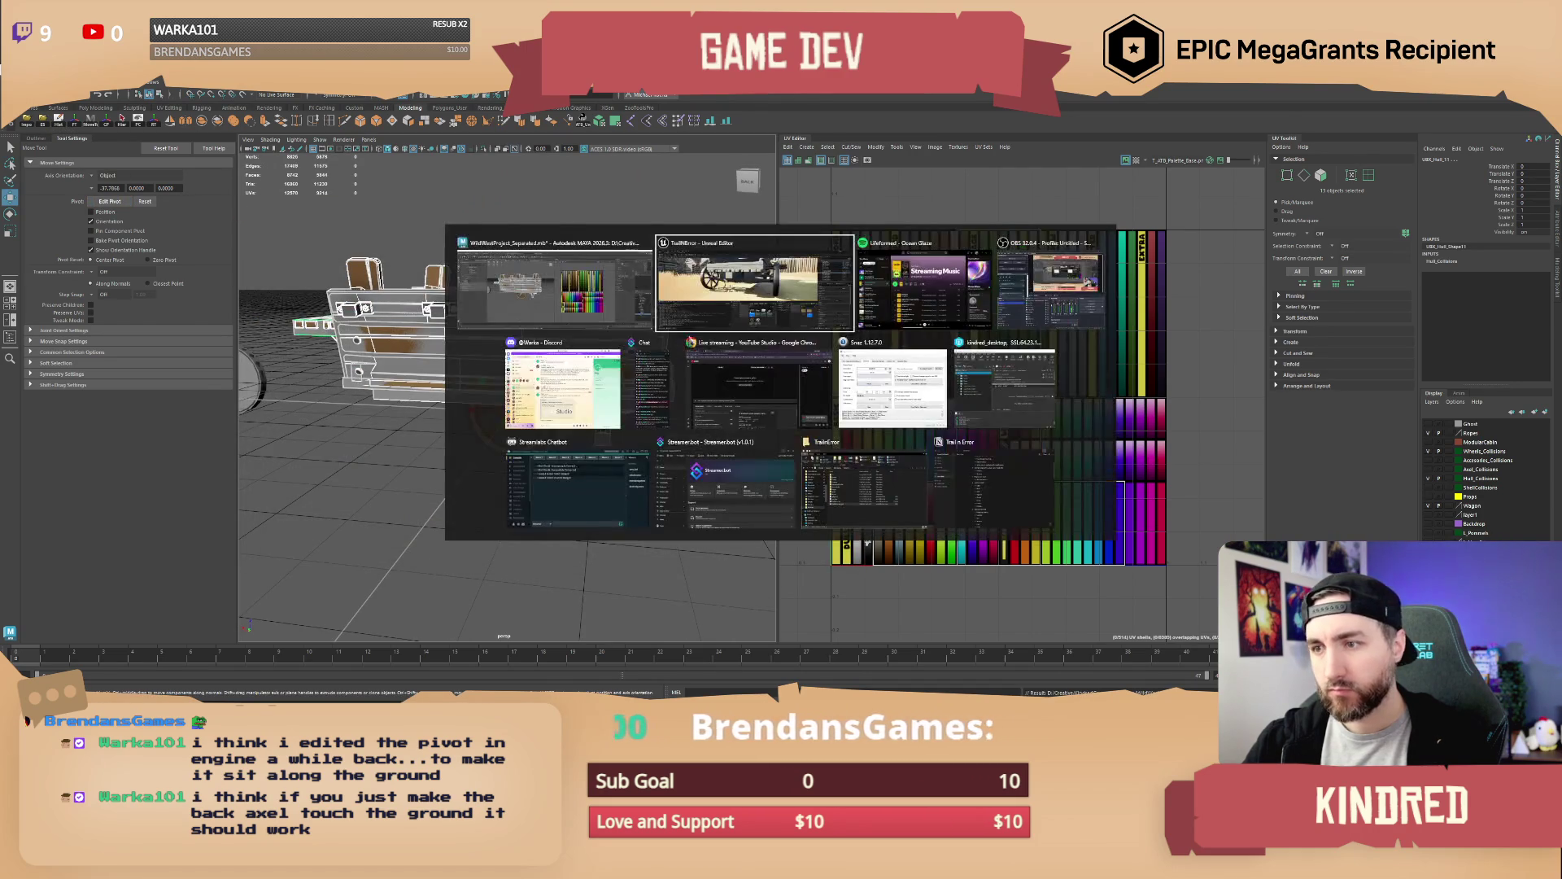
right_click(757, 550)
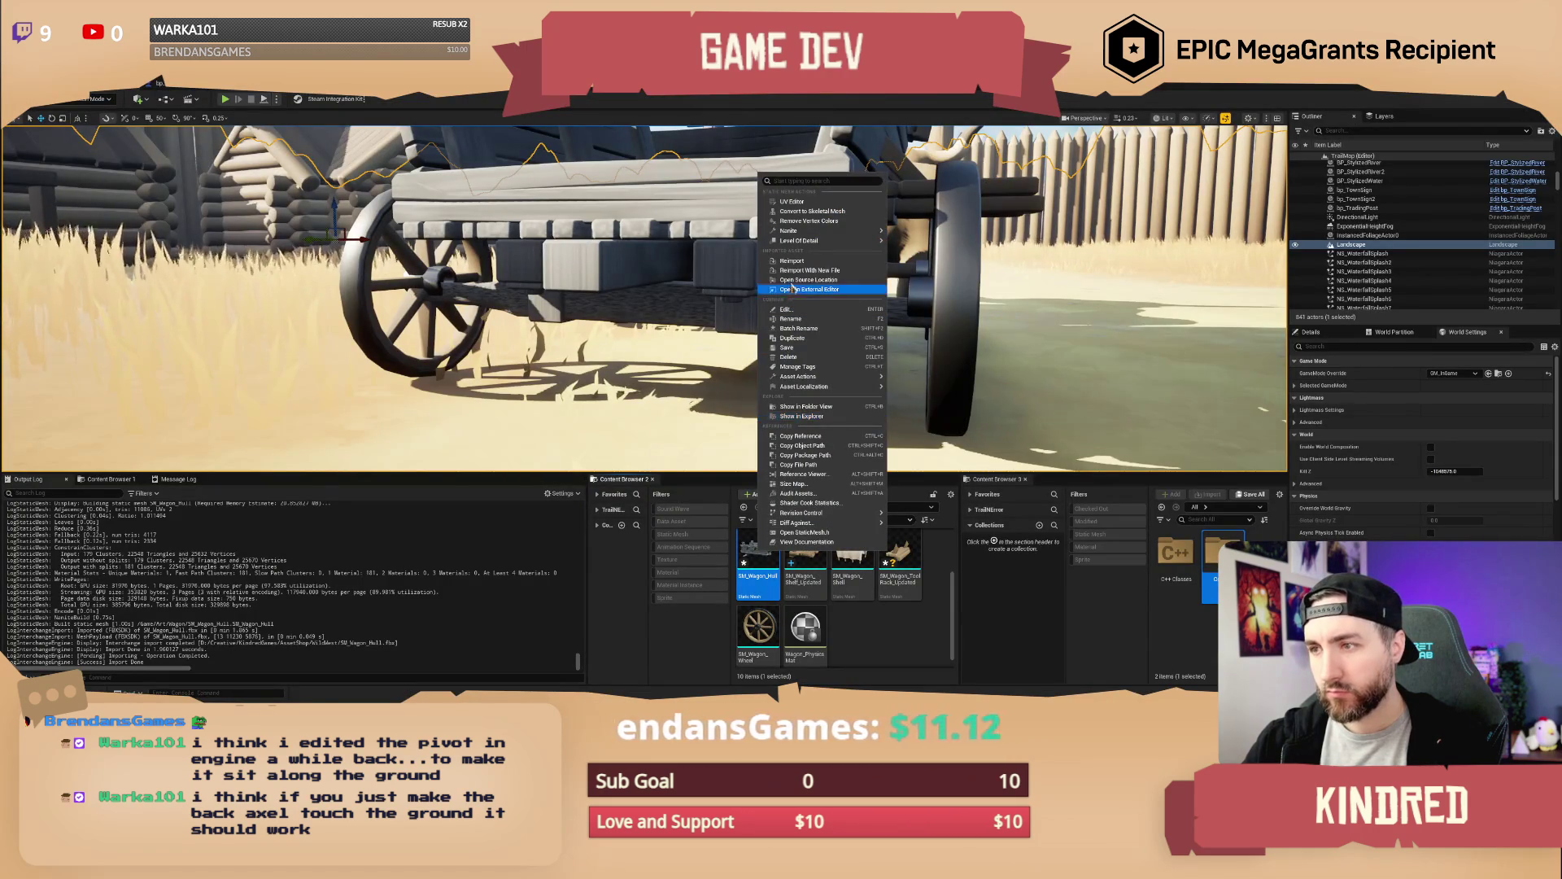
Reimport SM_Wagon_Hull and fly close to the rear wheel to check the axle
click(814, 407)
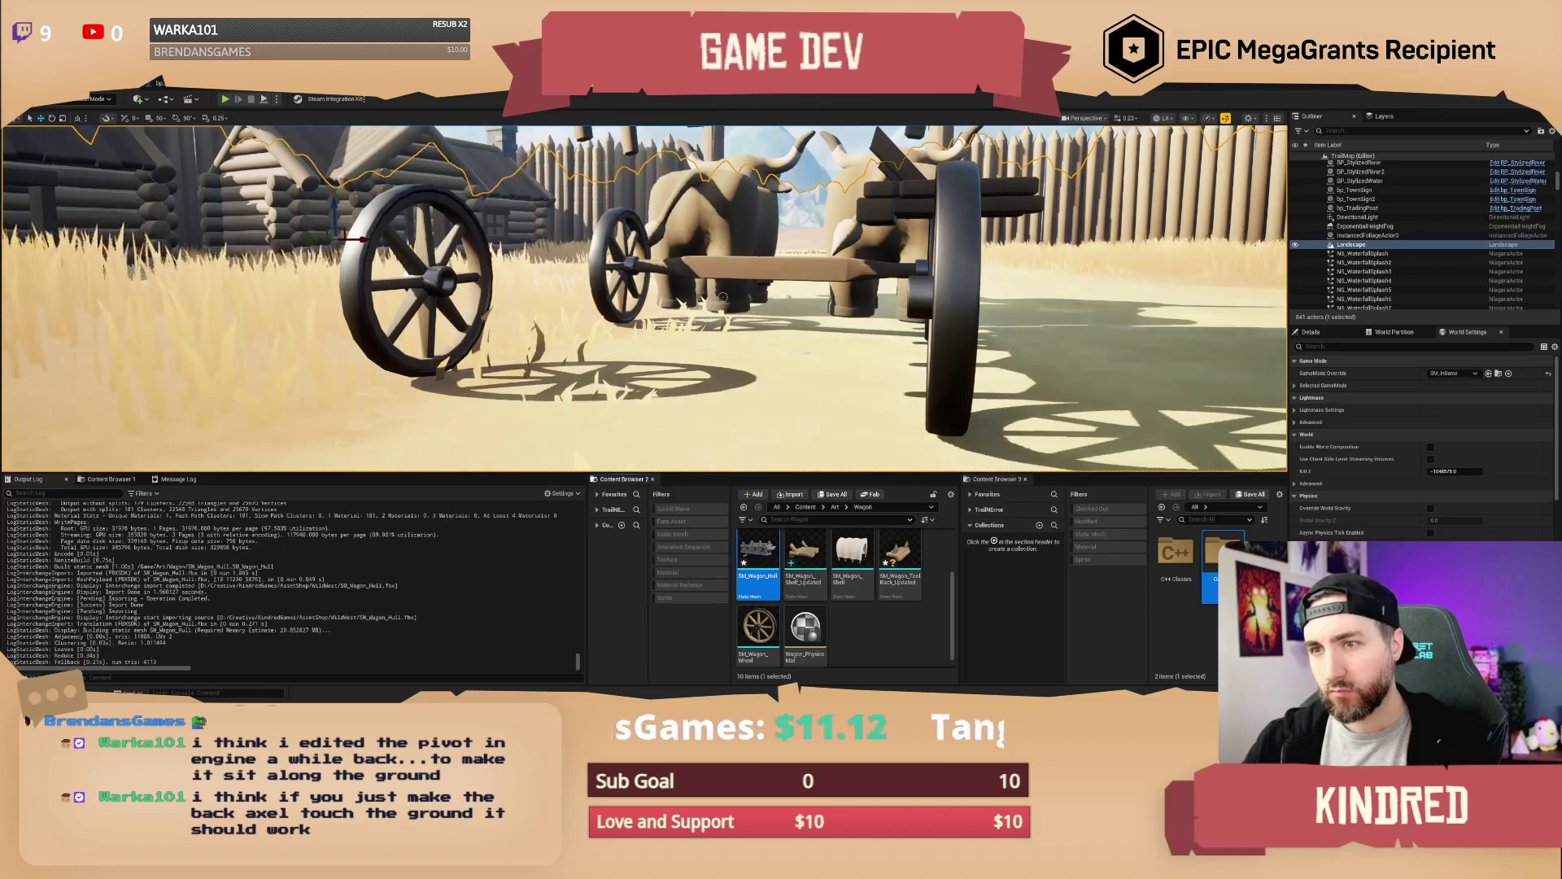
drag(722, 297, 667, 293)
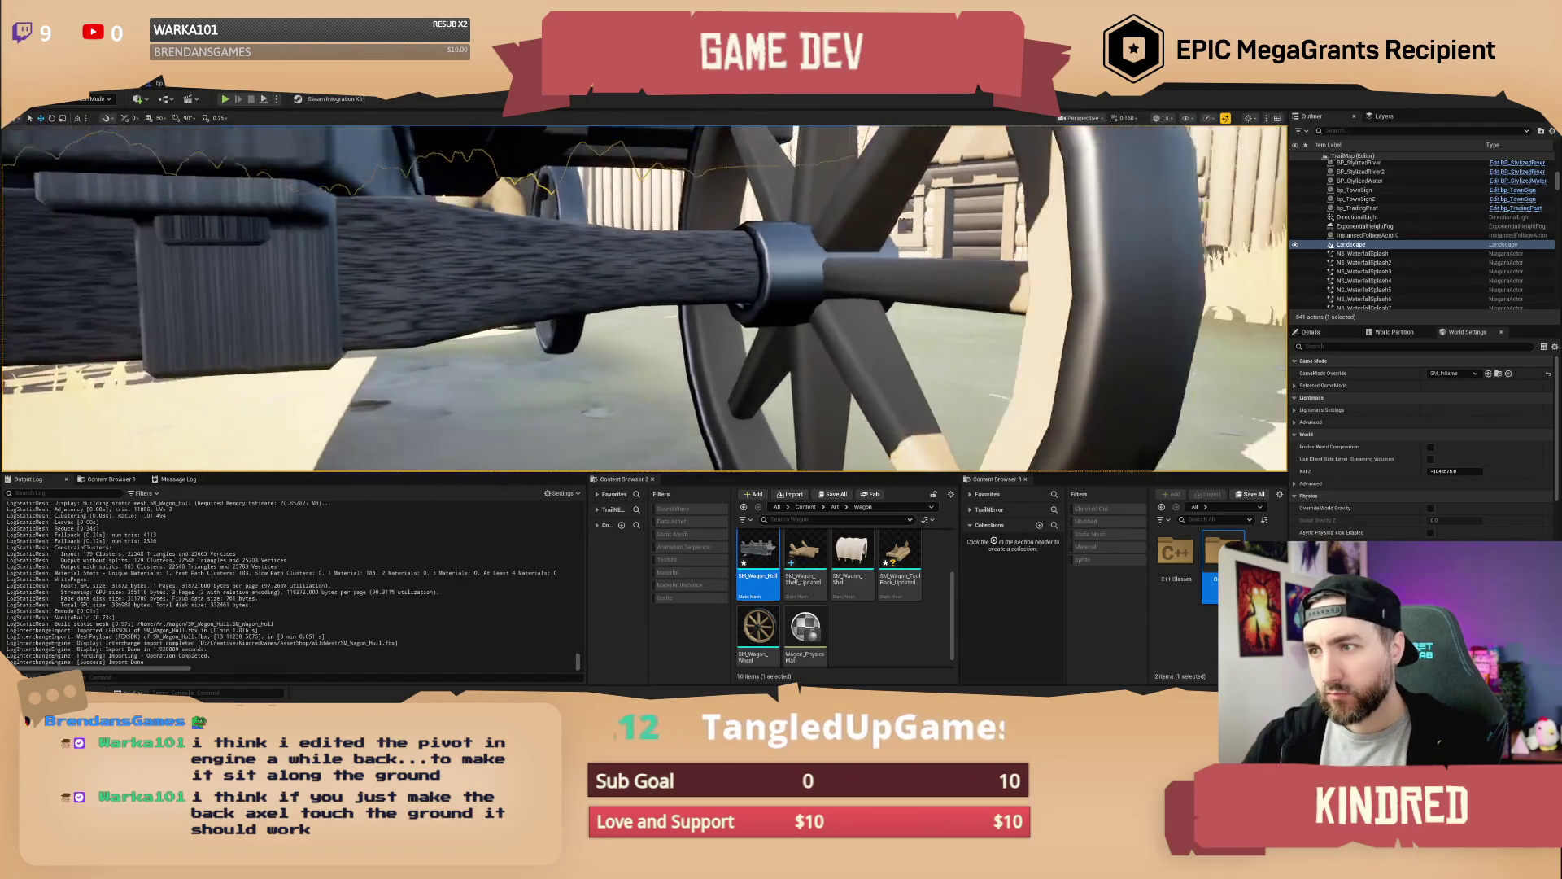
key(alt+Tab)
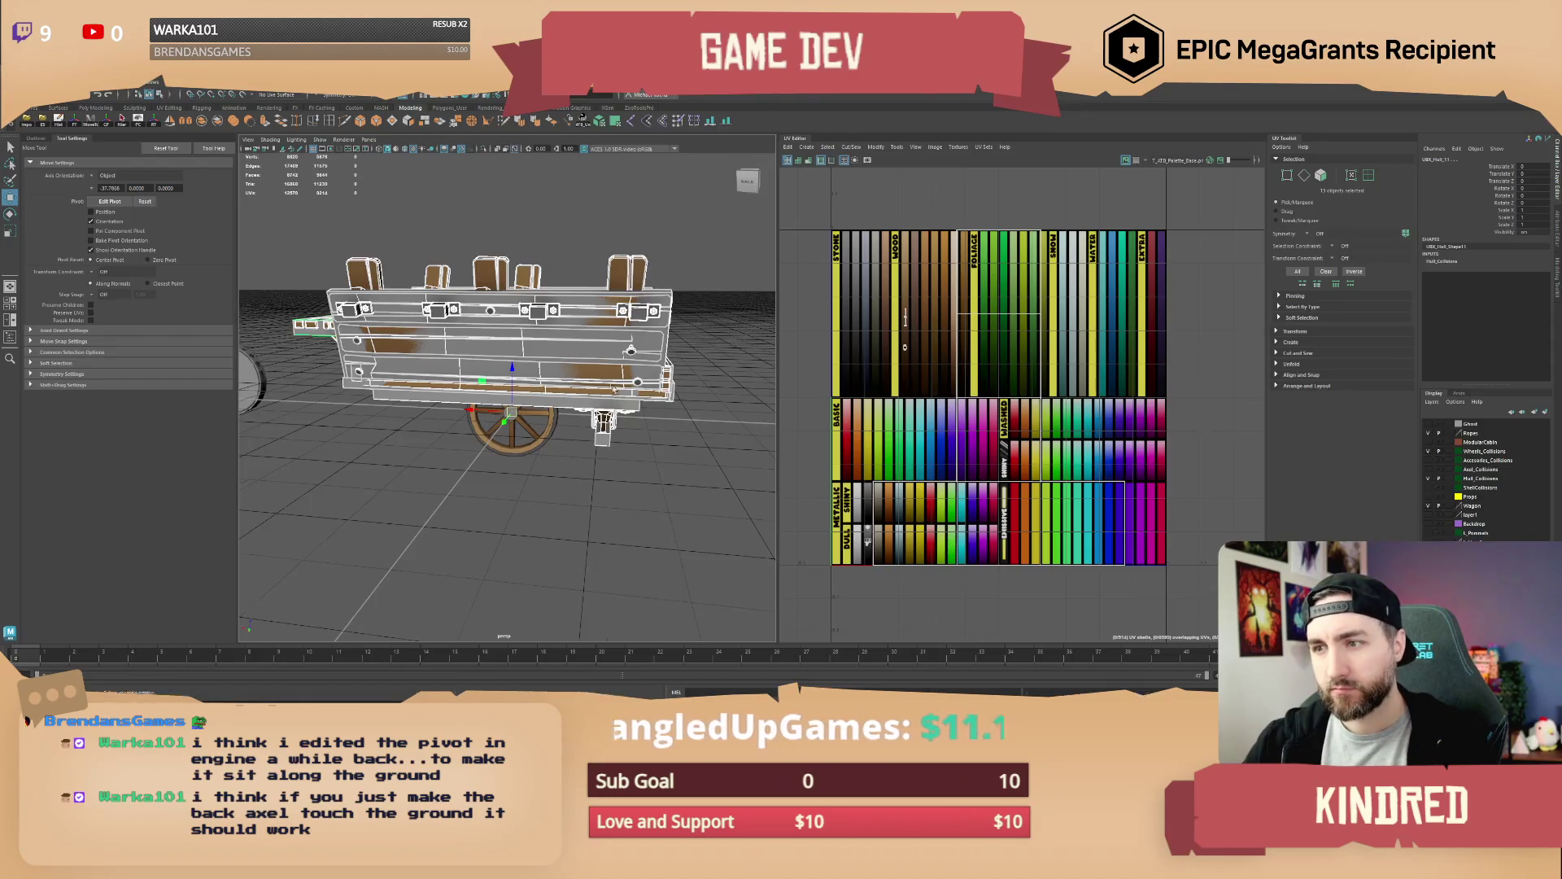
Frame the cart and export the hull with Ctrl+Alt+E over SM_Wagon_Hull.fbx, confirming Yes
scroll(613, 392, up, 5)
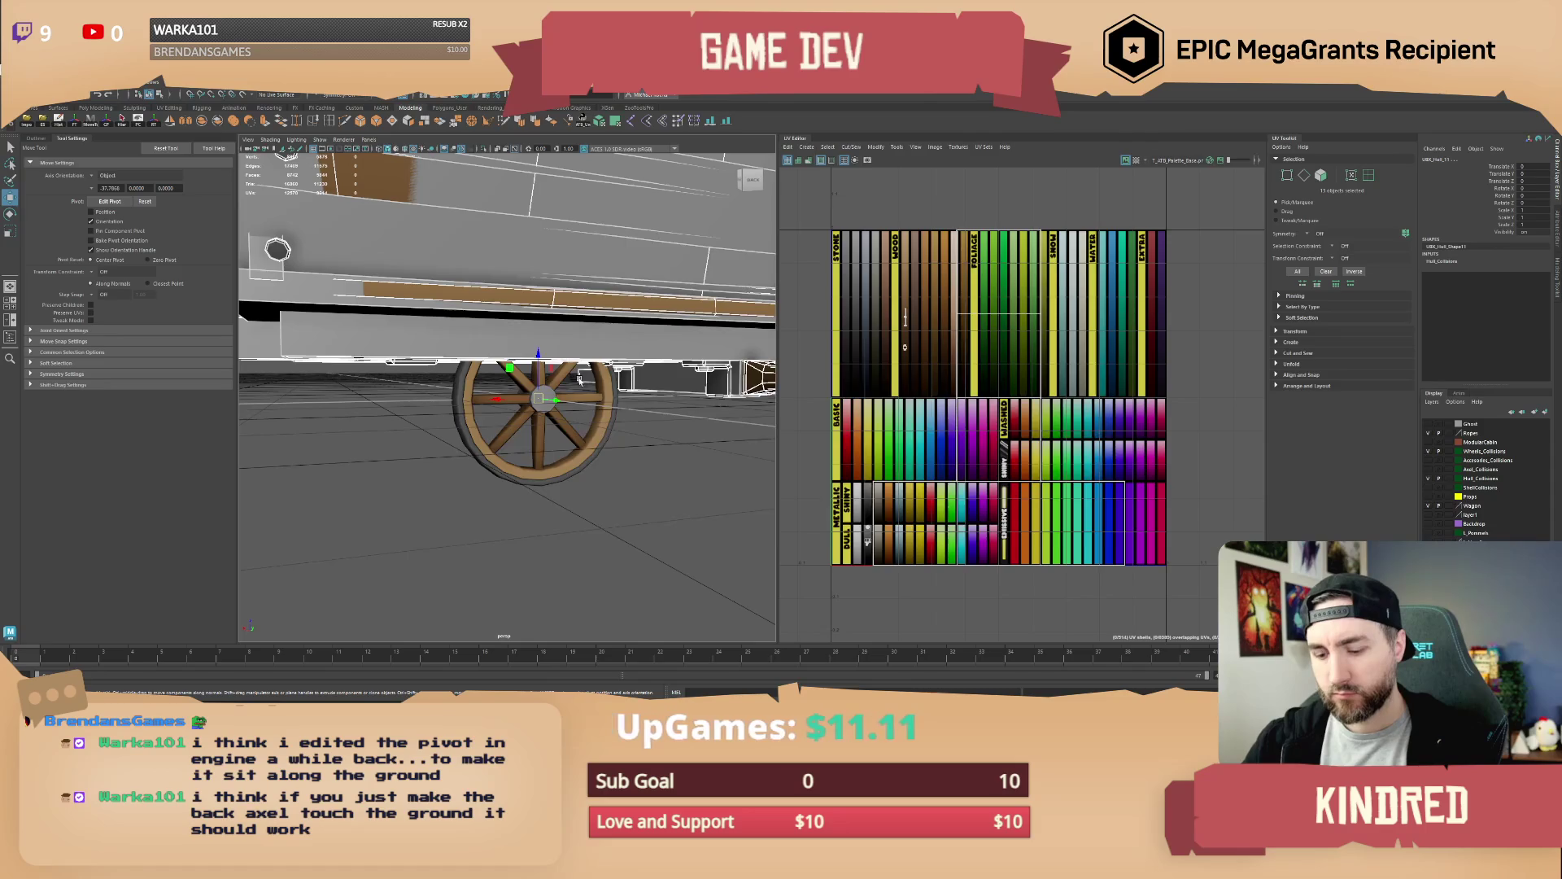
key(alt+Tab)
key(alt+Tab)
mouse_move(686, 336)
mouse_down()
mouse_move(546, 388)
mouse_move(535, 370)
mouse_up()
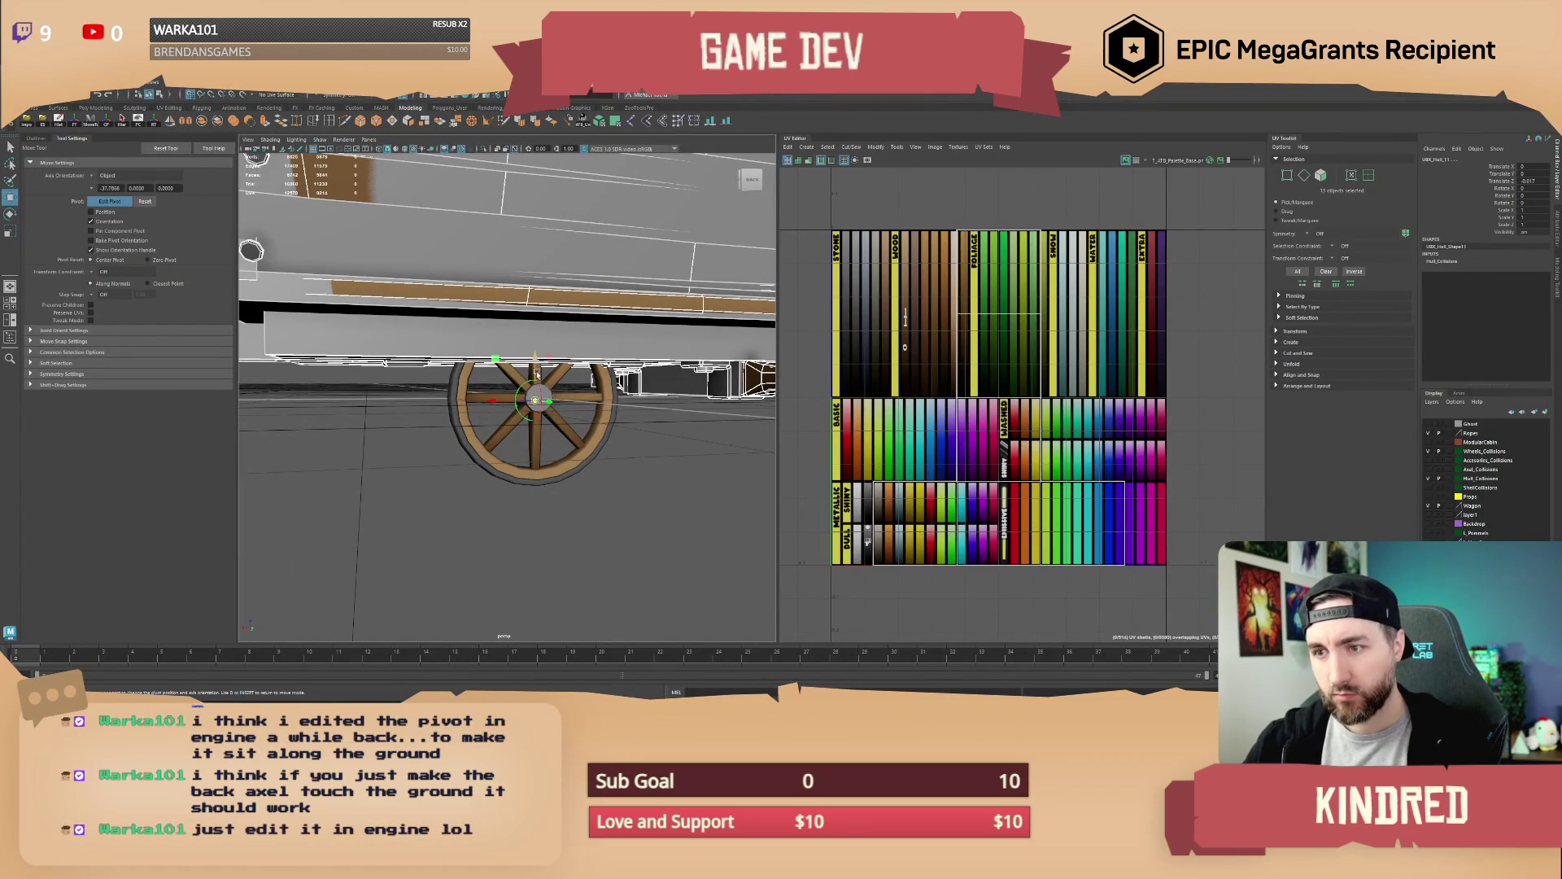
key(f)
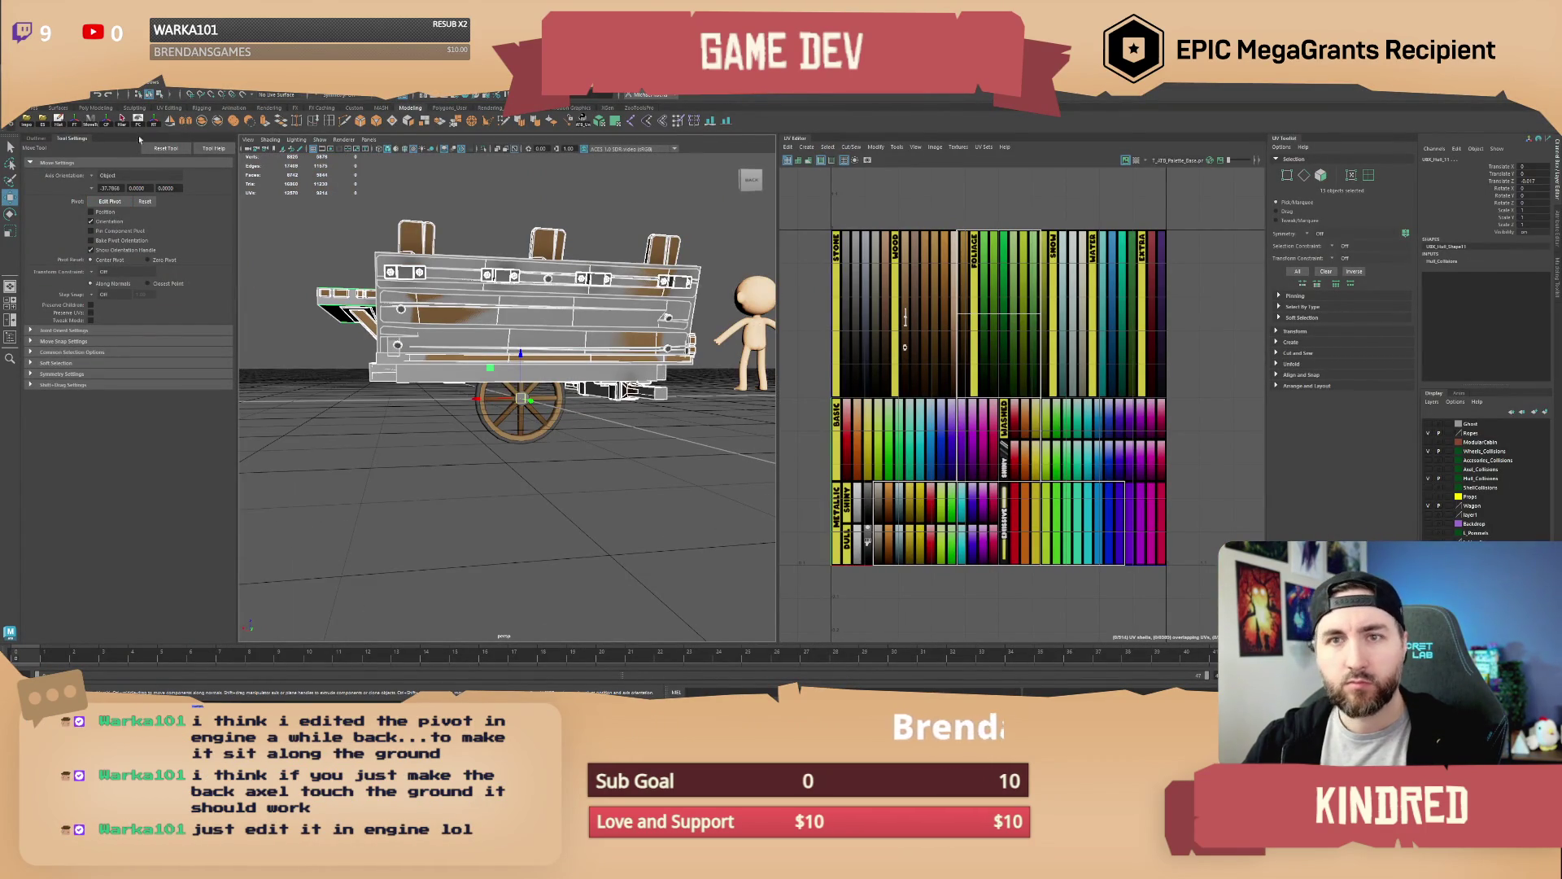
key(ctrl+alt+e)
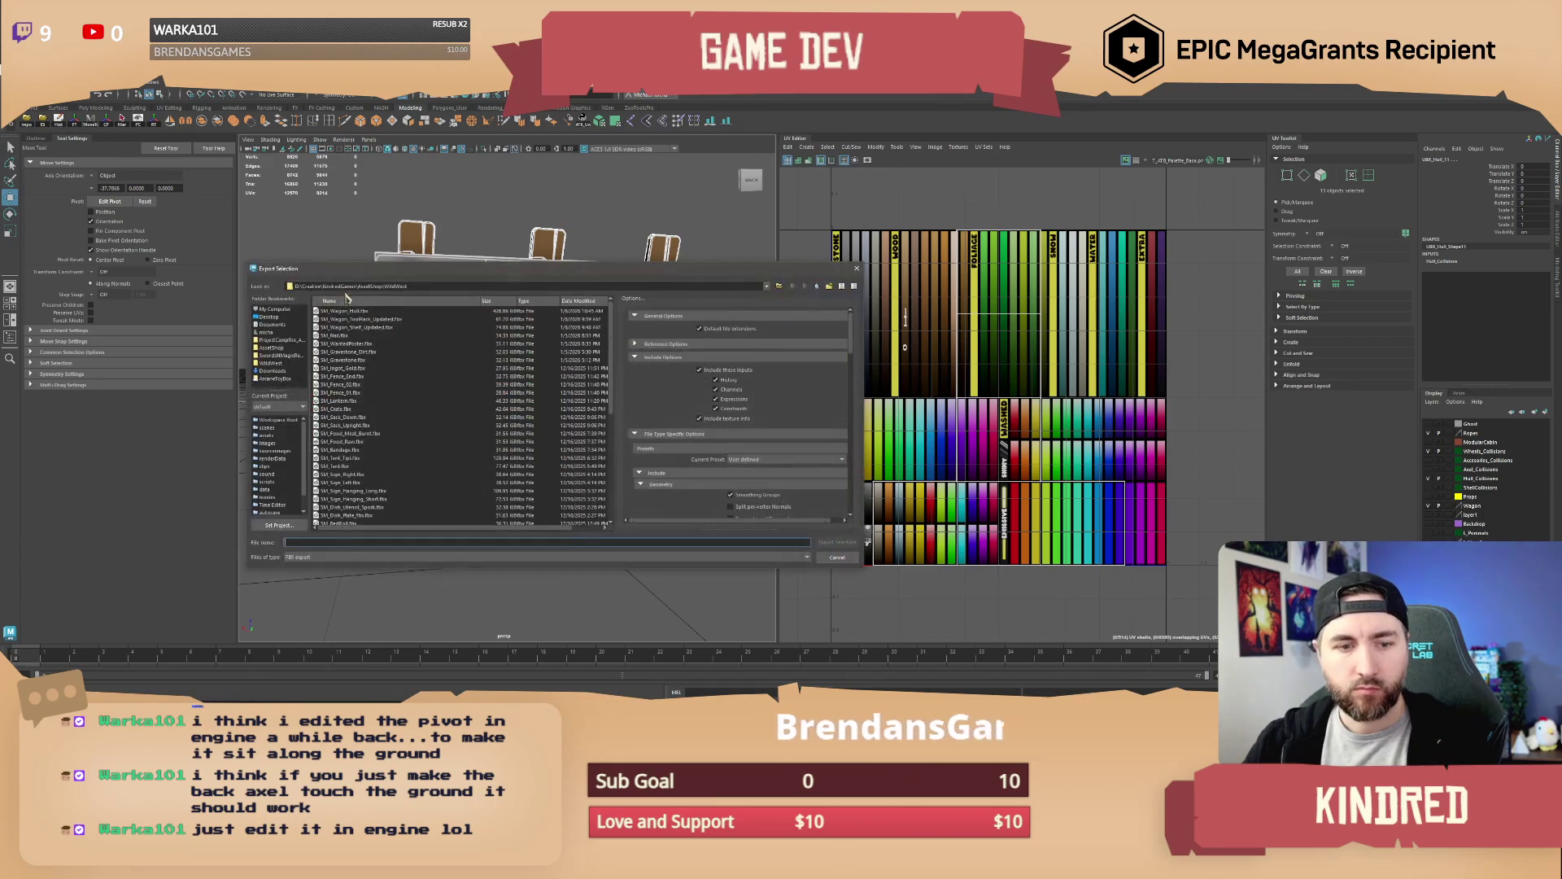
double_click(356, 318)
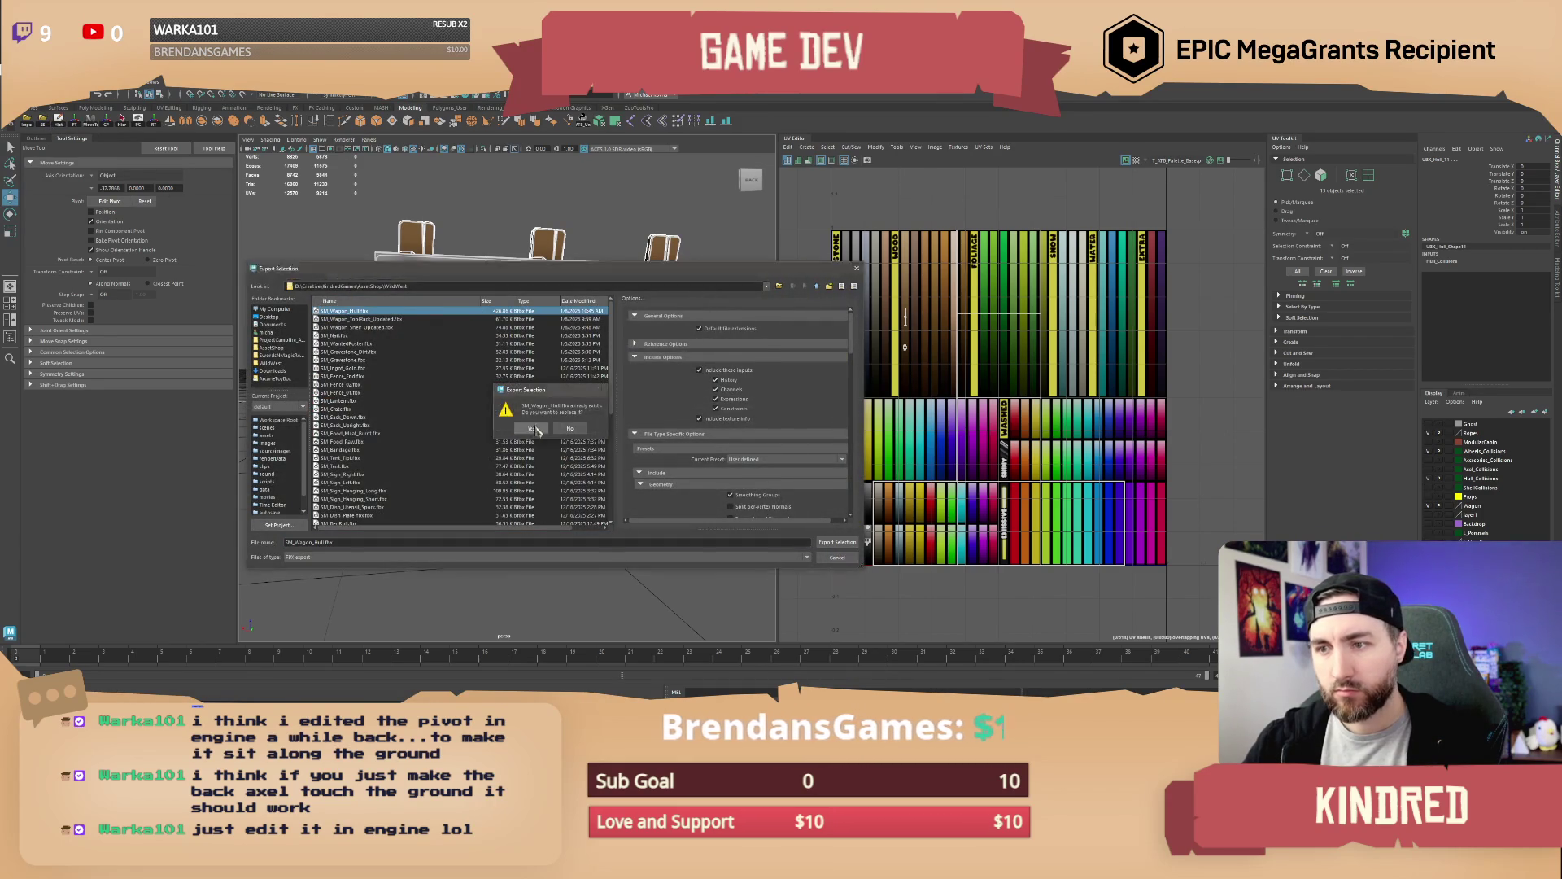
click(597, 436)
key(alt+Tab)
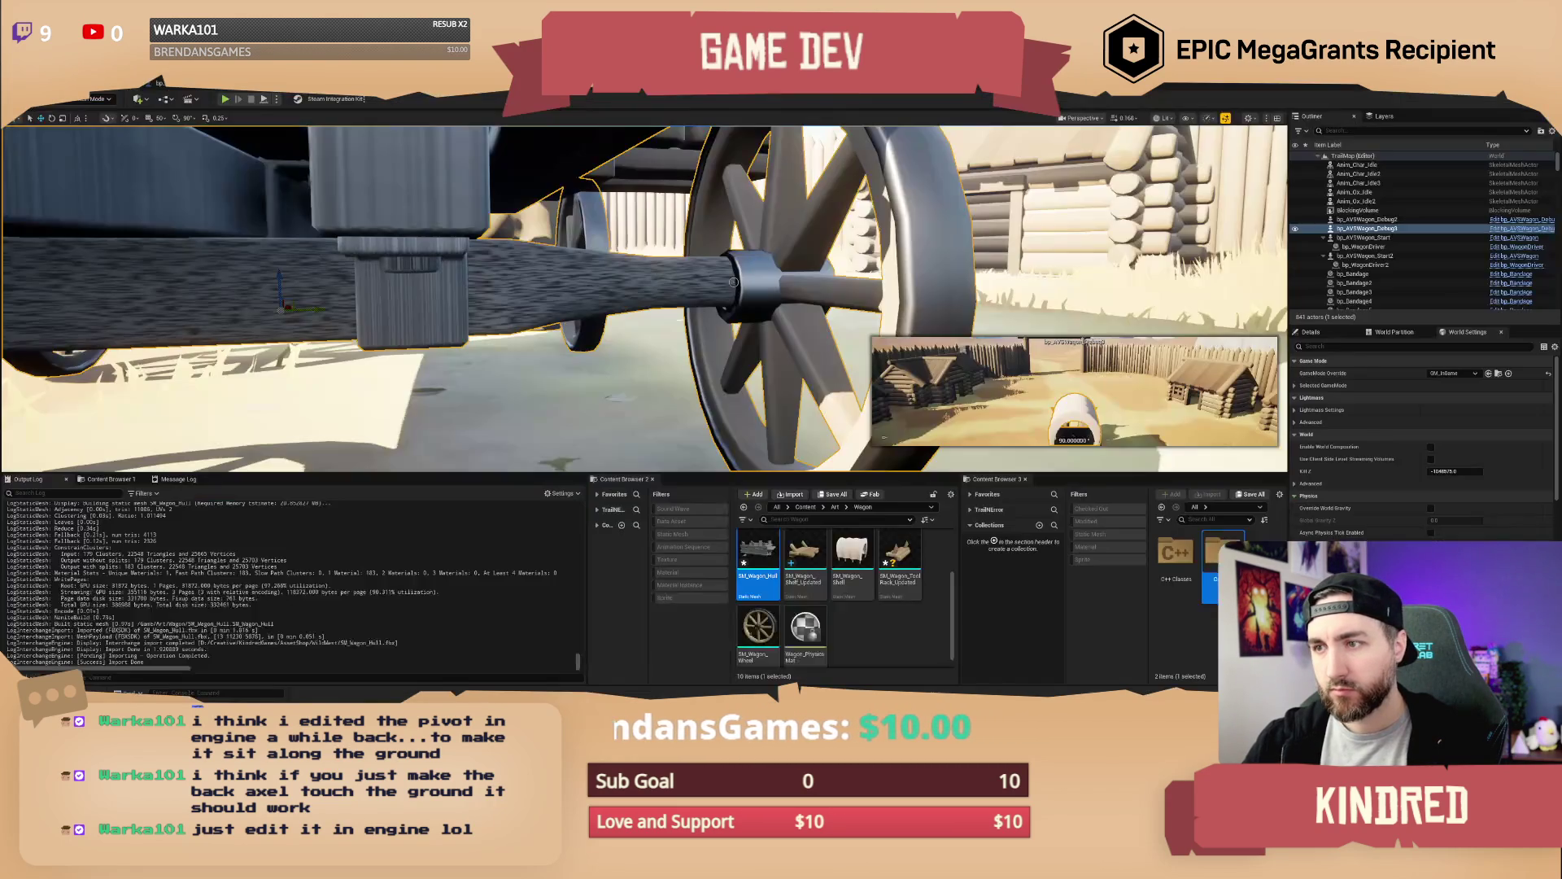
Reimport SM_Wagon_Hull, inspect the axle between the wheels, and open the Modes list
right_click(759, 560)
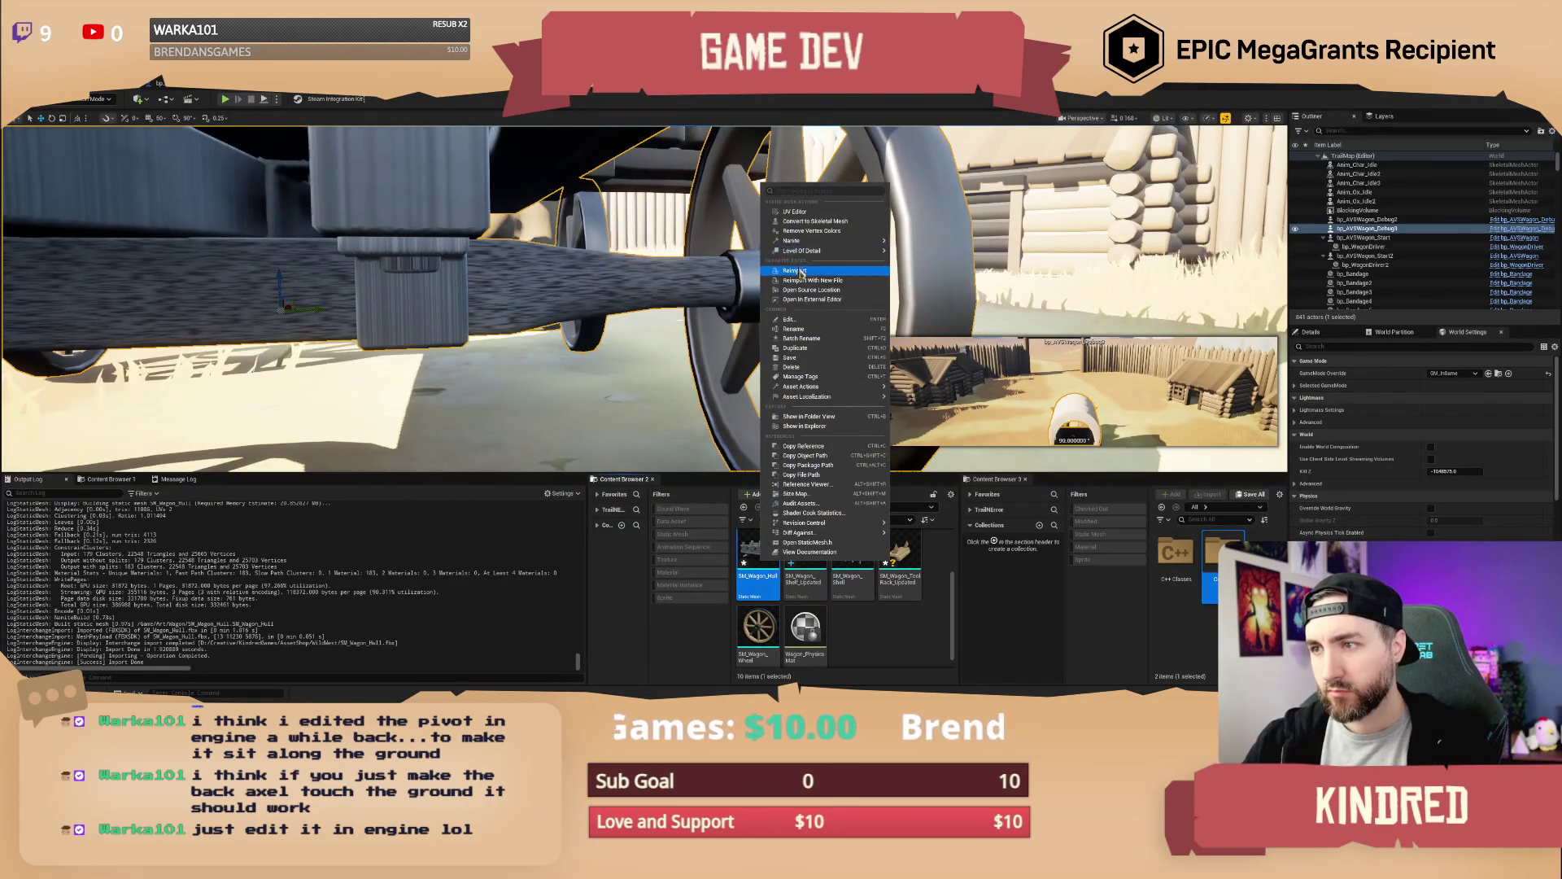
click(936, 252)
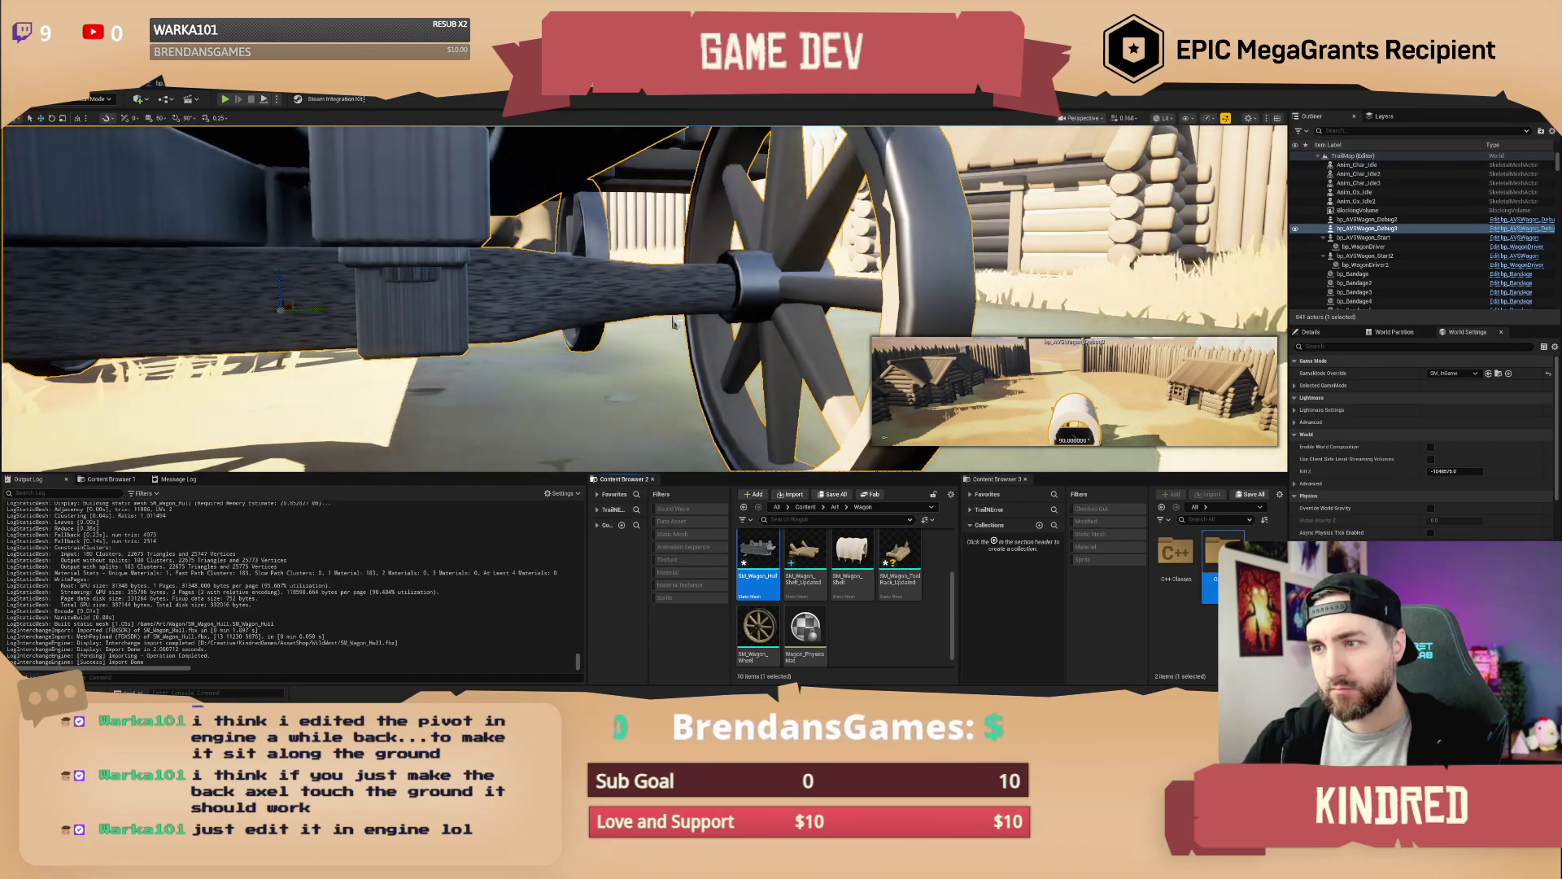
scroll(527, 259, down, 5)
scroll(642, 298, up, 5)
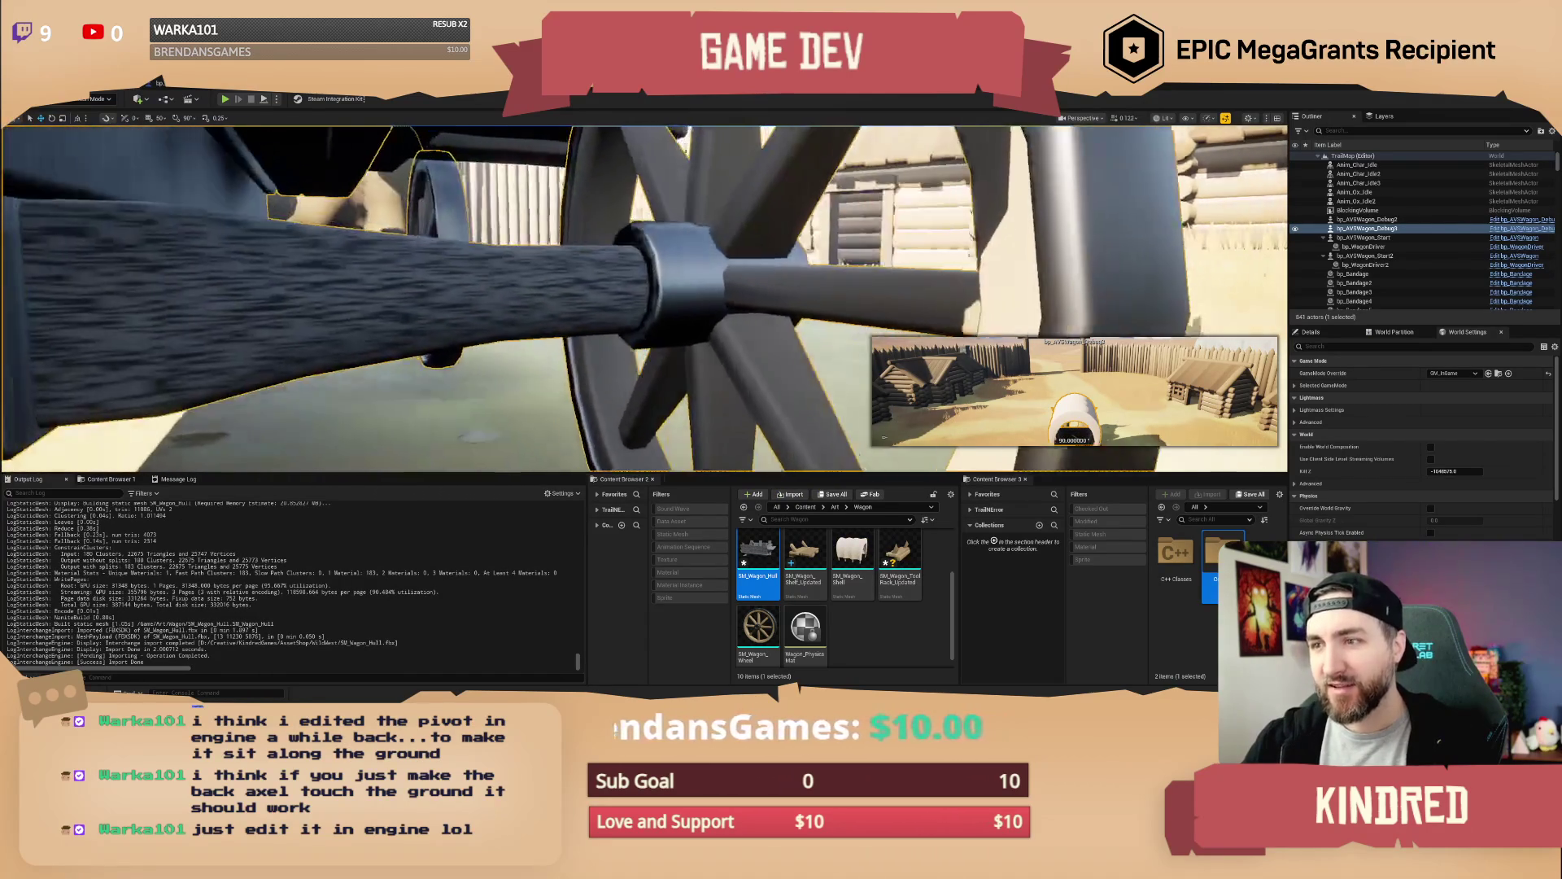
scroll(643, 298, down, 5)
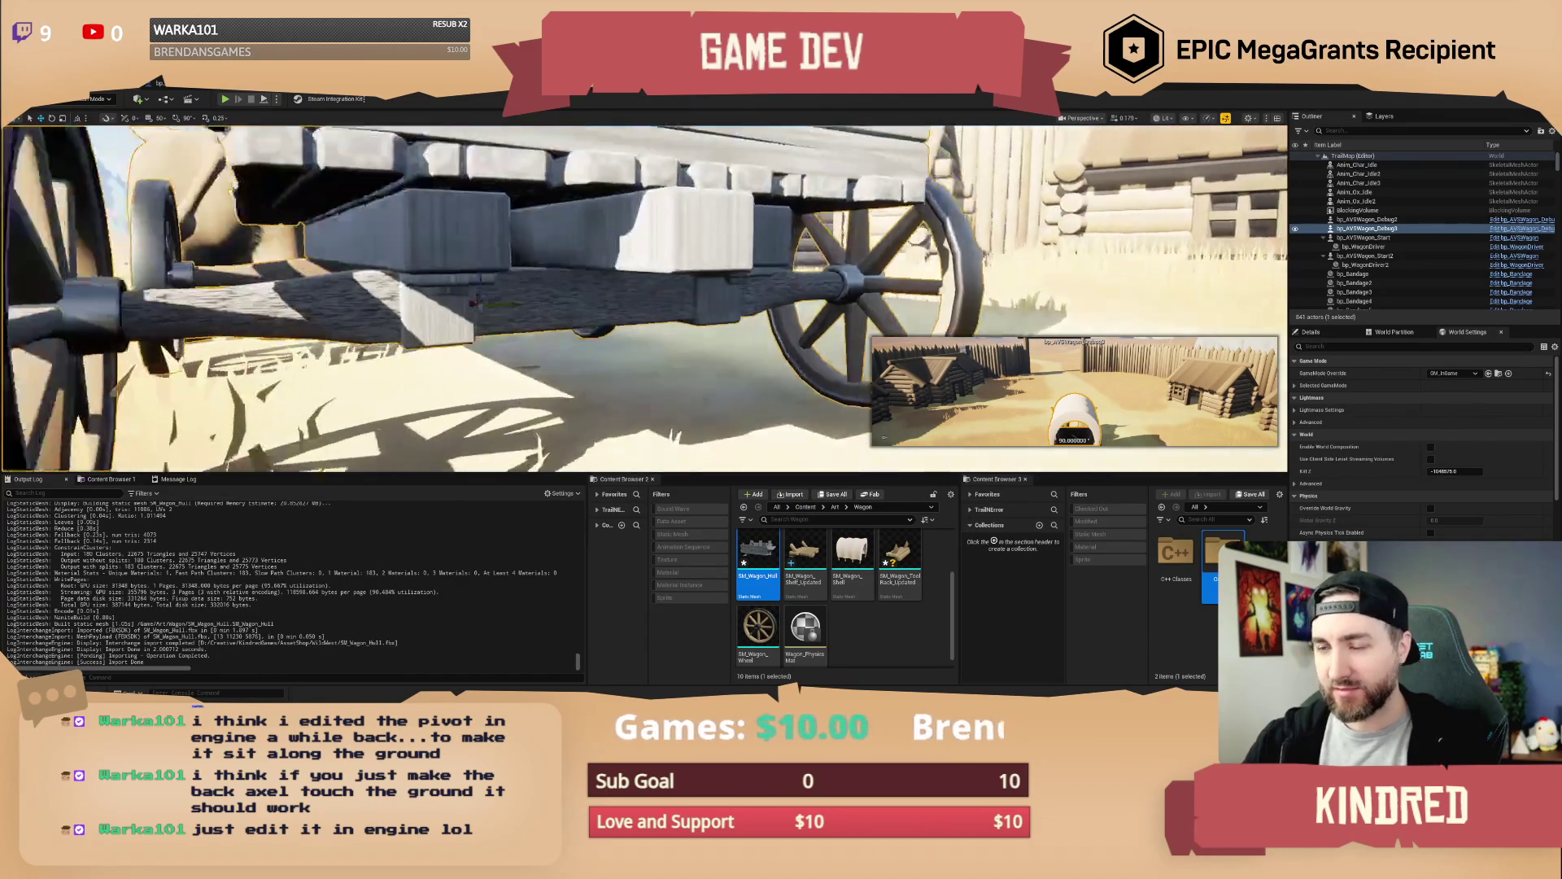
scroll(643, 298, up, 2)
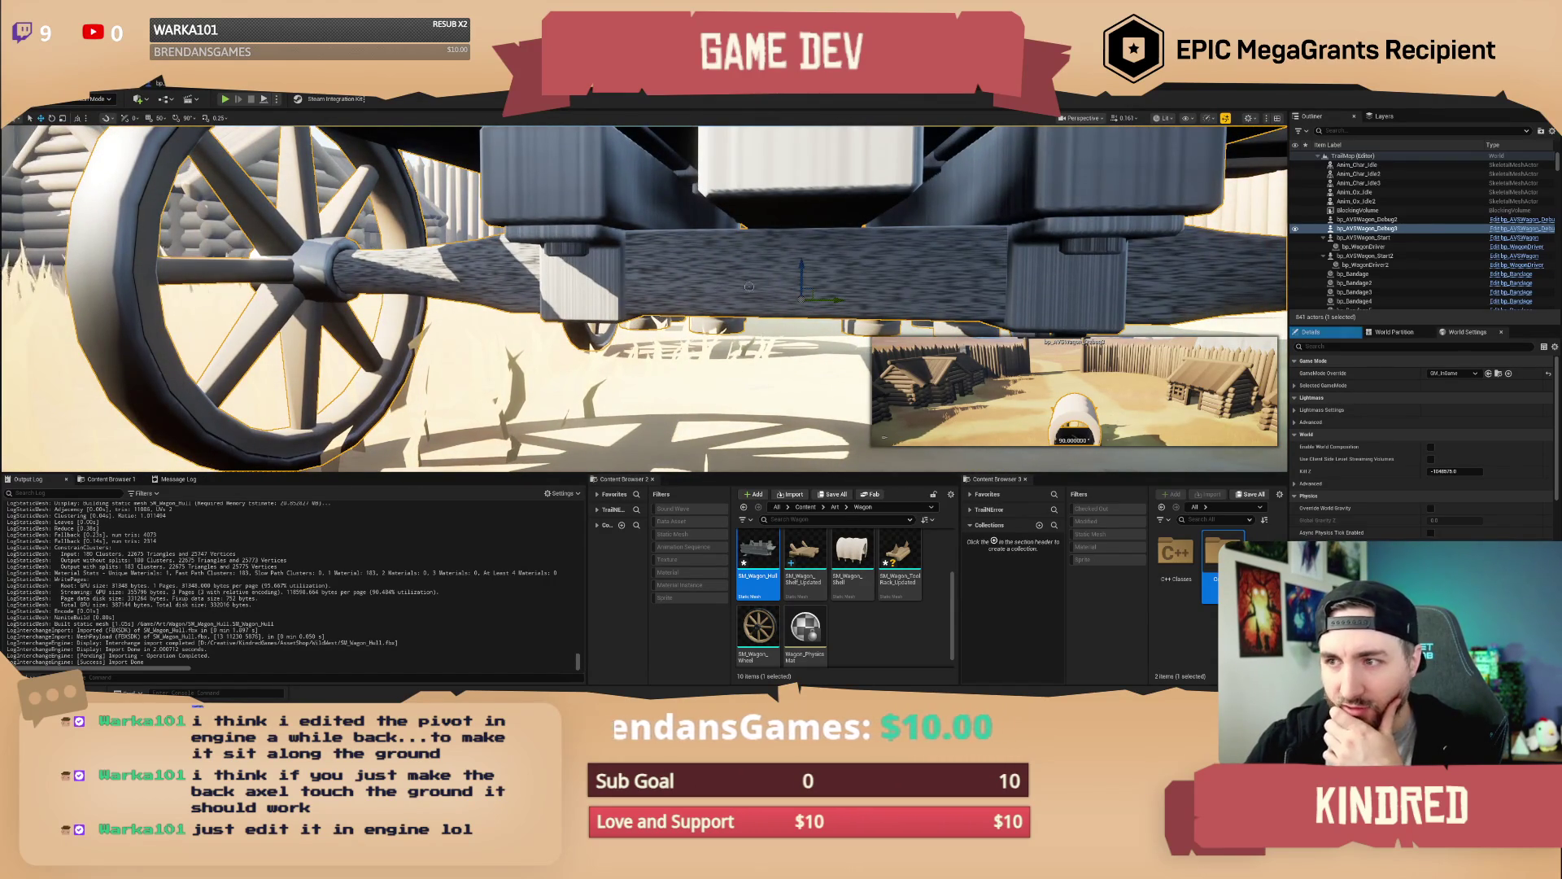
click(96, 98)
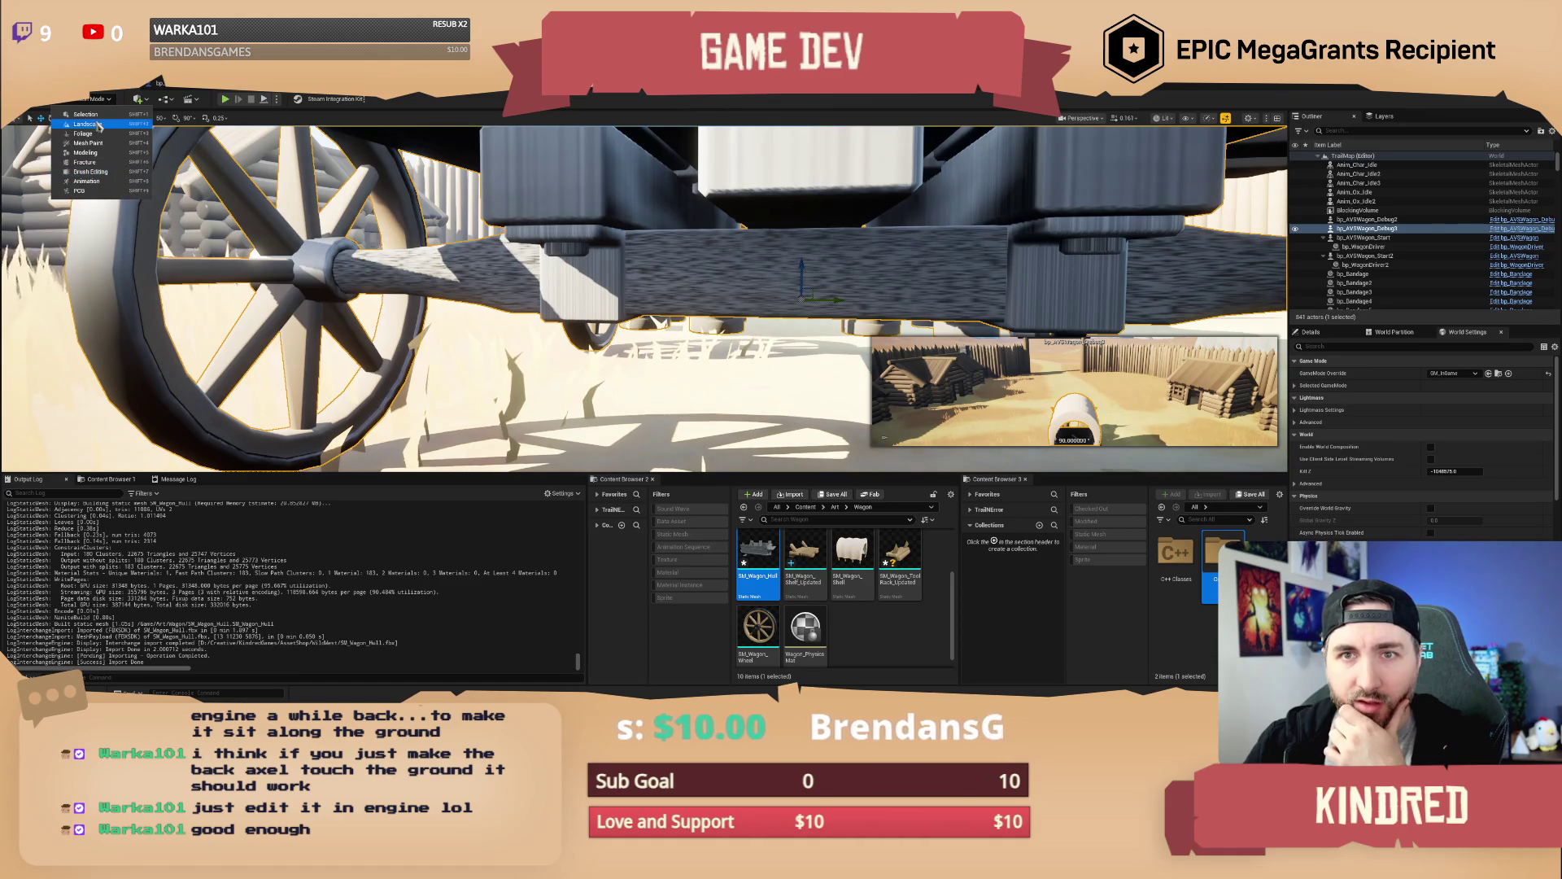
Enter Modeling mode and browse its model, mesh, attribute, miscellaneous and selection tool categories
click(85, 153)
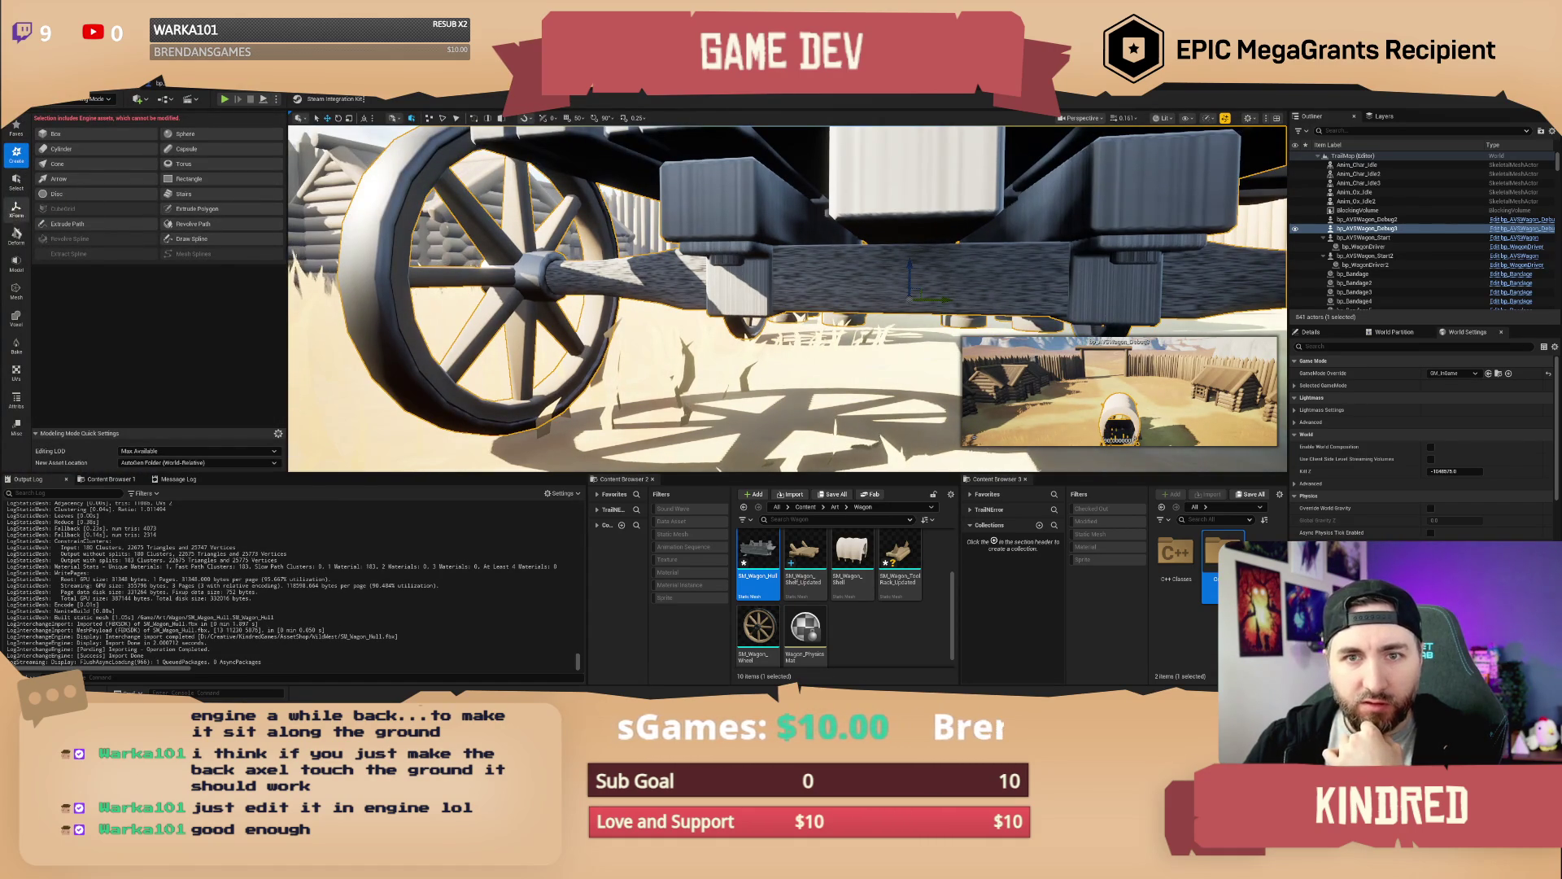
click(15, 268)
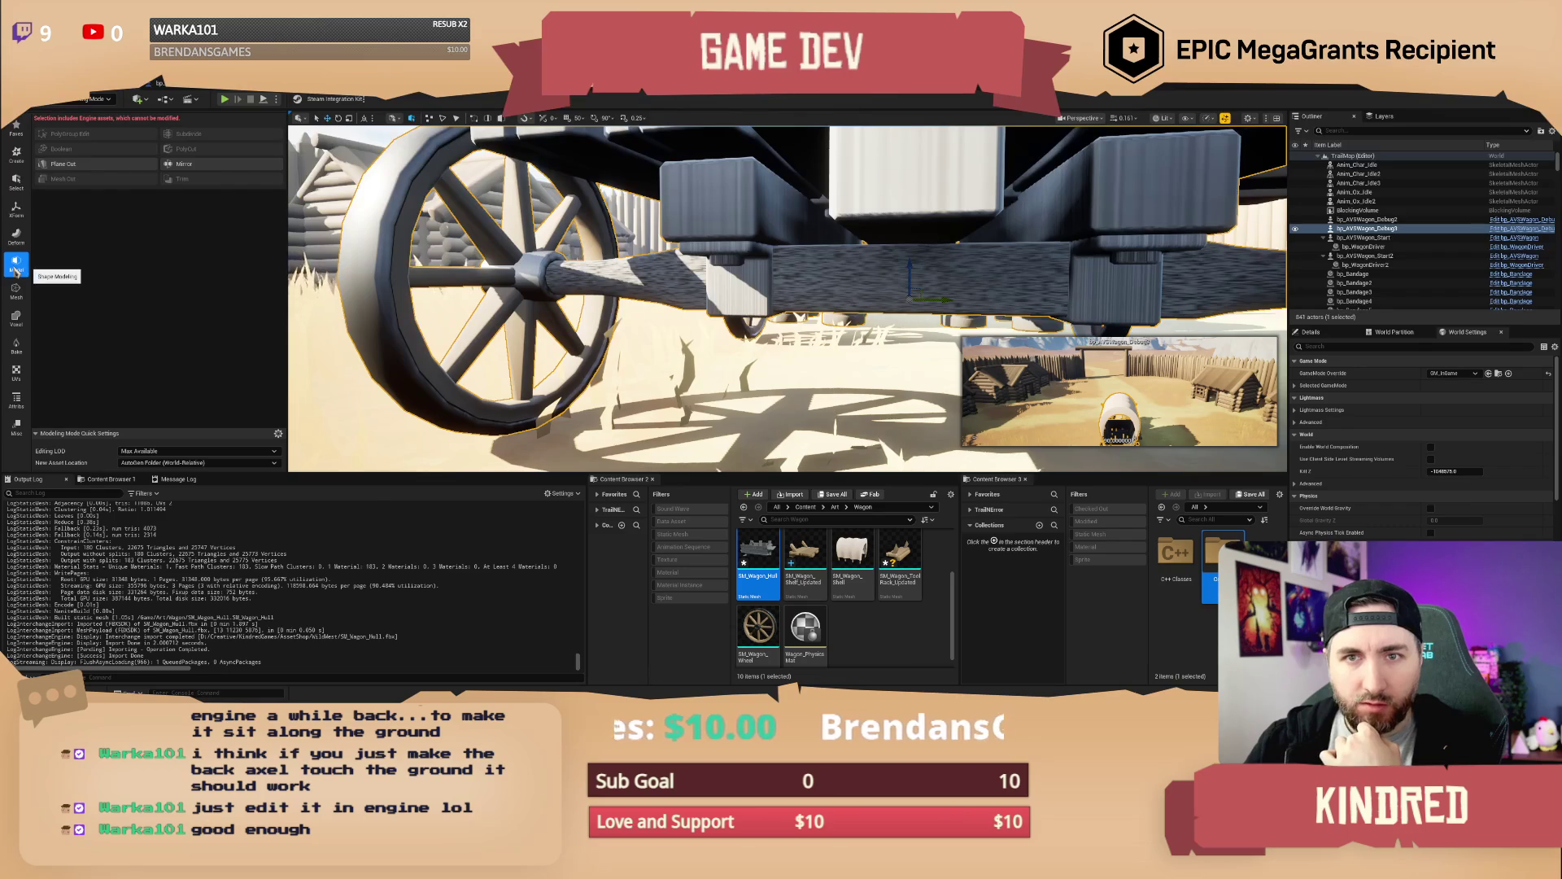
click(16, 292)
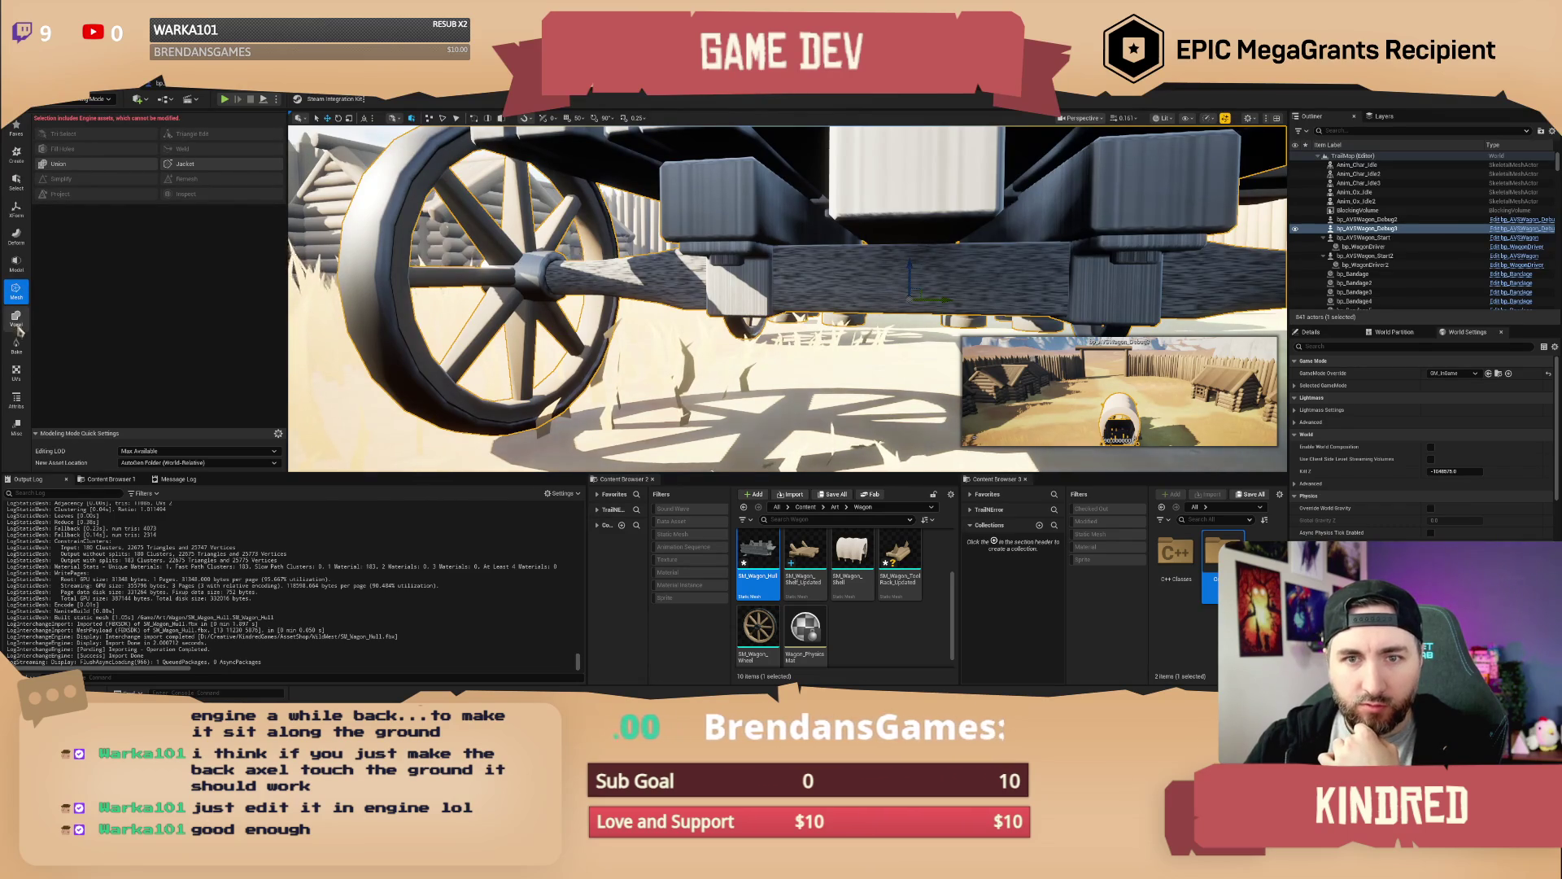
click(17, 401)
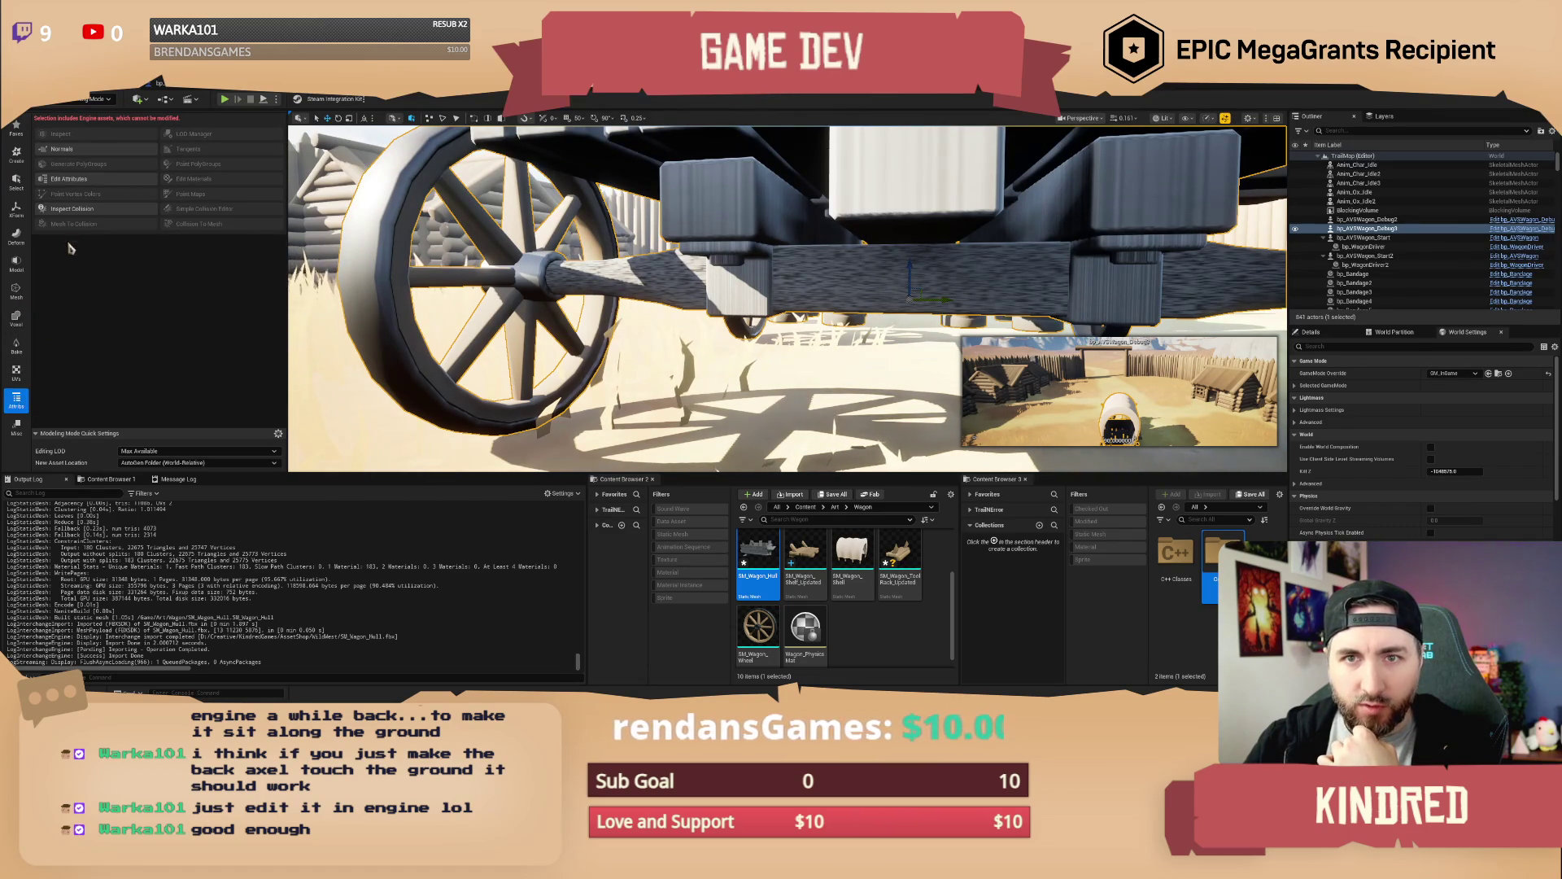
click(16, 425)
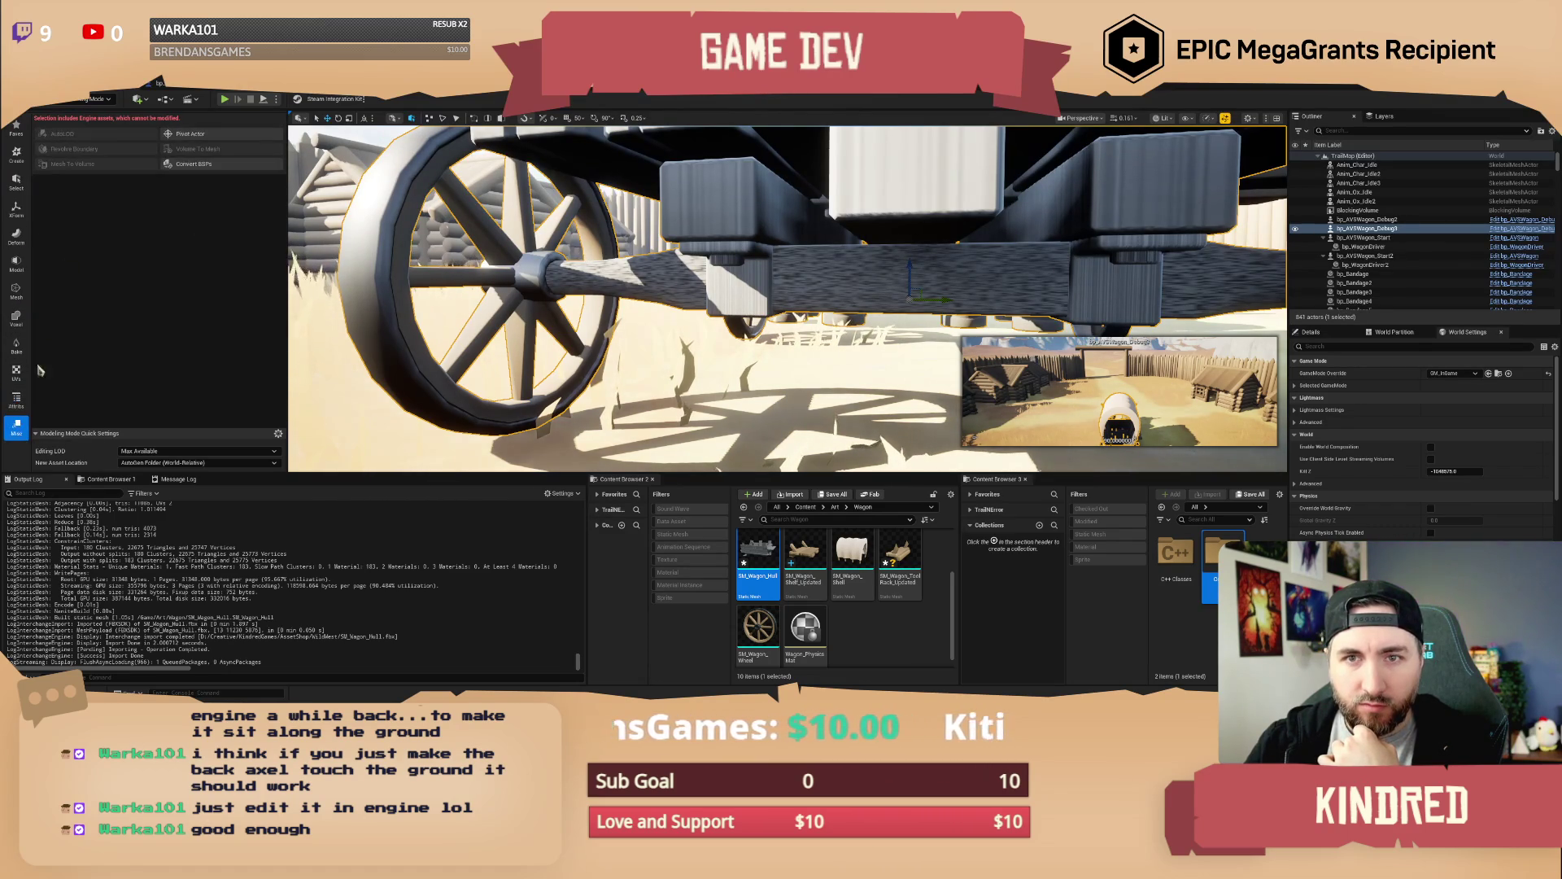
click(16, 182)
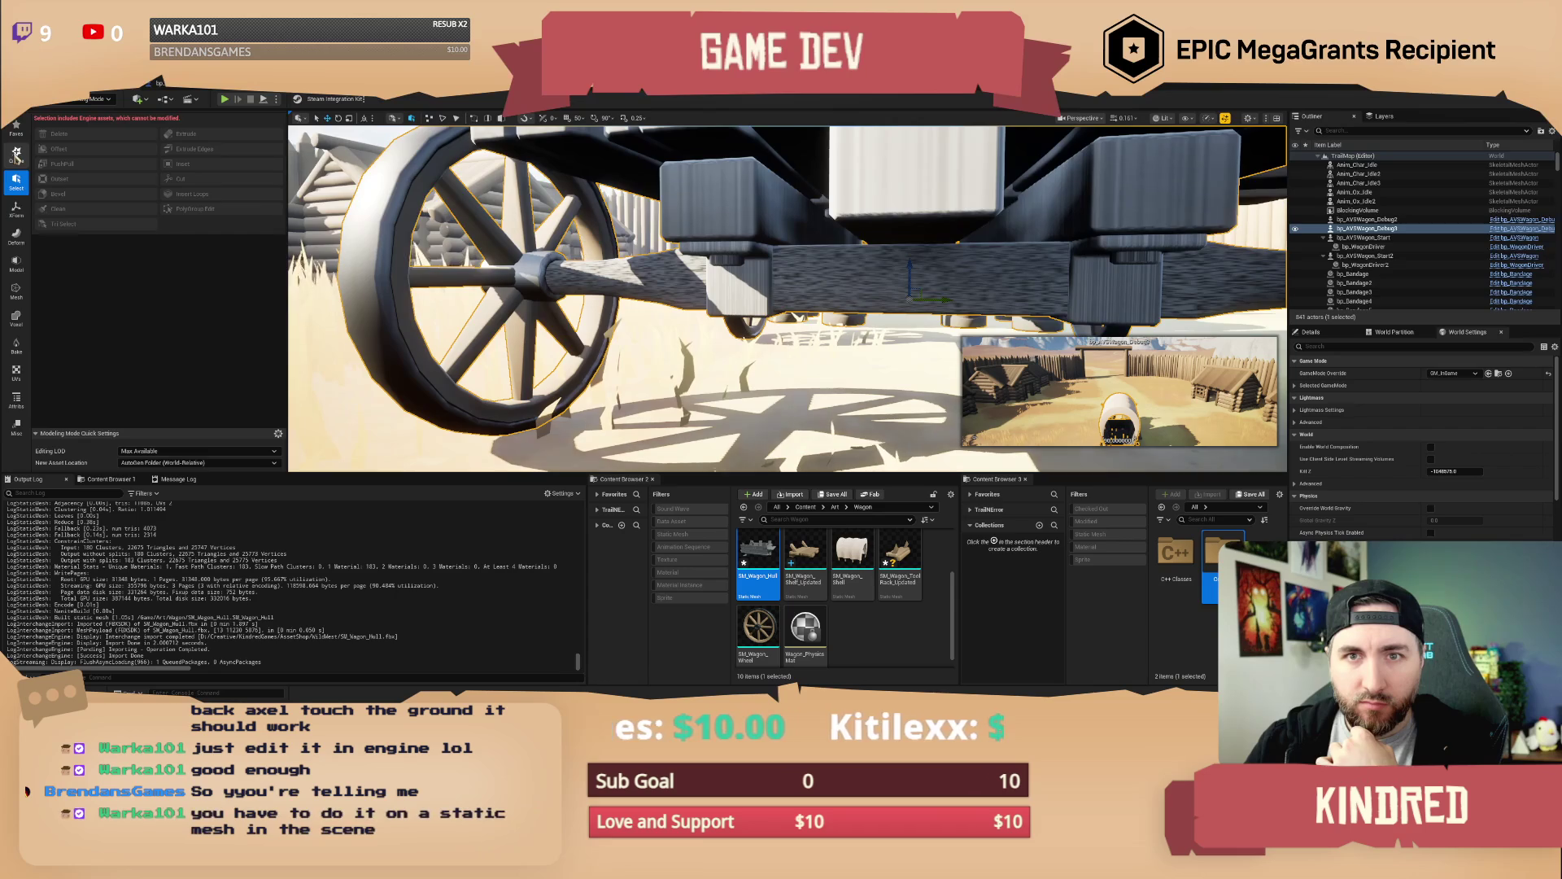
Show the Create shape tools, orbit under the wagon's axle, and switch to Maya
click(16, 155)
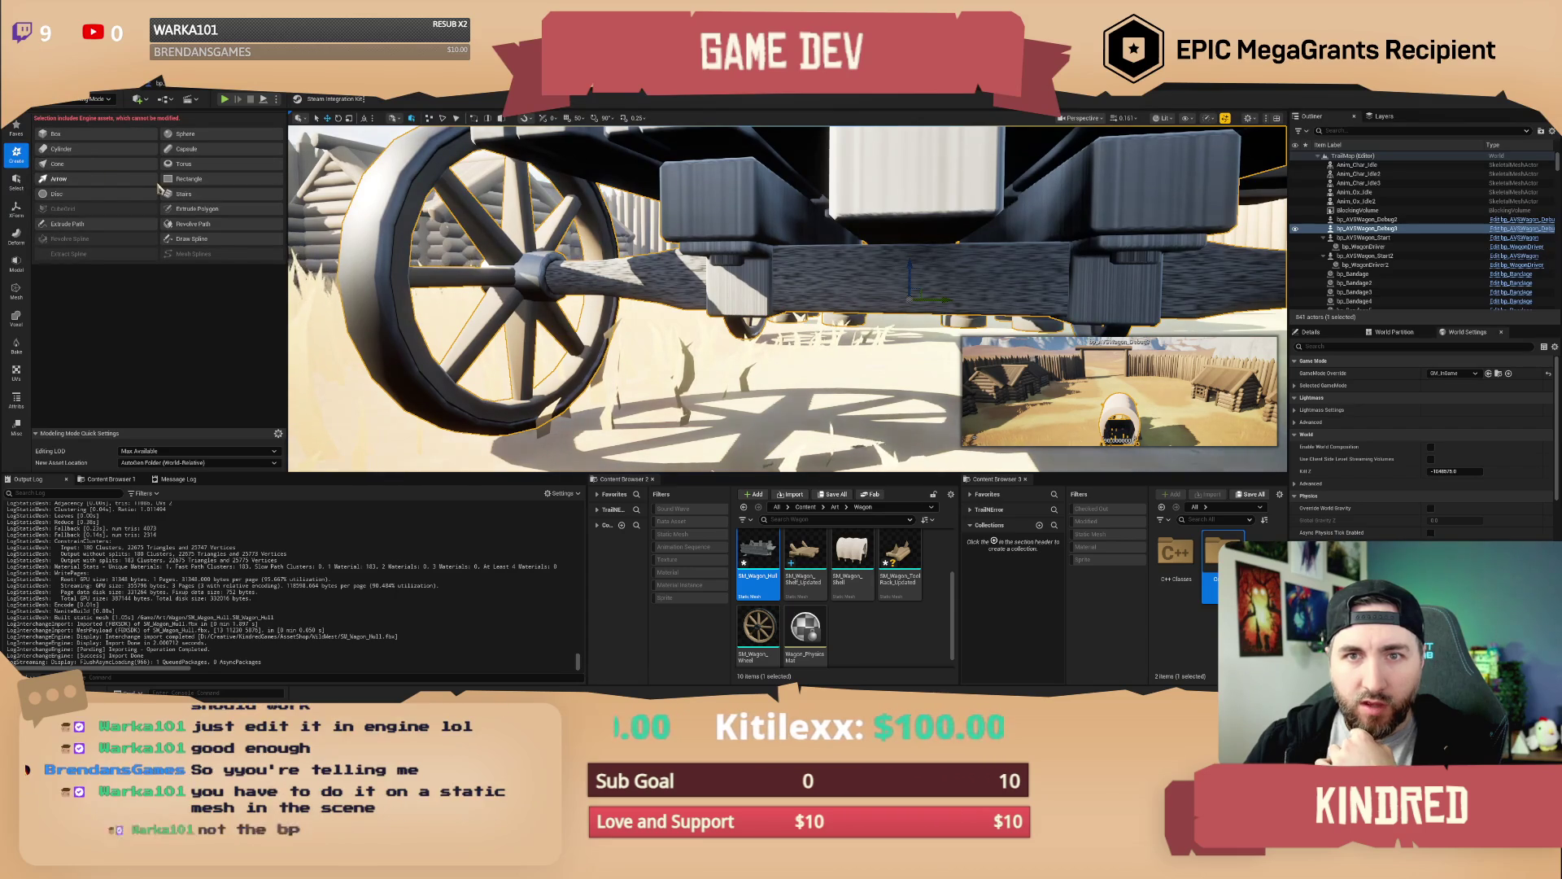
mouse_move(851, 276)
mouse_down()
mouse_move(798, 272)
mouse_move(851, 277)
mouse_up()
key(alt+Tab)
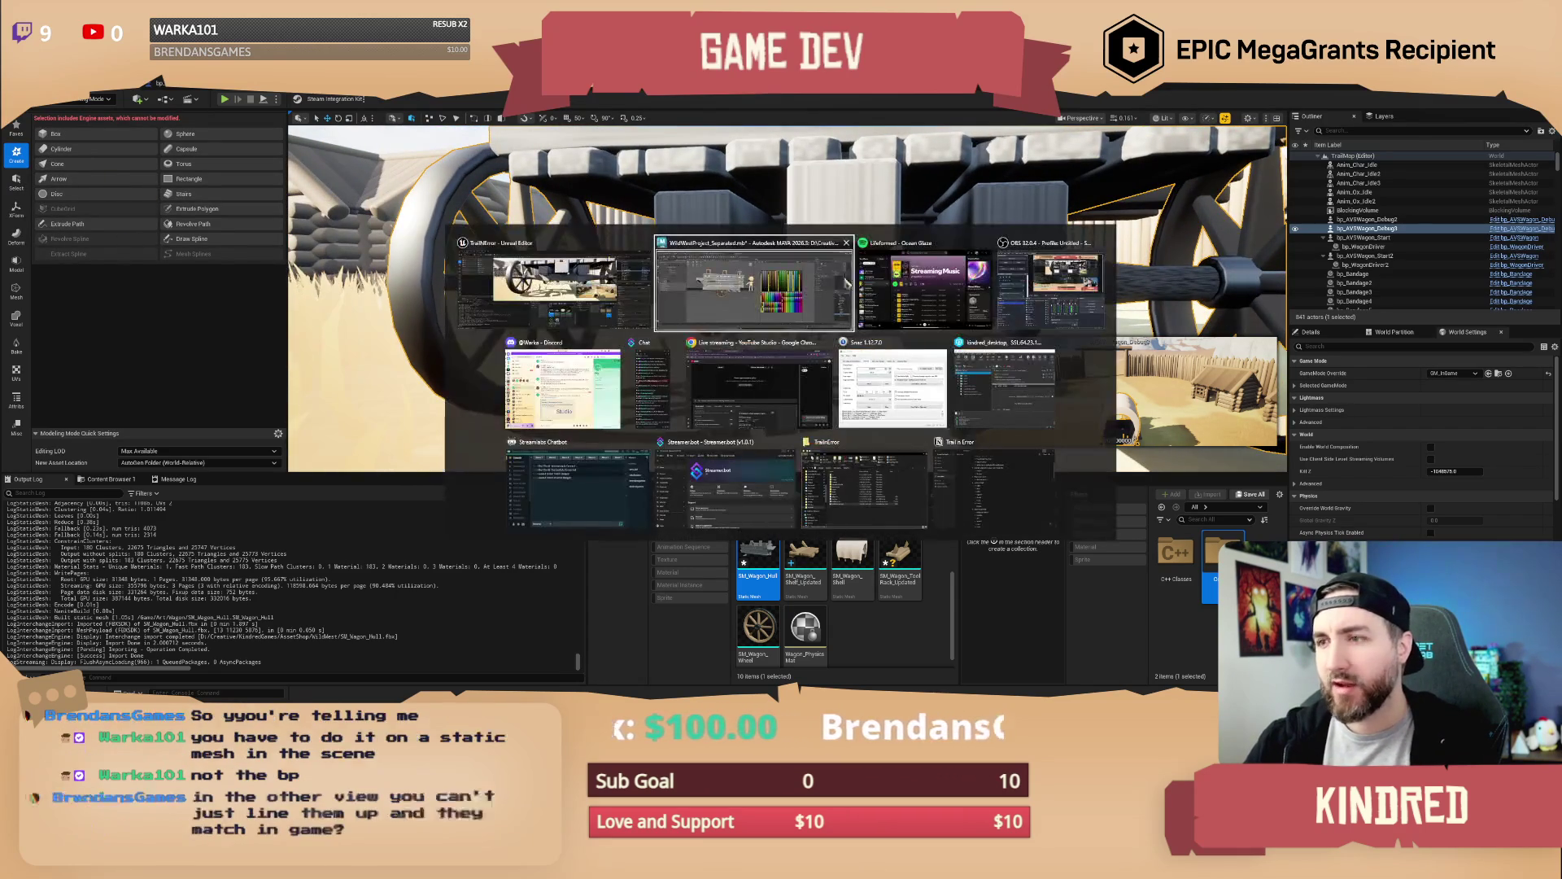
Shift the wagon hull slightly in Z so it meets the wheel axle
scroll(590, 374, up, 10)
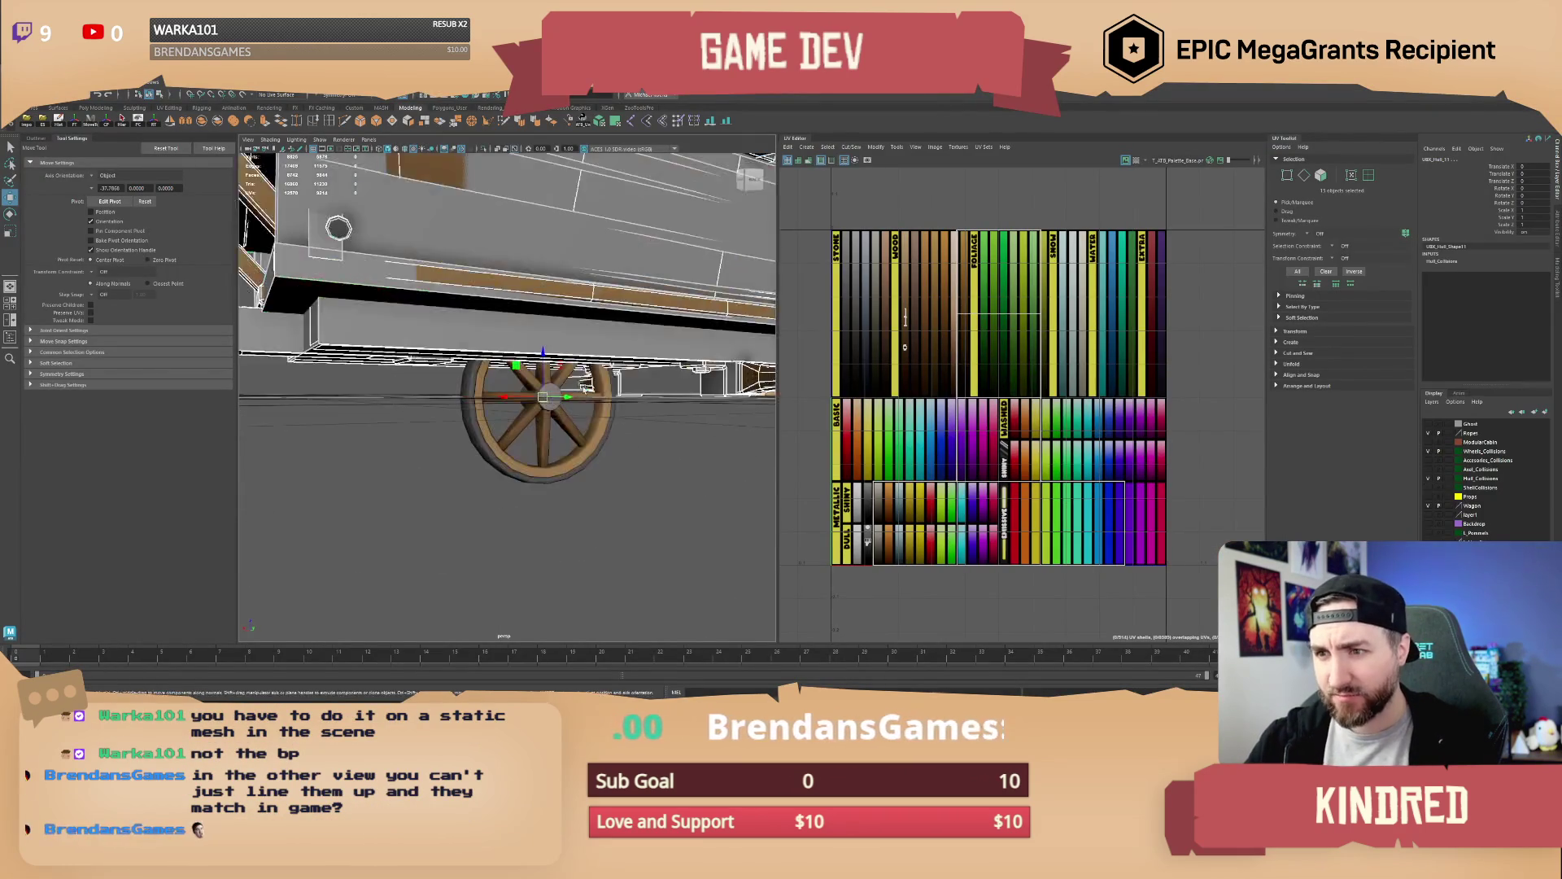
drag(582, 373, 568, 376)
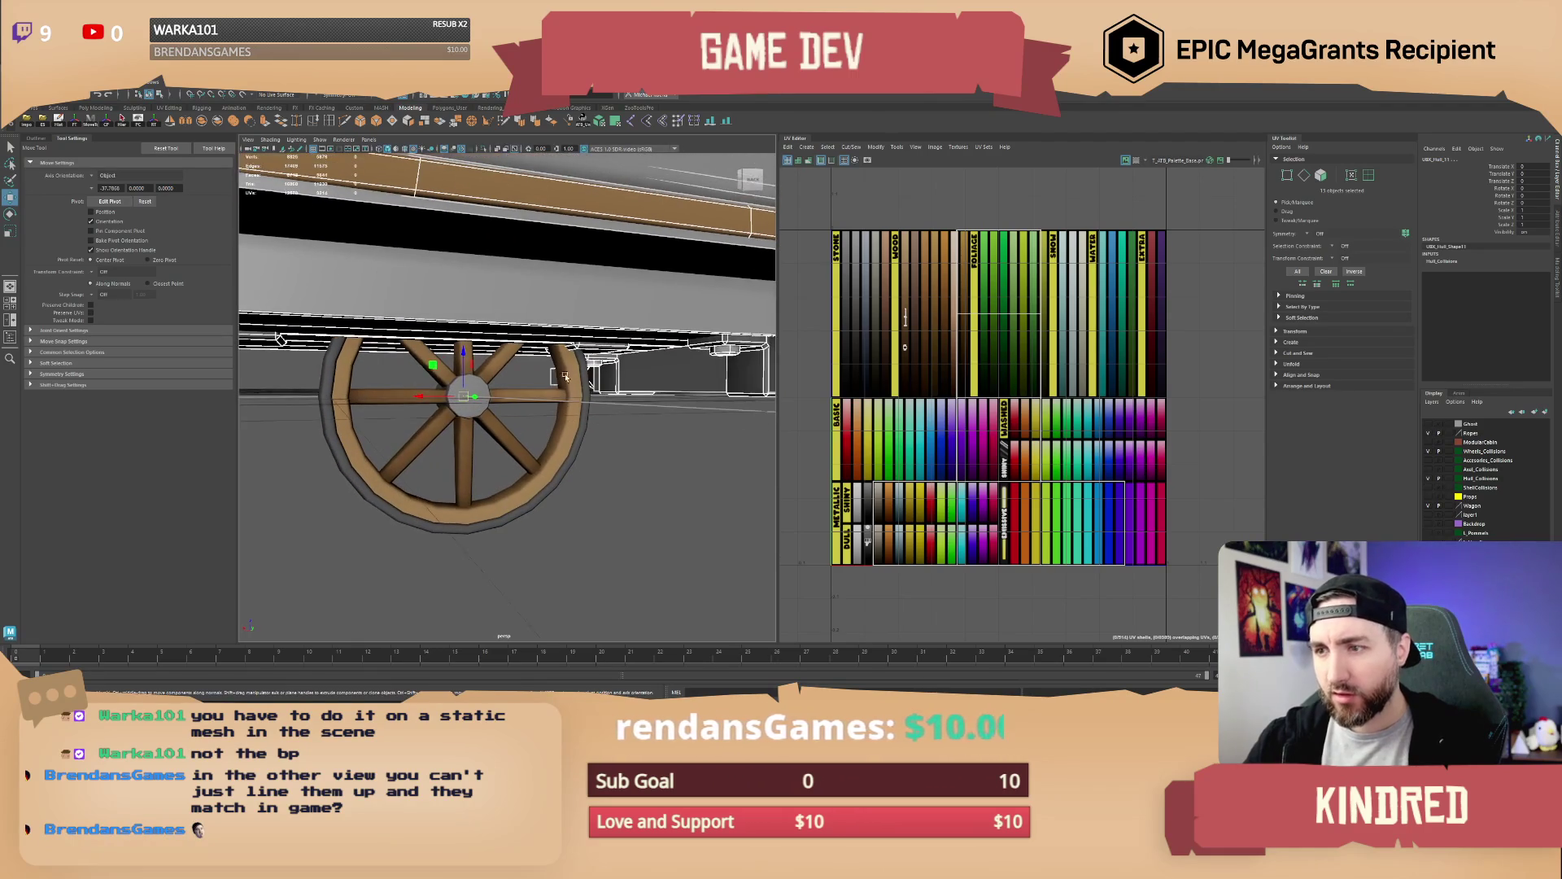
drag(465, 352, 575, 423)
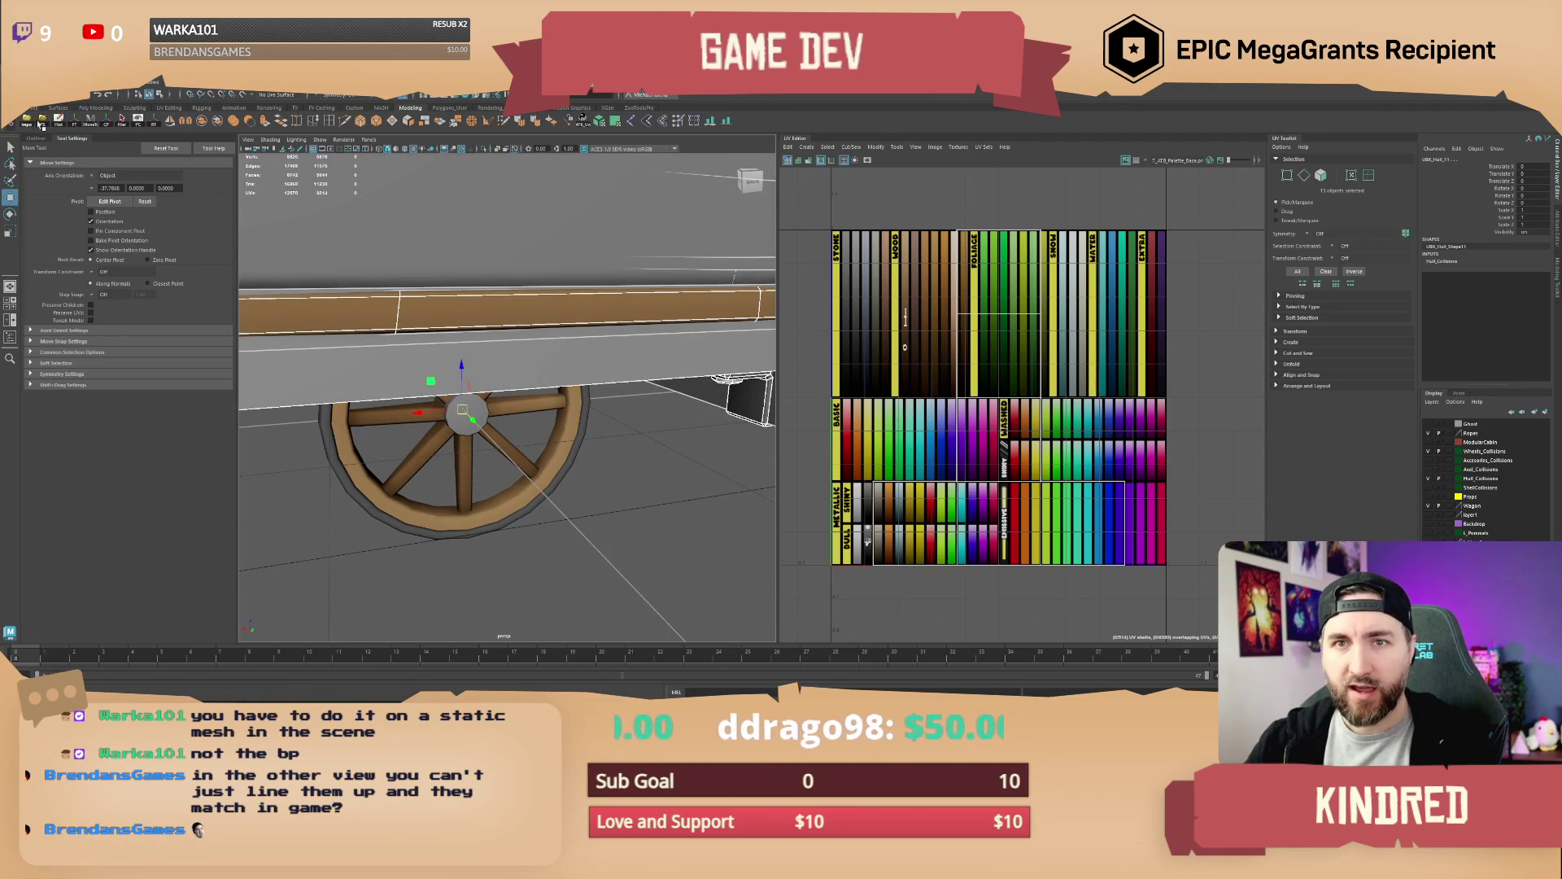
Export the hull over SM_Wagon_Hull.fbx, confirming the overwrite, and return to Unreal
click(39, 123)
click(841, 558)
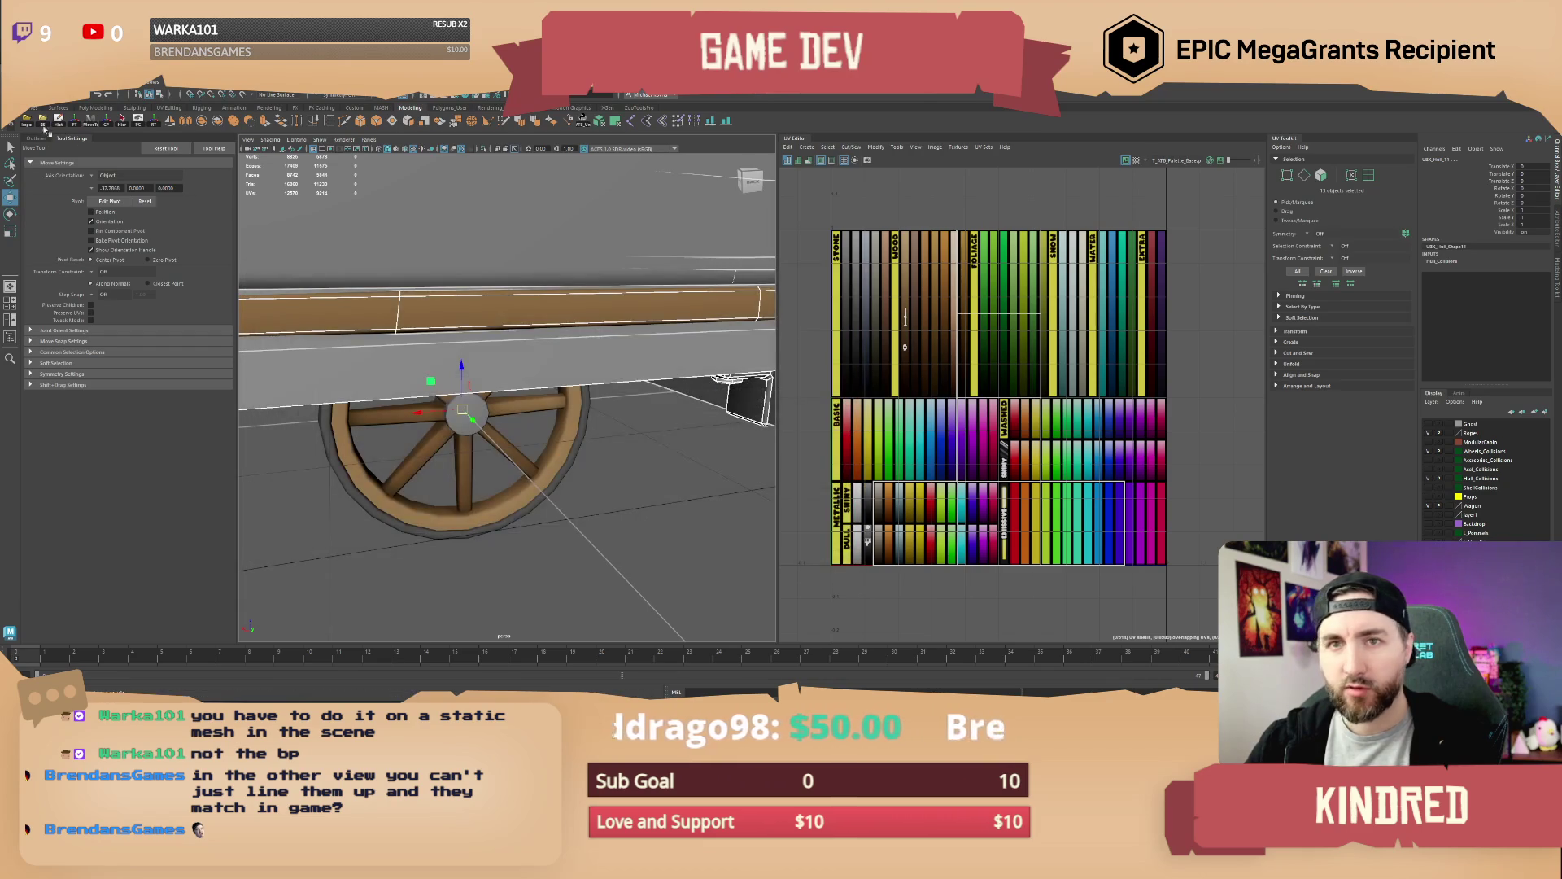
double_click(343, 310)
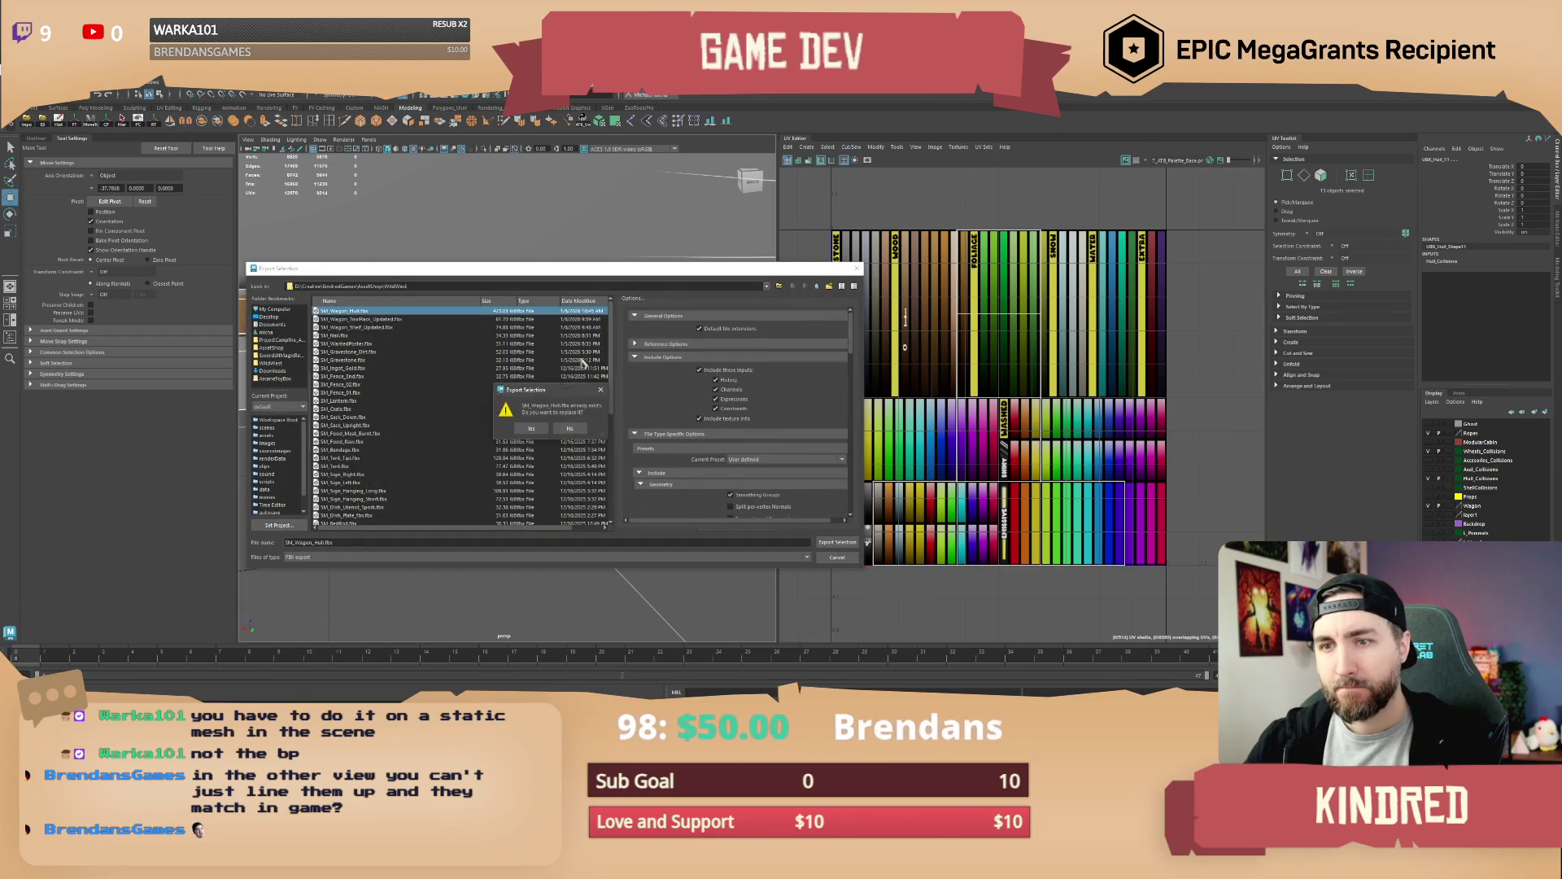
click(530, 429)
key(alt+Tab)
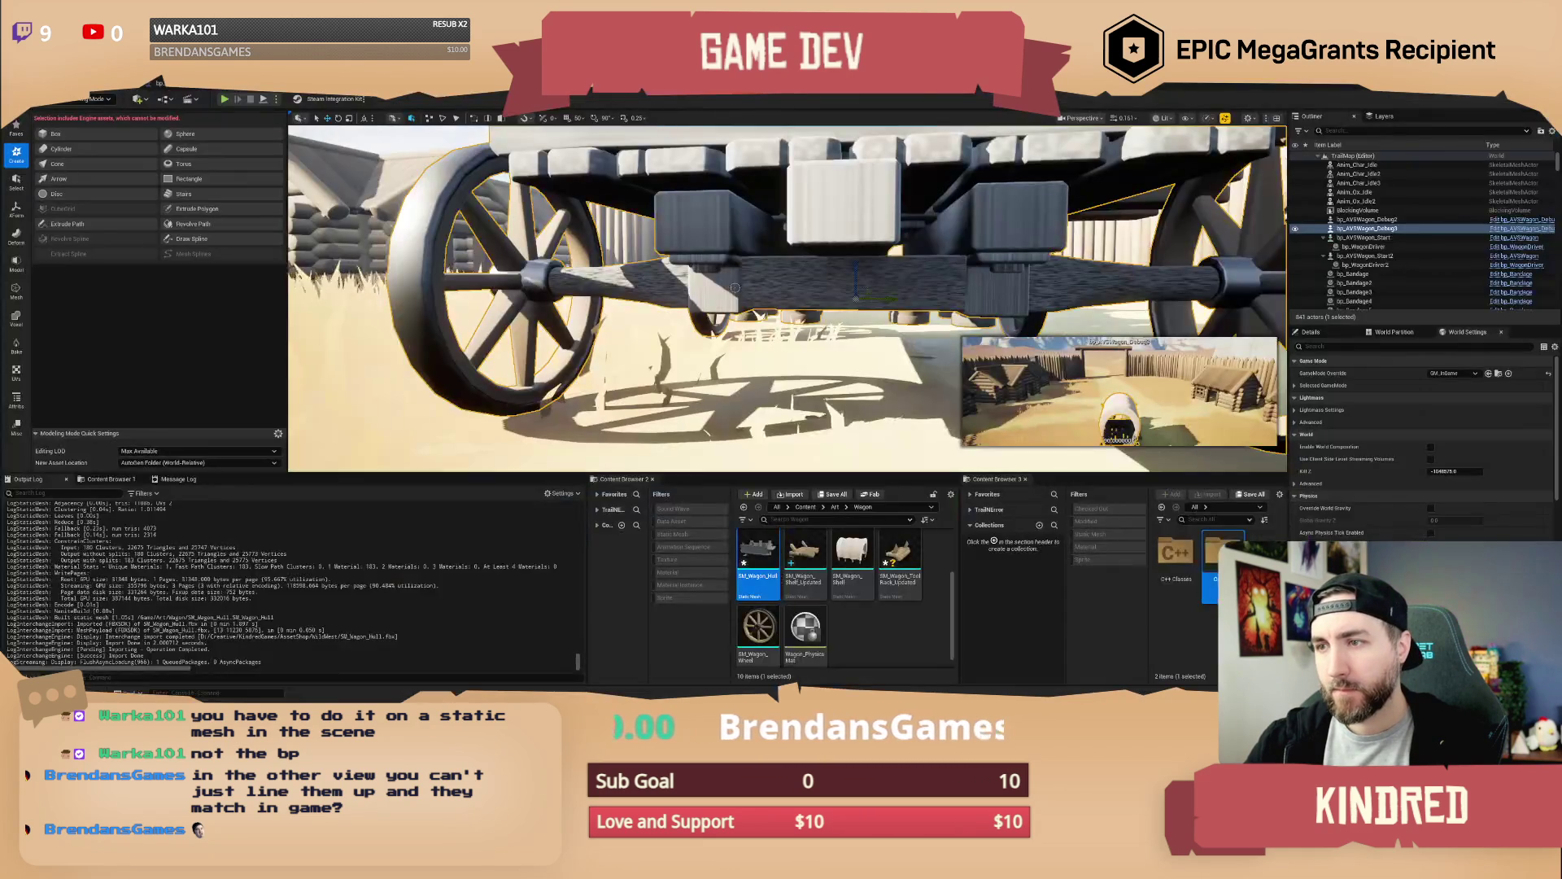
Reimport the SM_Wagon_Hull asset from the Content Browser
right_click(750, 558)
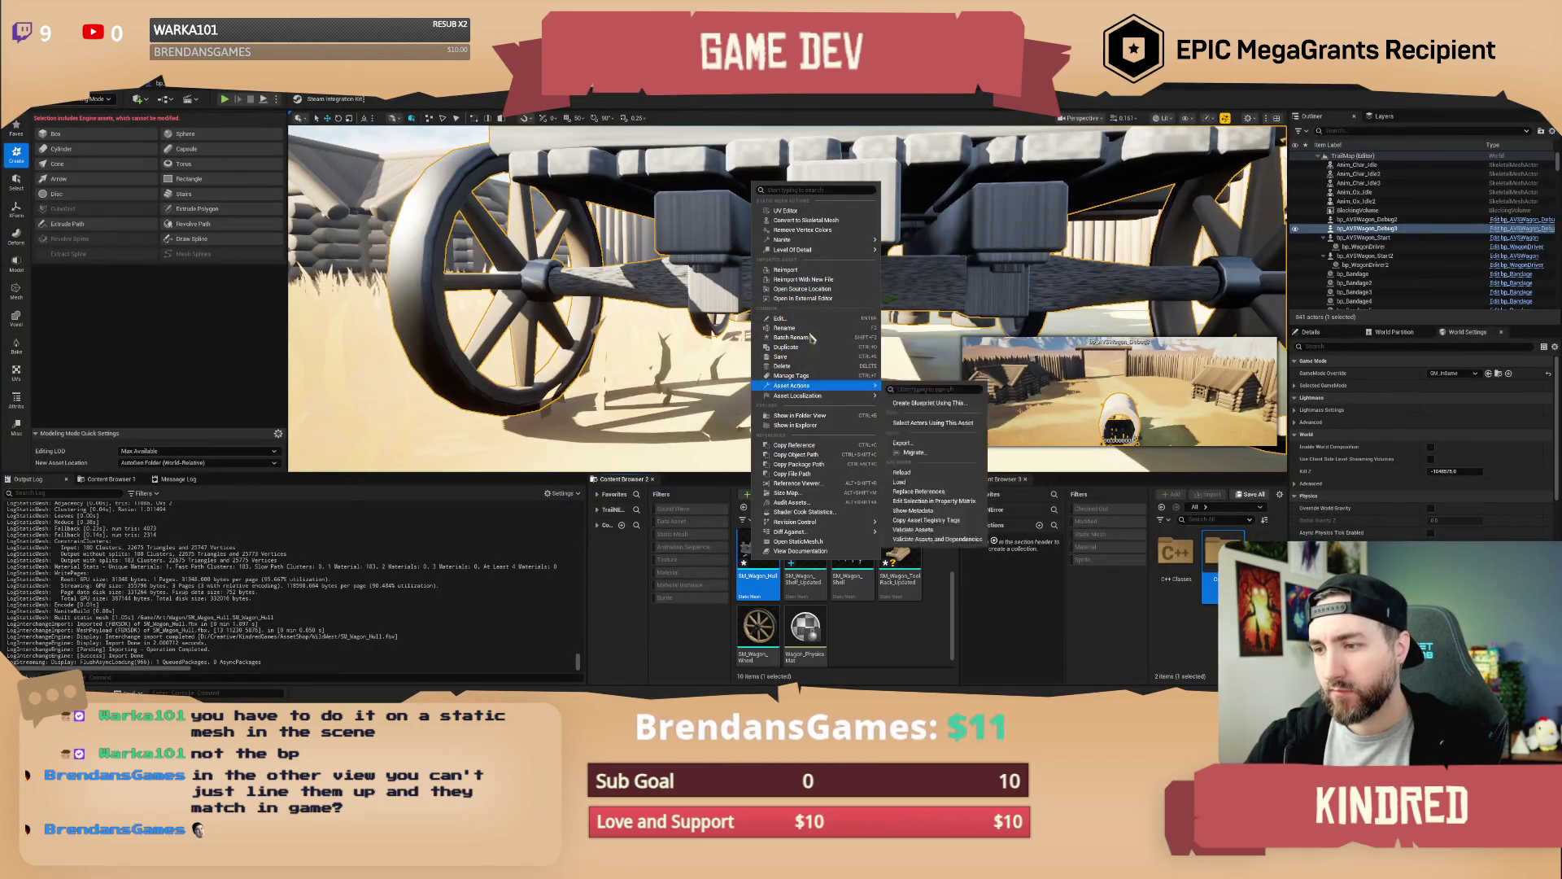
click(798, 267)
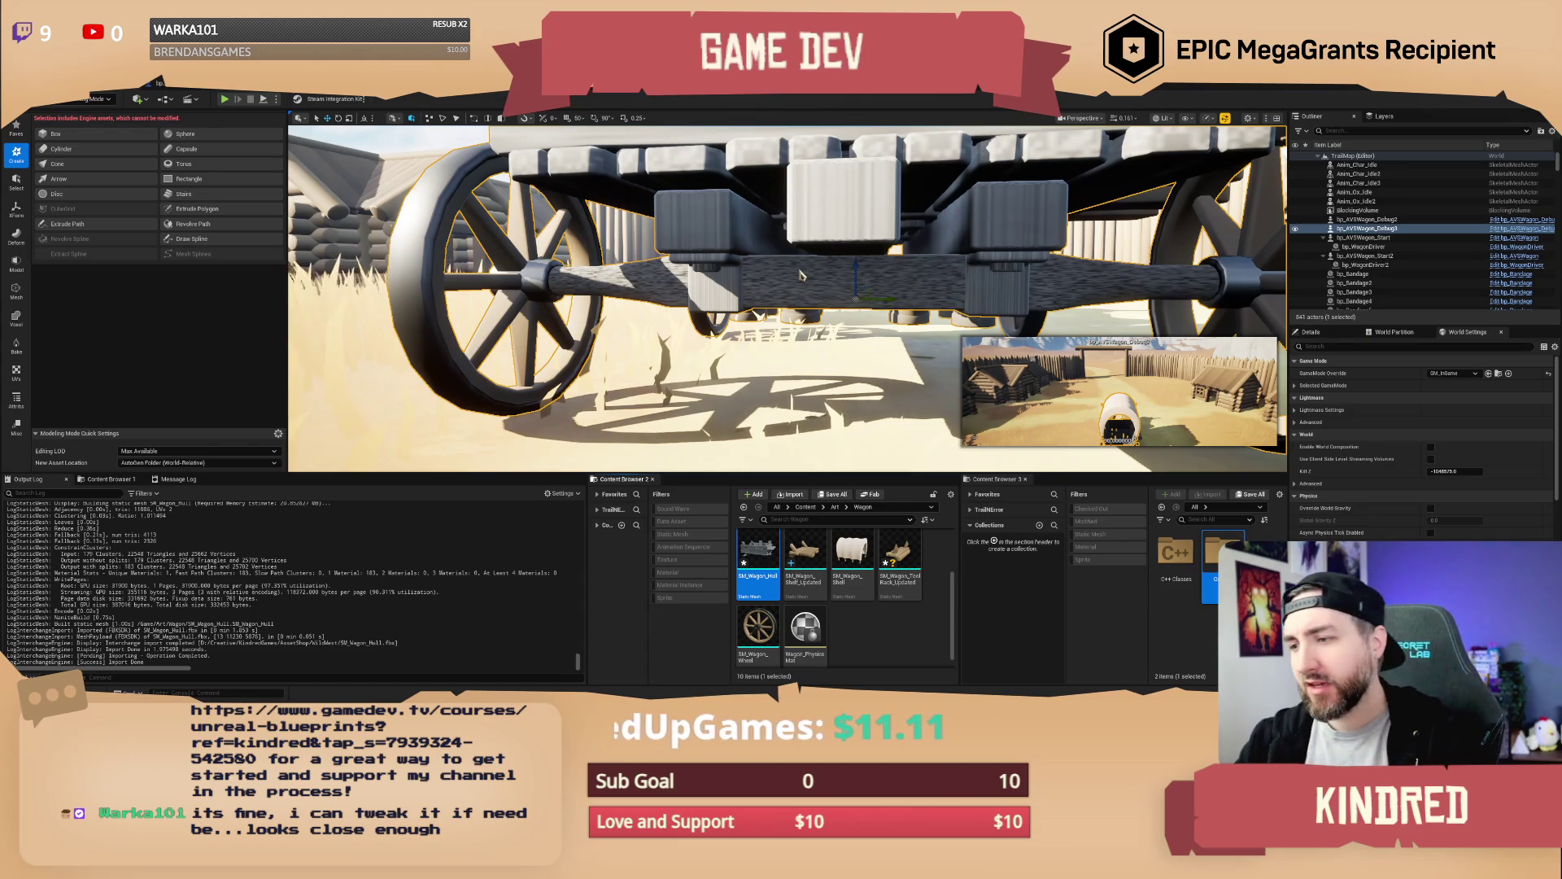
click(182, 88)
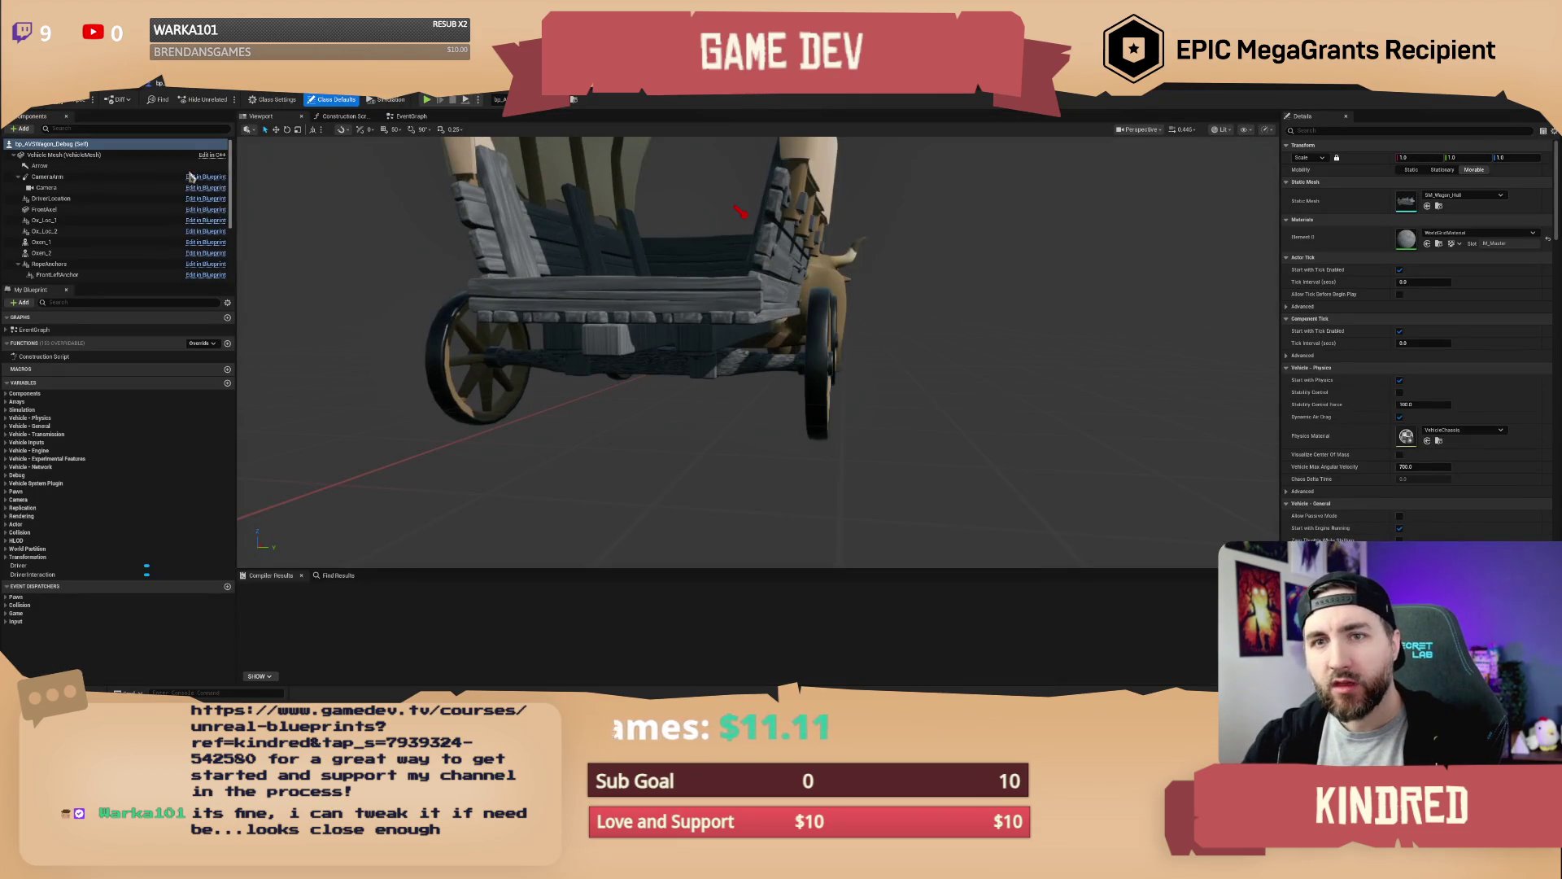
click(977, 366)
mouse_move(778, 212)
mouse_down()
mouse_move(697, 355)
mouse_move(746, 209)
mouse_up()
click(744, 209)
scroll(757, 171, up, 10)
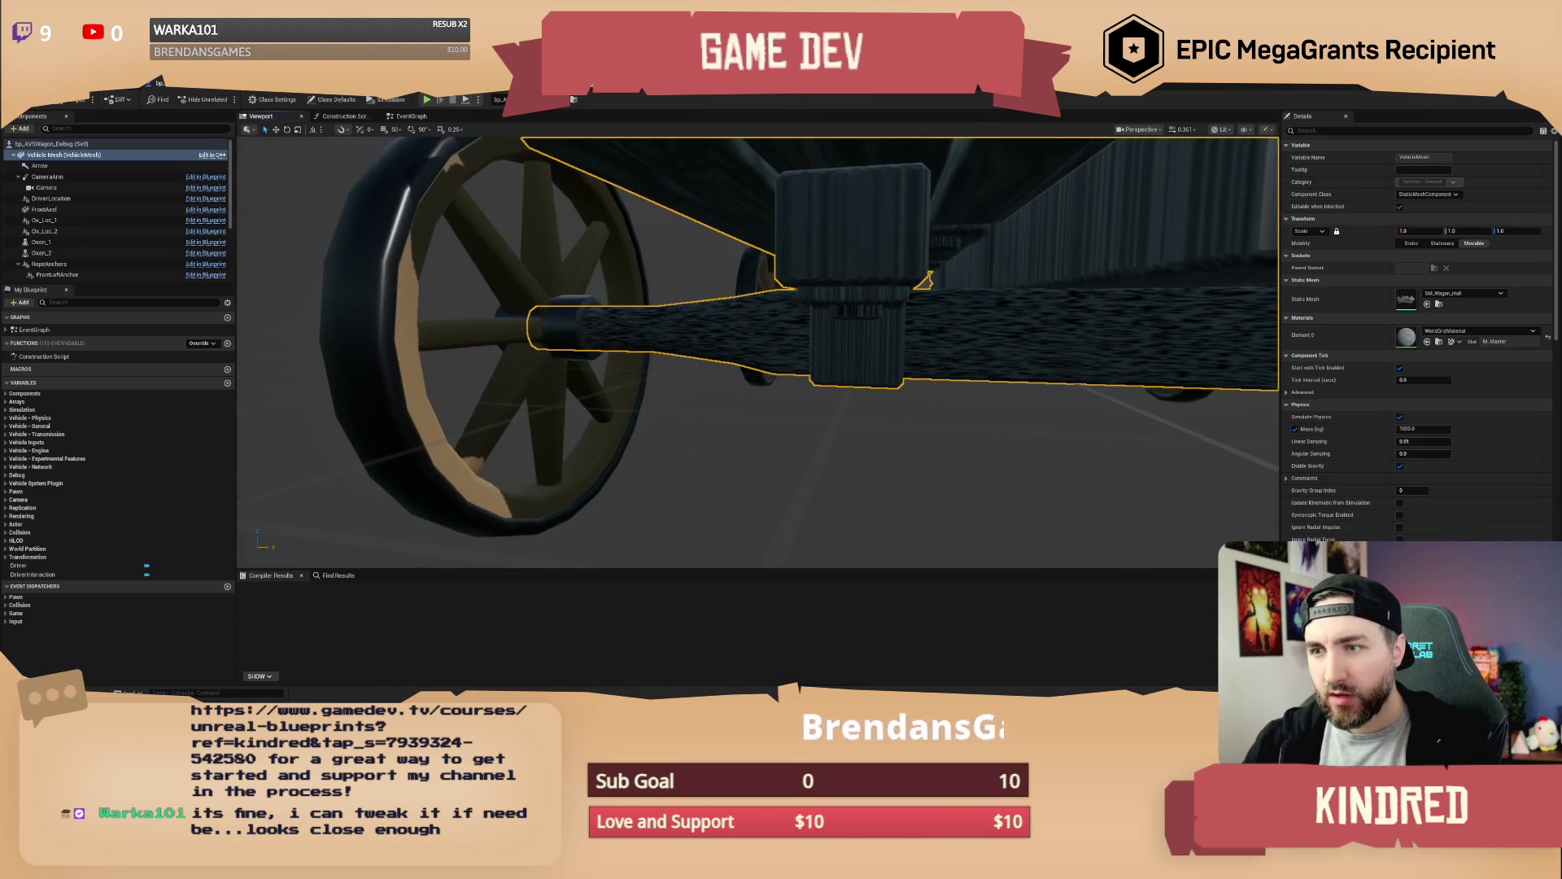
click(541, 342)
scroll(540, 342, up, 4)
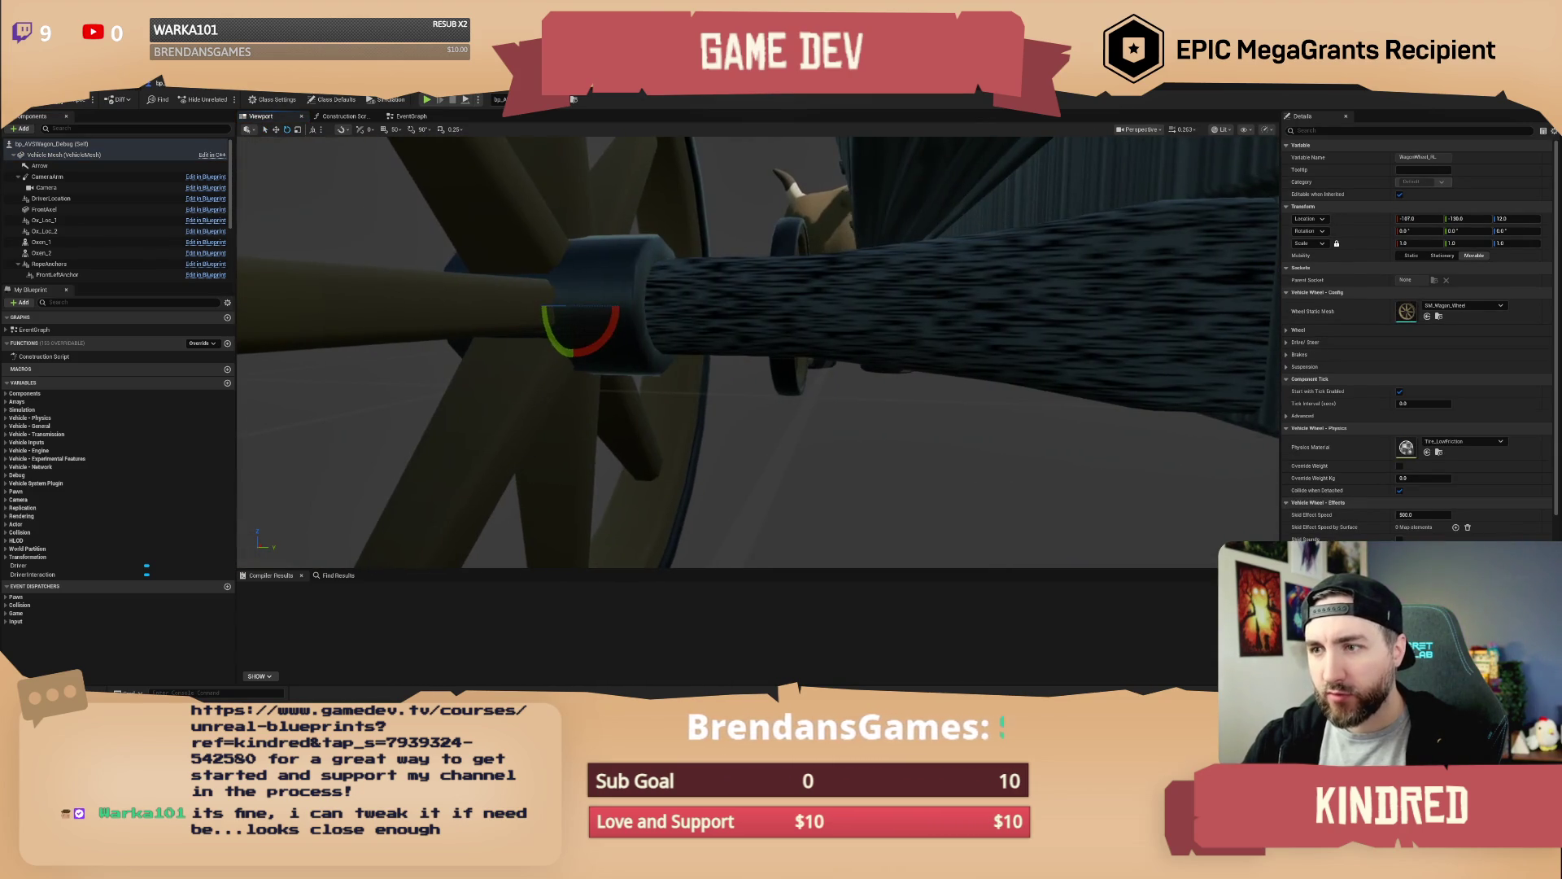
scroll(757, 353, down, 10)
scroll(659, 338, down, 3)
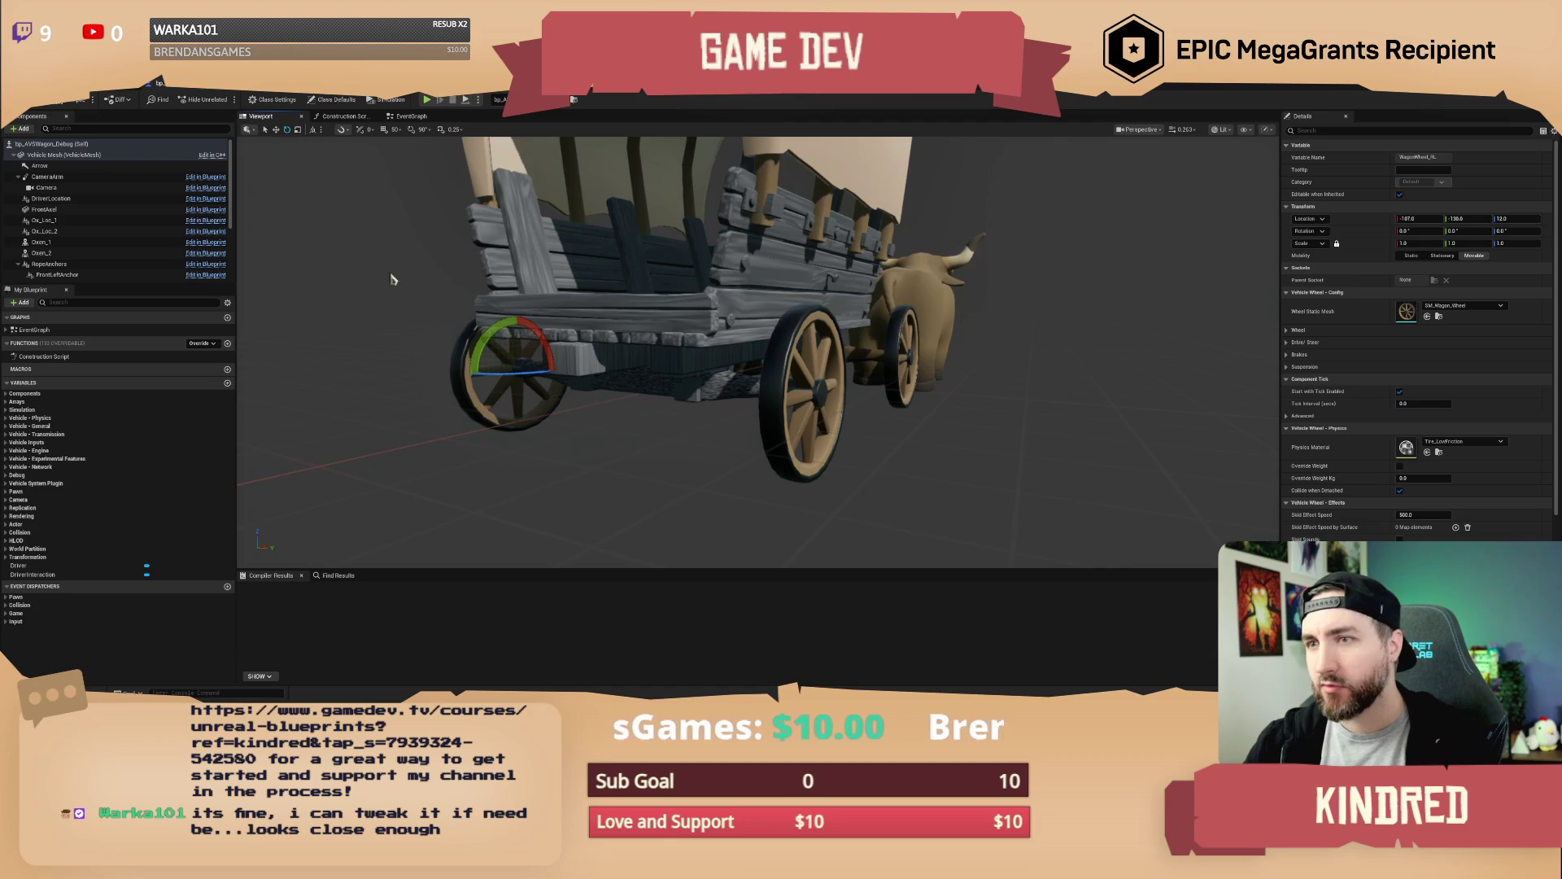
drag(958, 387, 760, 374)
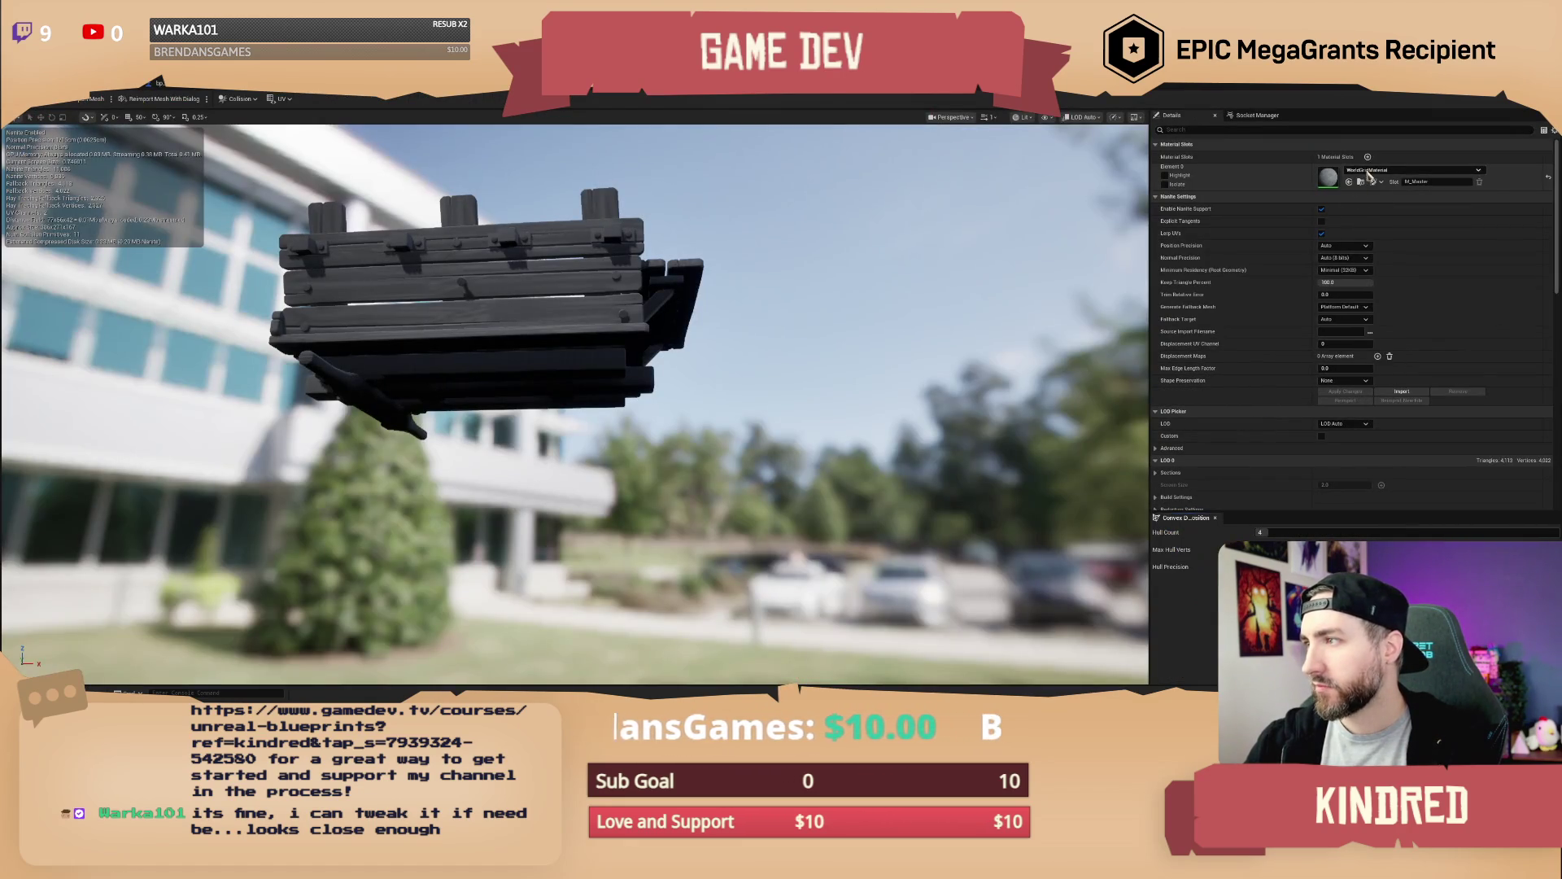
Assign M_Master to SM_Wagon_Hull's Element 0 slot, accept check-out, and return to the level
click(1369, 170)
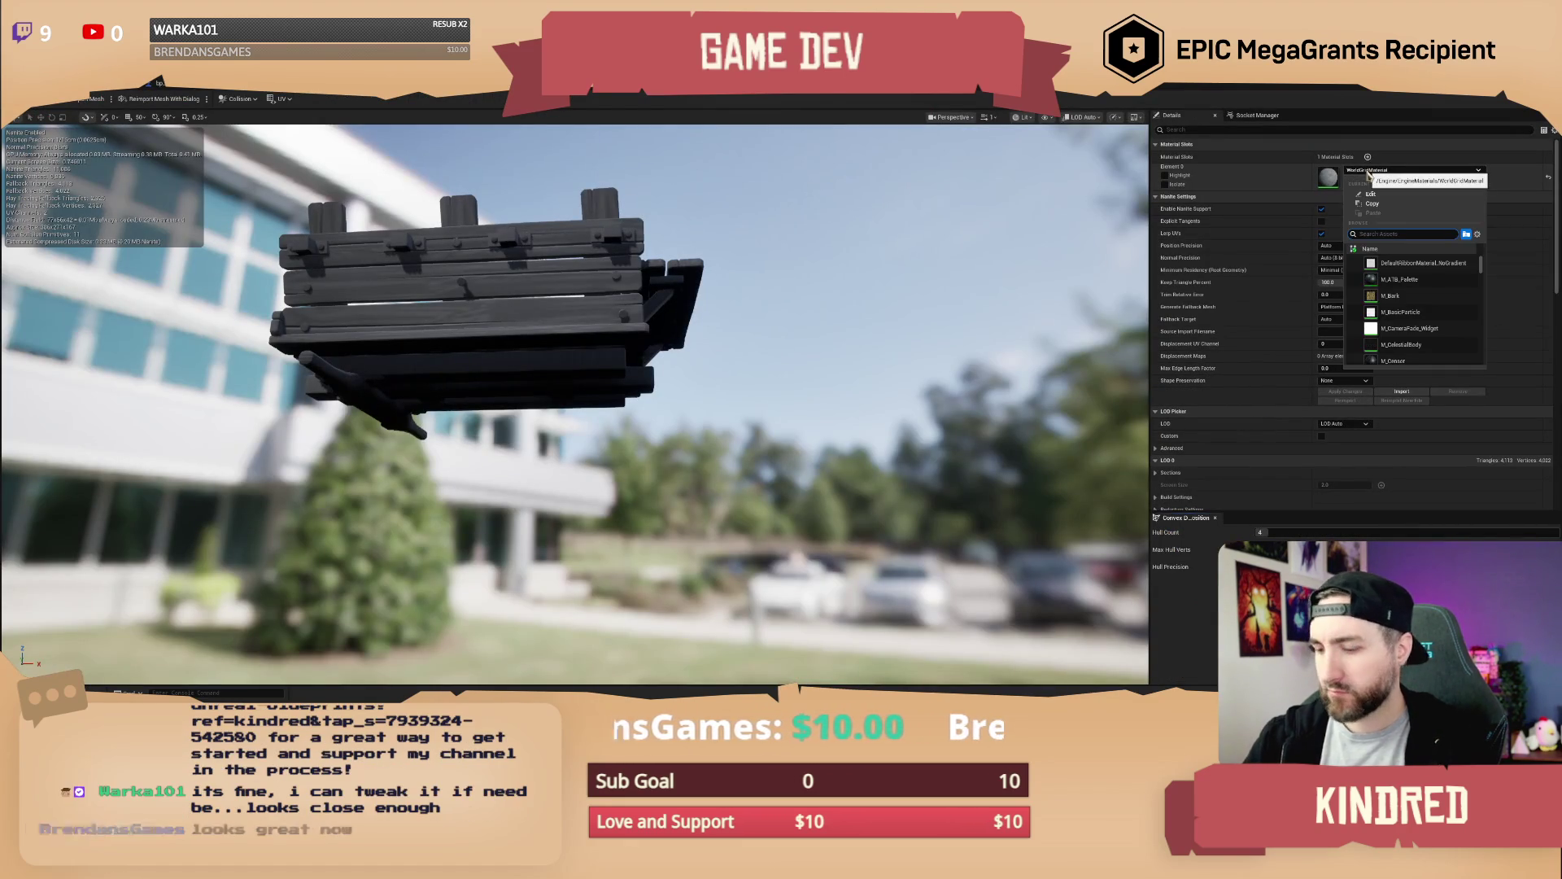
text(matr)
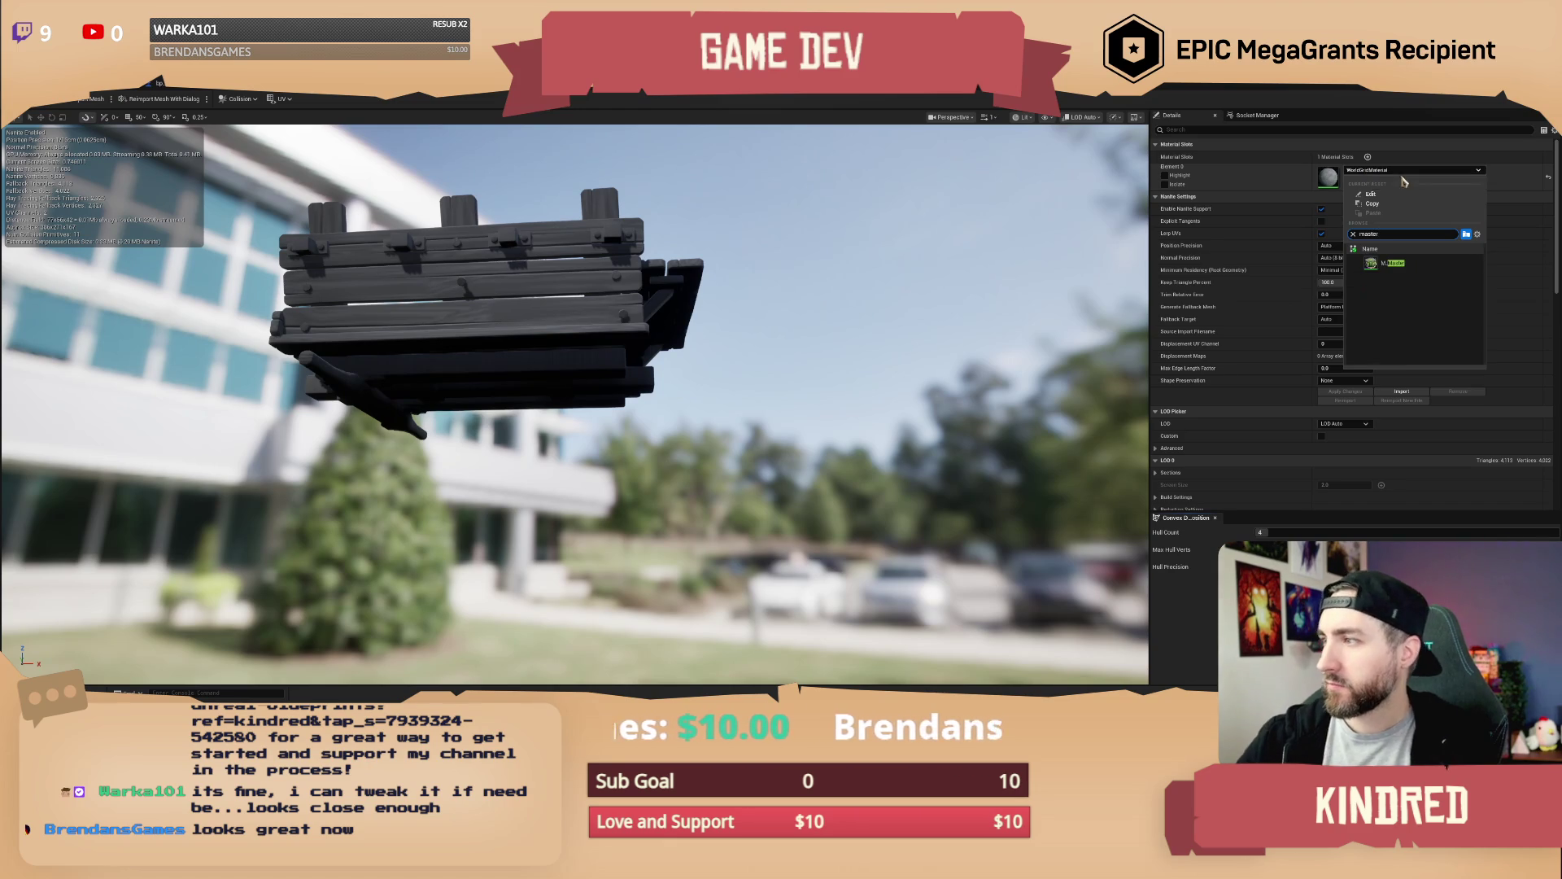
click(1419, 262)
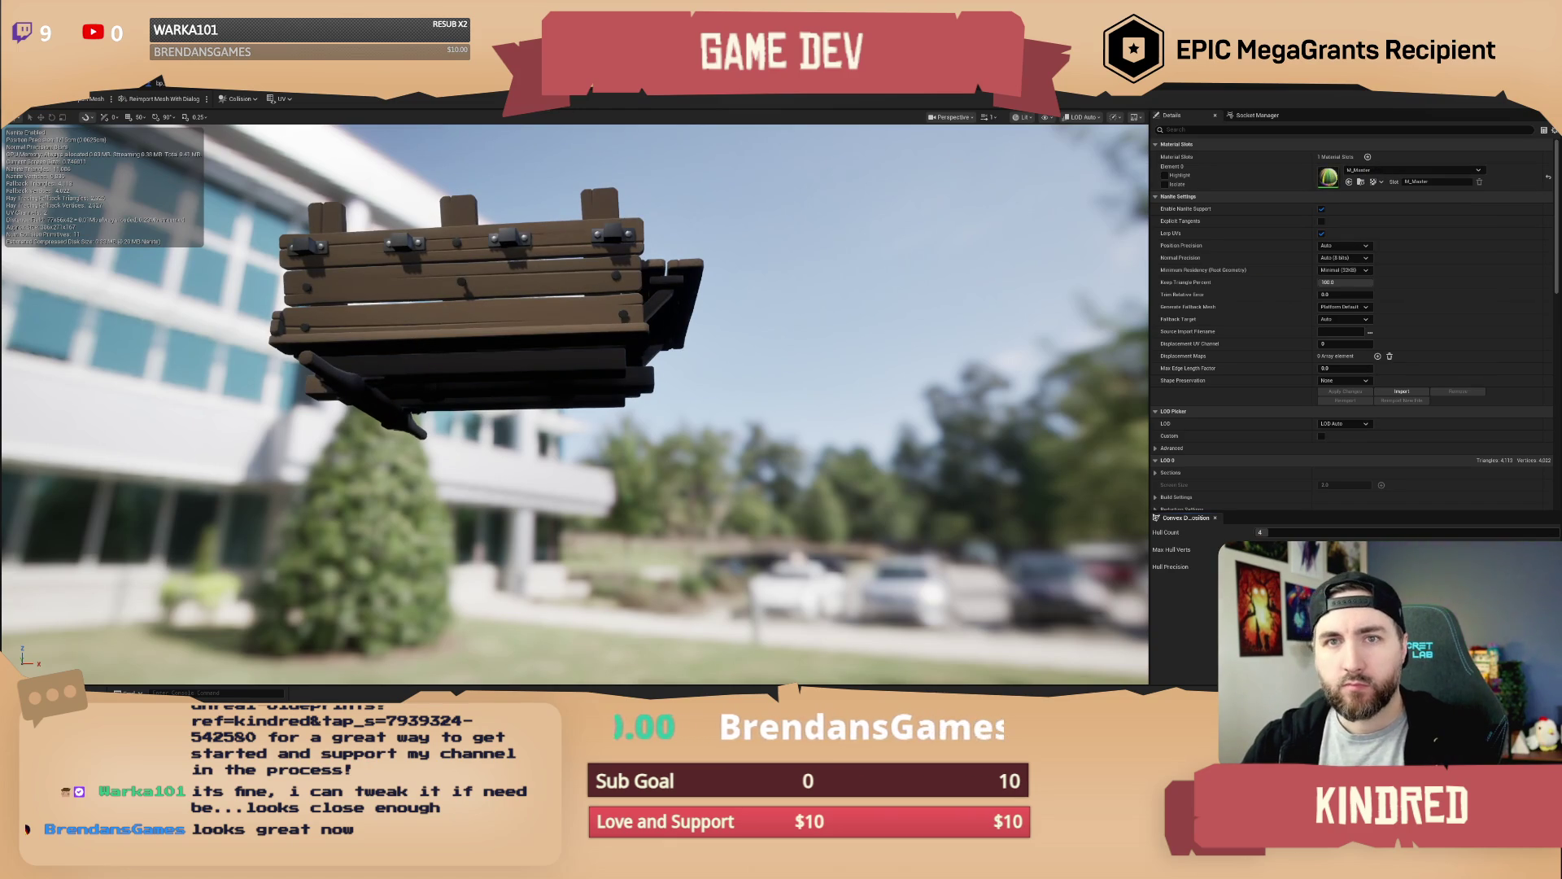
click(794, 494)
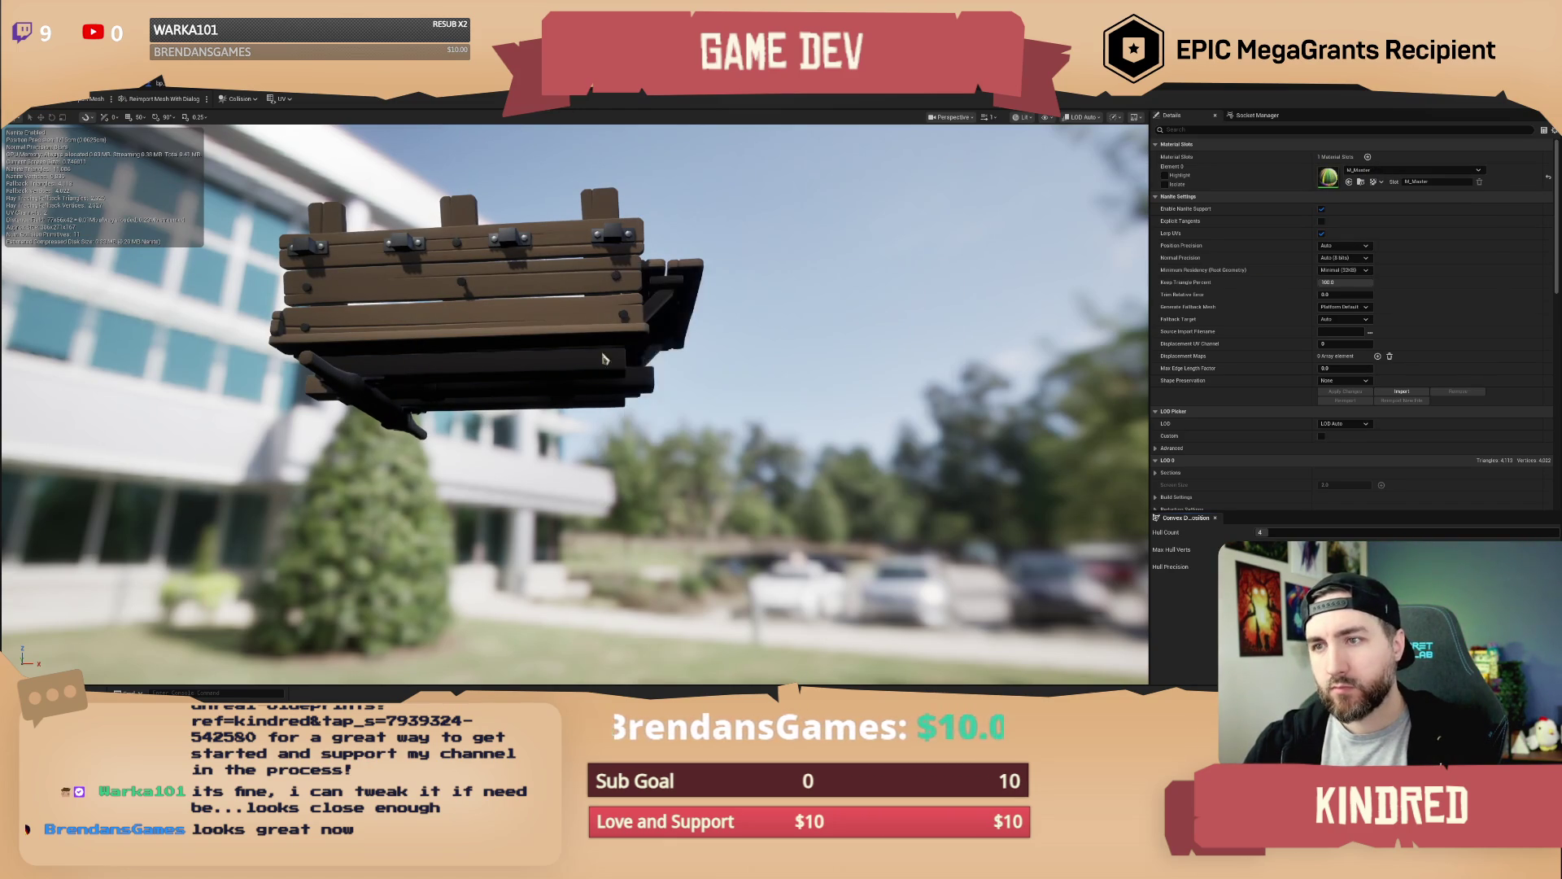
click(92, 94)
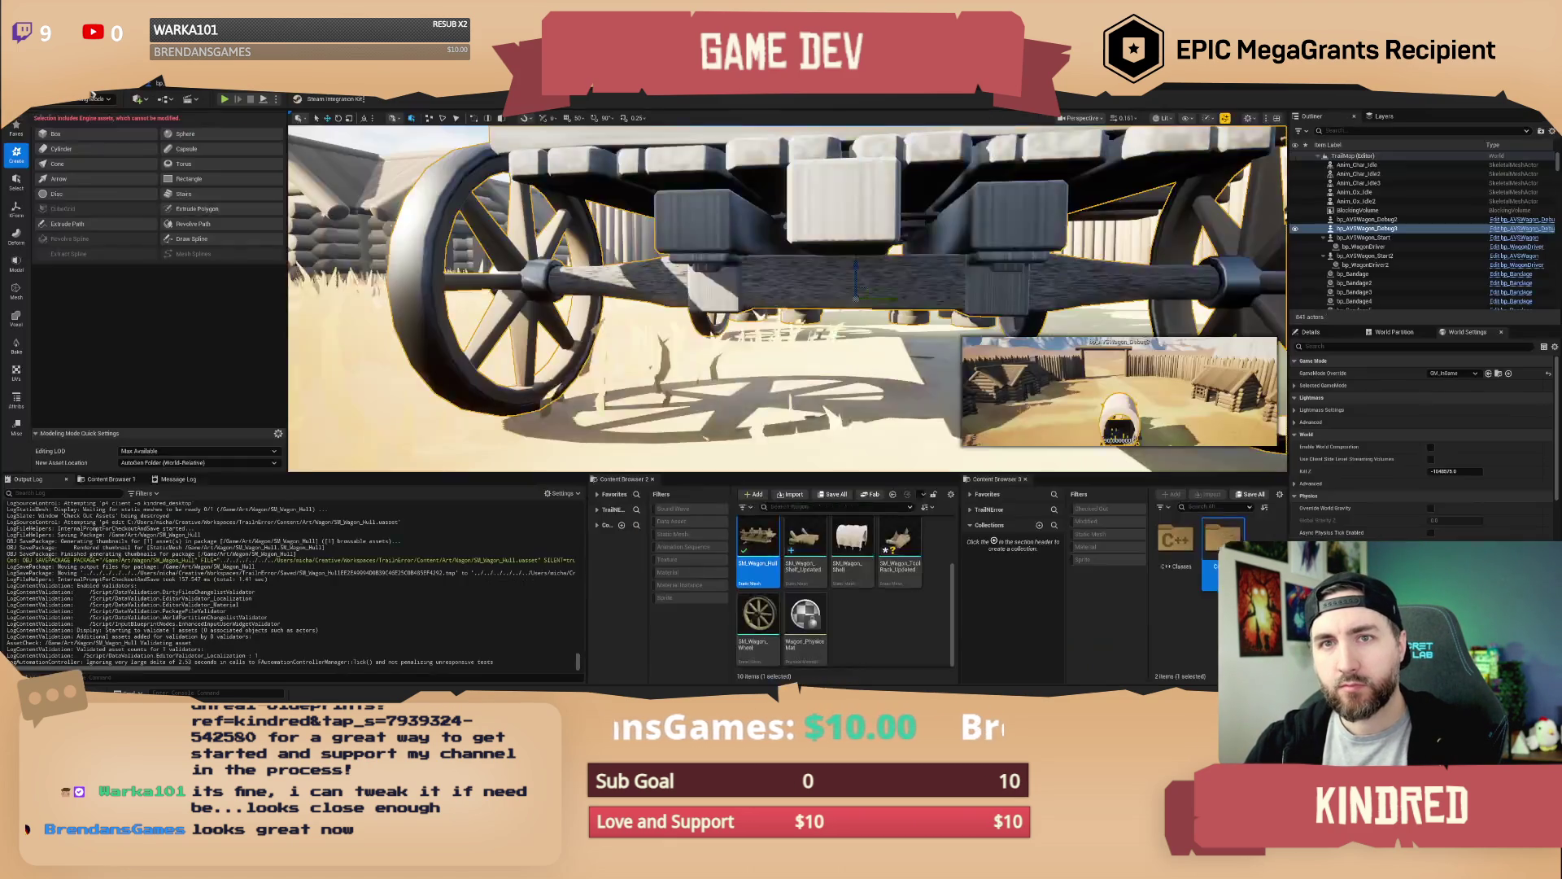
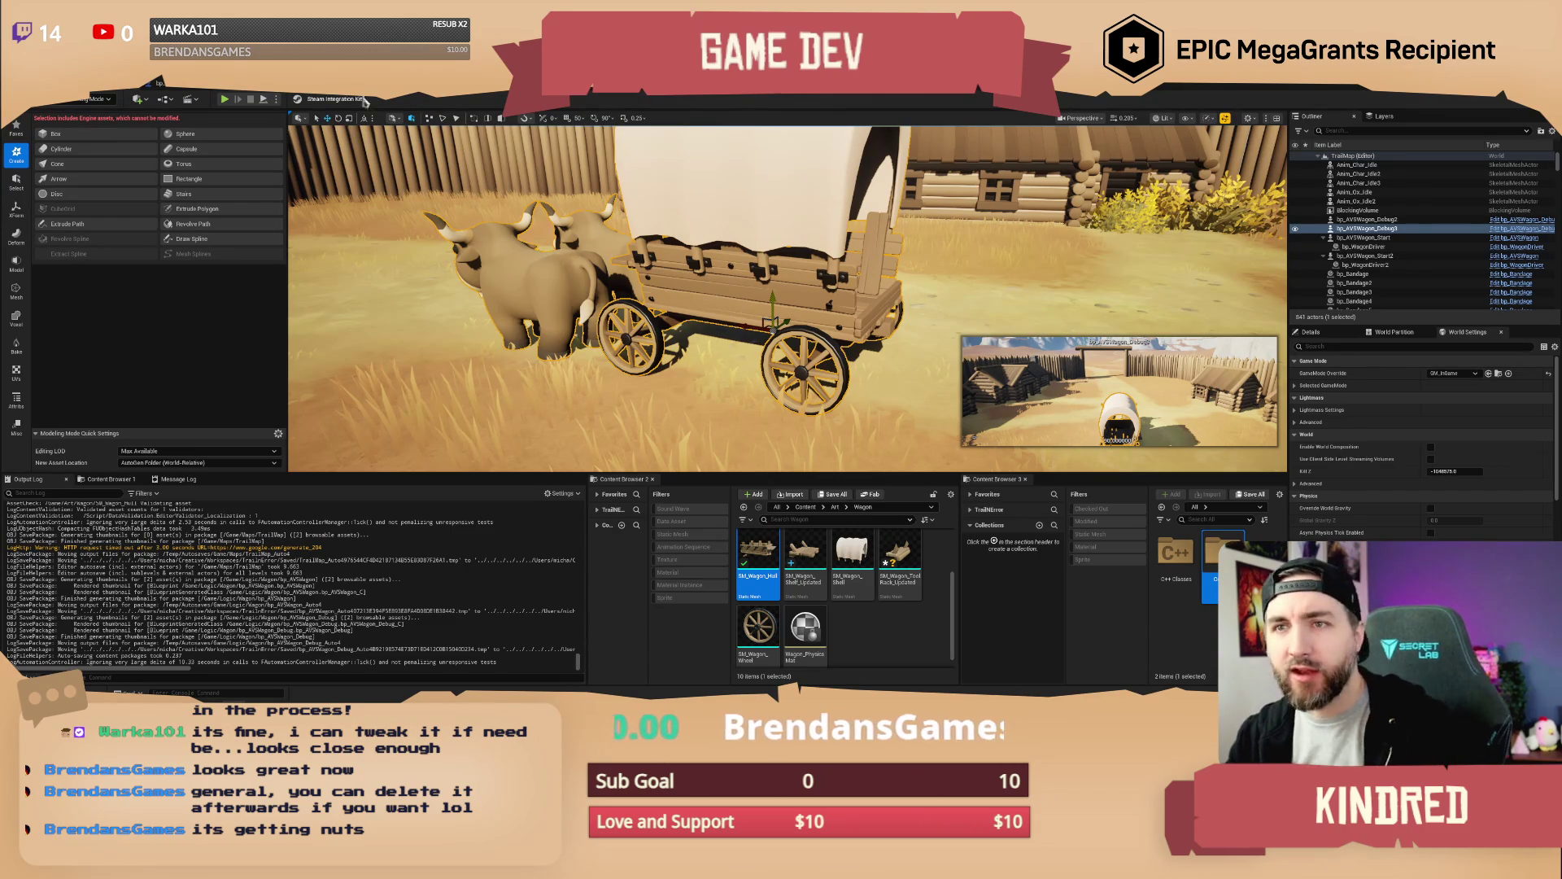
Deselect the wagon in the Unreal level and switch to the wagon model in Maya
key(Escape)
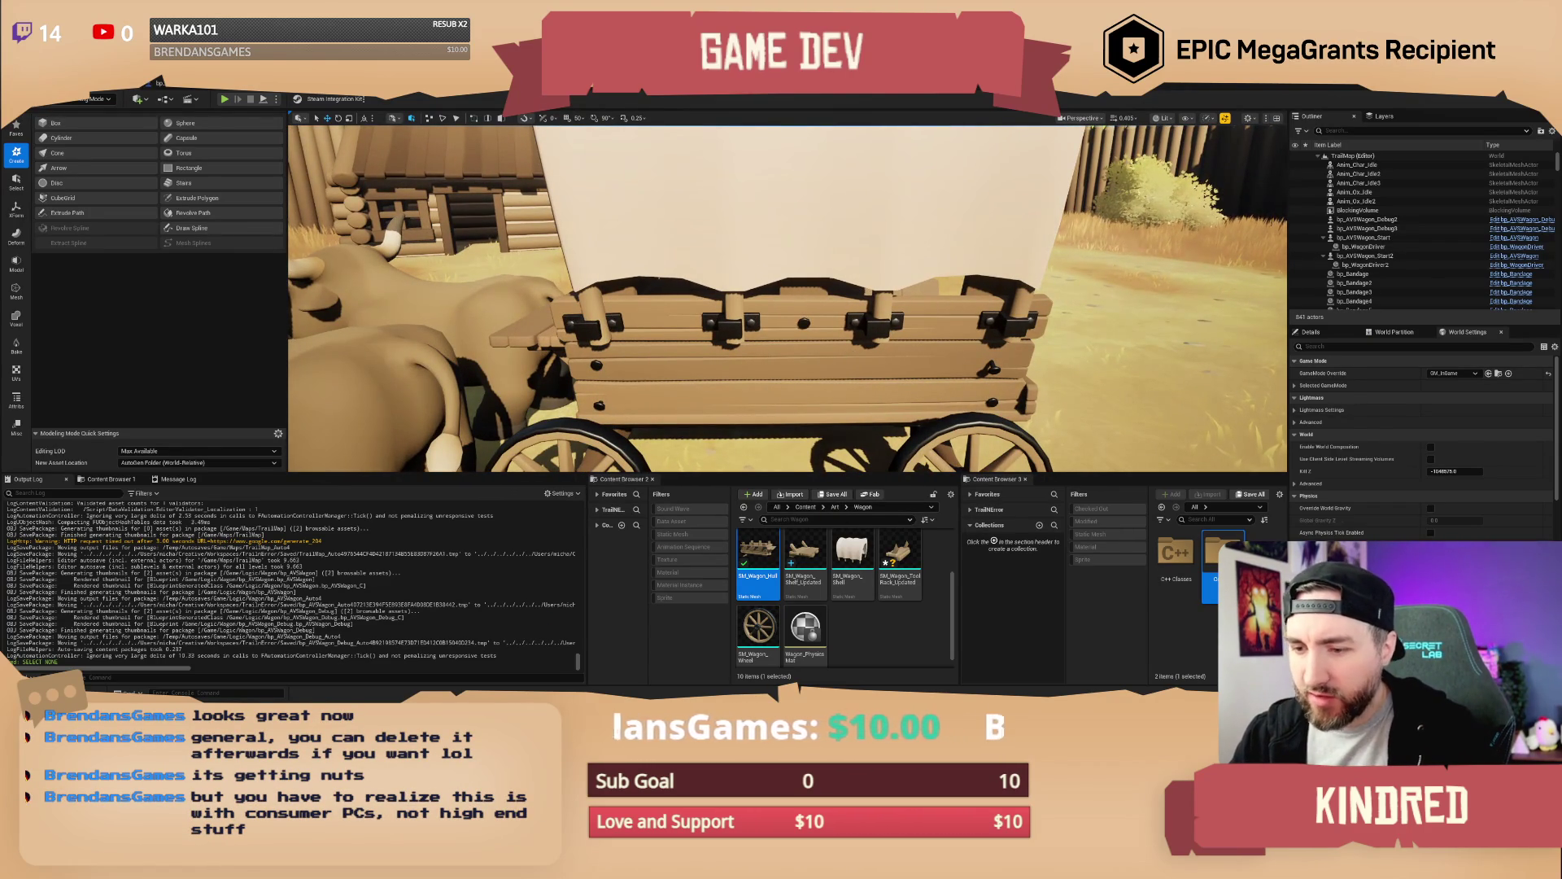
key(alt+Tab)
right_click(688, 397)
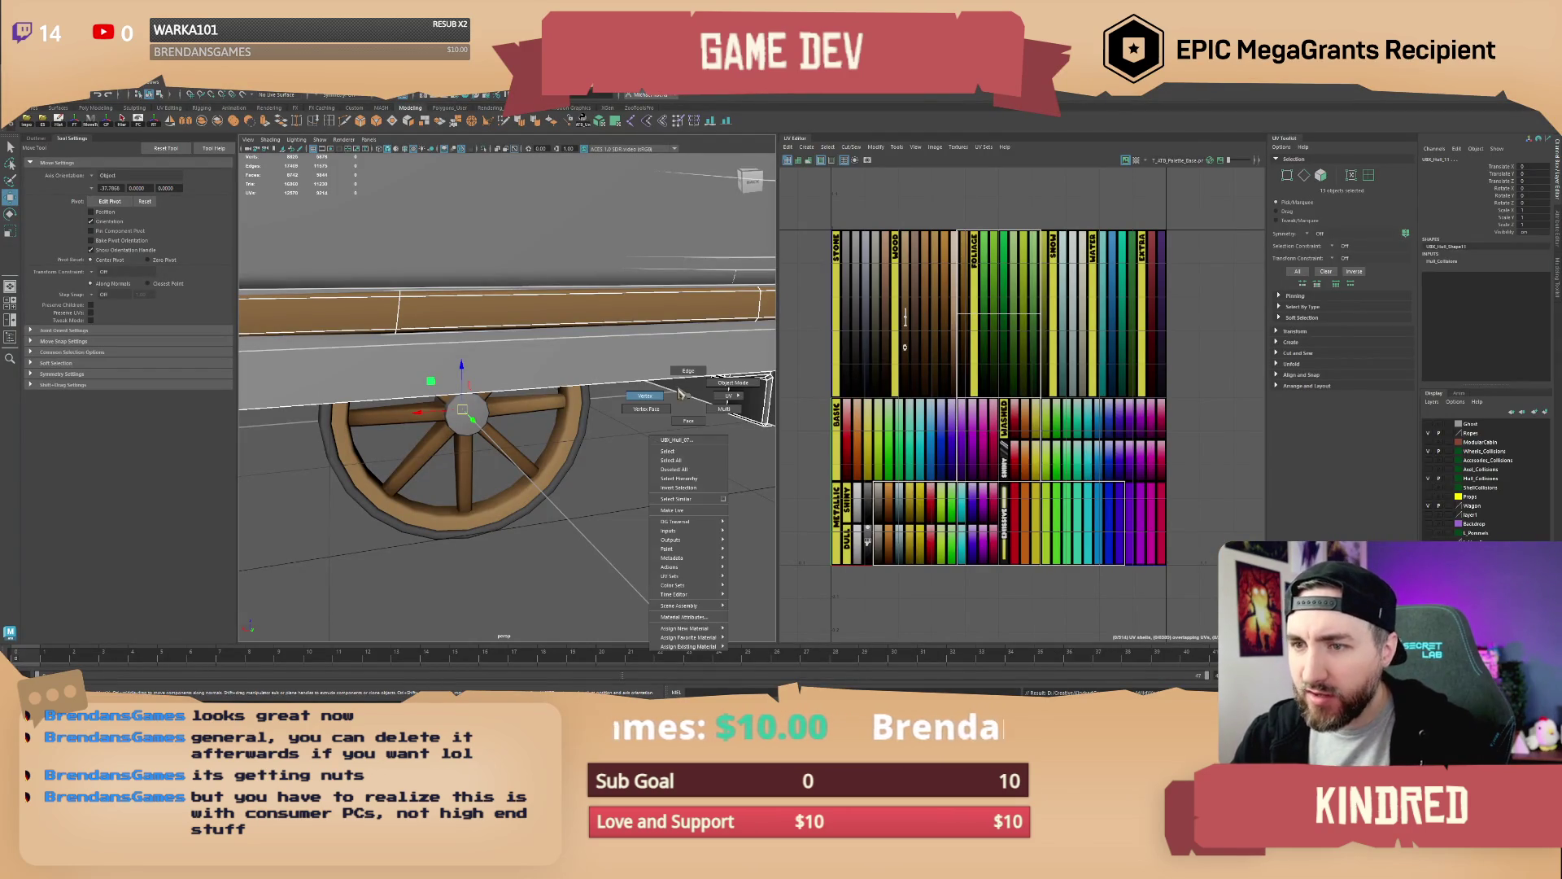
Select the wagon's canvas cover panels, test raising them, and undo the move
click(693, 431)
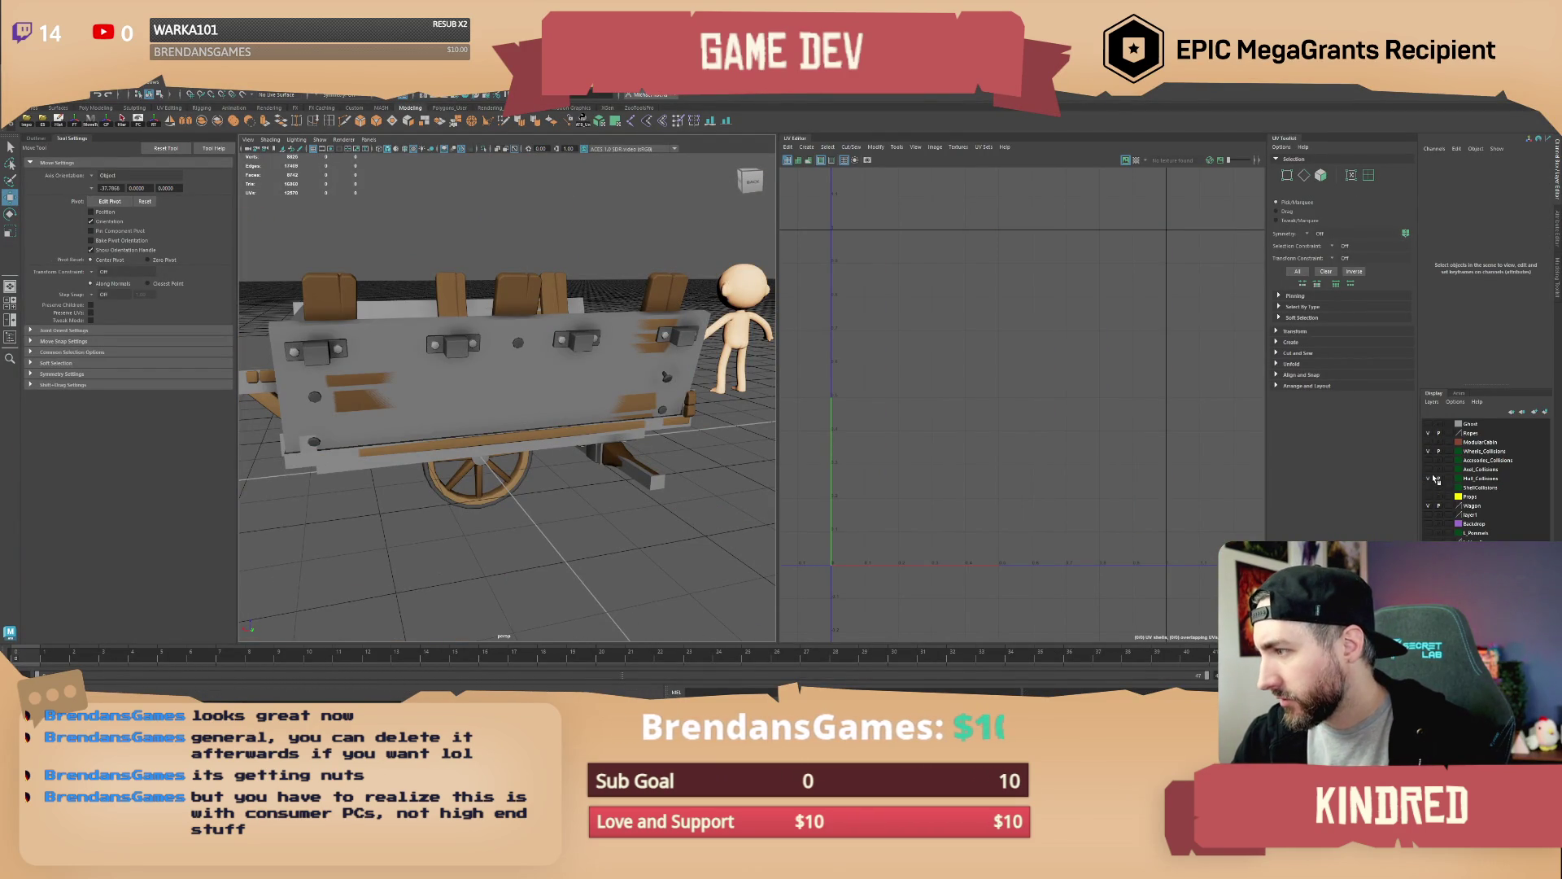
mouse_move(504, 367)
mouse_down()
mouse_move(360, 252)
mouse_move(590, 315)
mouse_move(569, 325)
mouse_move(589, 364)
mouse_up()
scroll(588, 363, up, 2)
shift+click(439, 370)
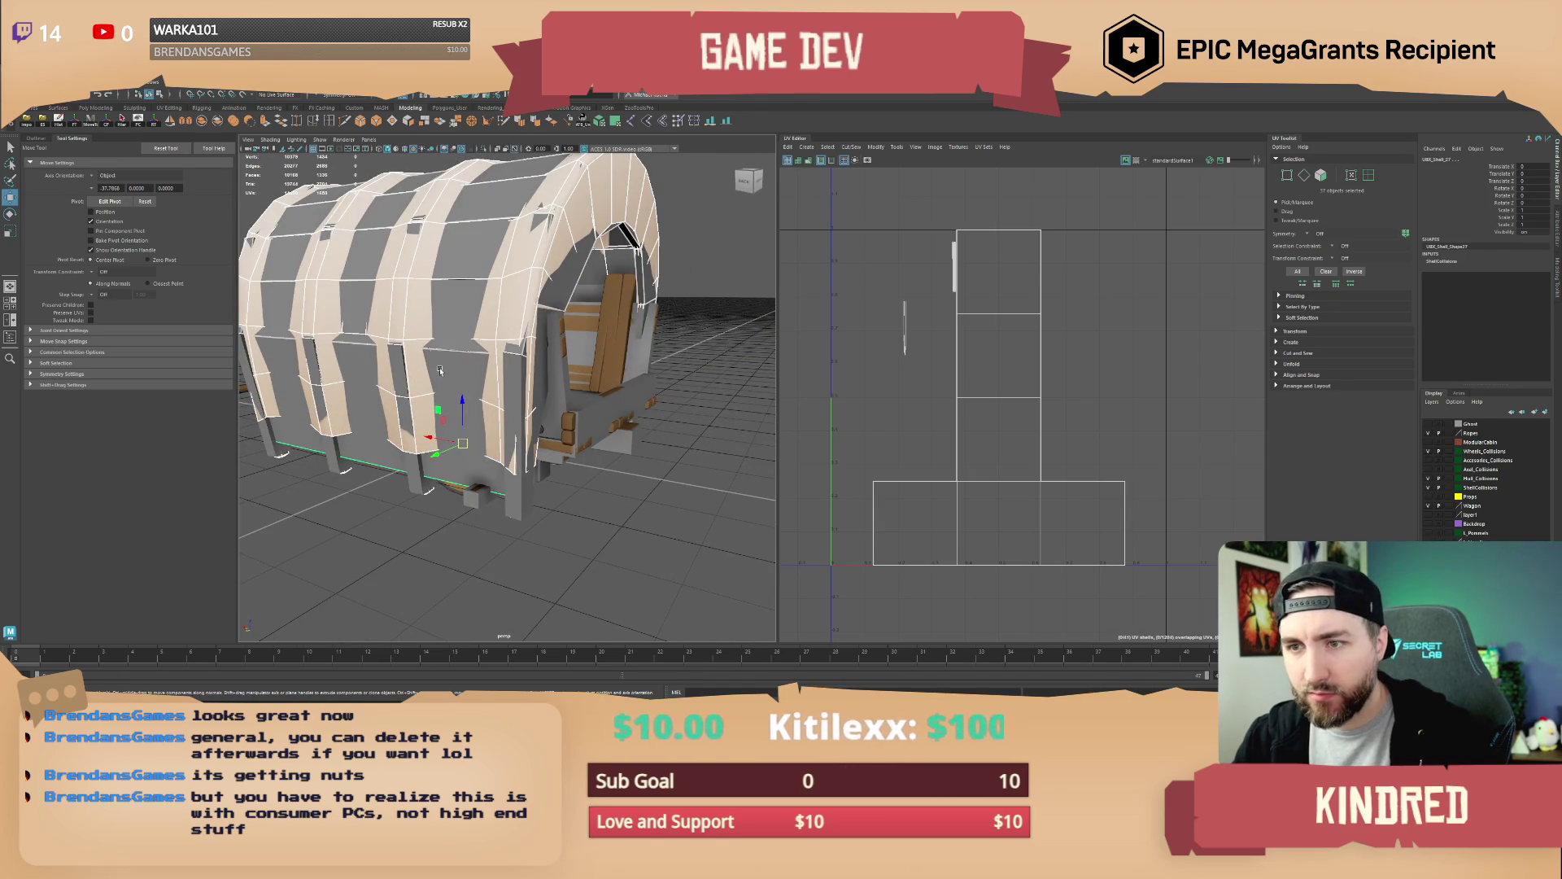
shift+click(450, 322)
mouse_move(450, 322)
mouse_down()
mouse_move(501, 337)
mouse_move(554, 393)
mouse_move(617, 396)
mouse_move(581, 398)
mouse_up()
shift+click(491, 388)
scroll(588, 397, up, 3)
drag(481, 393, 477, 317)
key(ctrl+z)
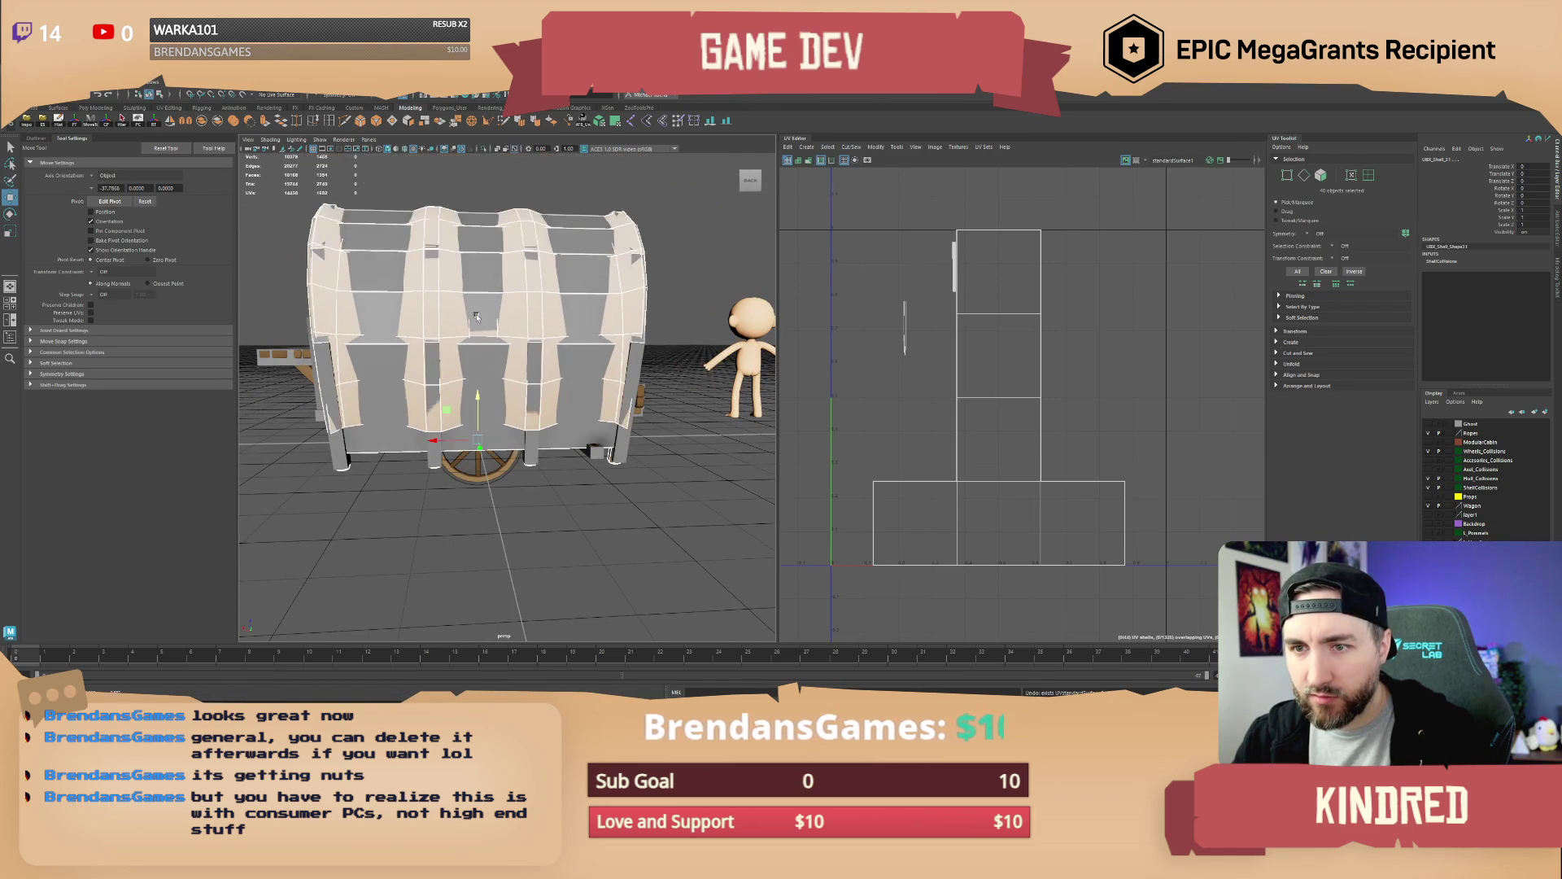
Add the wagon's support posts to the selection and lift the canopy and posts upward
shift+click(369, 466)
shift+click(435, 460)
shift+click(533, 456)
shift+click(615, 458)
mouse_move(615, 458)
mouse_down()
mouse_move(651, 444)
mouse_move(504, 455)
mouse_up()
shift+click(456, 455)
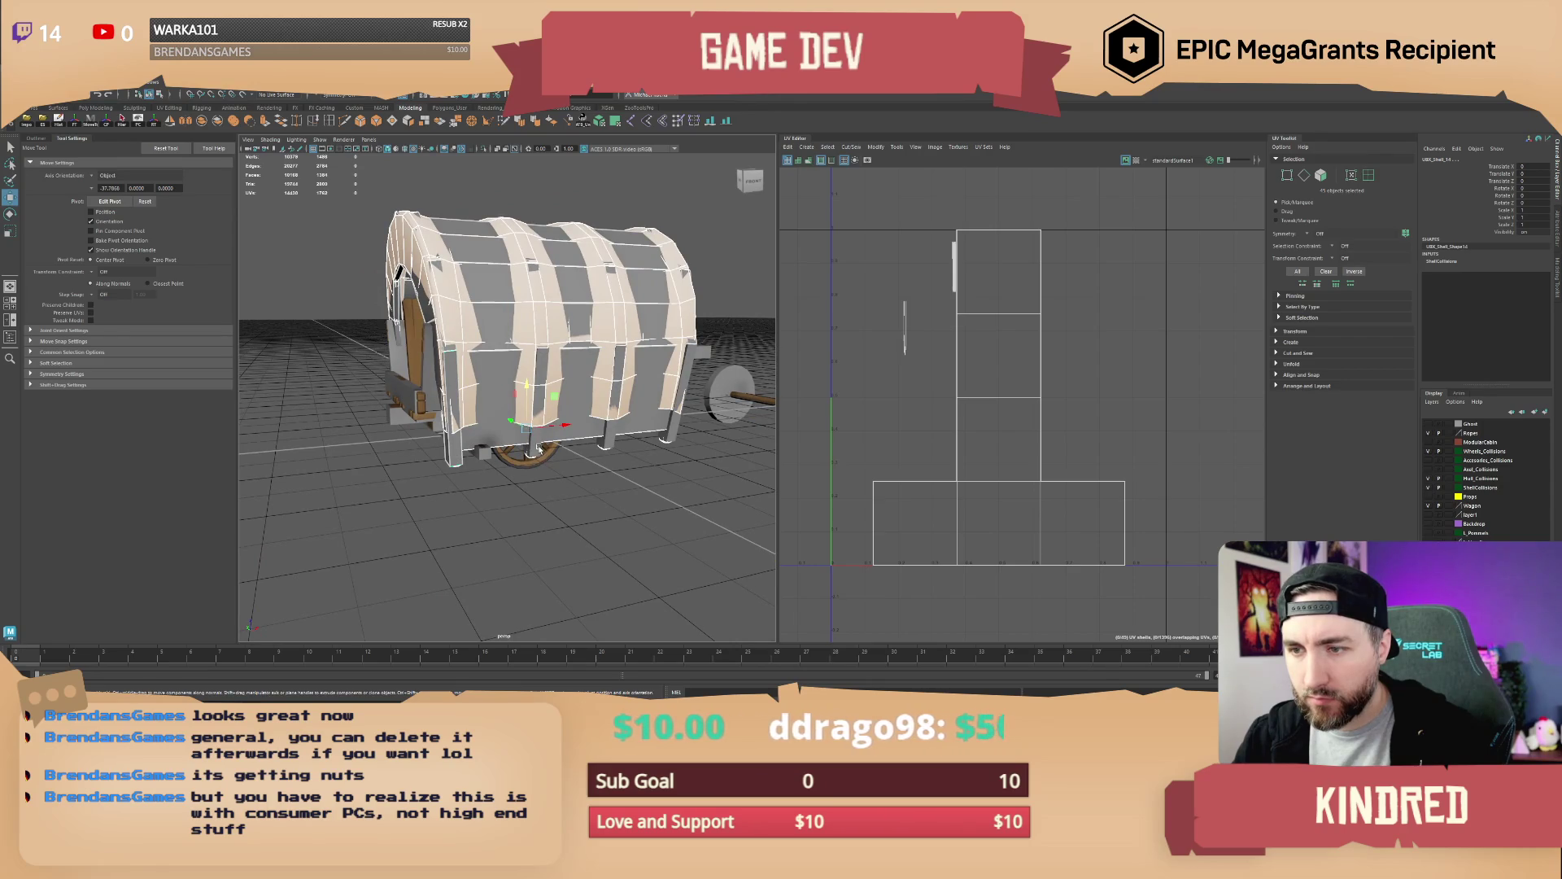
shift+click(606, 400)
mouse_move(533, 391)
mouse_down()
mouse_move(513, 231)
mouse_move(495, 295)
mouse_move(548, 381)
mouse_move(418, 453)
mouse_up()
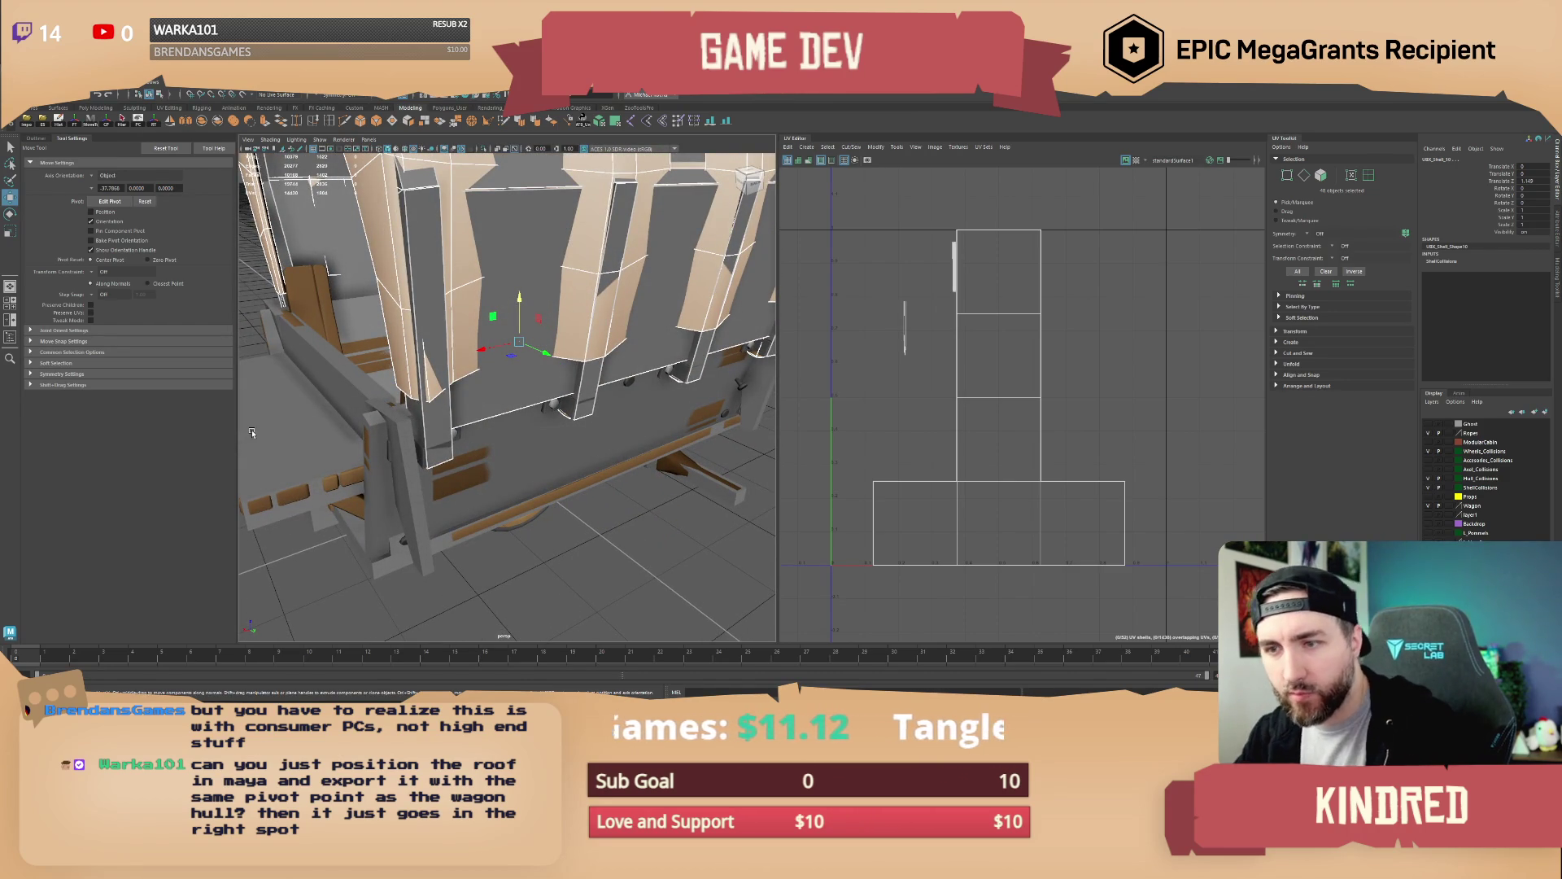
Fine-tune the canopy height from a side view, then return to Unreal Engine
drag(251, 432, 468, 334)
mouse_move(609, 372)
mouse_down()
mouse_move(535, 389)
mouse_move(663, 352)
mouse_move(500, 370)
mouse_move(502, 356)
mouse_up()
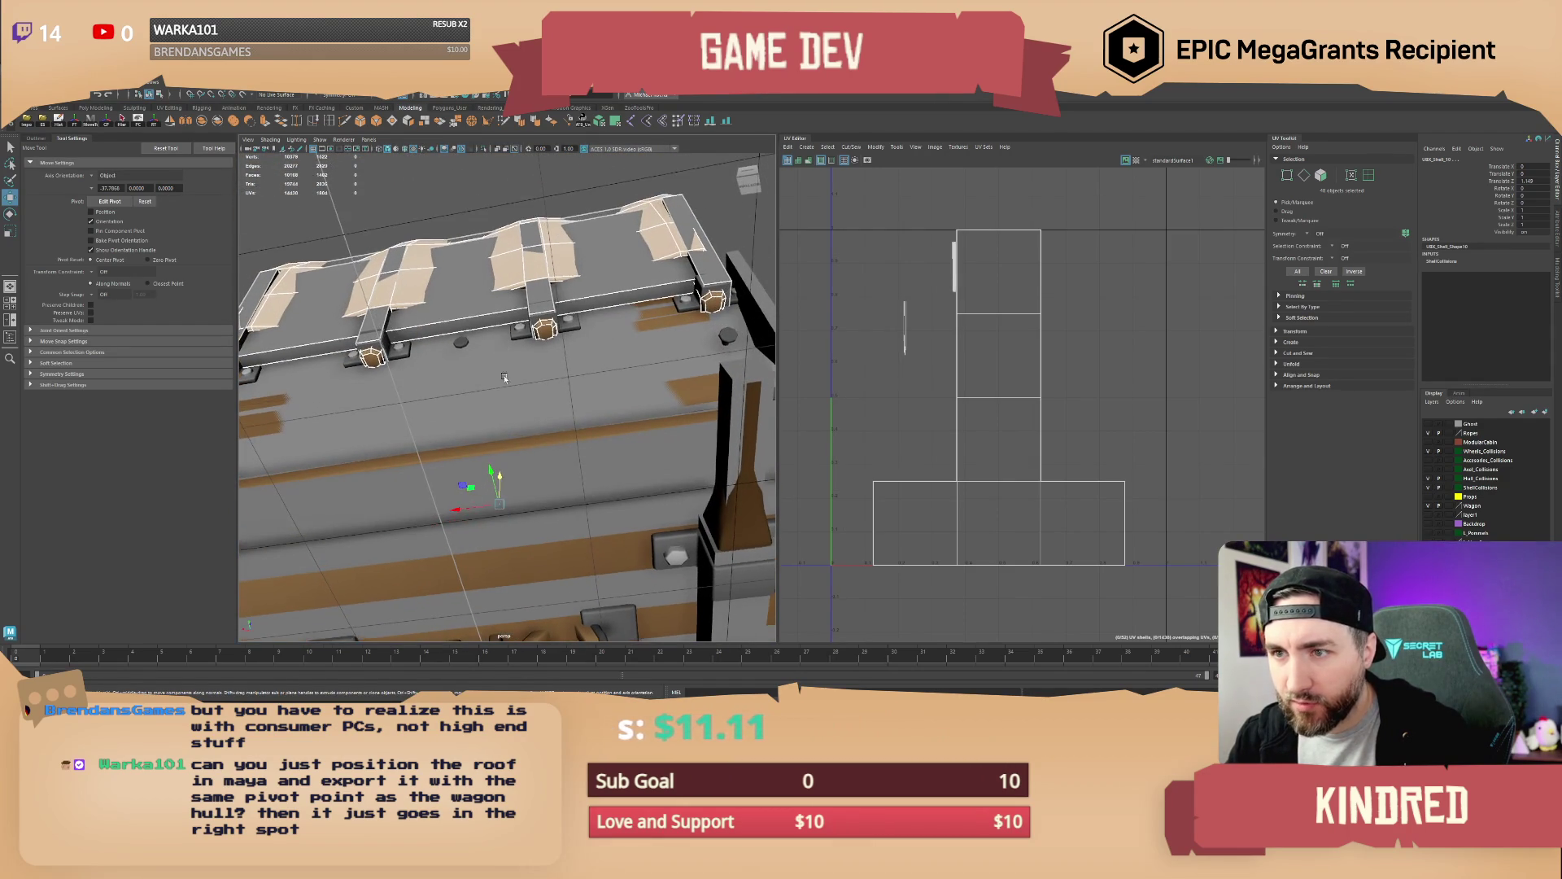
drag(499, 472, 499, 475)
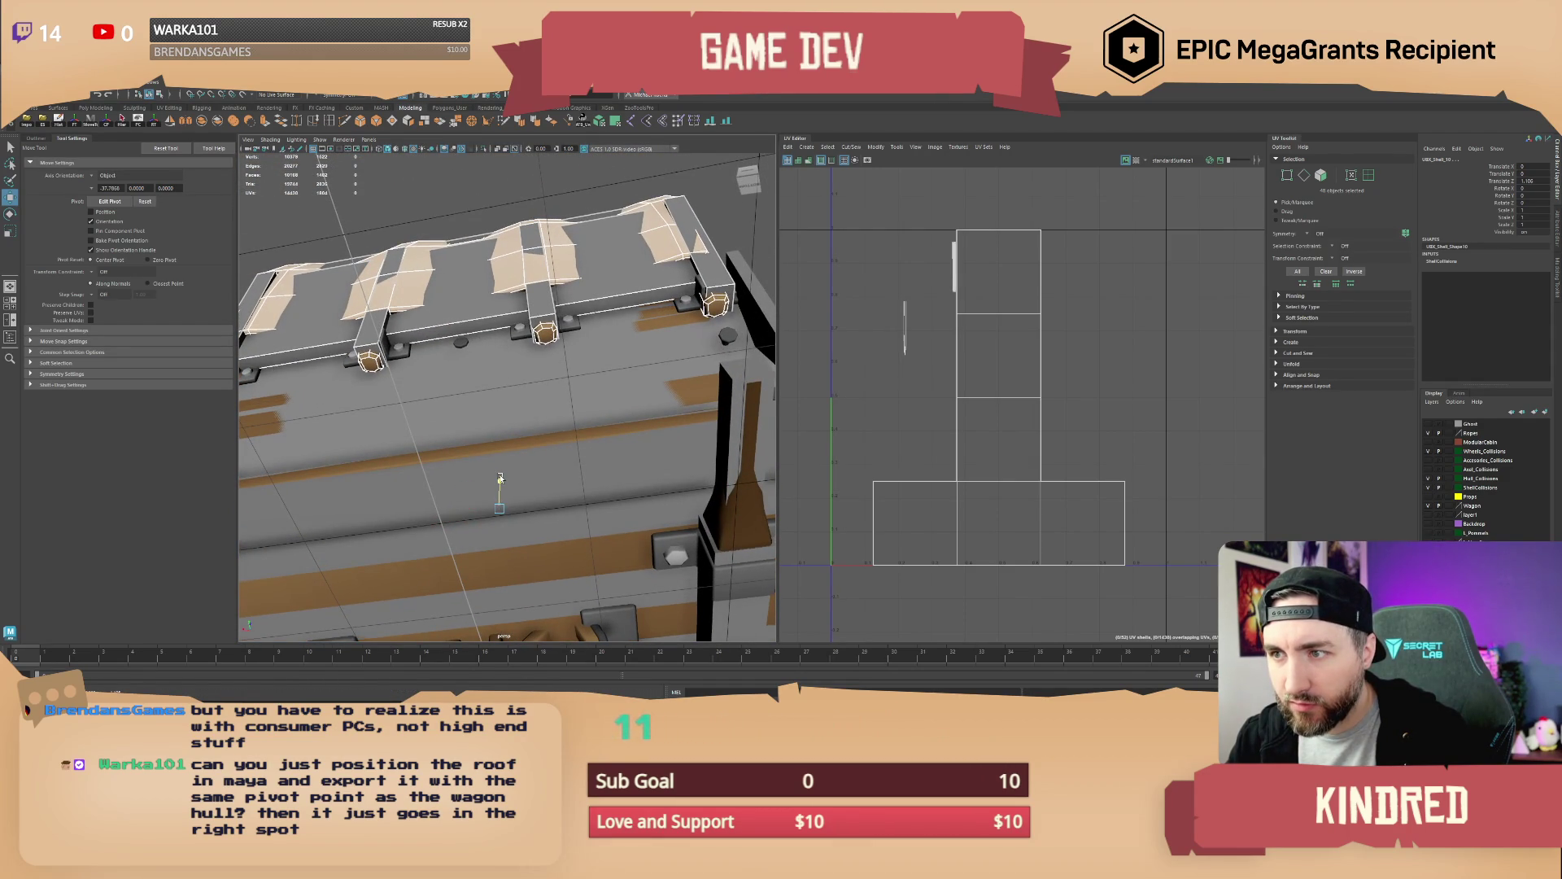
mouse_move(504, 472)
mouse_down()
mouse_move(664, 457)
mouse_move(537, 461)
mouse_up()
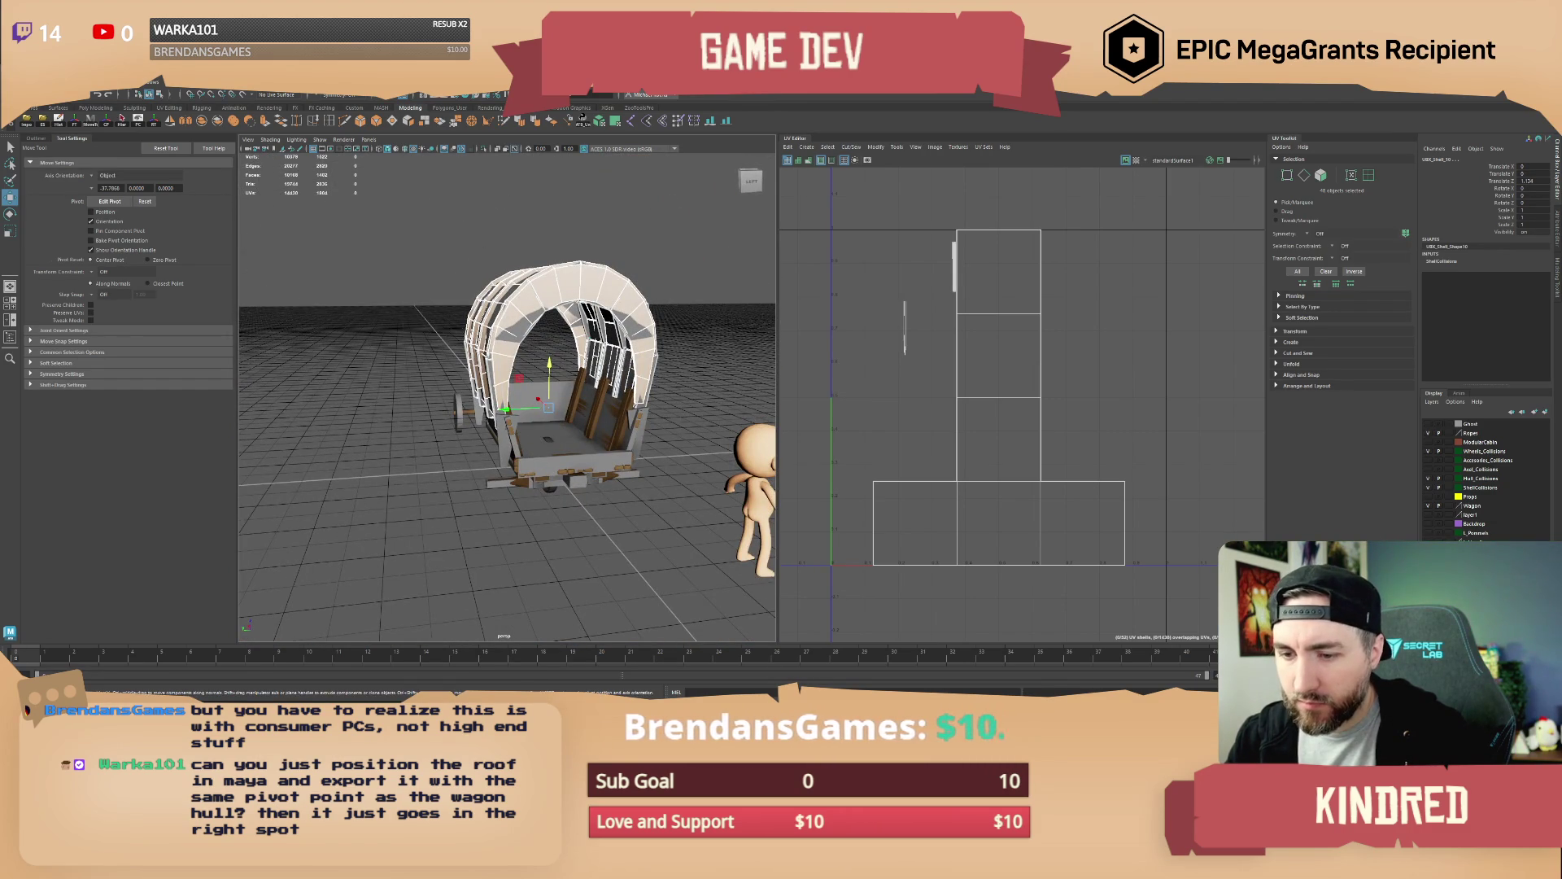
key(alt+Tab)
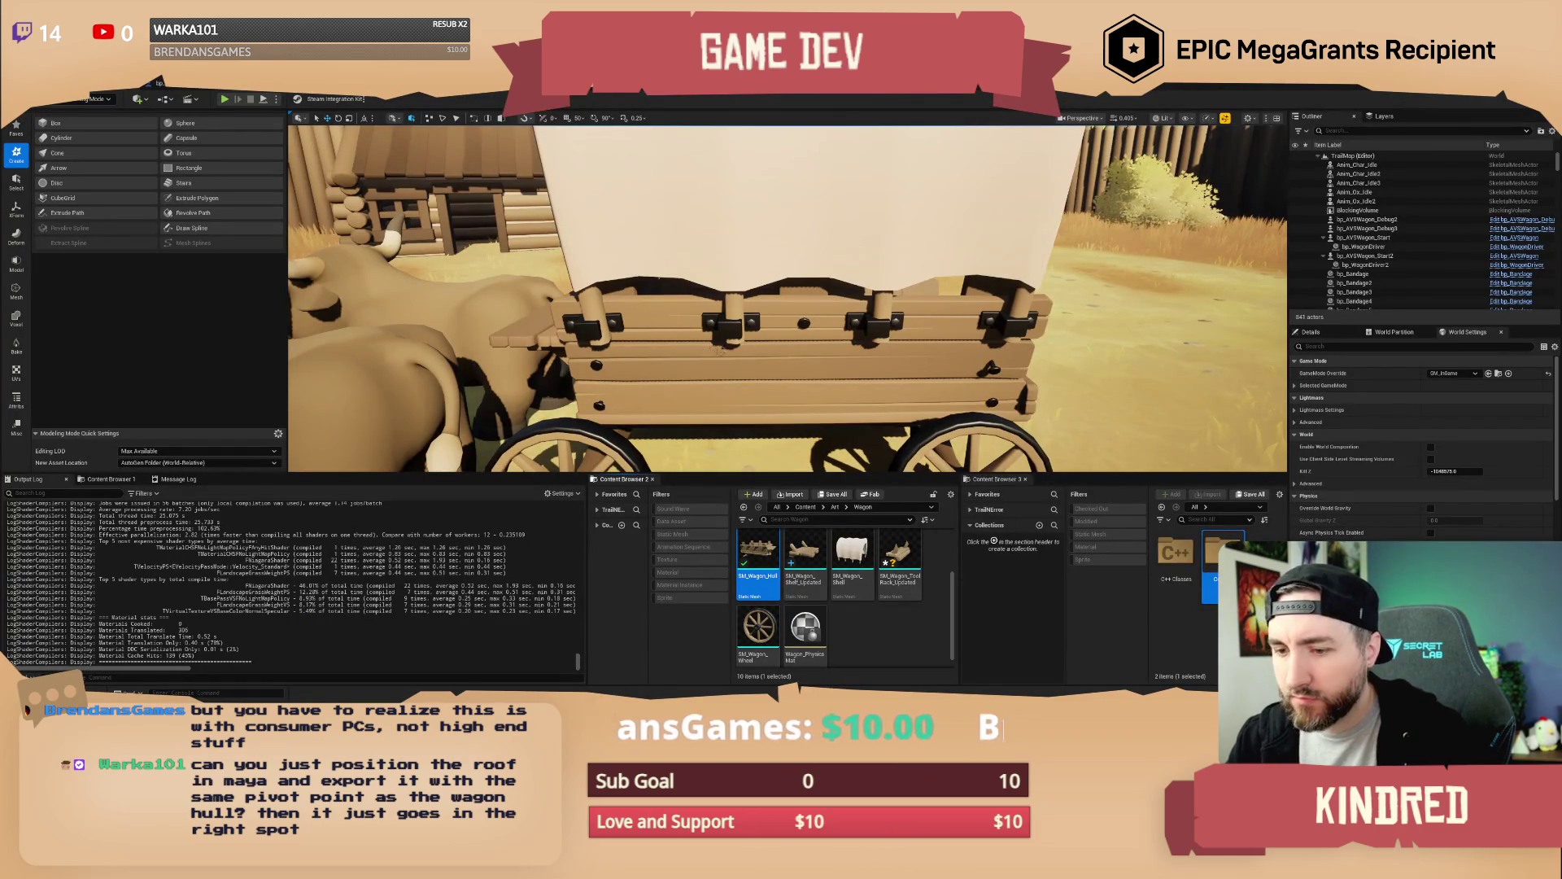
Open the wagon's bp_AVSWagon_Debug Blueprint and slide the Roof slightly along the X axis
mouse_move(787, 325)
mouse_down()
mouse_move(774, 262)
mouse_move(743, 285)
mouse_move(792, 328)
mouse_up()
click(774, 262)
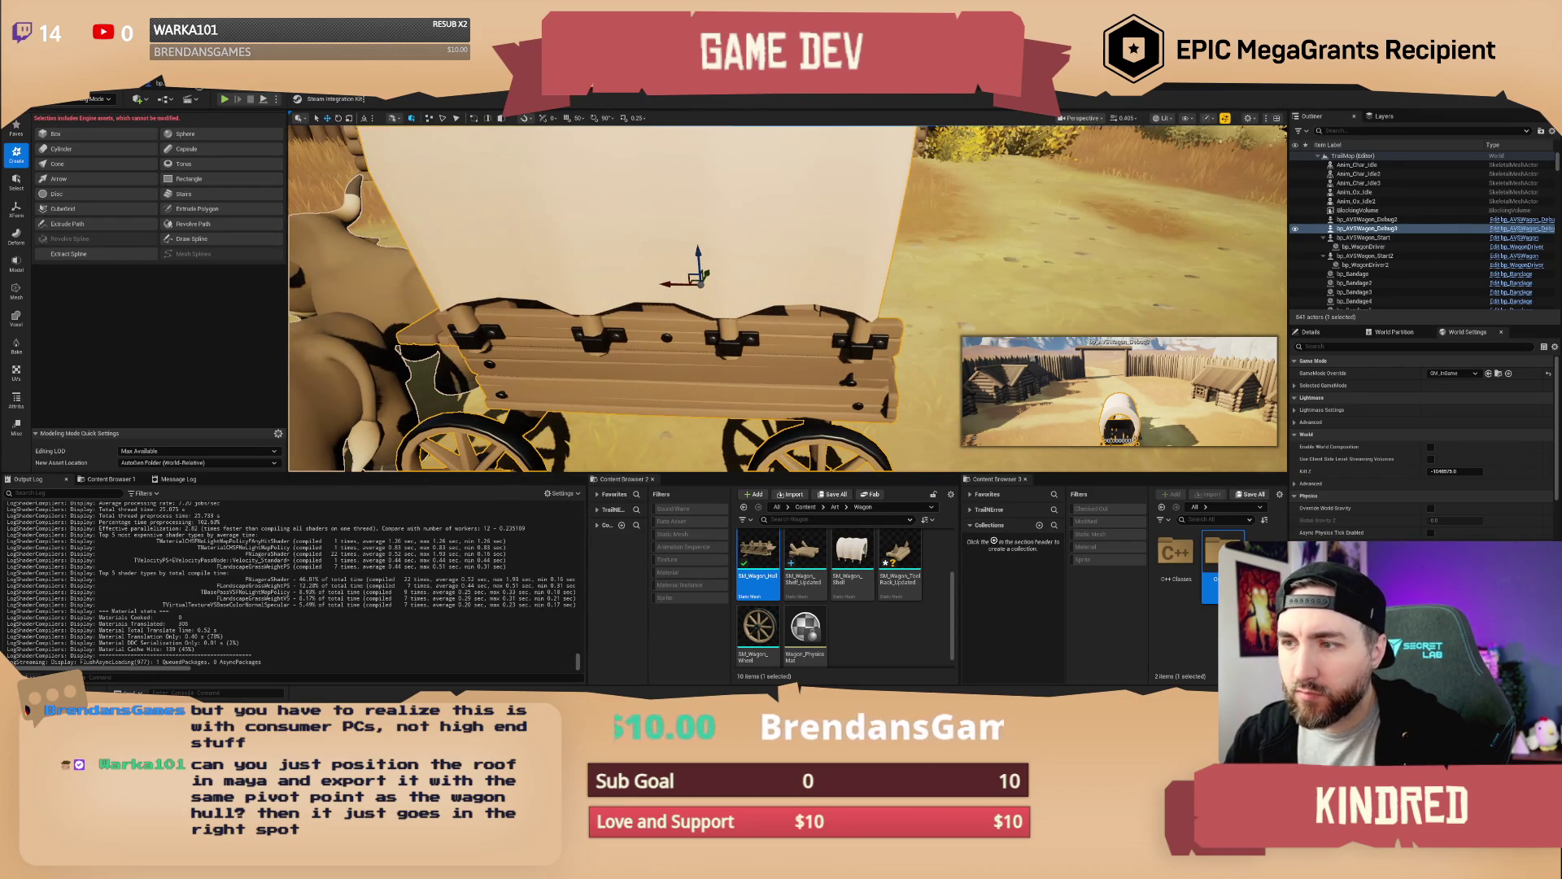
key(alt+Tab)
drag(757, 350, 700, 354)
click(761, 311)
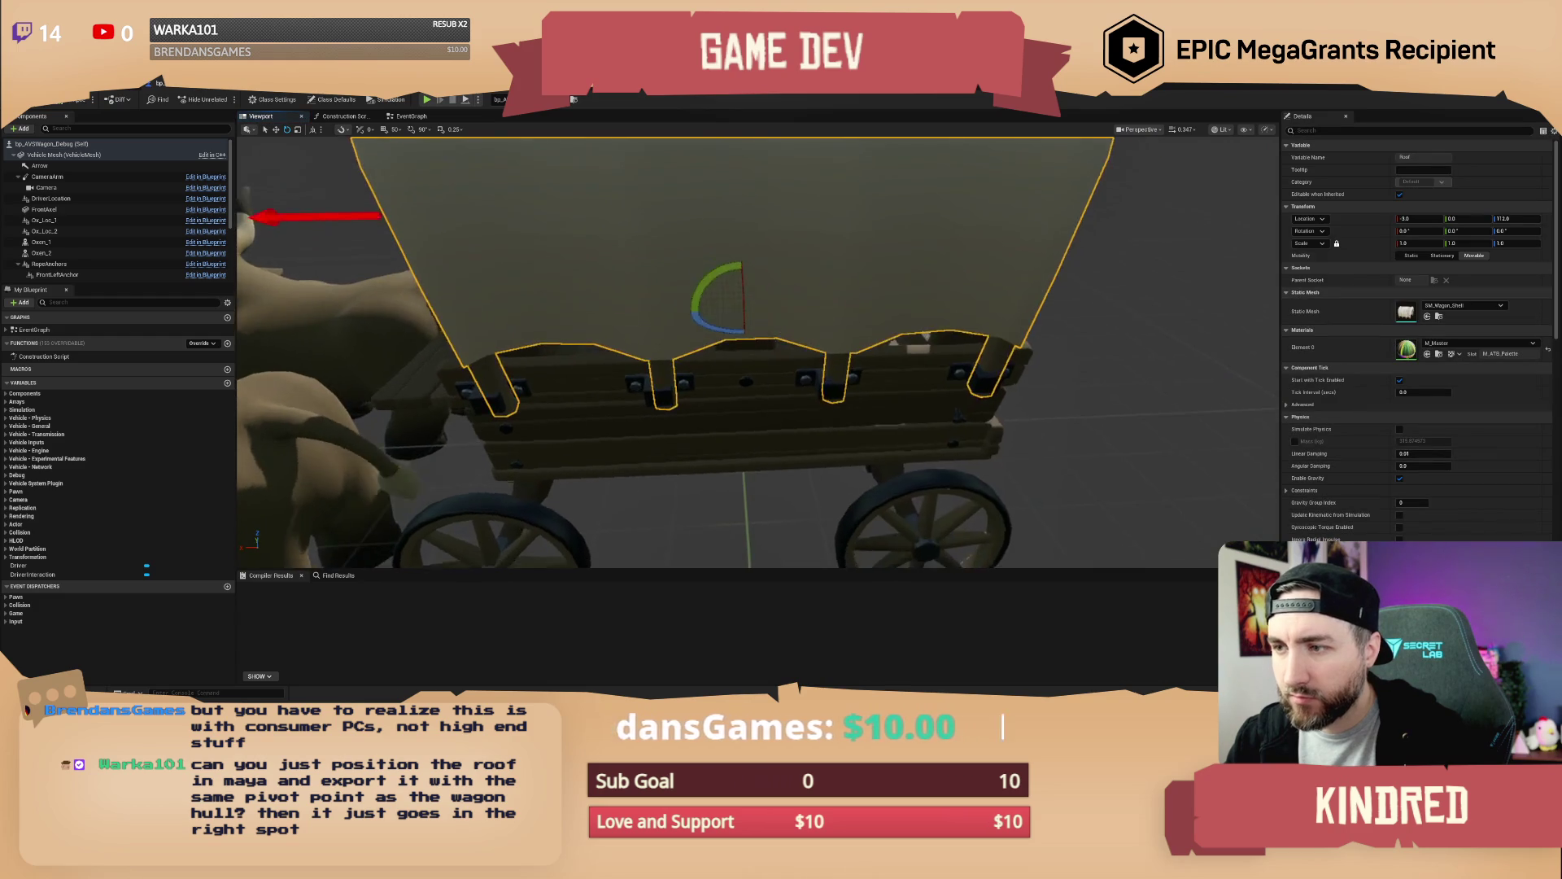
drag(724, 293, 713, 292)
drag(712, 293, 714, 293)
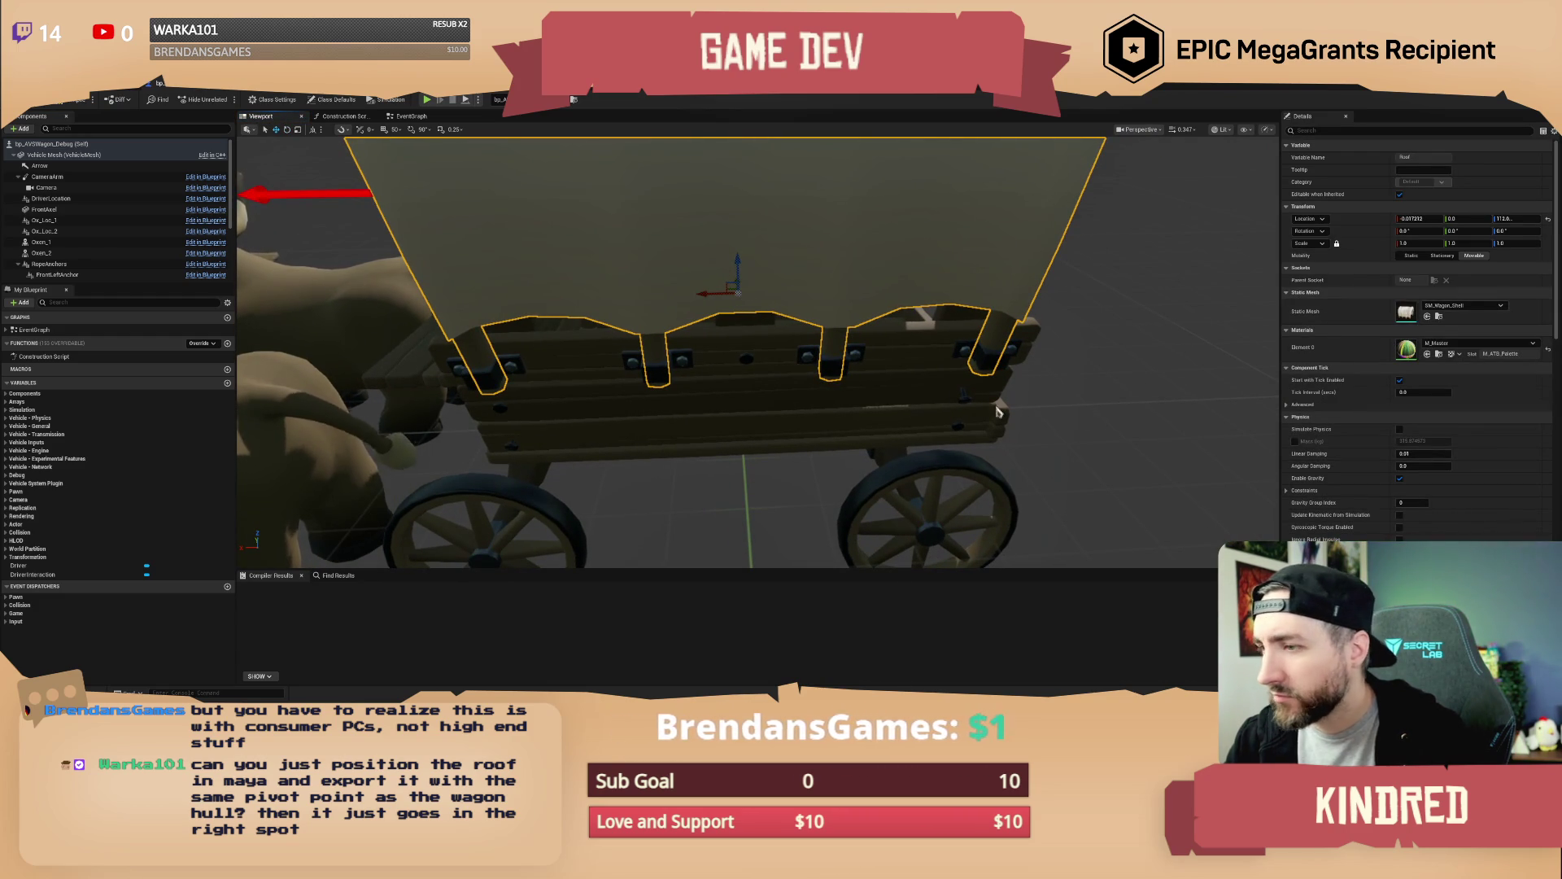
Set the Roof component's scale to 1.01
click(953, 392)
click(903, 231)
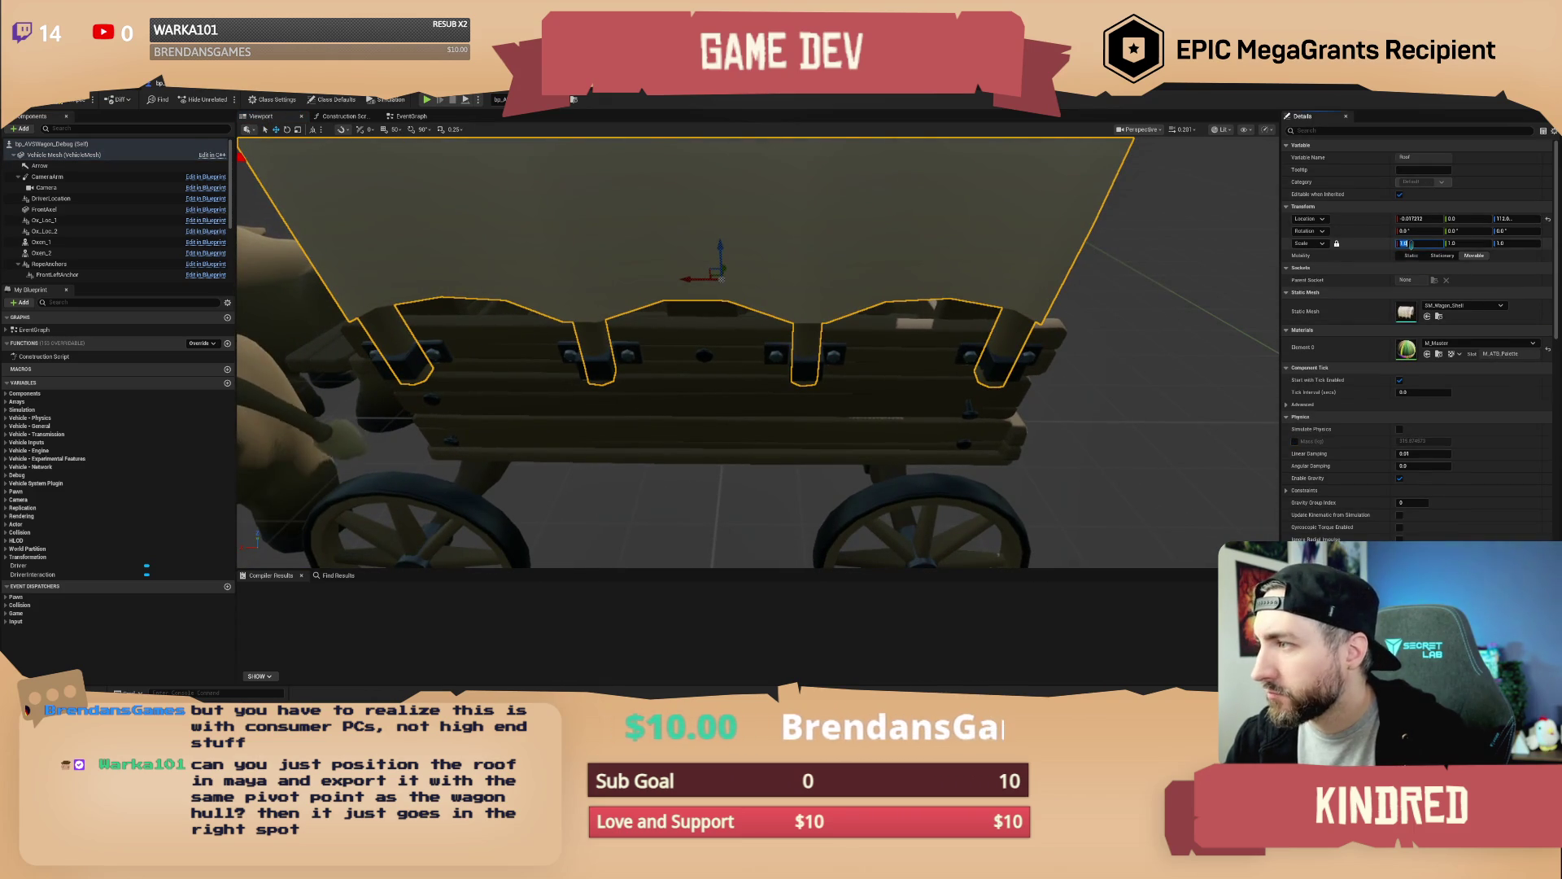
key(Tab)
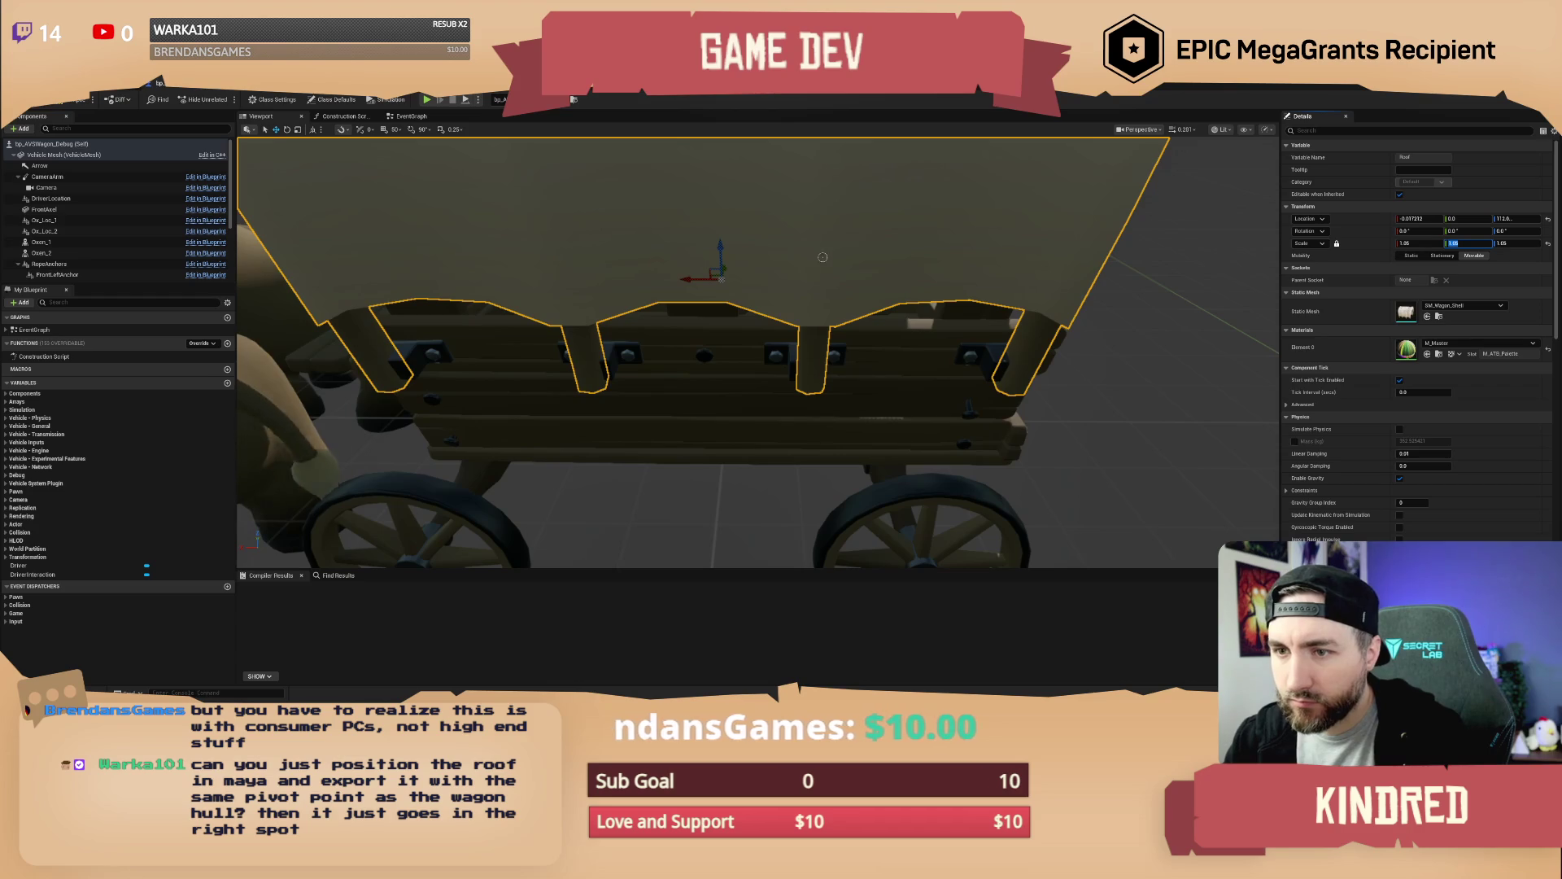
click(1408, 244)
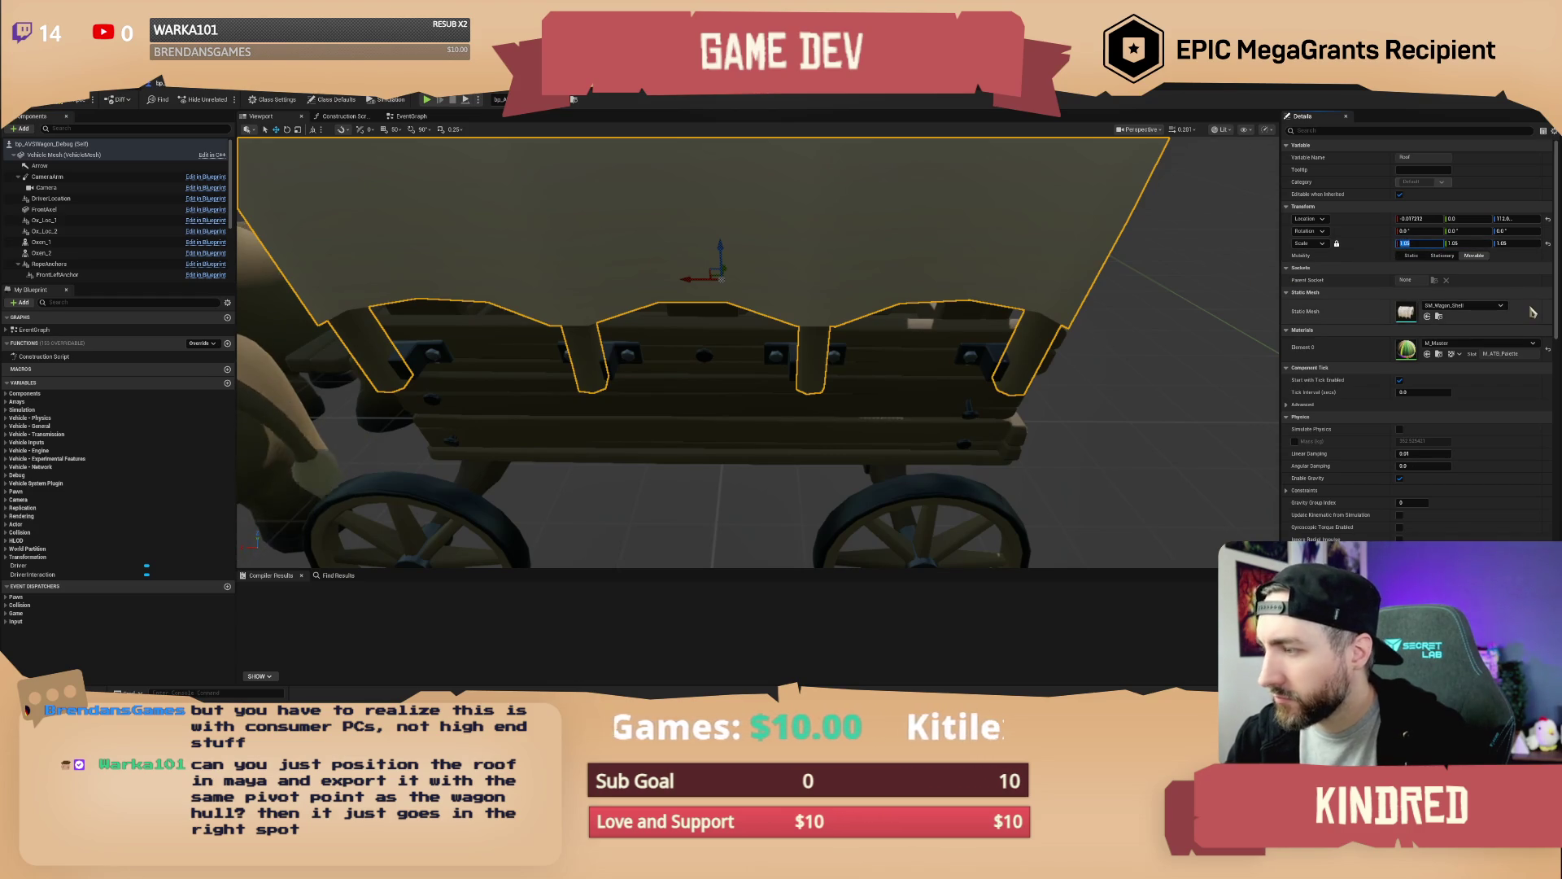
key(Return)
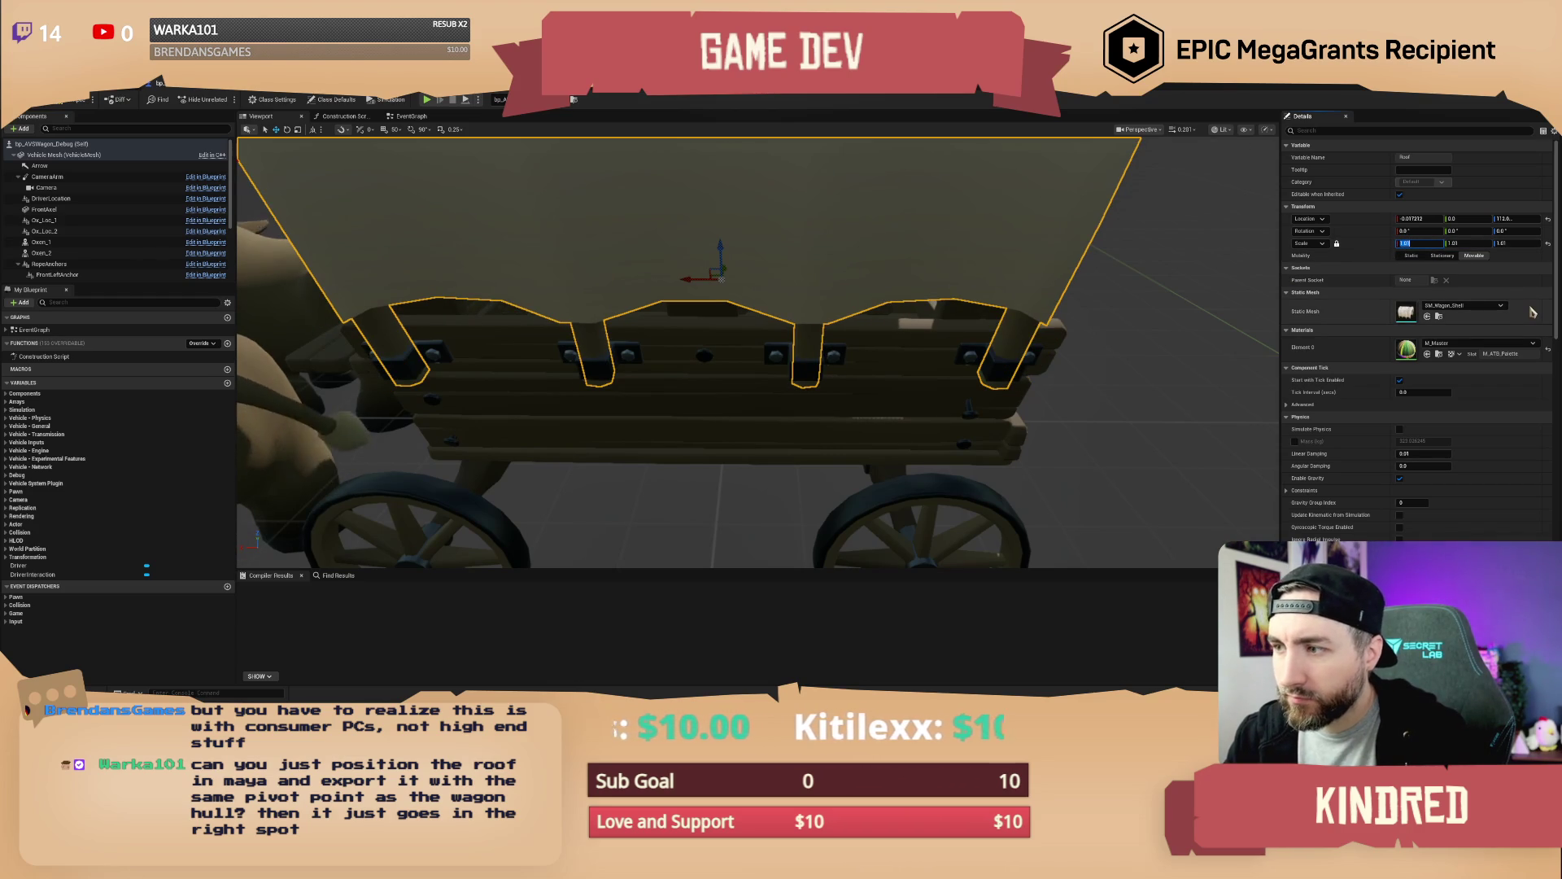
Save the bp_AVSWagon_Debug Blueprint, check out the asset, and return to Maya
mouse_move(1256, 348)
mouse_down()
mouse_move(1001, 419)
mouse_move(806, 418)
mouse_up()
click(987, 428)
click(1098, 232)
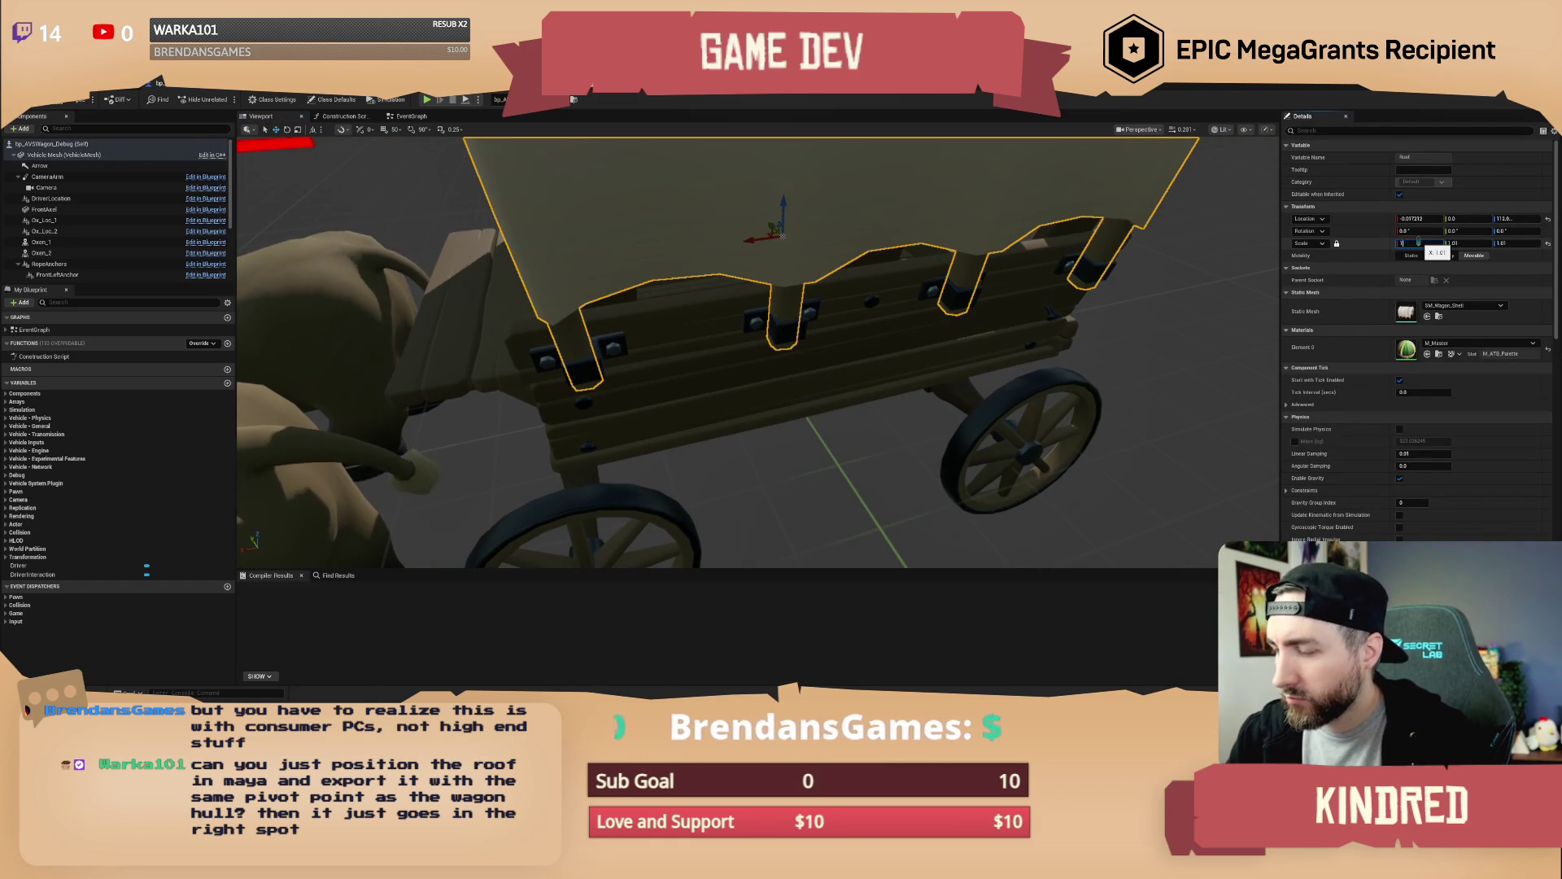
click(1072, 254)
drag(1072, 254, 511, 290)
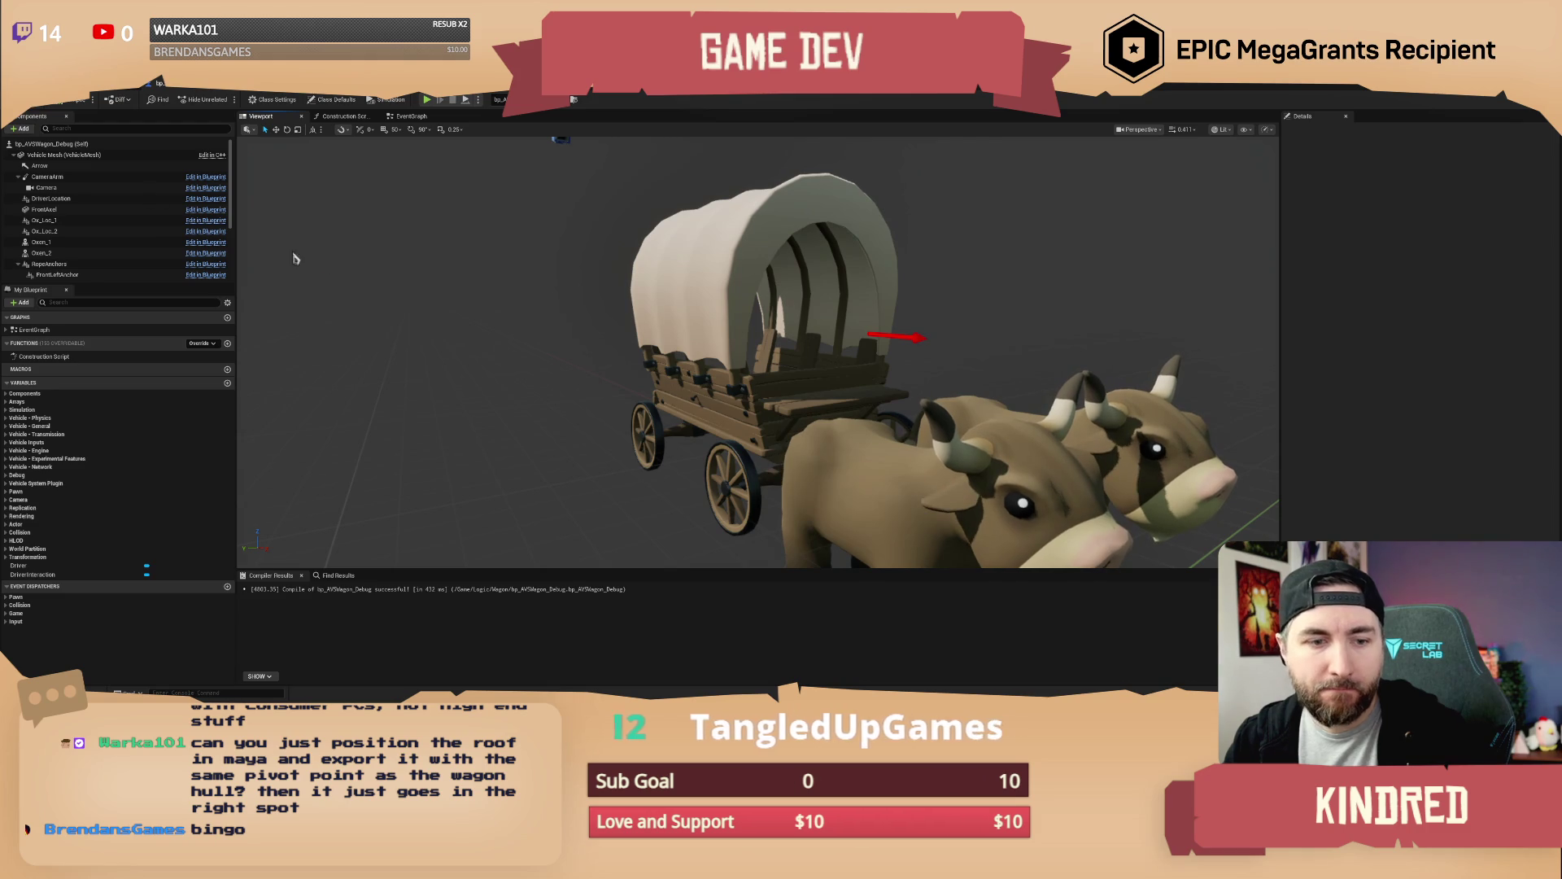
key(ctrl+z)
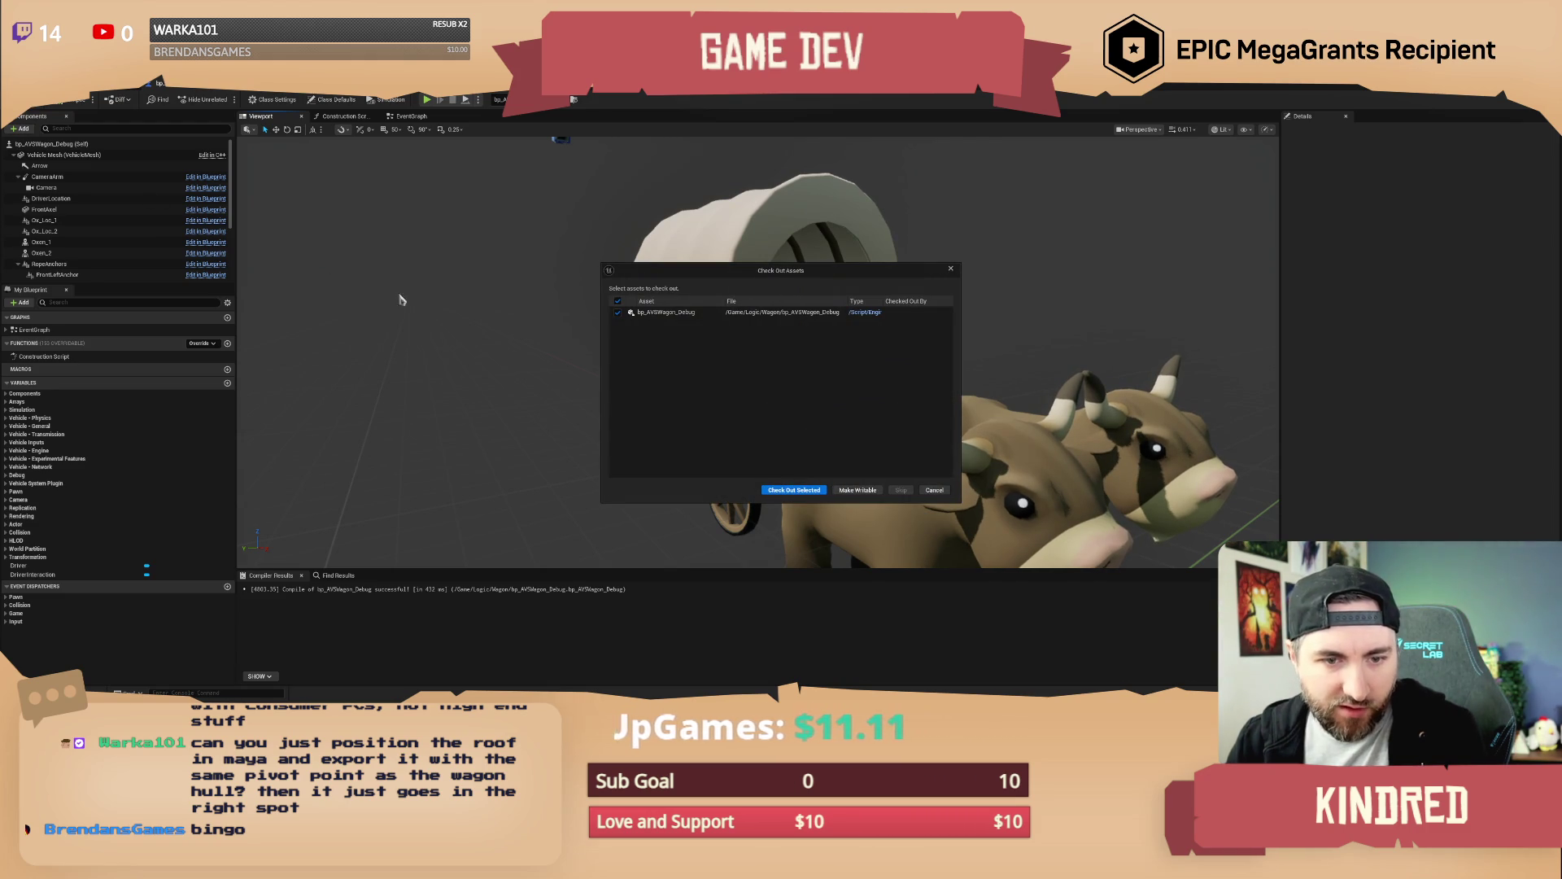
click(790, 492)
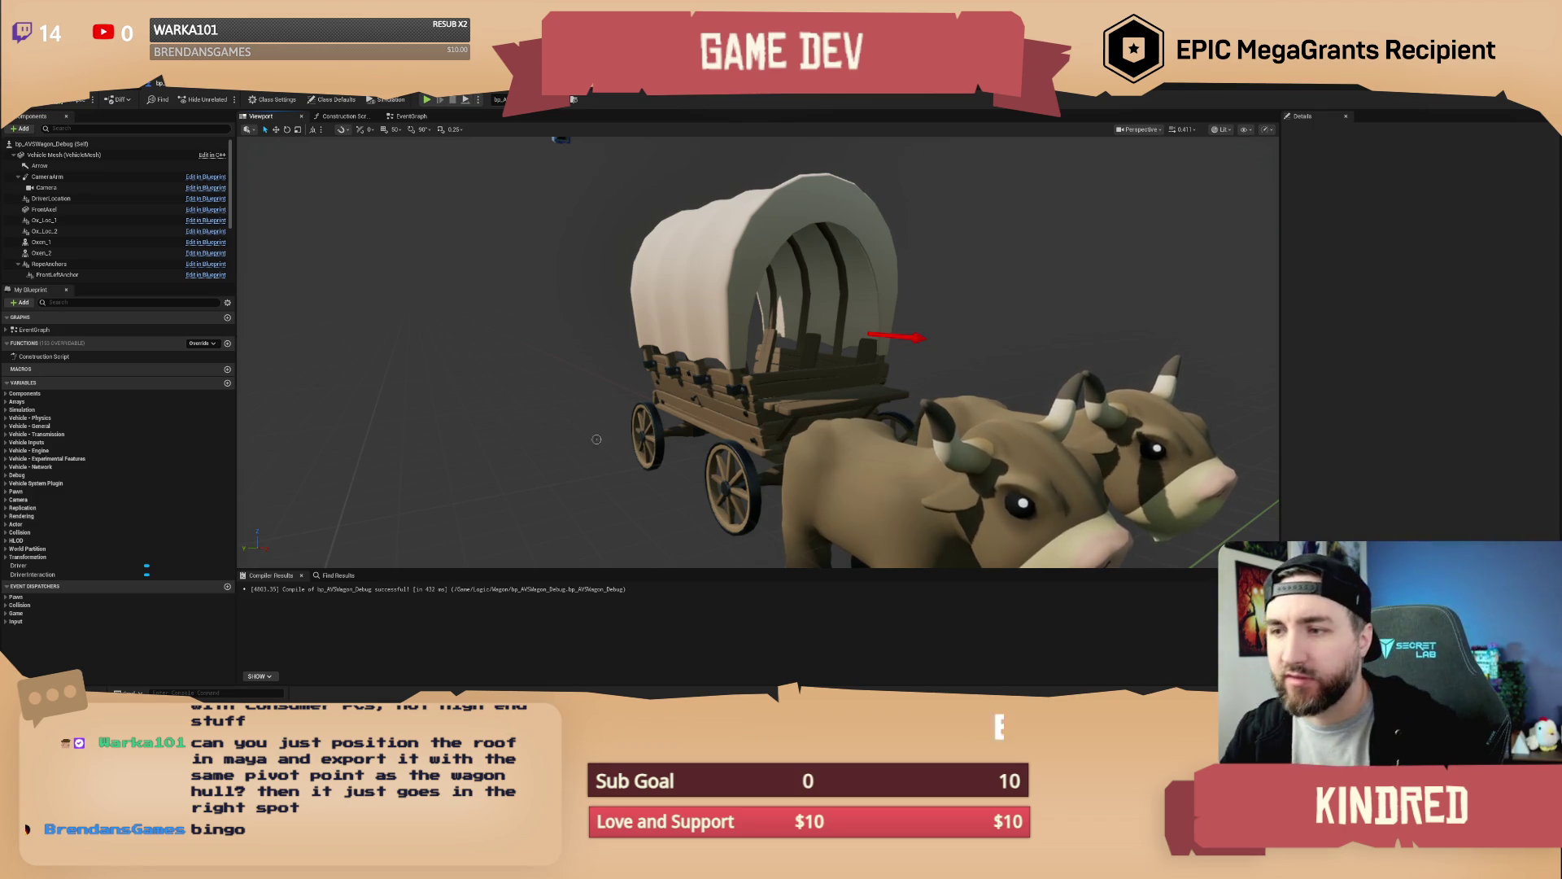
key(alt+Tab)
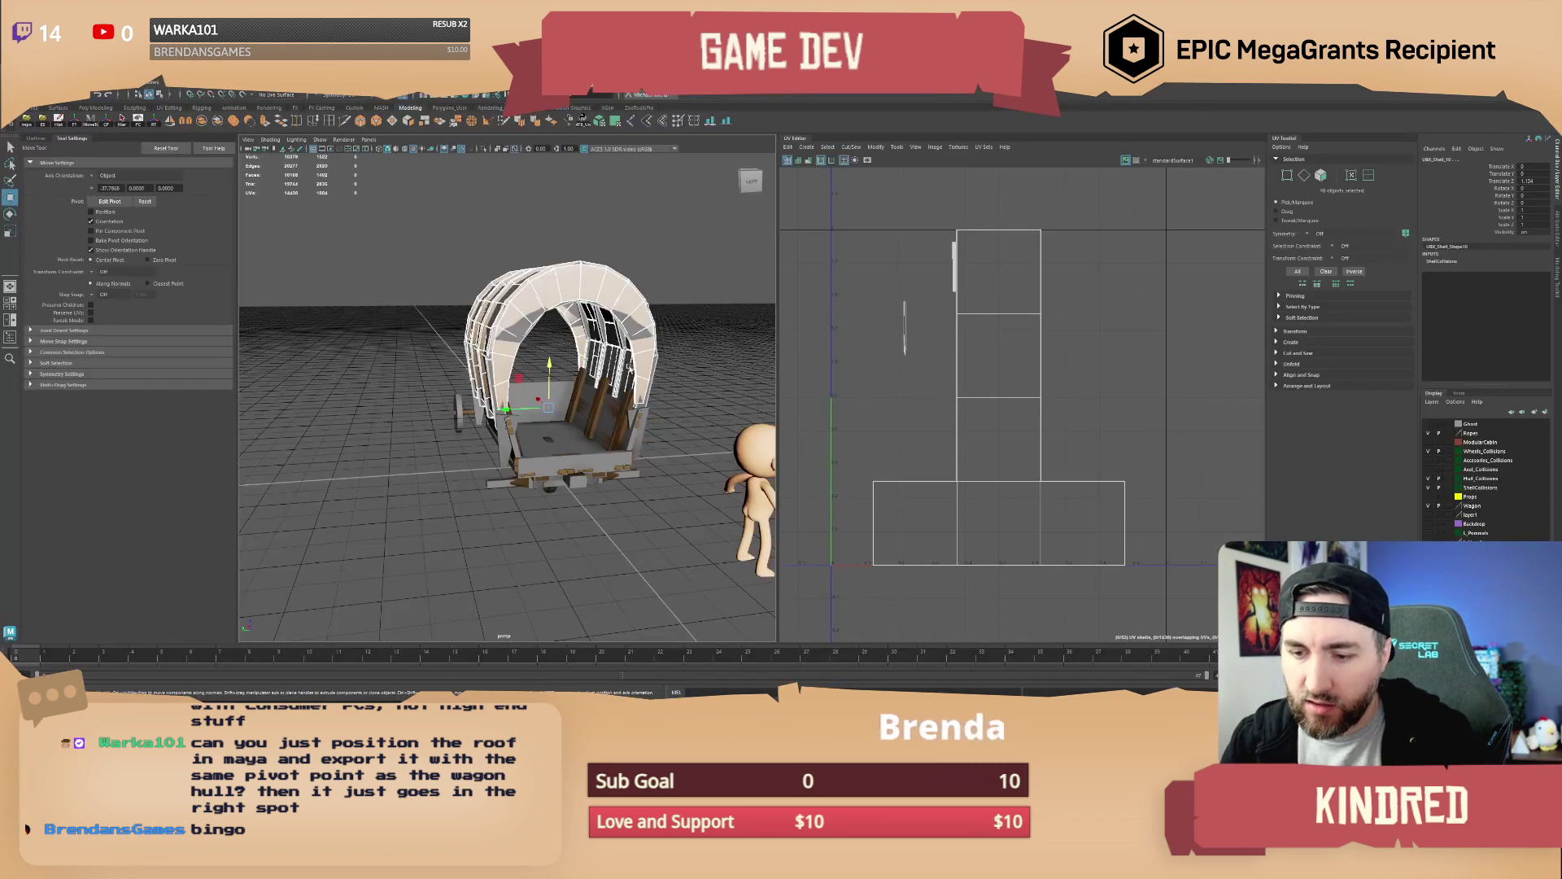
Scale the wagon roof up slightly in Maya
click(683, 380)
mouse_move(581, 420)
mouse_down()
mouse_move(647, 415)
mouse_move(625, 399)
mouse_up()
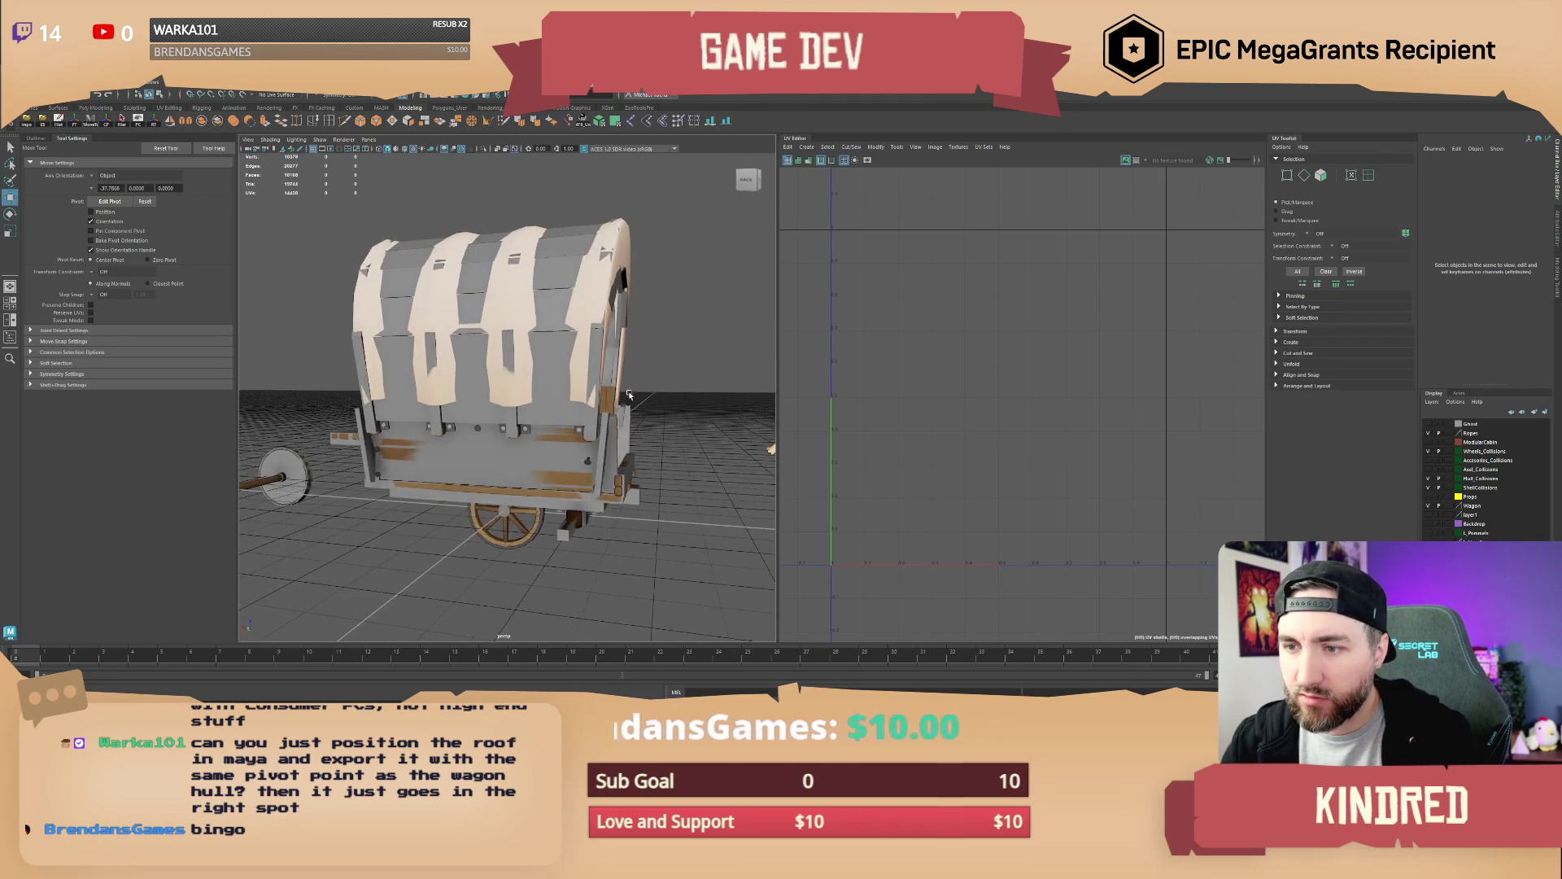
scroll(626, 395, down, 3)
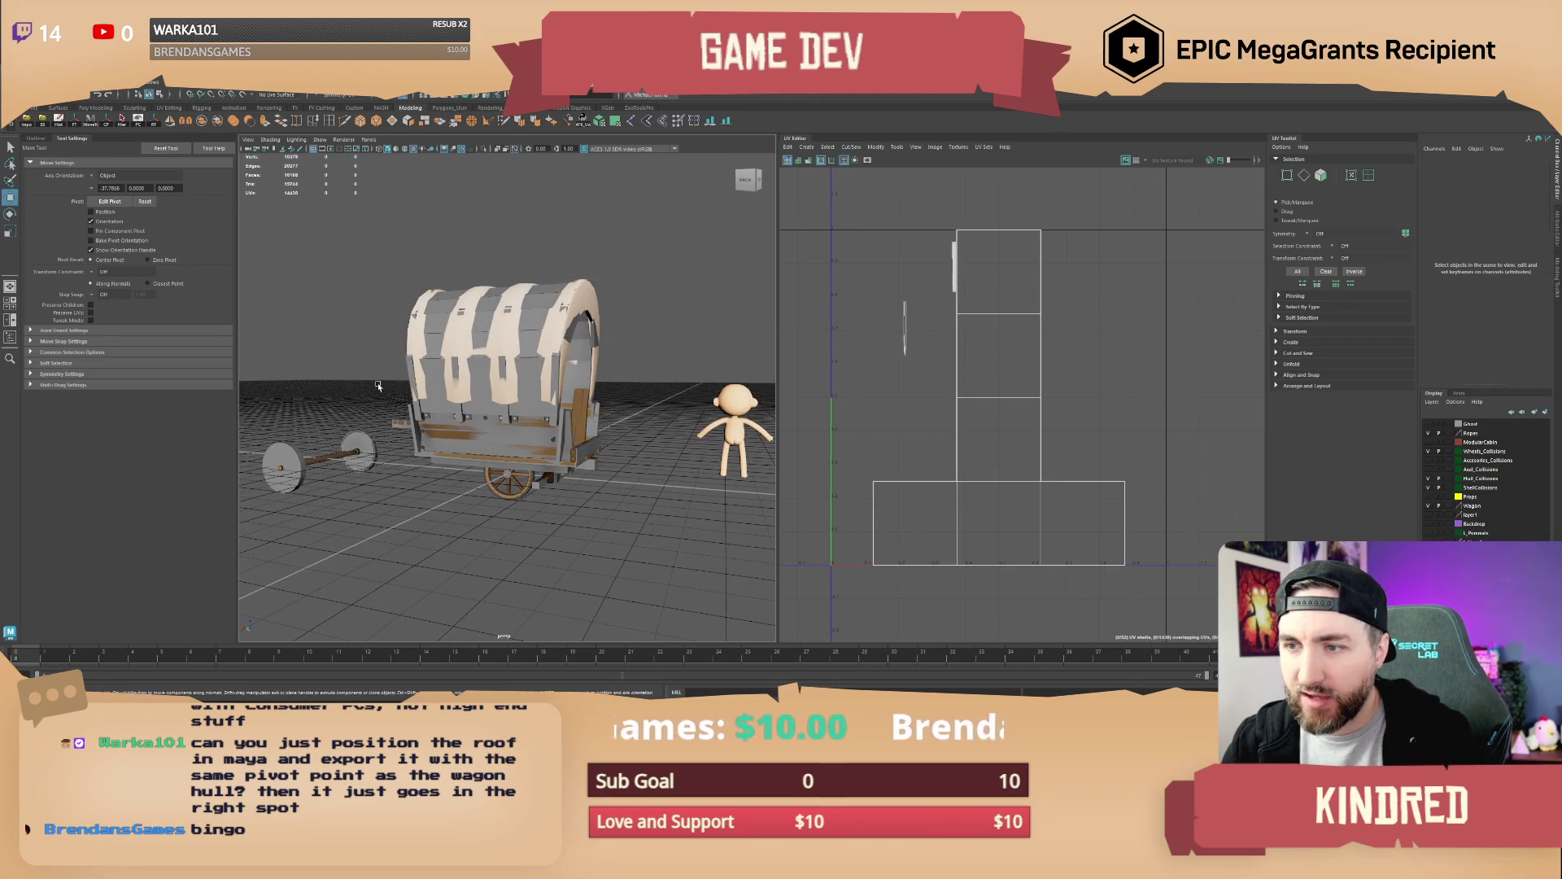
click(497, 342)
mouse_move(496, 342)
mouse_down()
mouse_move(560, 447)
mouse_move(566, 356)
mouse_move(638, 394)
mouse_move(732, 371)
mouse_up()
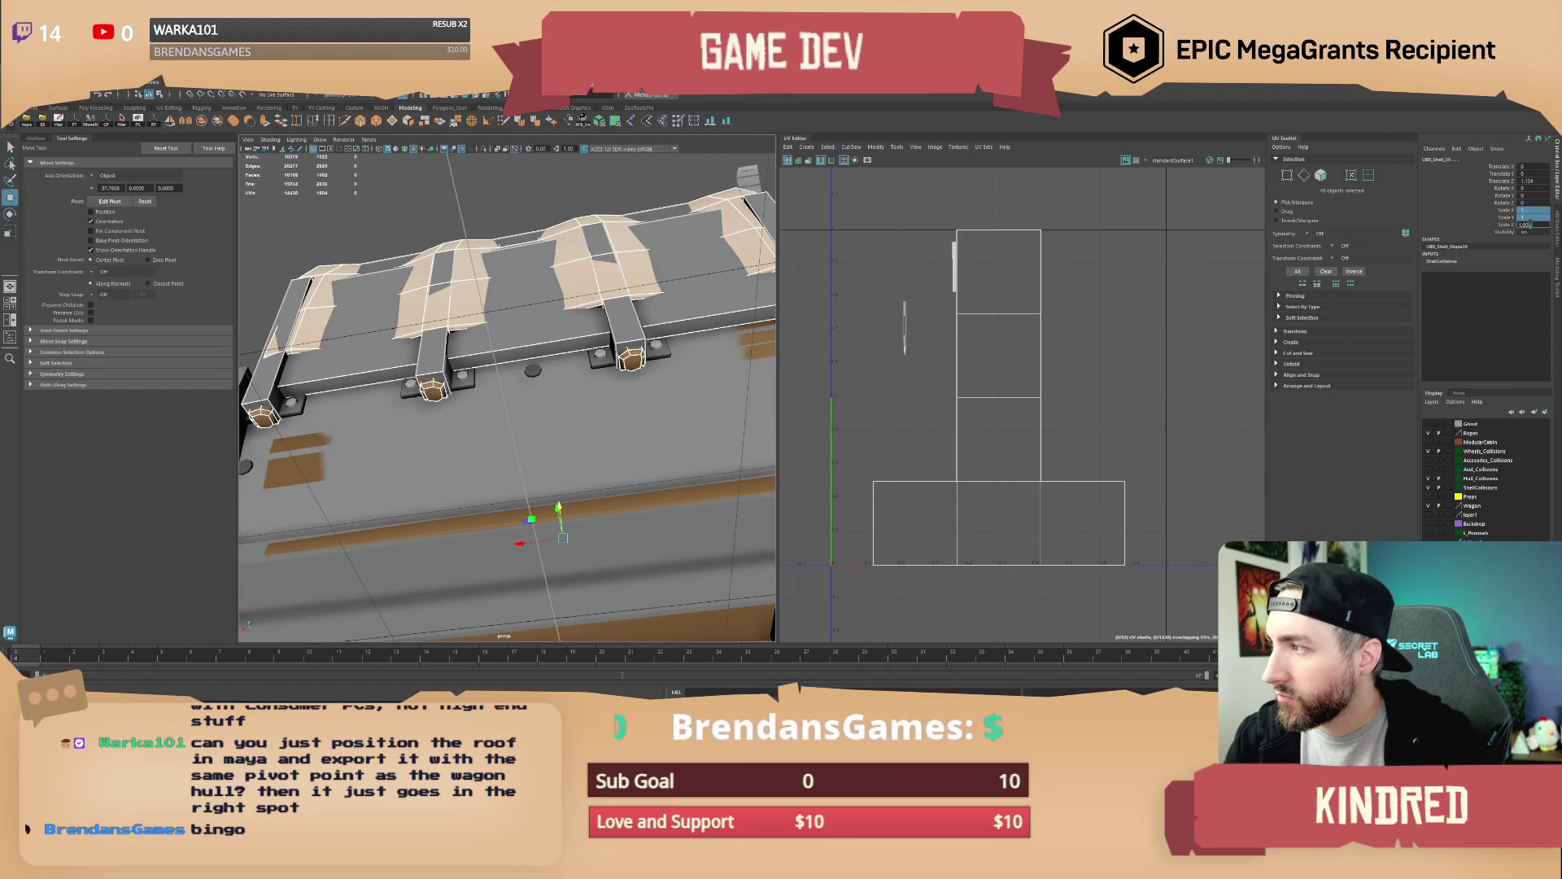
drag(391, 590, 407, 590)
mouse_move(565, 339)
mouse_down()
mouse_move(563, 420)
mouse_move(593, 421)
mouse_move(608, 386)
mouse_move(591, 416)
mouse_up()
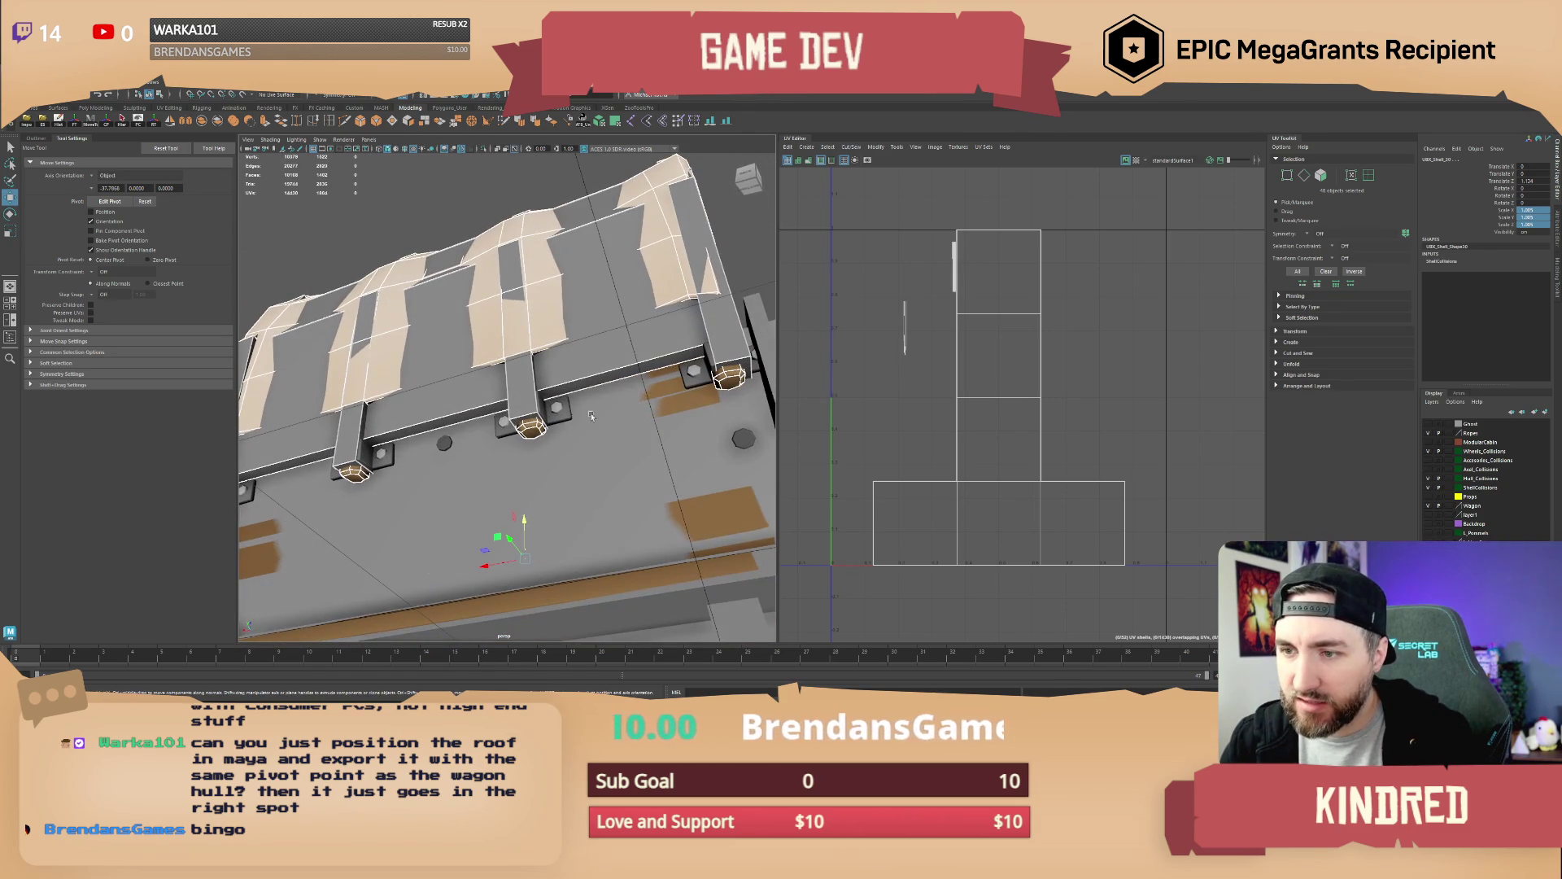
Select the wagon shell pieces: the roof post, the roof panels and the hull side panel
click(526, 387)
mouse_move(720, 354)
mouse_down()
mouse_move(537, 420)
mouse_move(449, 371)
mouse_move(393, 279)
mouse_up()
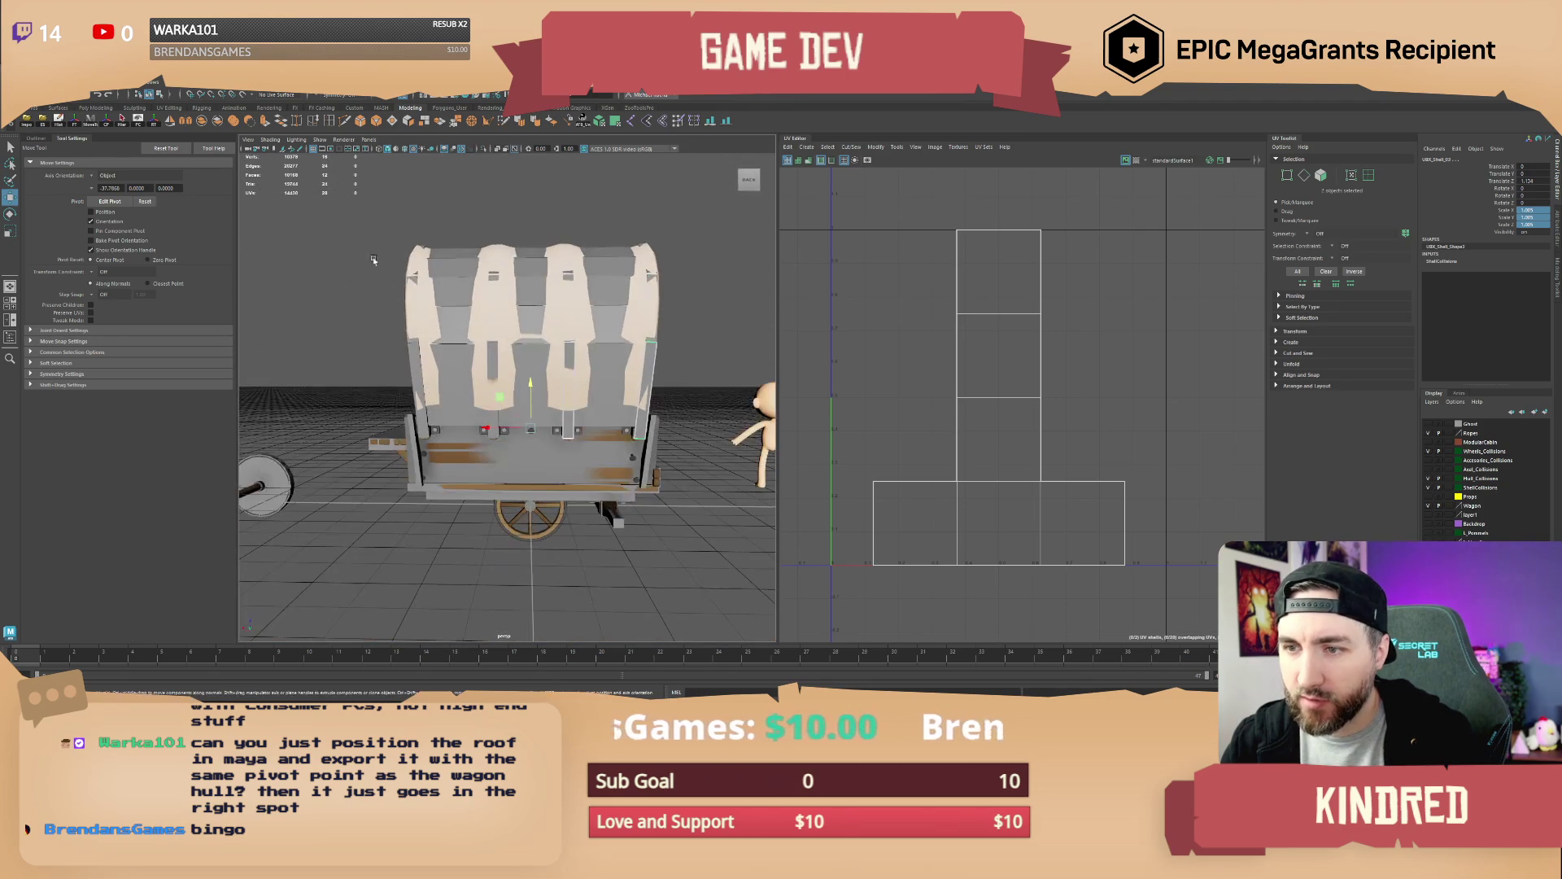
mouse_move(690, 380)
mouse_down()
mouse_move(597, 382)
mouse_move(574, 410)
mouse_move(589, 420)
mouse_move(483, 402)
mouse_move(571, 385)
mouse_move(554, 430)
mouse_move(430, 420)
mouse_move(565, 432)
mouse_move(584, 389)
mouse_move(737, 384)
mouse_move(567, 422)
mouse_move(567, 490)
mouse_move(635, 441)
mouse_up()
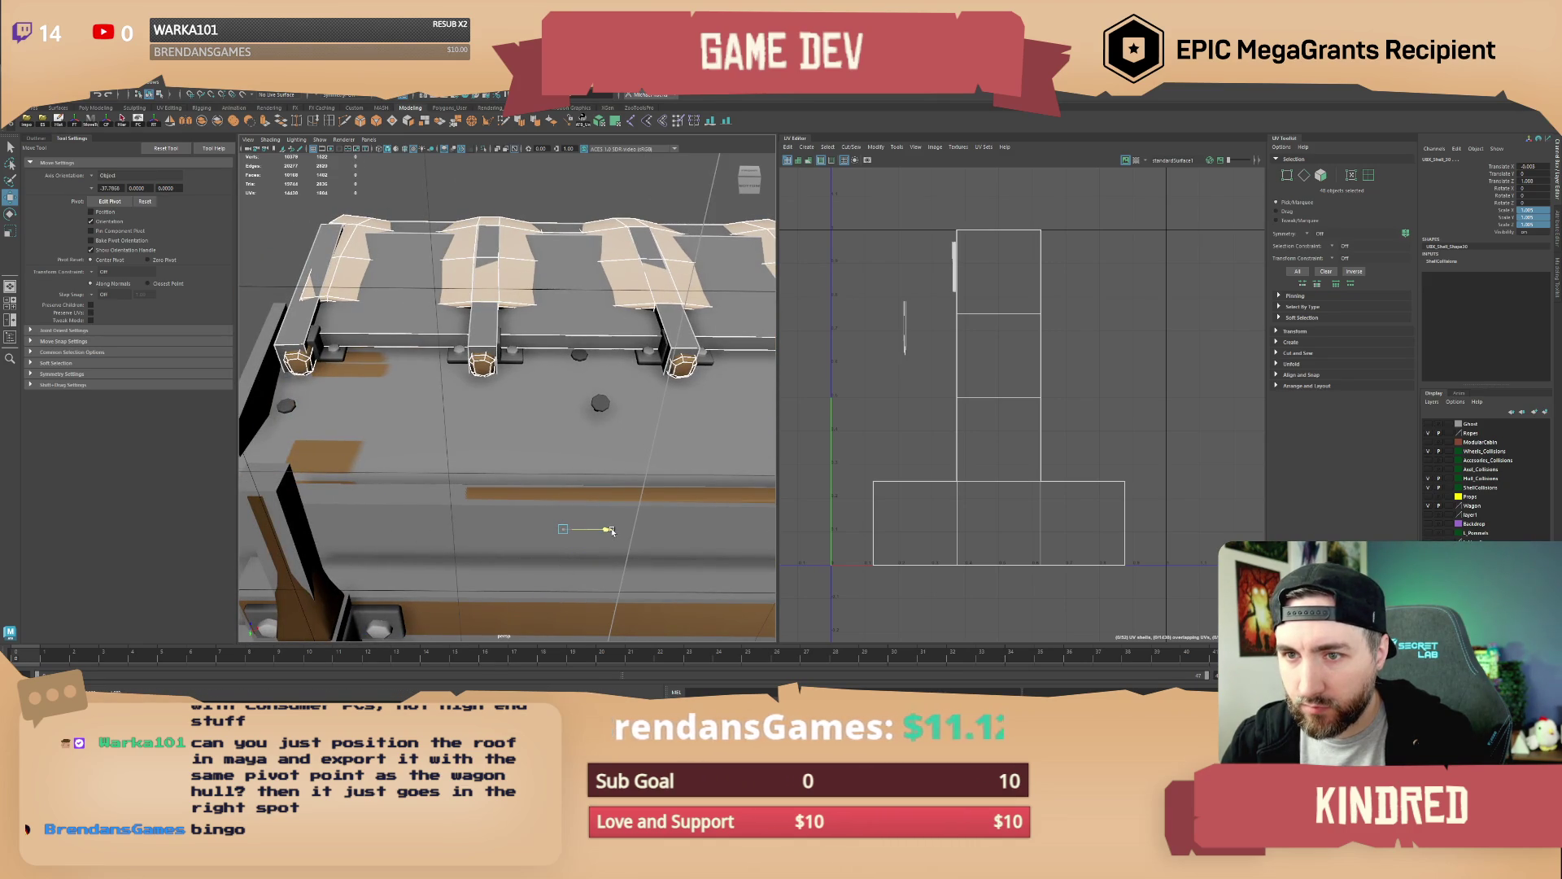
mouse_move(651, 470)
mouse_down()
mouse_move(402, 396)
mouse_move(508, 428)
mouse_move(457, 425)
mouse_up()
mouse_move(566, 407)
mouse_down()
mouse_move(599, 403)
mouse_move(544, 426)
mouse_up()
scroll(544, 426, up, 5)
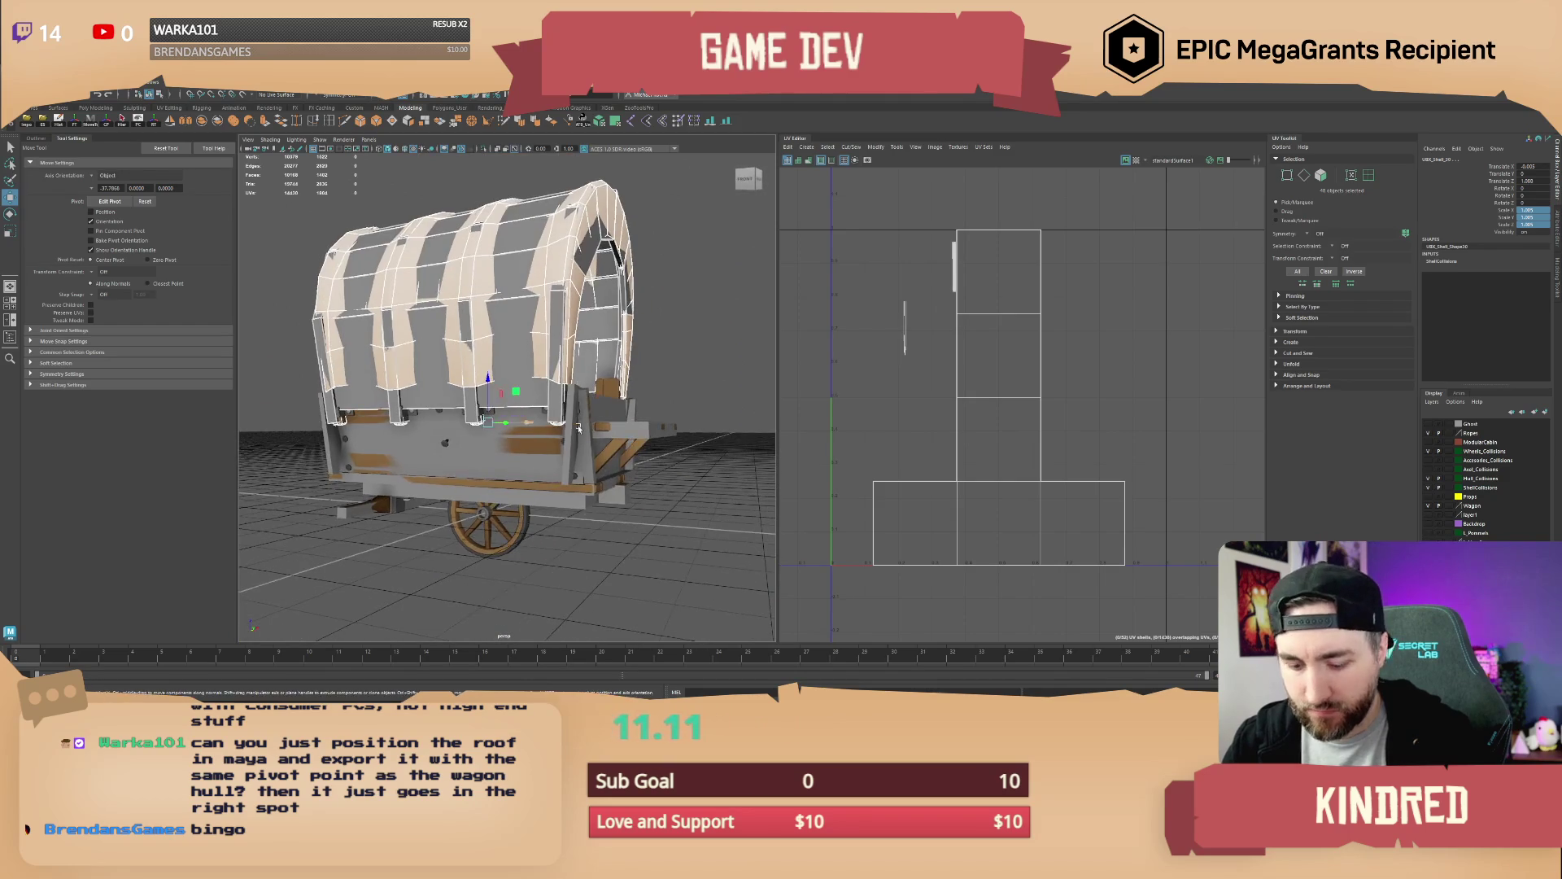
click(491, 439)
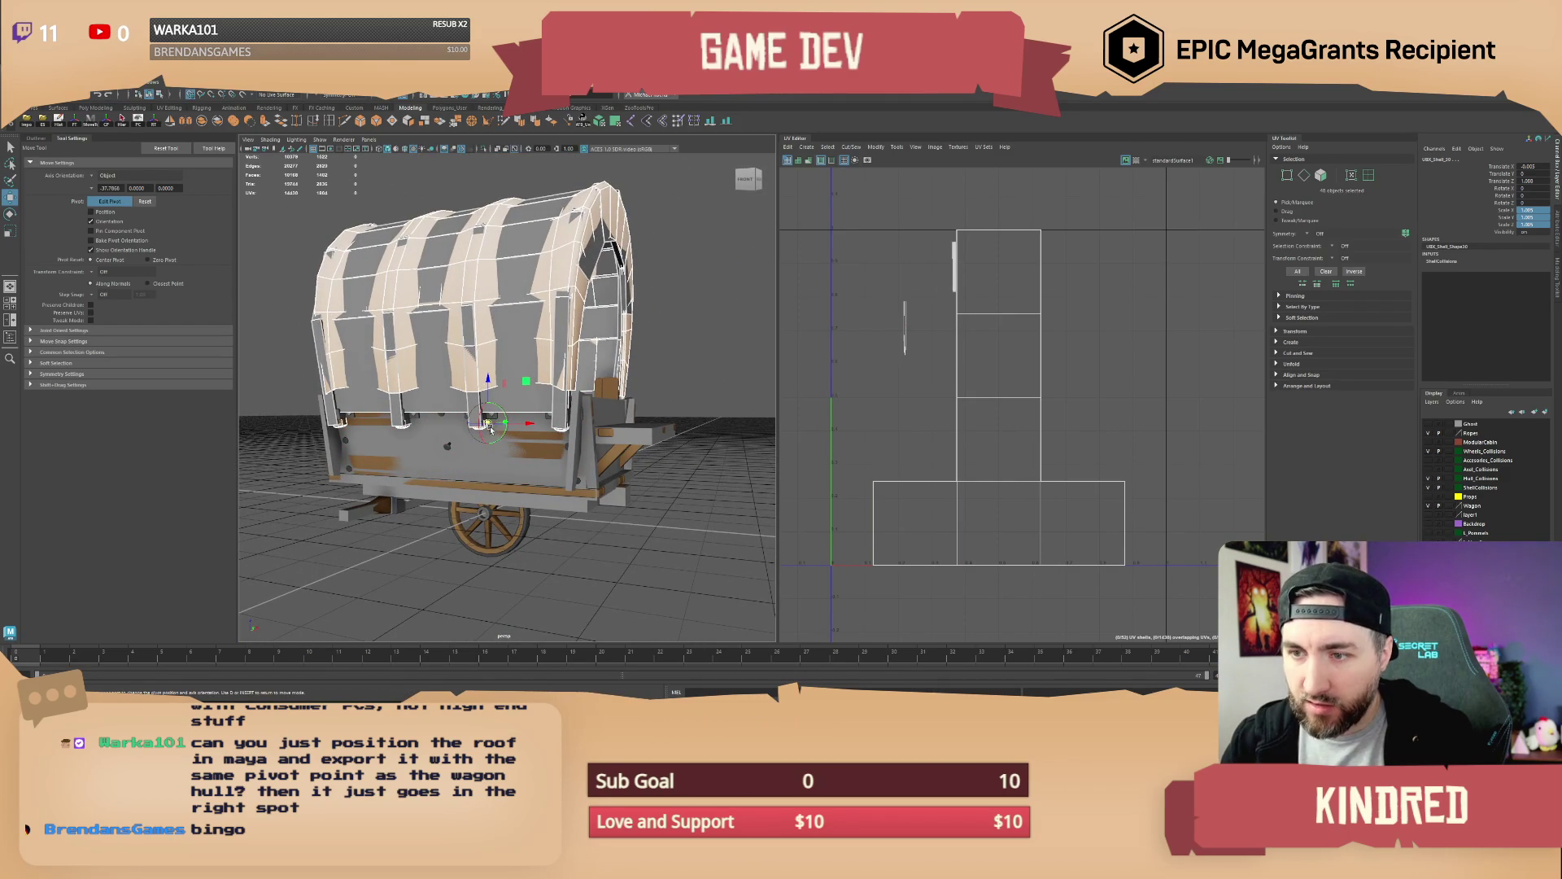
mouse_move(494, 506)
mouse_down()
mouse_move(506, 522)
mouse_move(505, 506)
mouse_move(563, 510)
mouse_up()
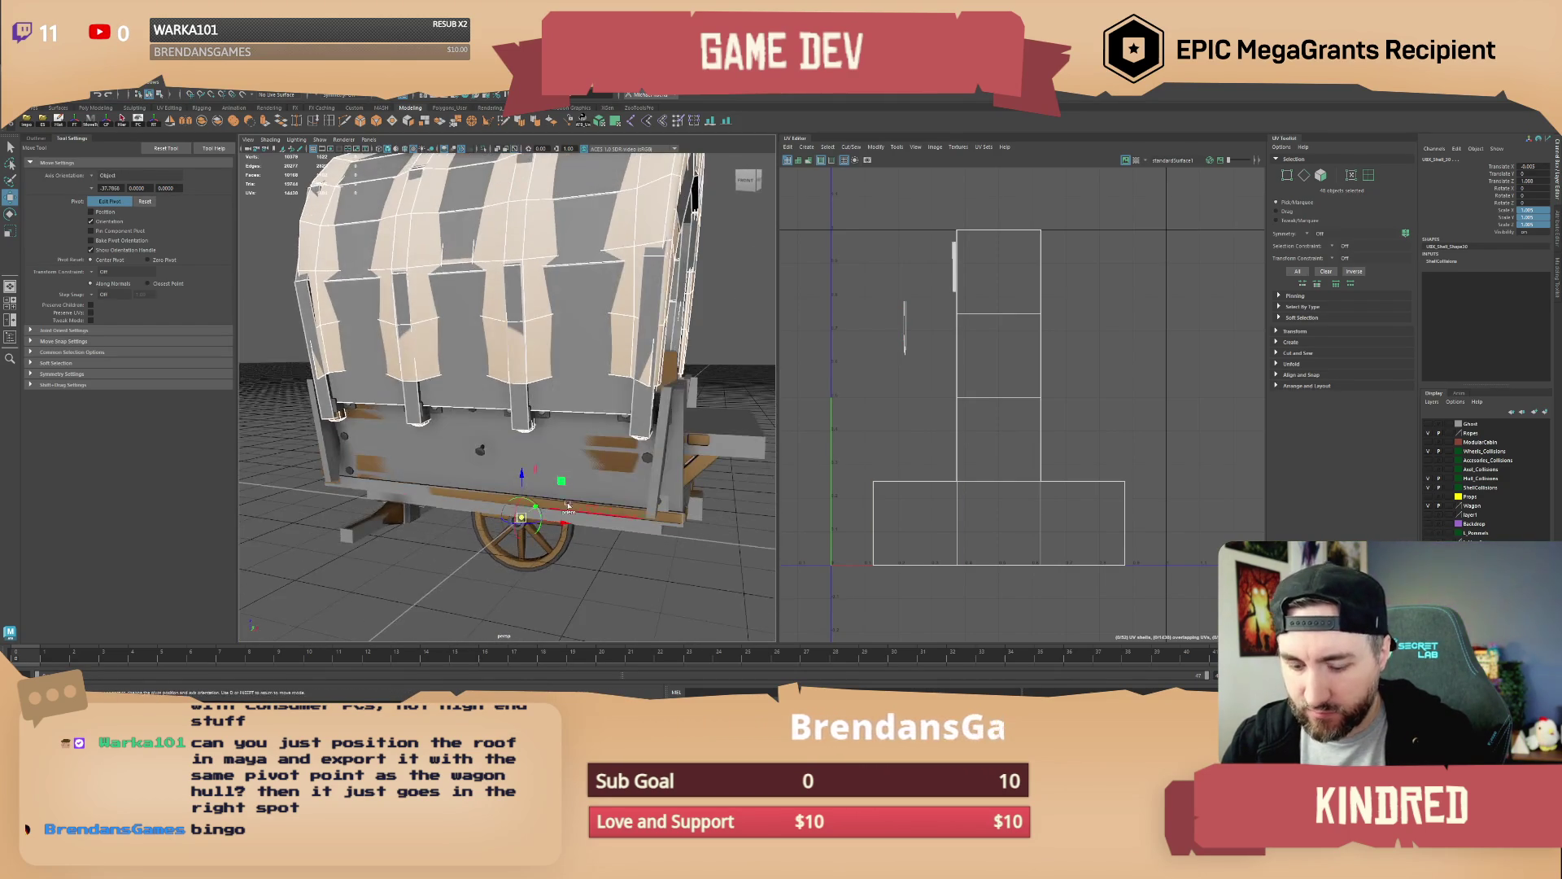
scroll(563, 510, up, 2)
scroll(563, 510, down, 4)
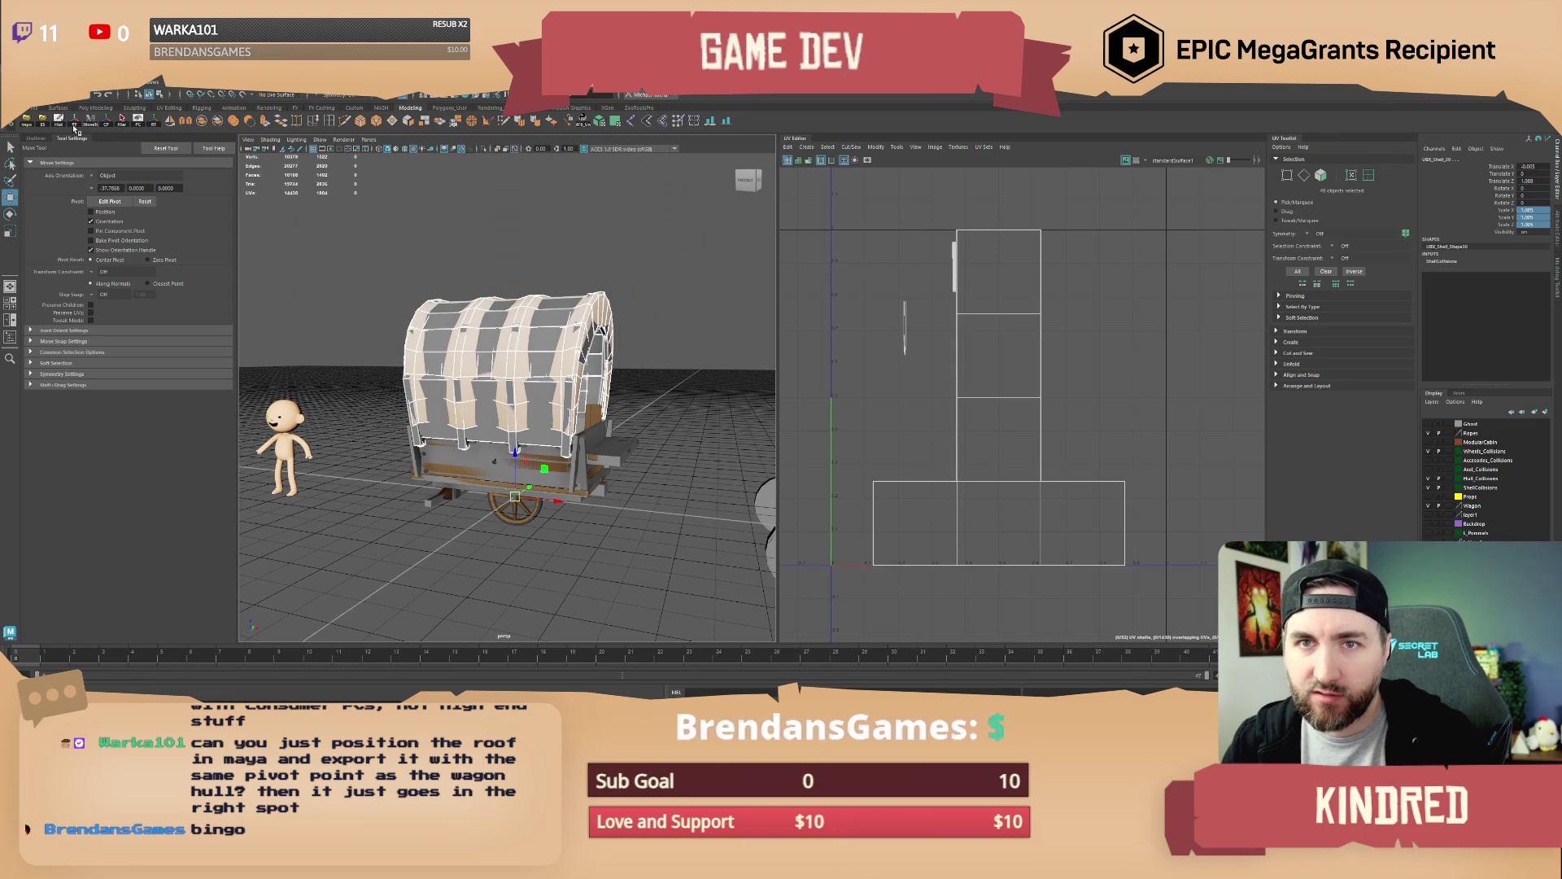
Export the selection over SM_Wagon_Shell.fbx, confirming the overwrite, and switch to Unreal Engine
click(43, 126)
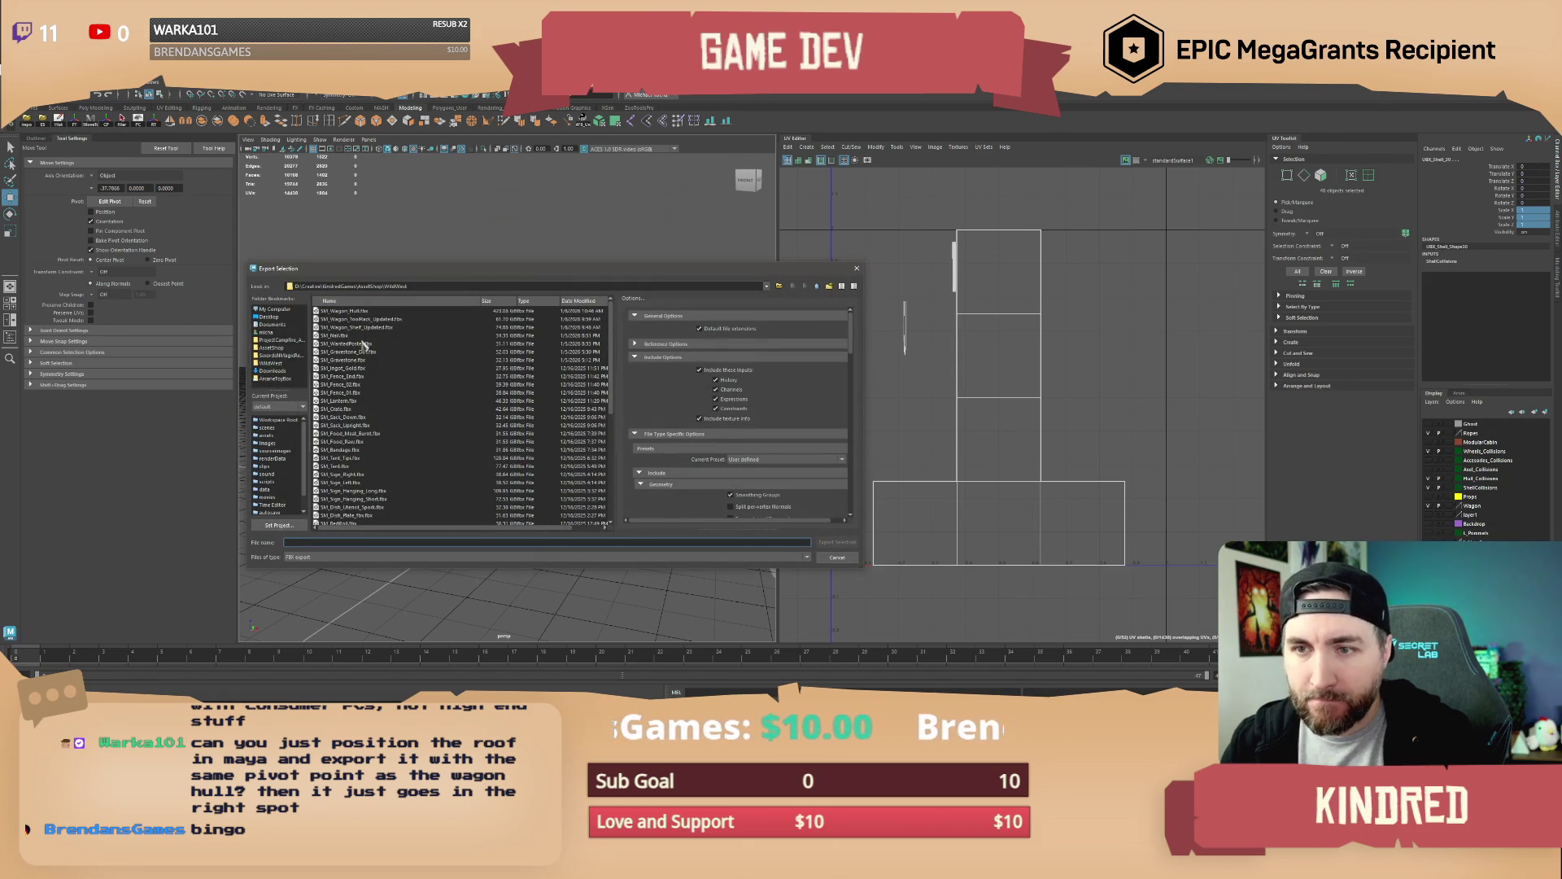
scroll(358, 440, down, 8)
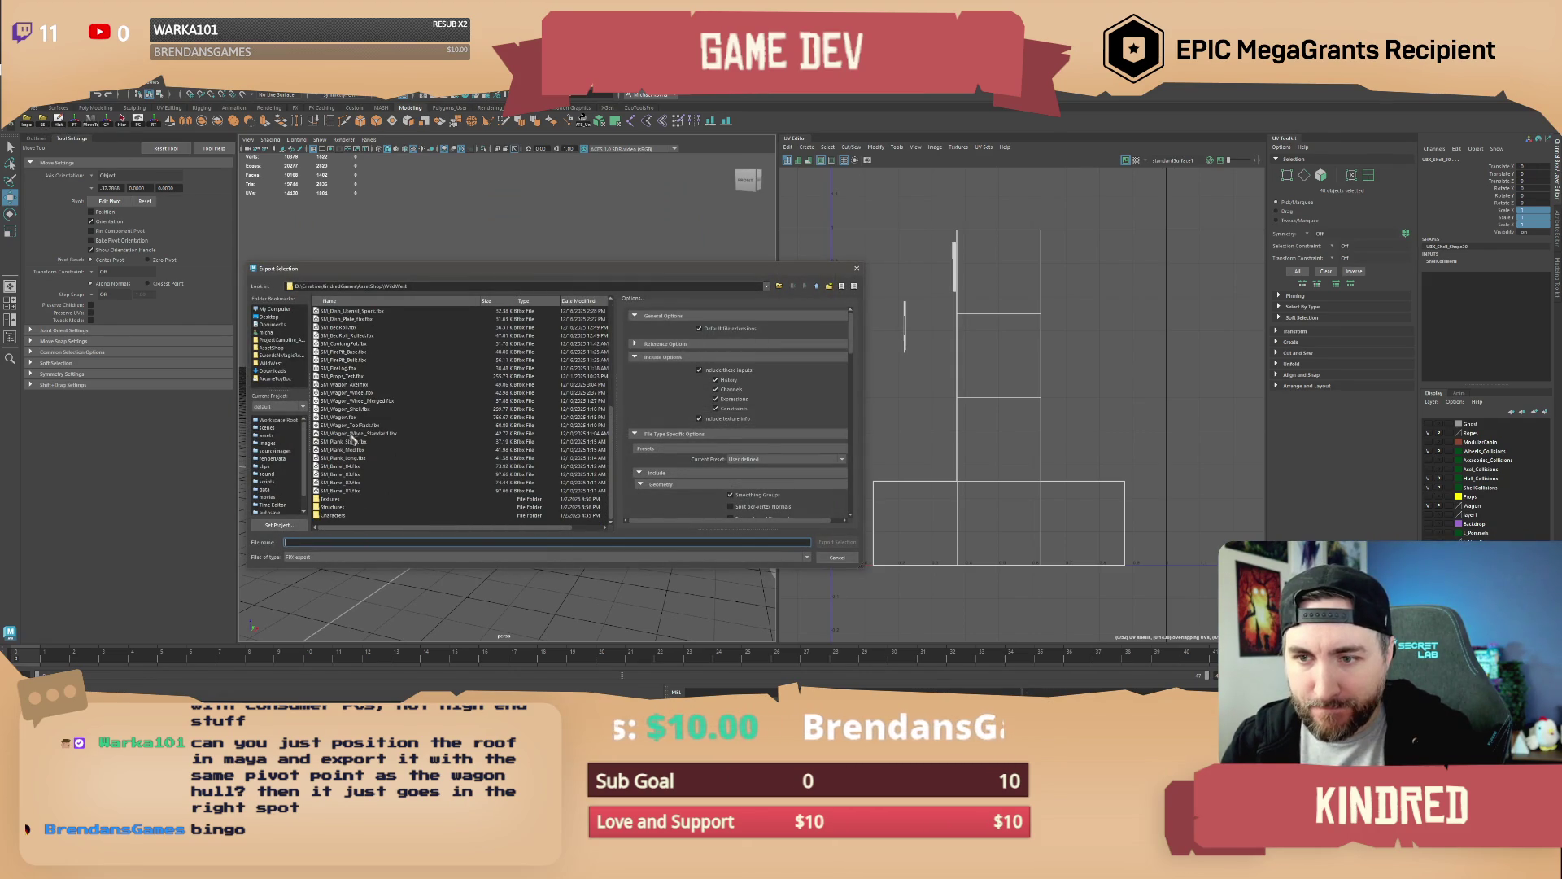
double_click(356, 414)
click(535, 433)
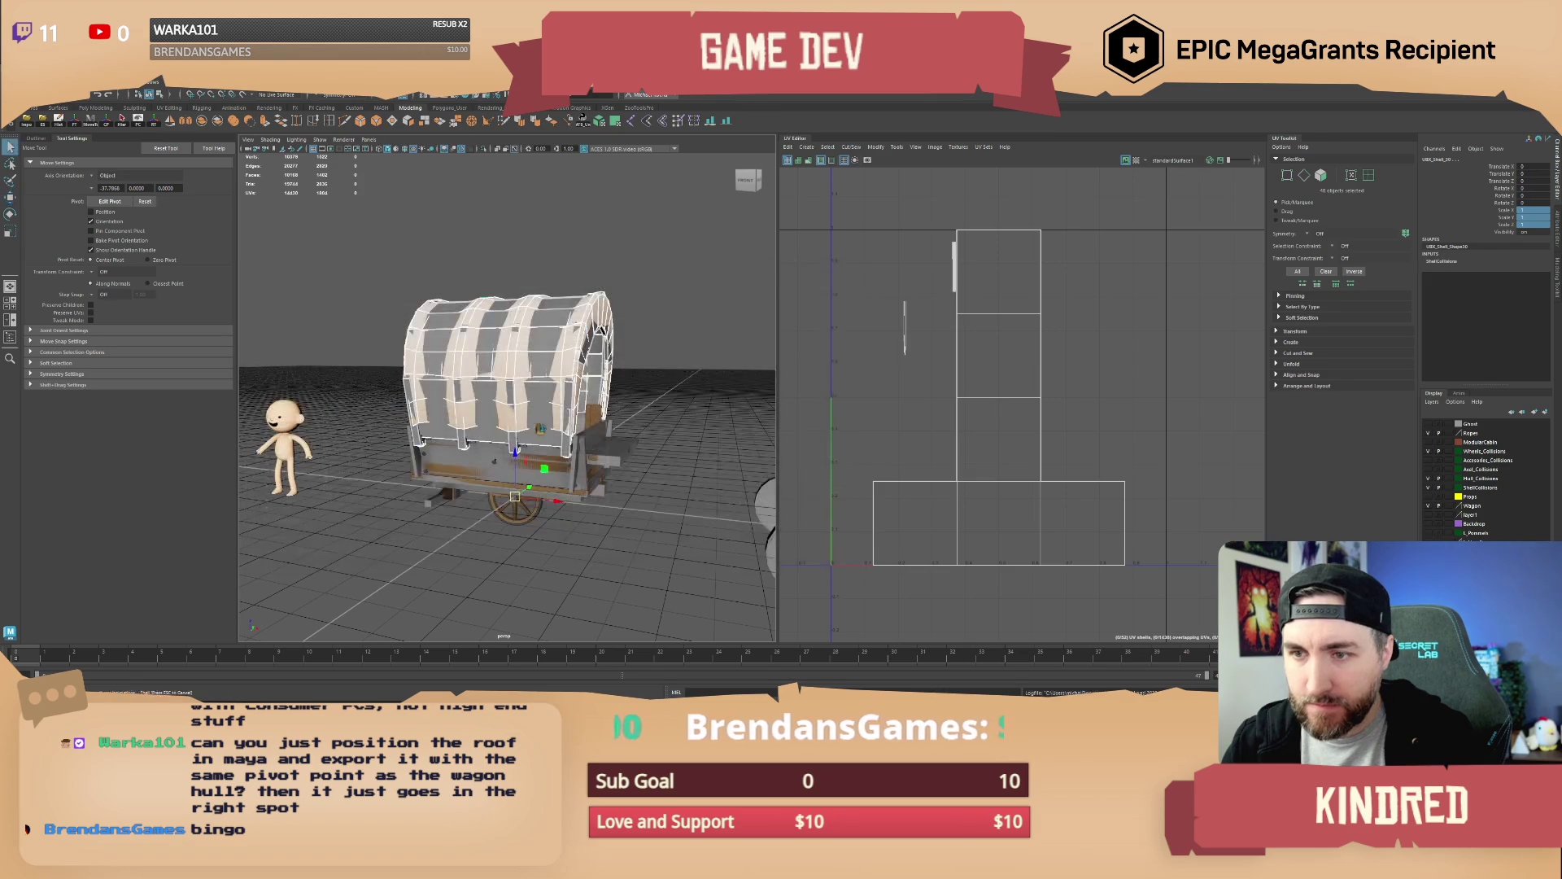
key(alt+Tab)
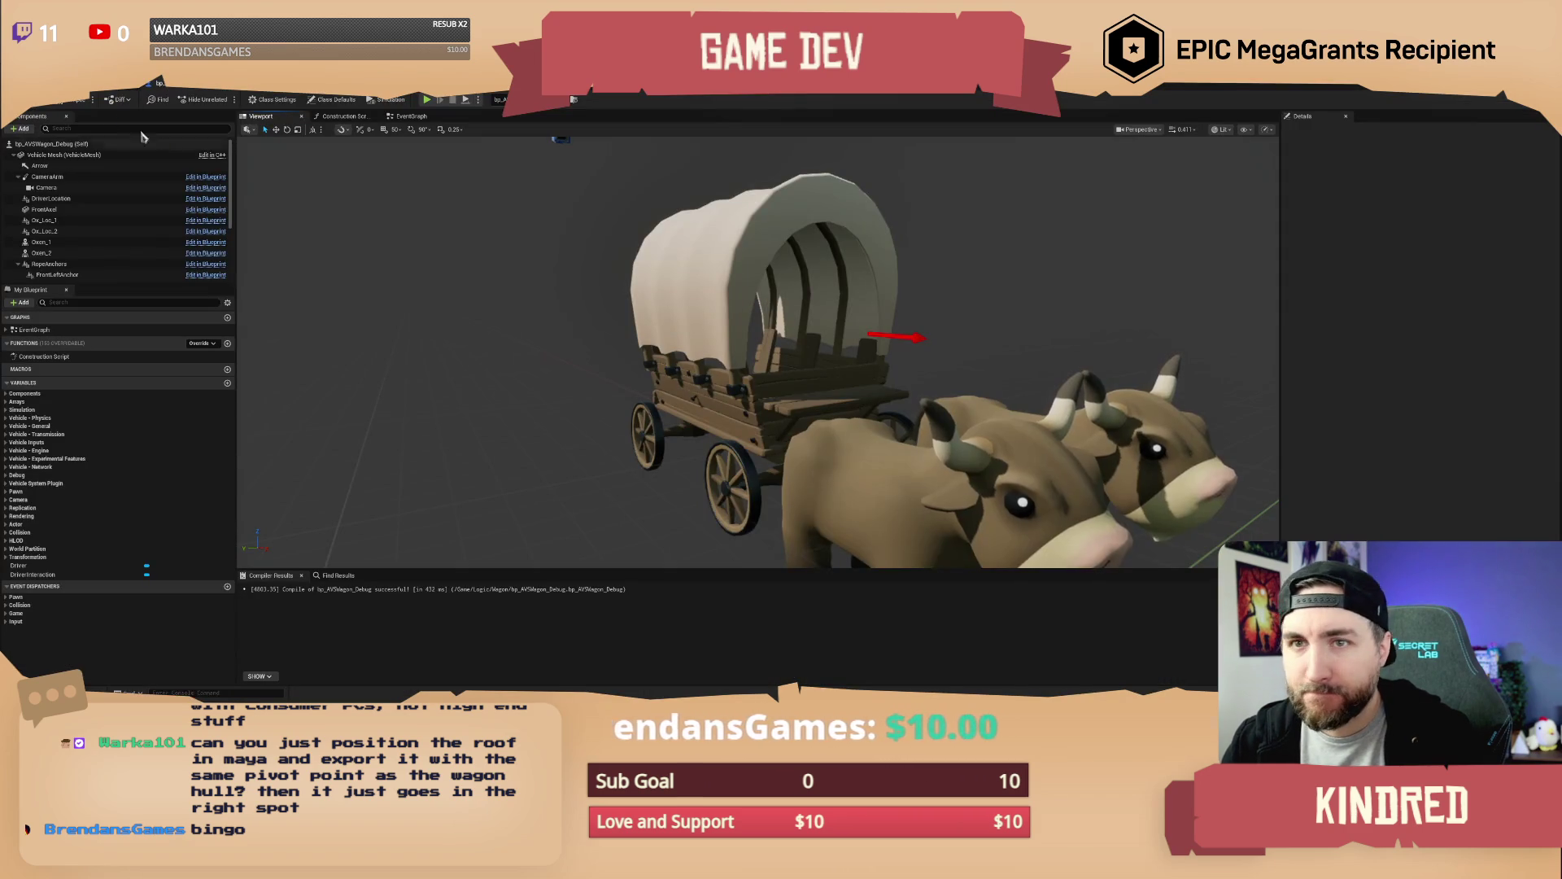
Reimport the SM_Wagon_Shell asset in the Content Browser using Reimport With New File and SM_Wagon_Shell.fbx
key(alt+Tab)
right_click(852, 557)
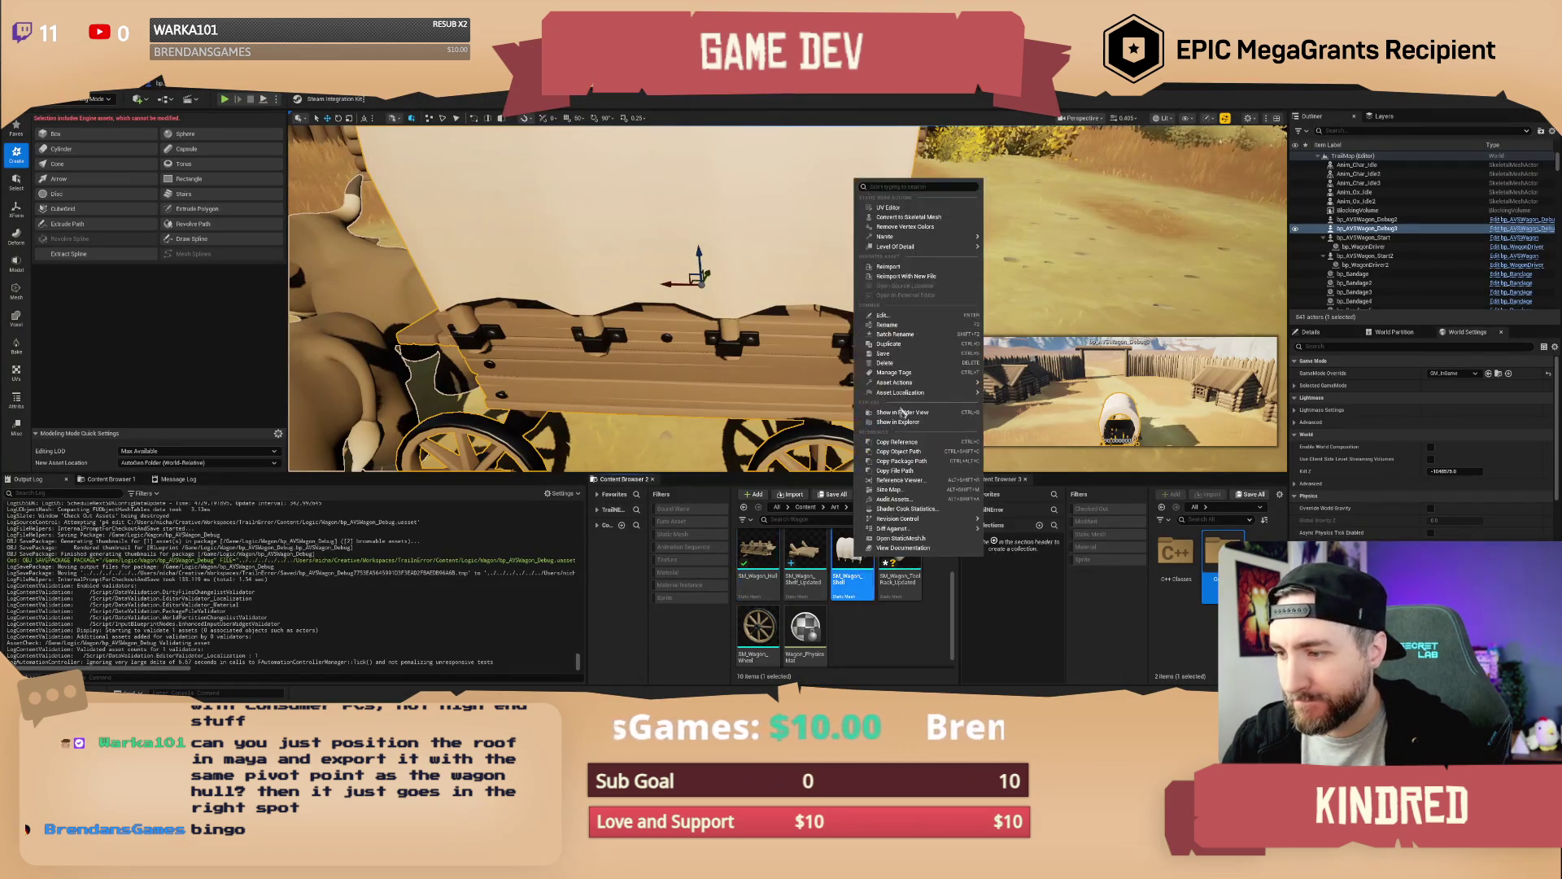
click(889, 275)
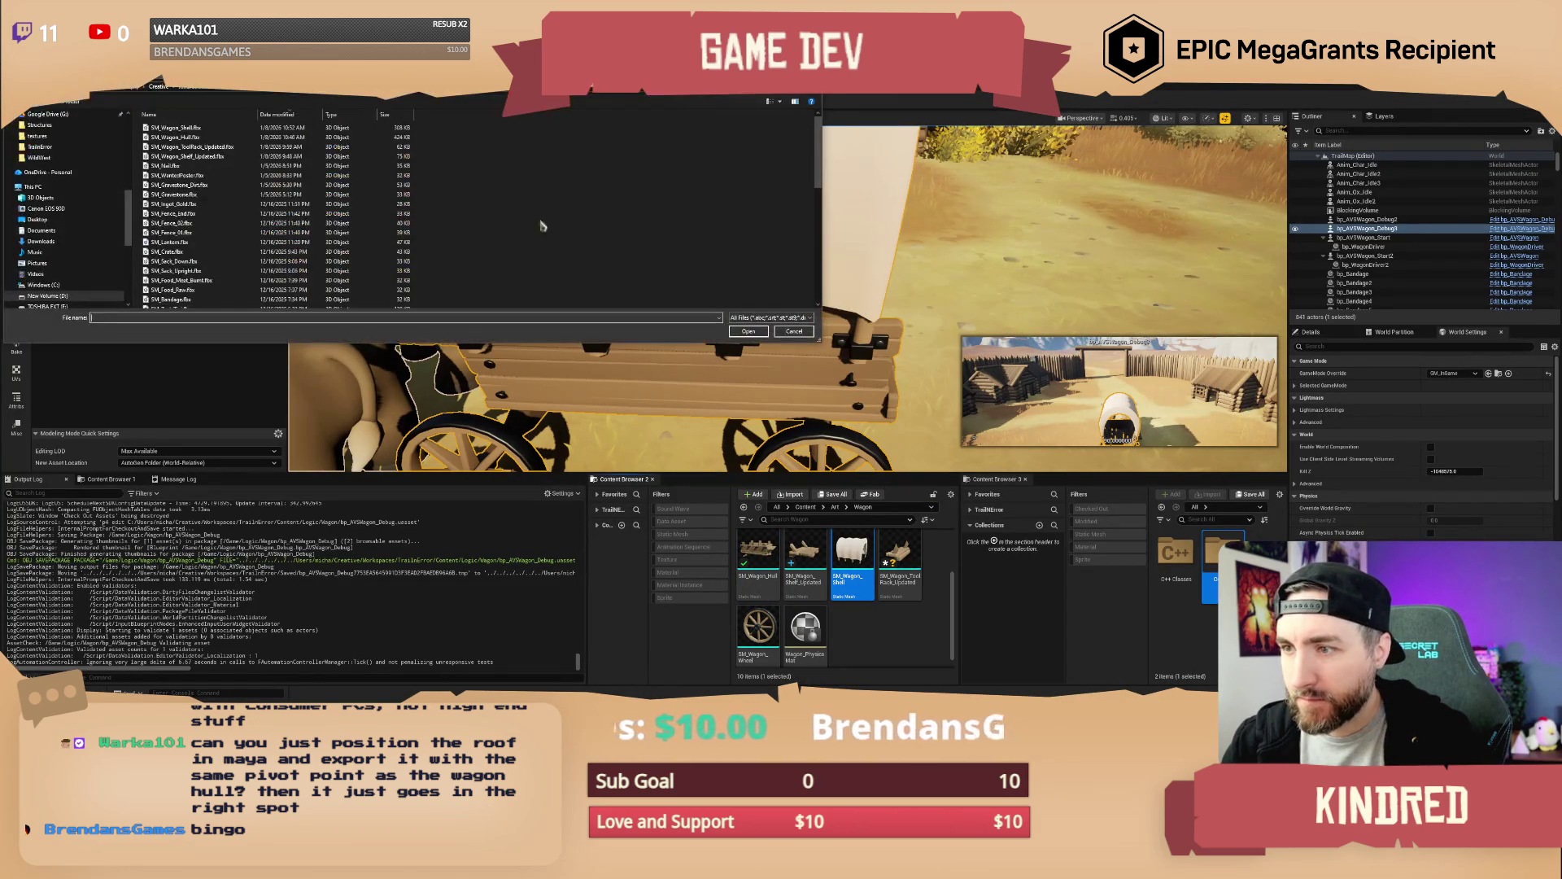
double_click(183, 128)
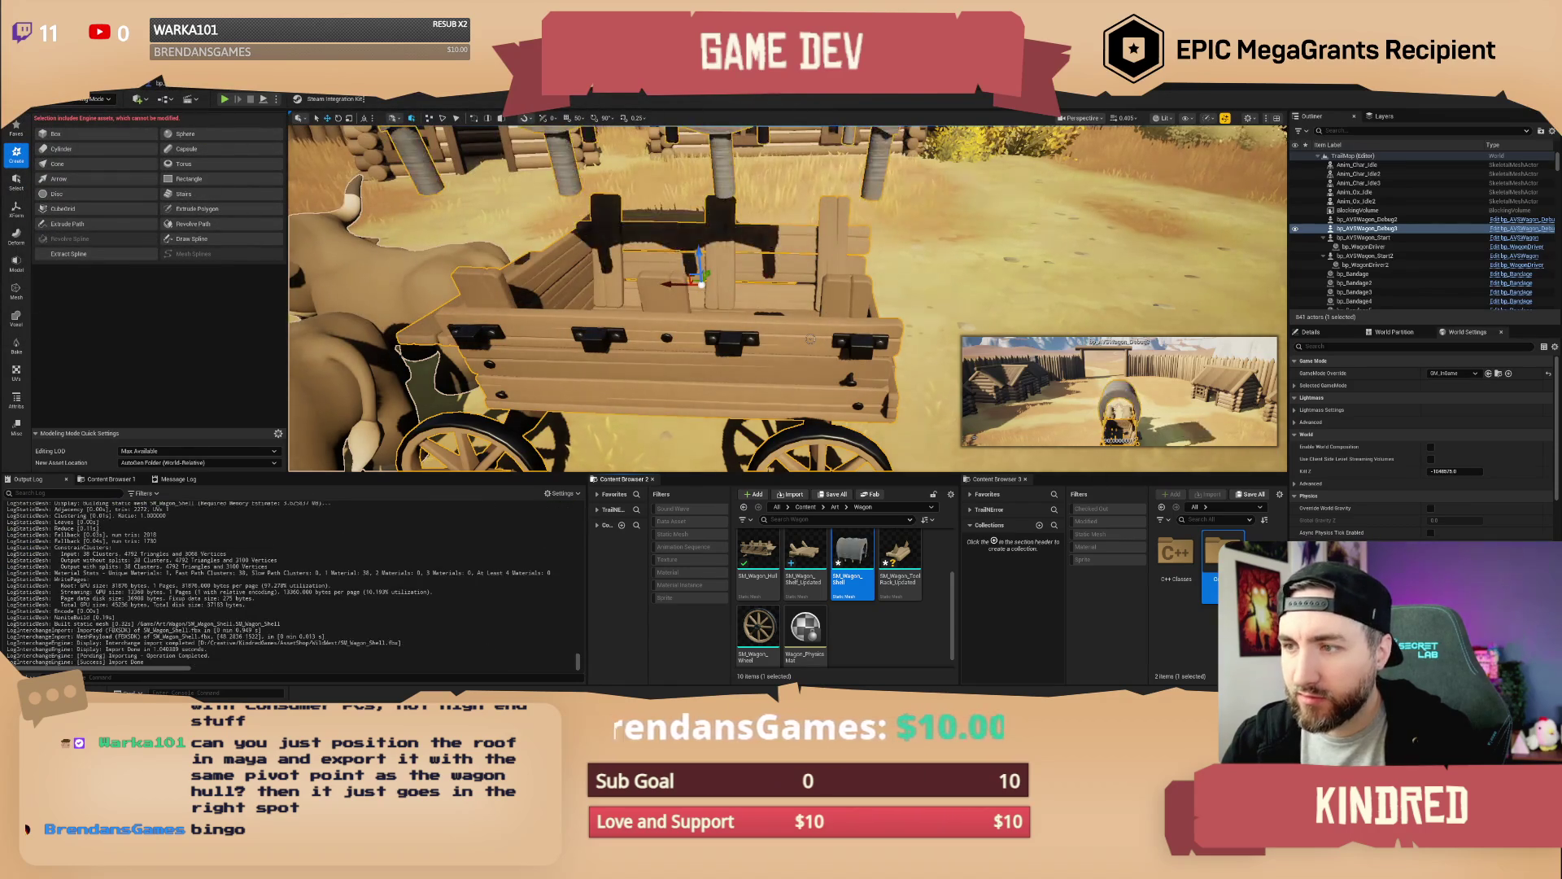
click(167, 86)
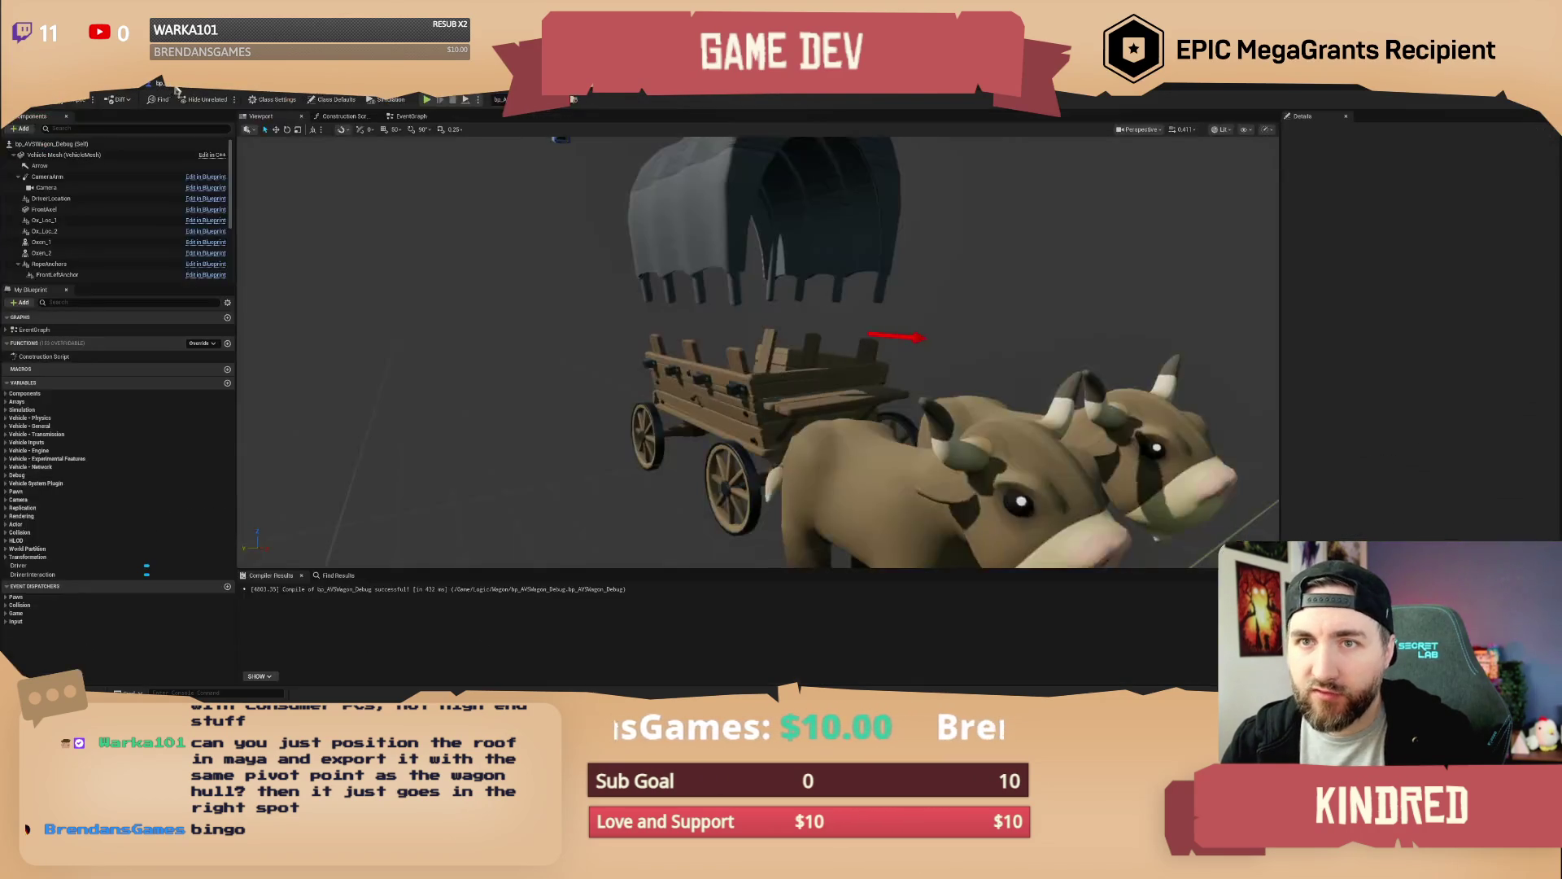
Select the Roof component in bp_AVSWagon_Debug and set its Location X and Z to 0
click(793, 274)
click(745, 397)
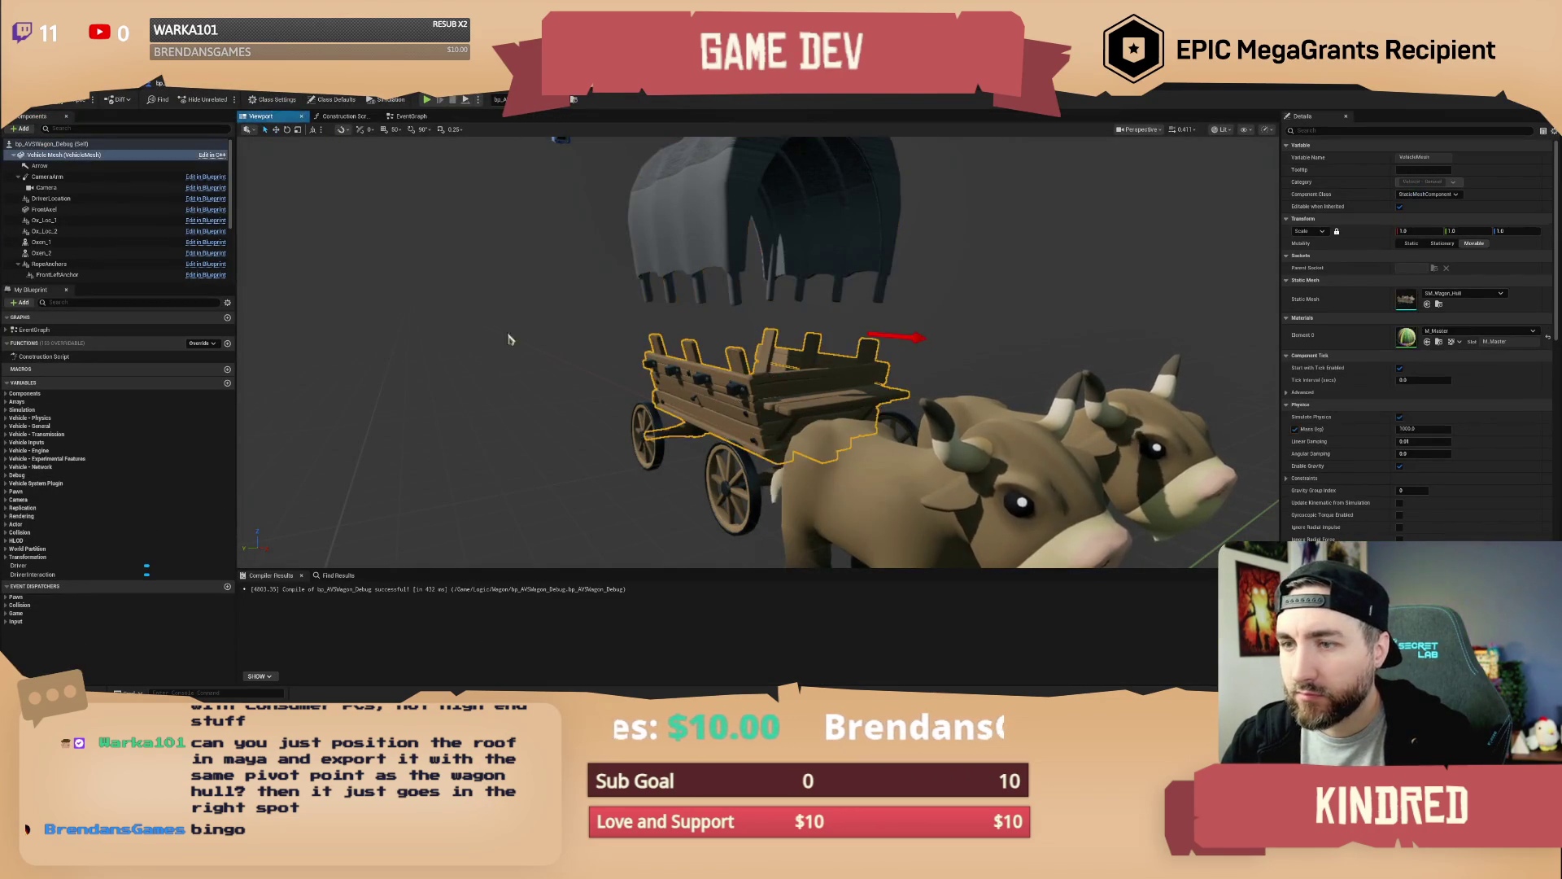
click(658, 197)
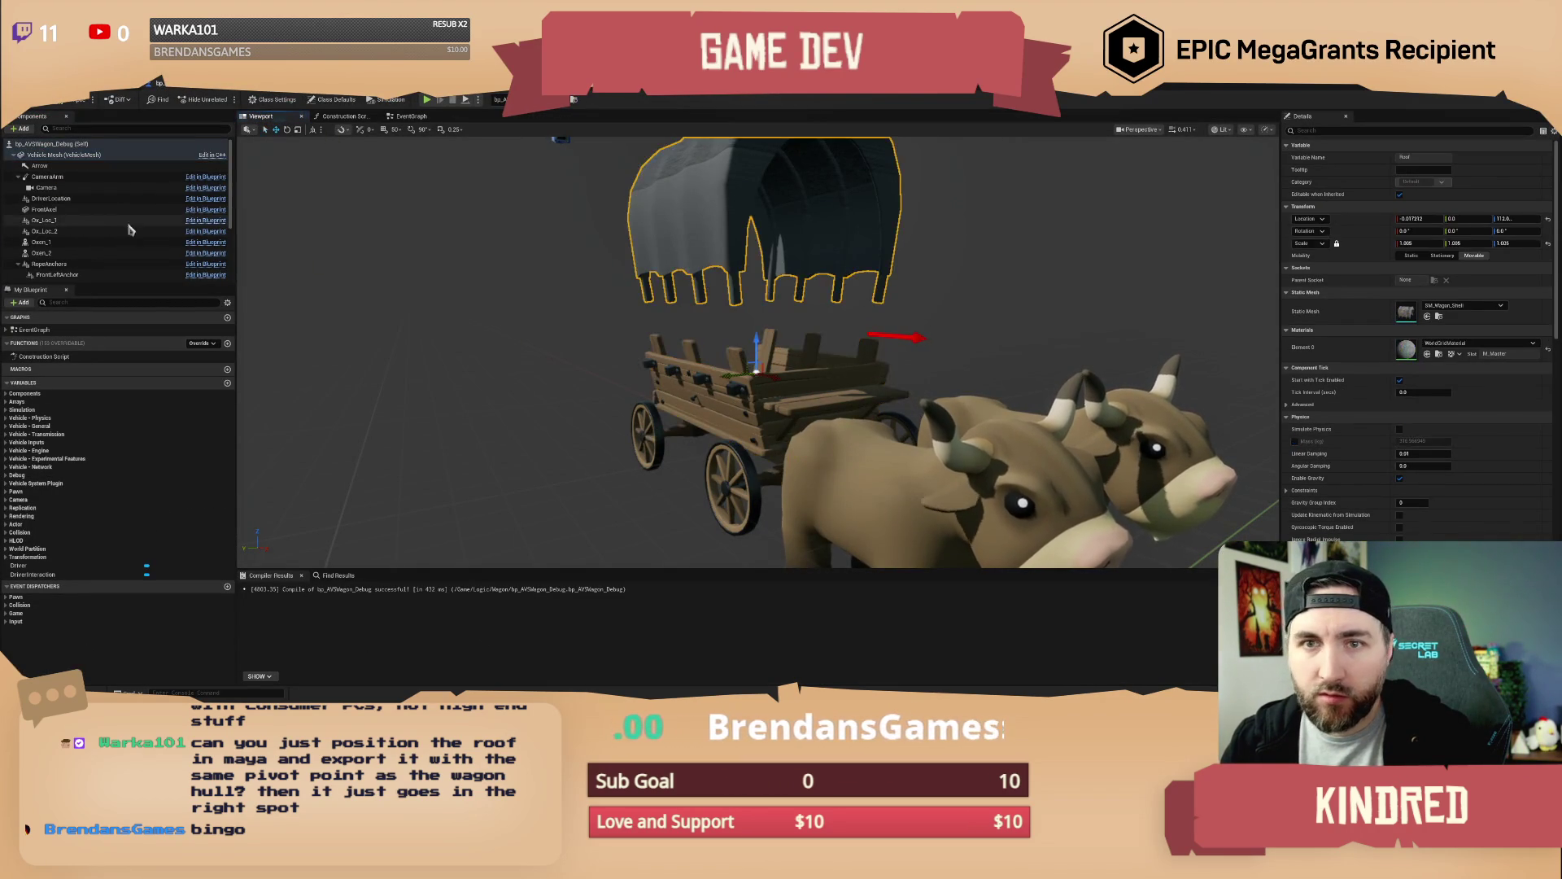
mouse_move(43, 278)
mouse_down()
mouse_move(59, 213)
mouse_move(53, 255)
mouse_up()
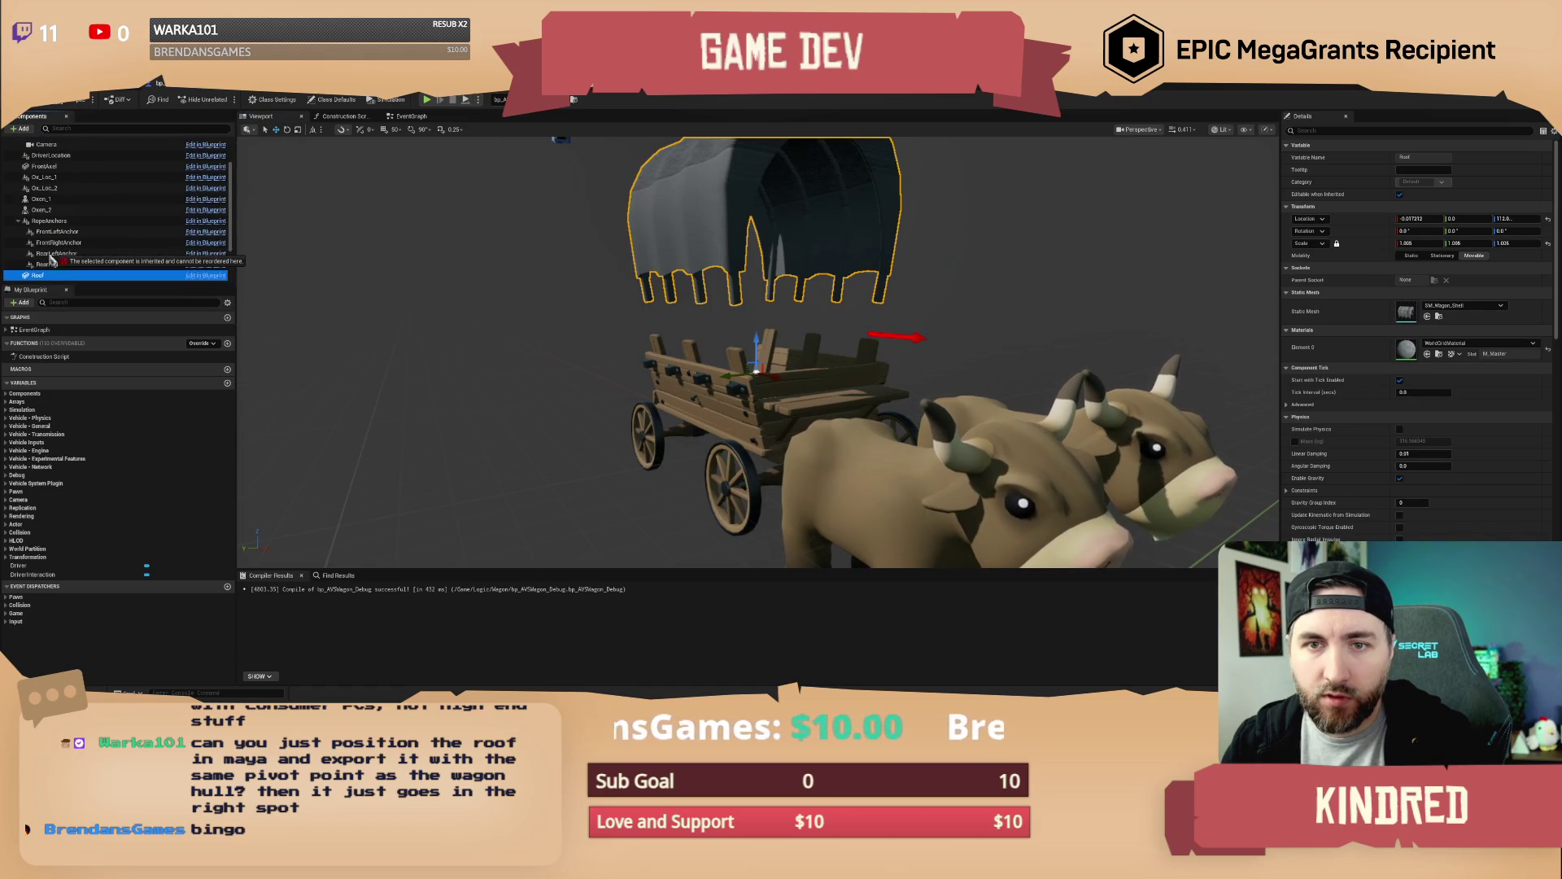
click(1549, 220)
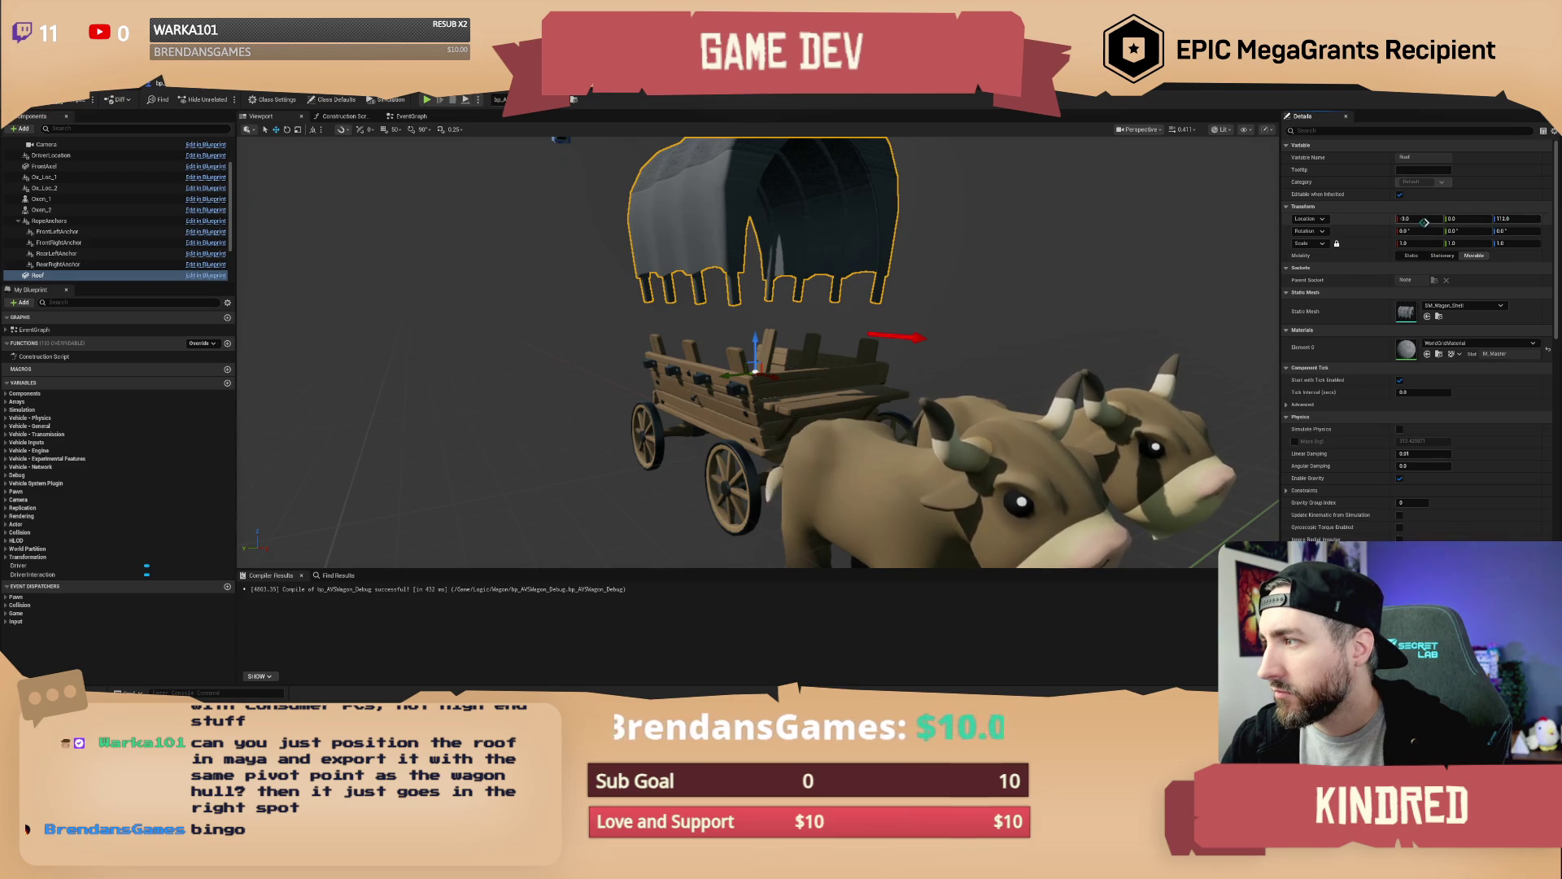
key(Tab)
key(Tab)
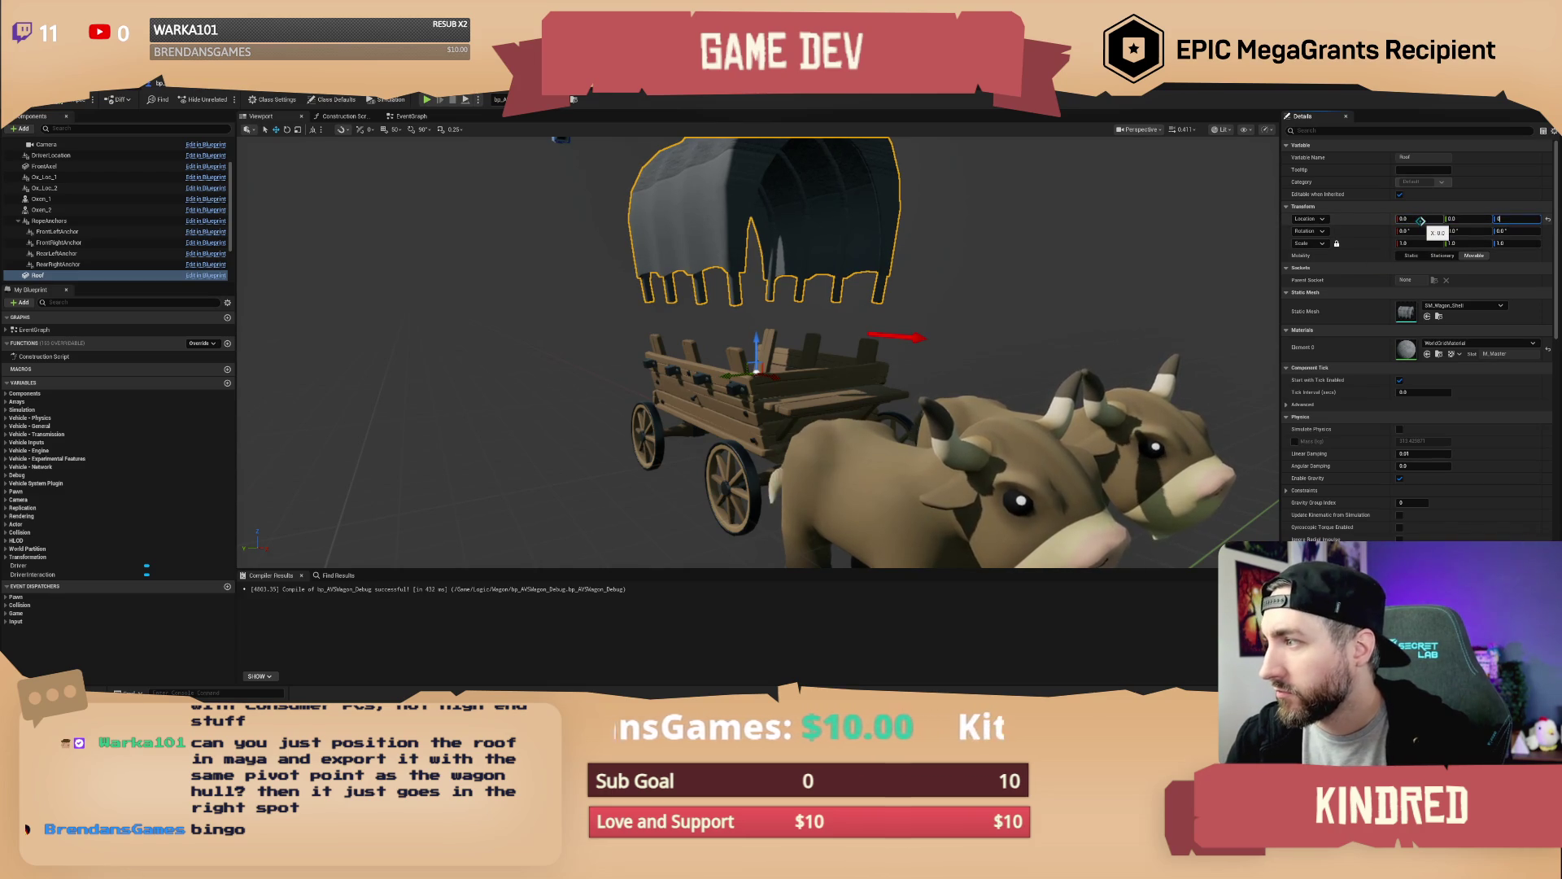
key(Return)
scroll(822, 377, up, 5)
mouse_move(822, 377)
mouse_down()
mouse_move(872, 377)
mouse_move(925, 499)
mouse_move(740, 482)
mouse_move(254, 132)
mouse_up()
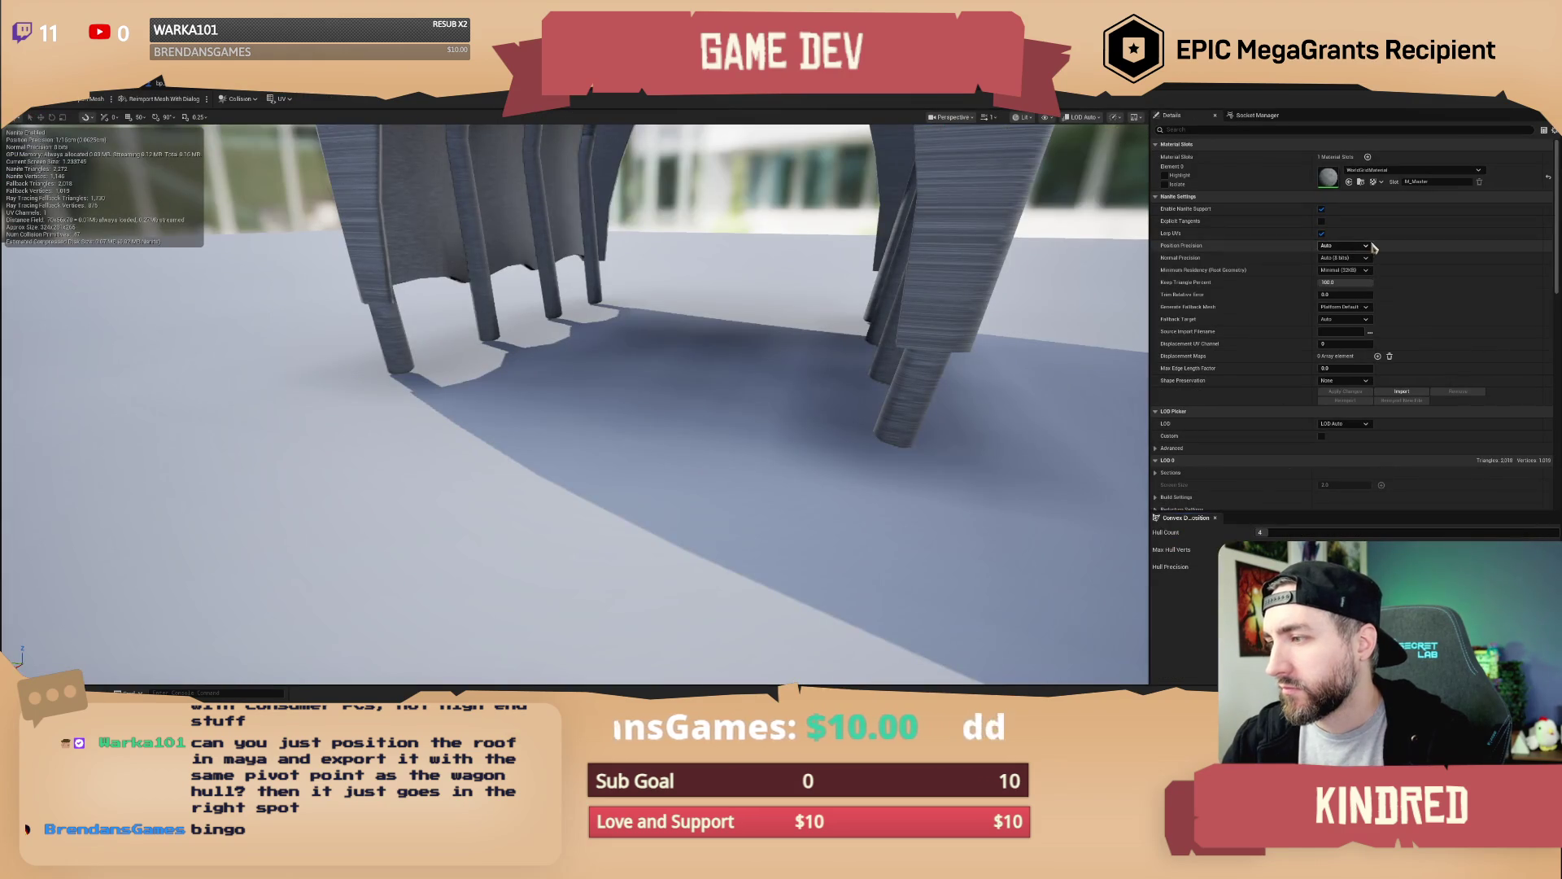
Assign the M_Master material to the wagon shell mesh's Element 0 slot
click(1391, 172)
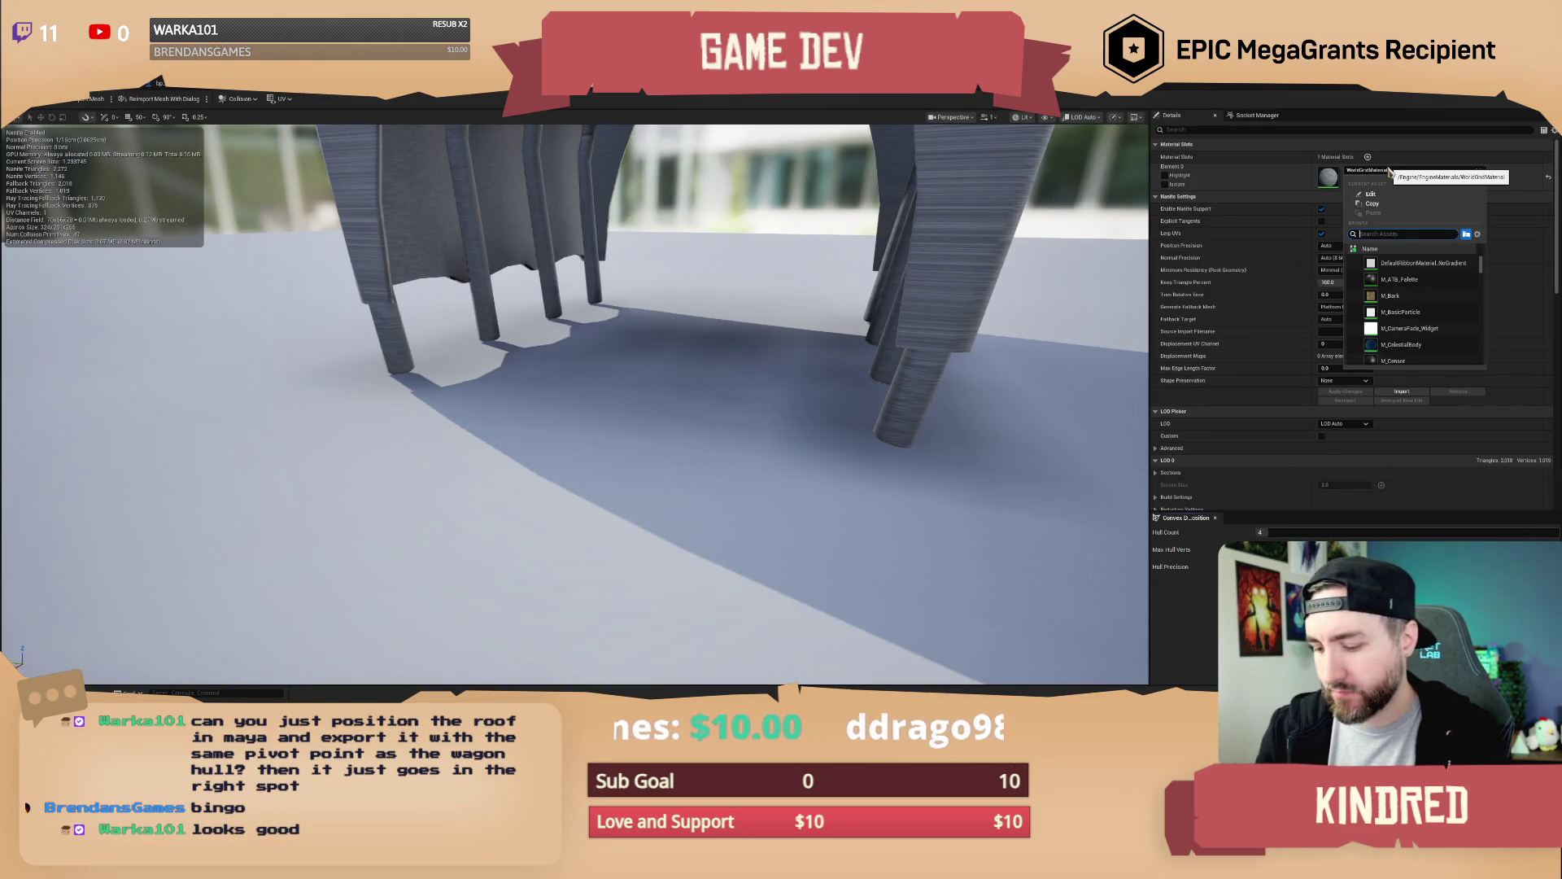
click(1405, 268)
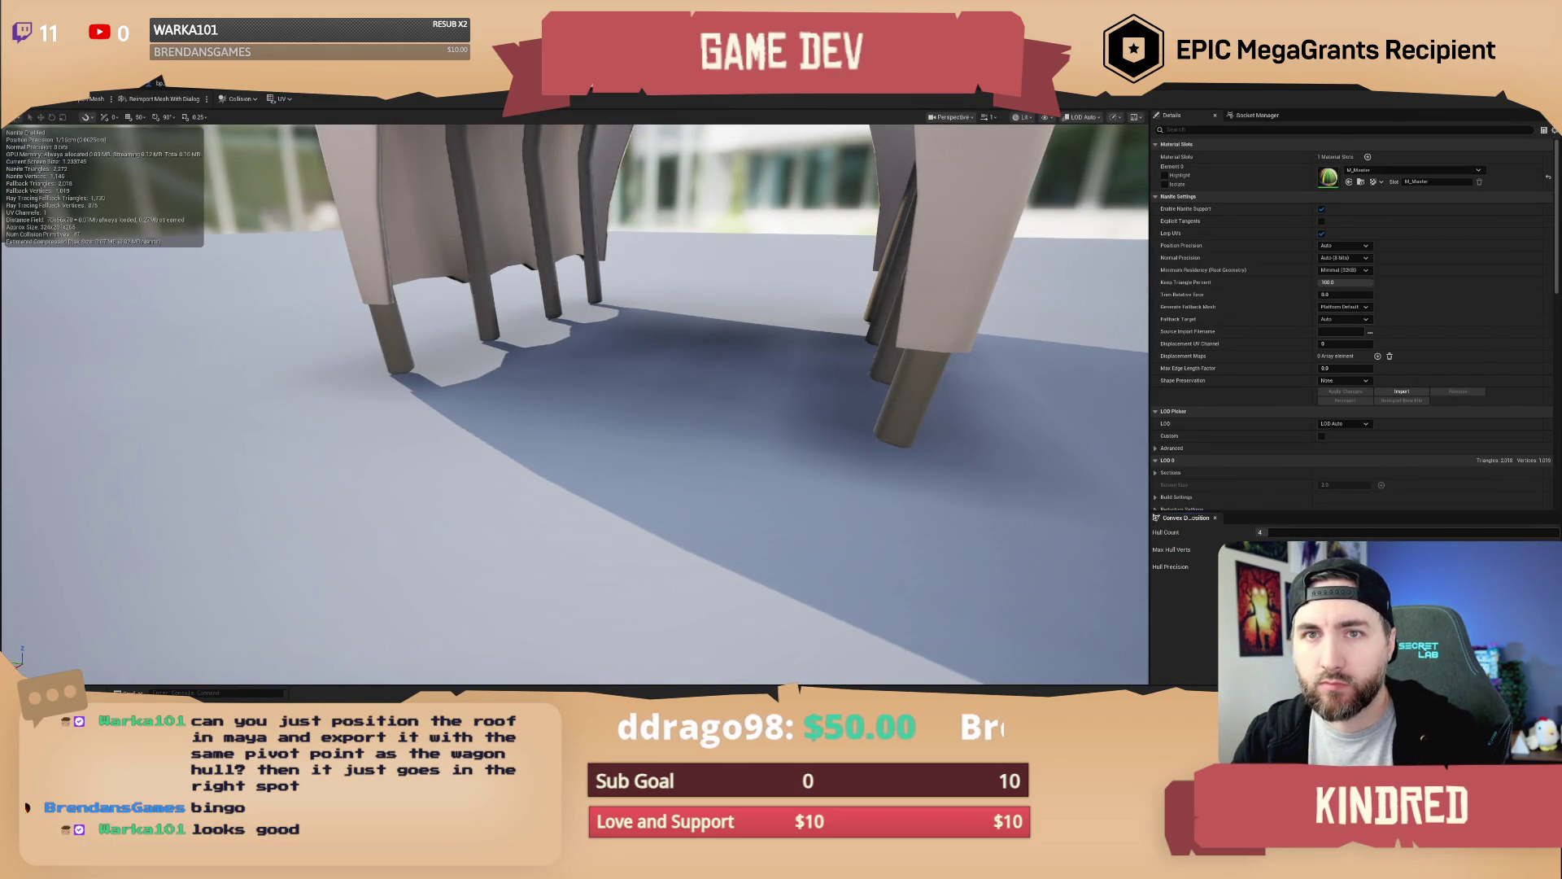
click(98, 86)
click(98, 85)
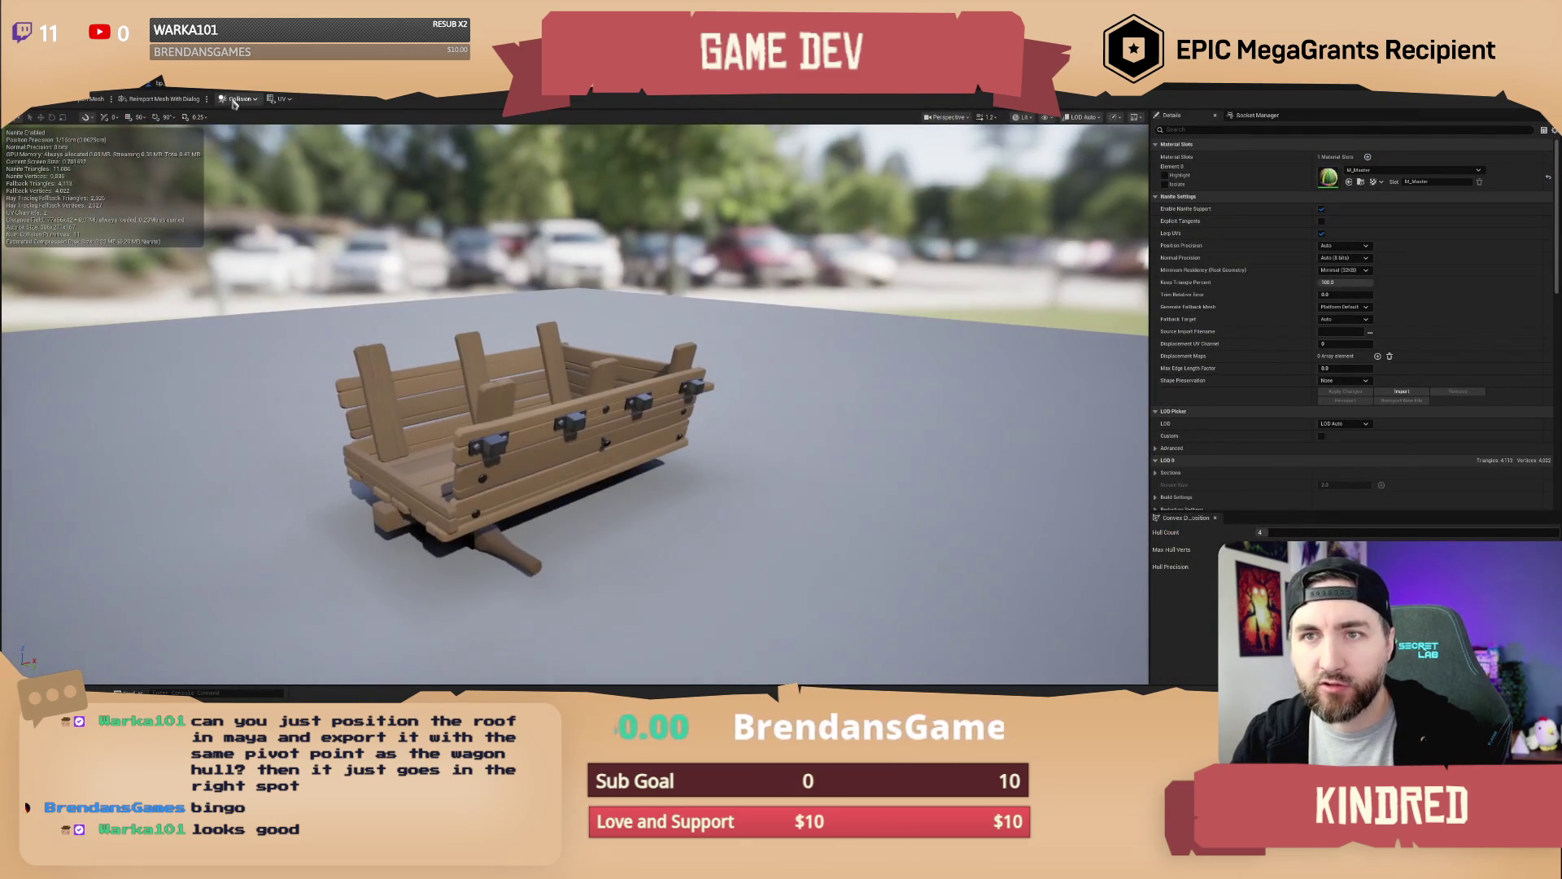
Pick a collision option for the hull and show its simple collision in the preview
click(240, 98)
click(276, 158)
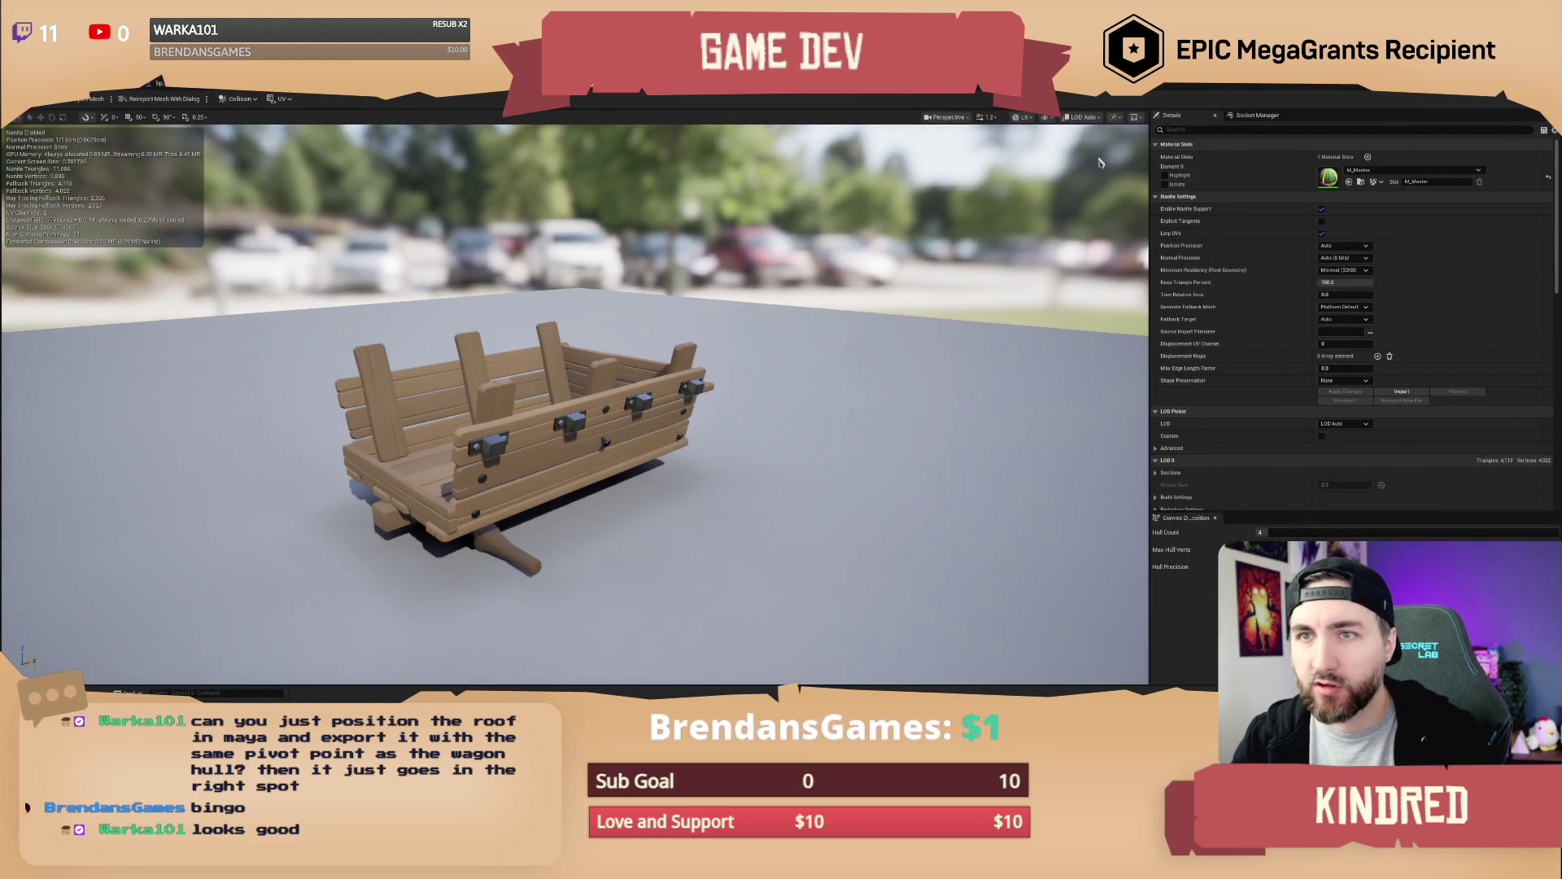
click(1046, 118)
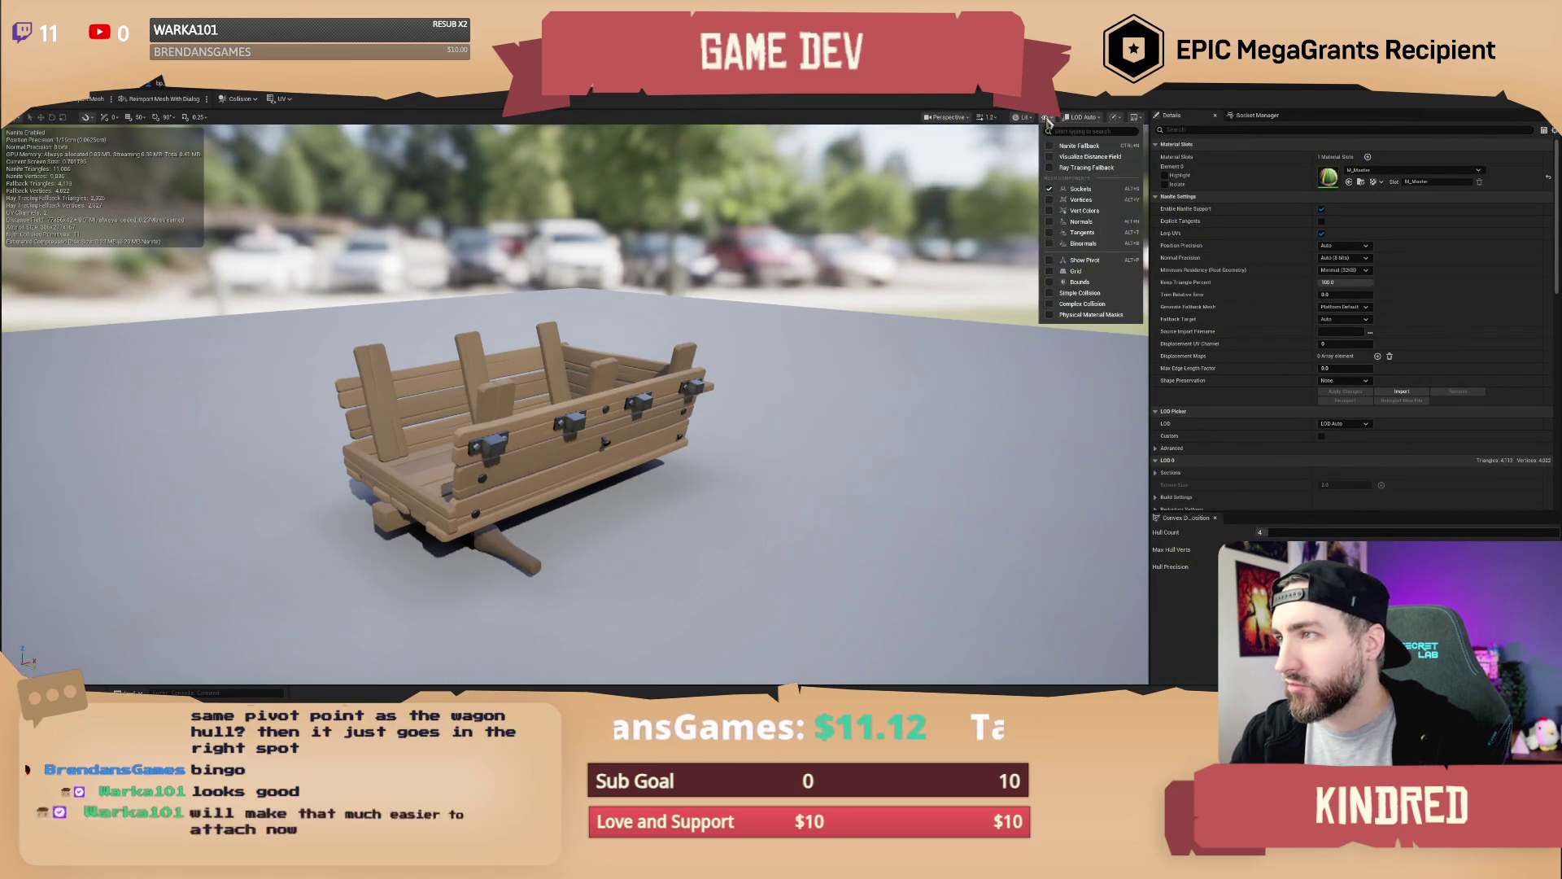
click(1085, 298)
drag(792, 389, 692, 392)
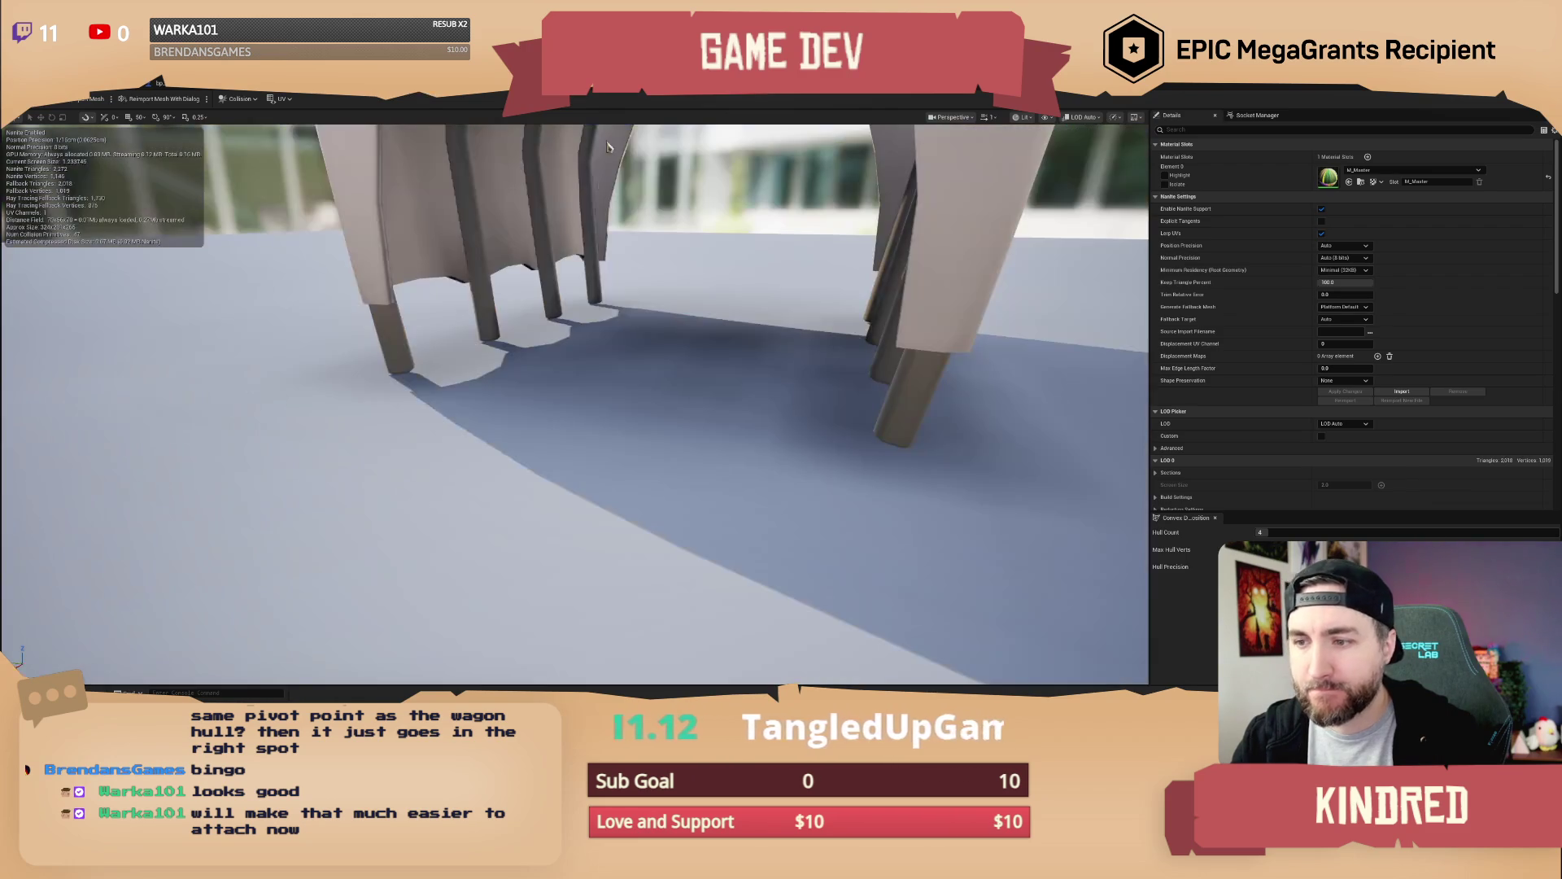
Show the roof's simple collision shapes, then return to the level editor
click(1083, 117)
click(1024, 118)
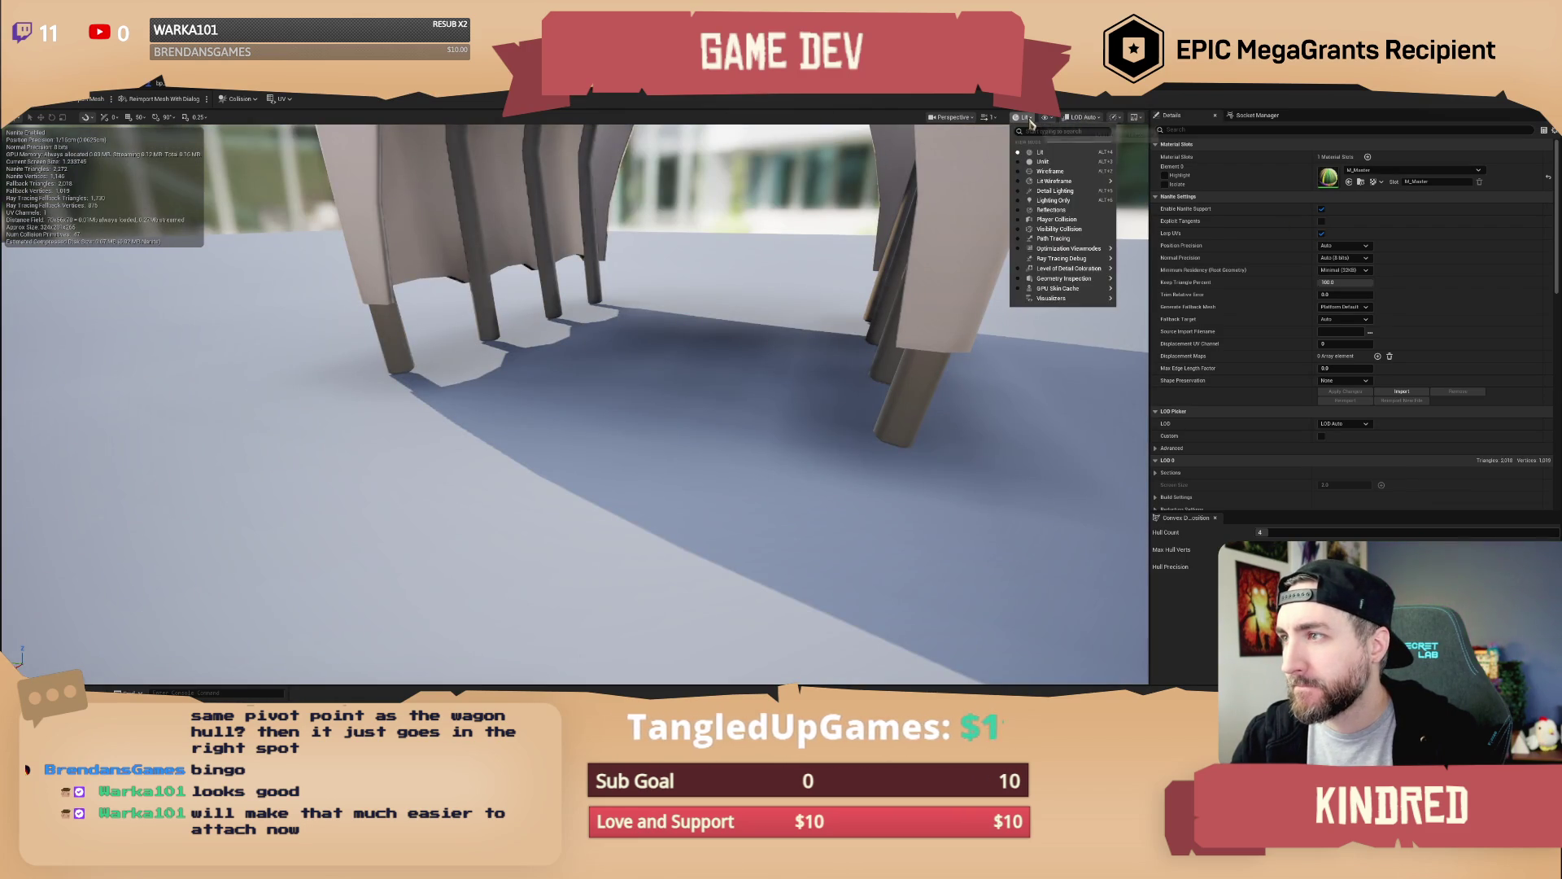
click(1045, 118)
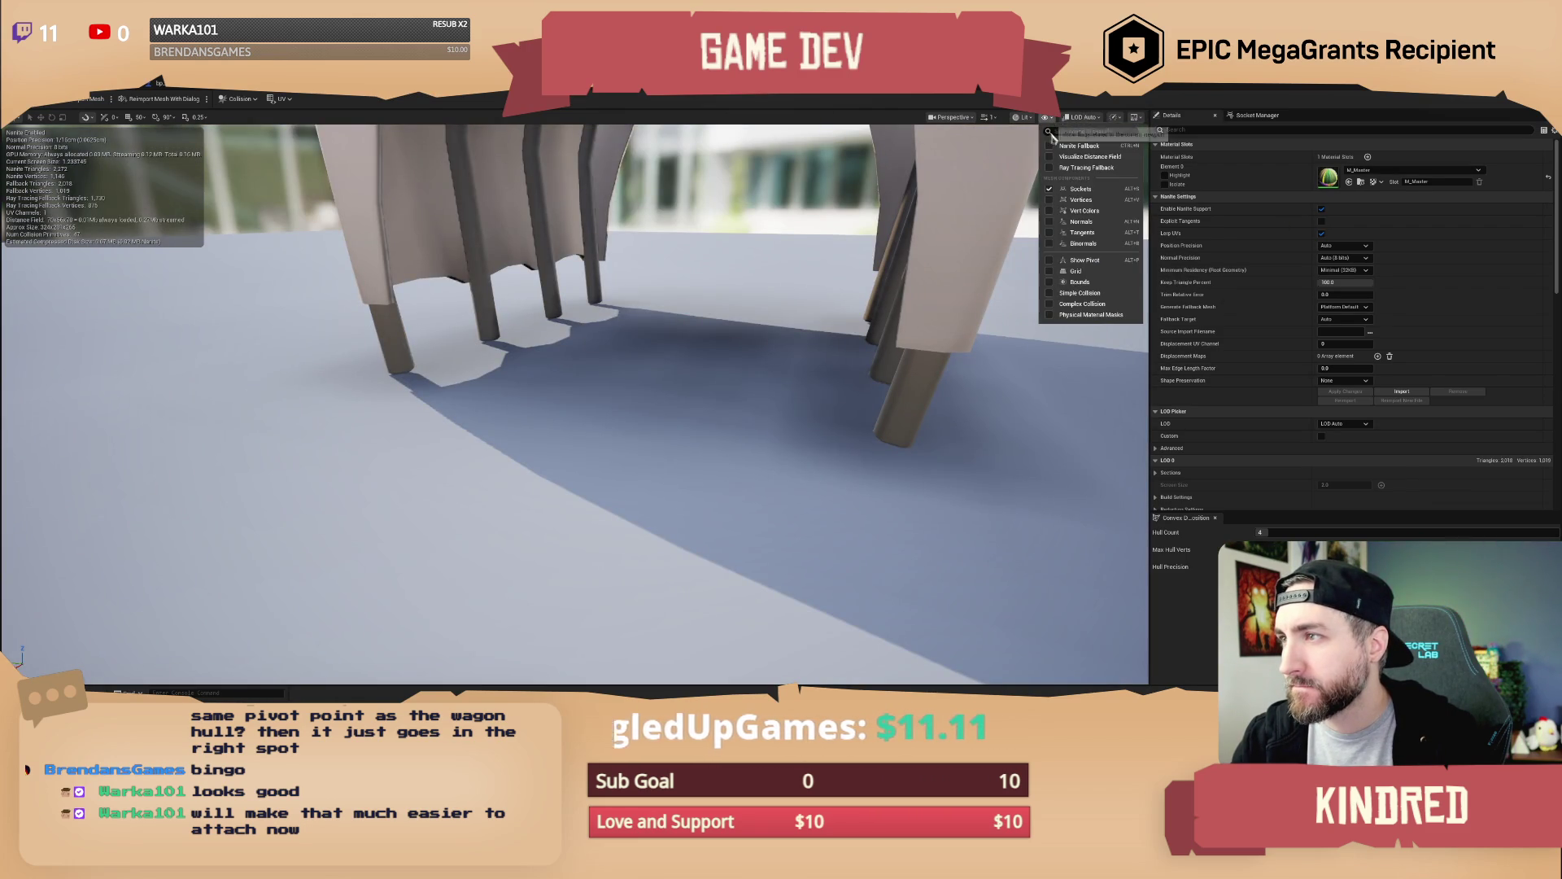
click(1052, 293)
drag(813, 325, 301, 174)
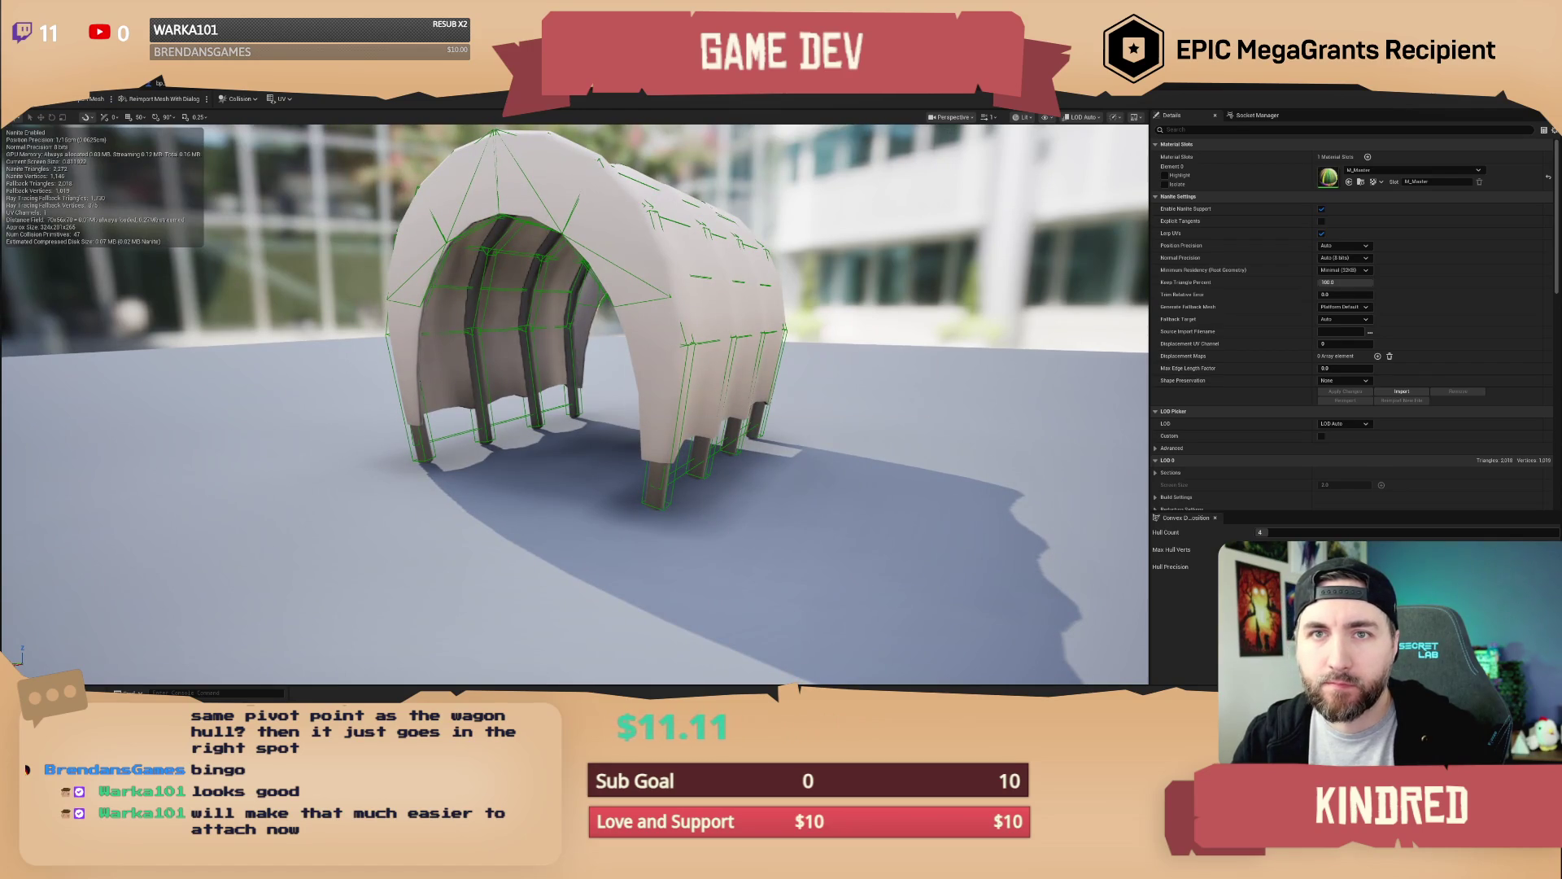
click(150, 82)
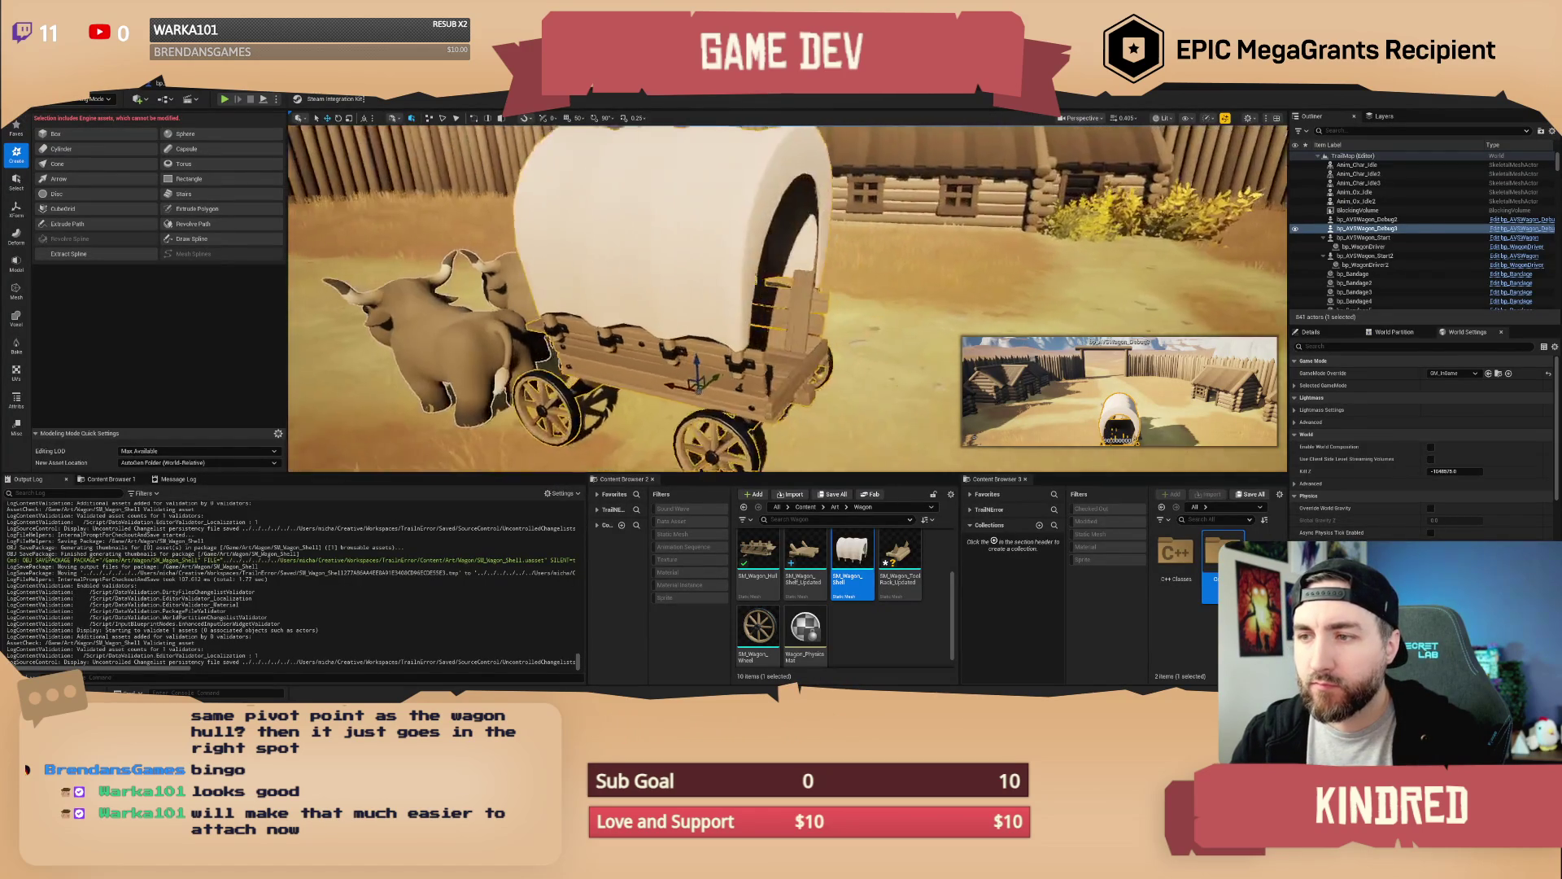
Delete the old wagon actors and the test-placed wagon shell and hull from the level
key(Escape)
mouse_move(781, 326)
mouse_down()
mouse_move(936, 325)
mouse_move(863, 379)
mouse_move(863, 333)
mouse_move(830, 342)
mouse_move(858, 288)
mouse_move(853, 255)
mouse_up()
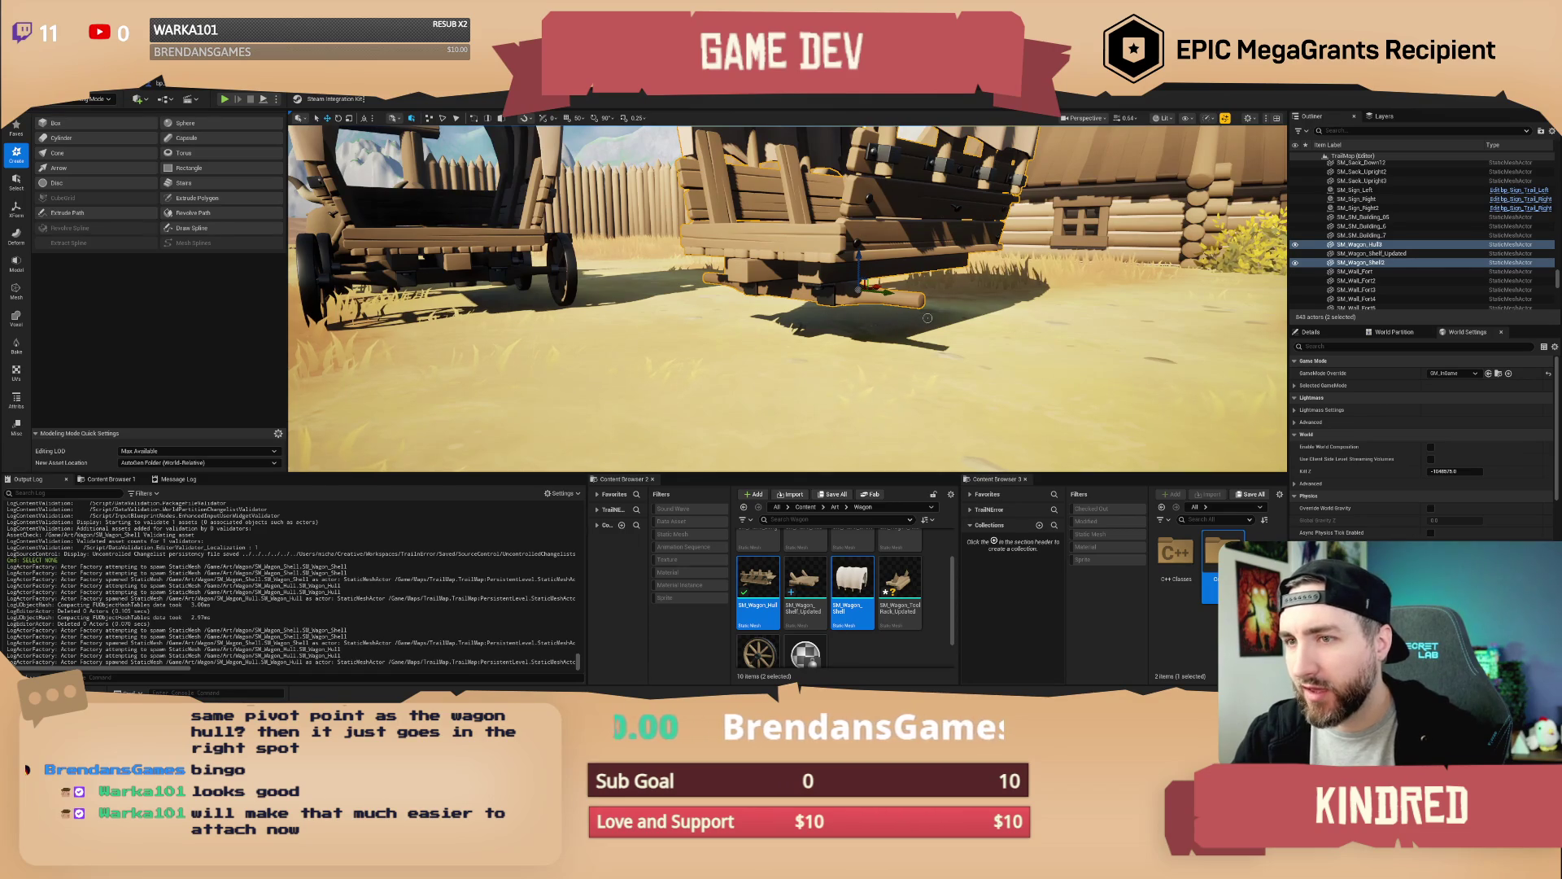
key(Delete)
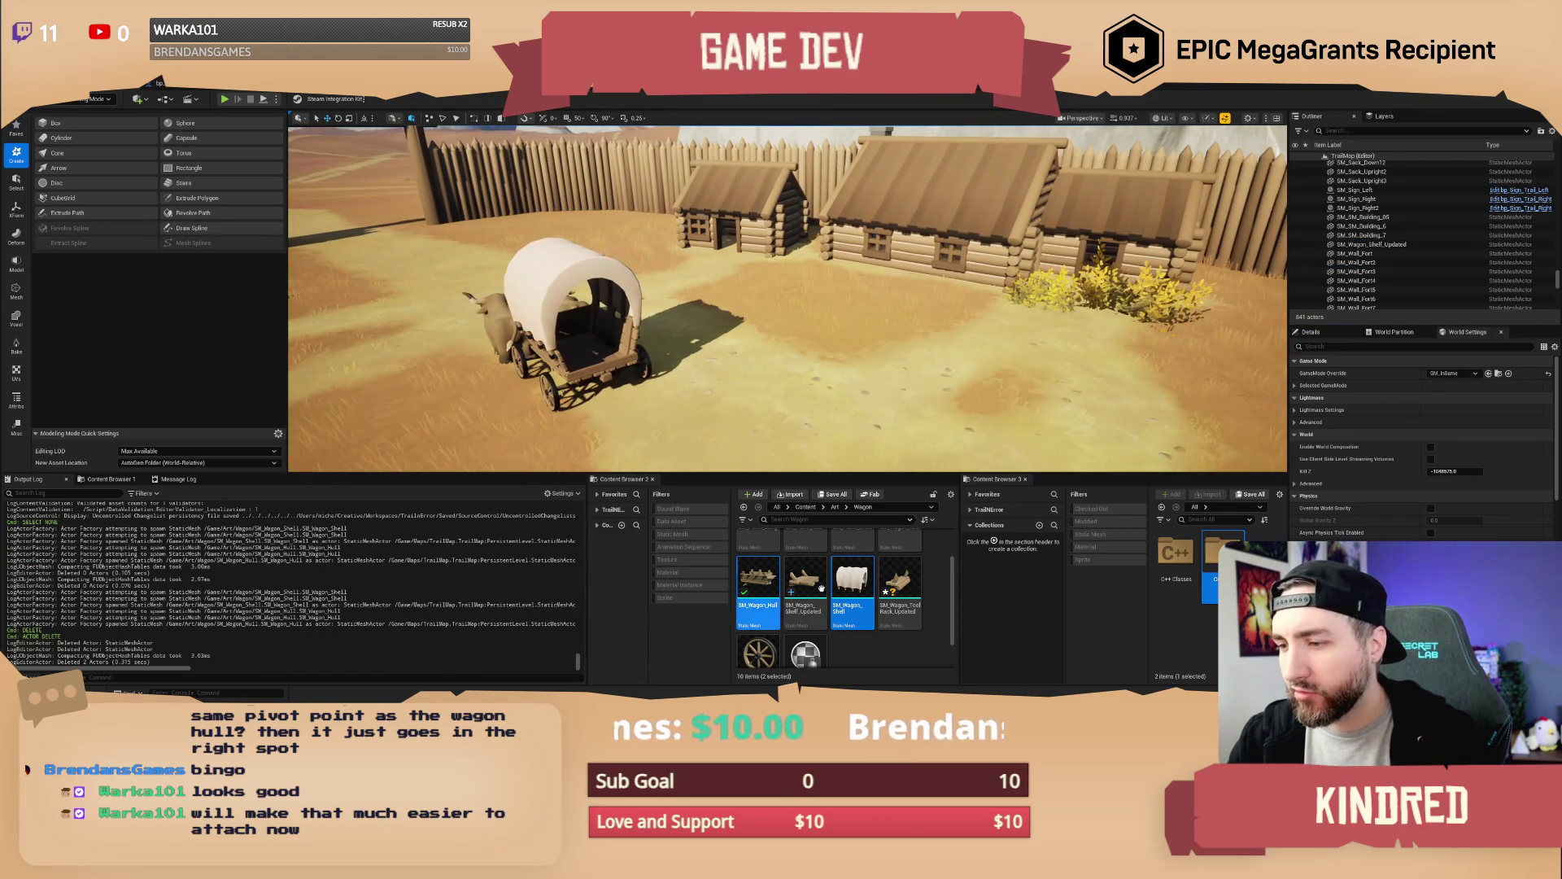
mouse_move(852, 592)
mouse_down()
mouse_move(850, 345)
mouse_move(830, 366)
mouse_move(829, 353)
mouse_up()
click(850, 345)
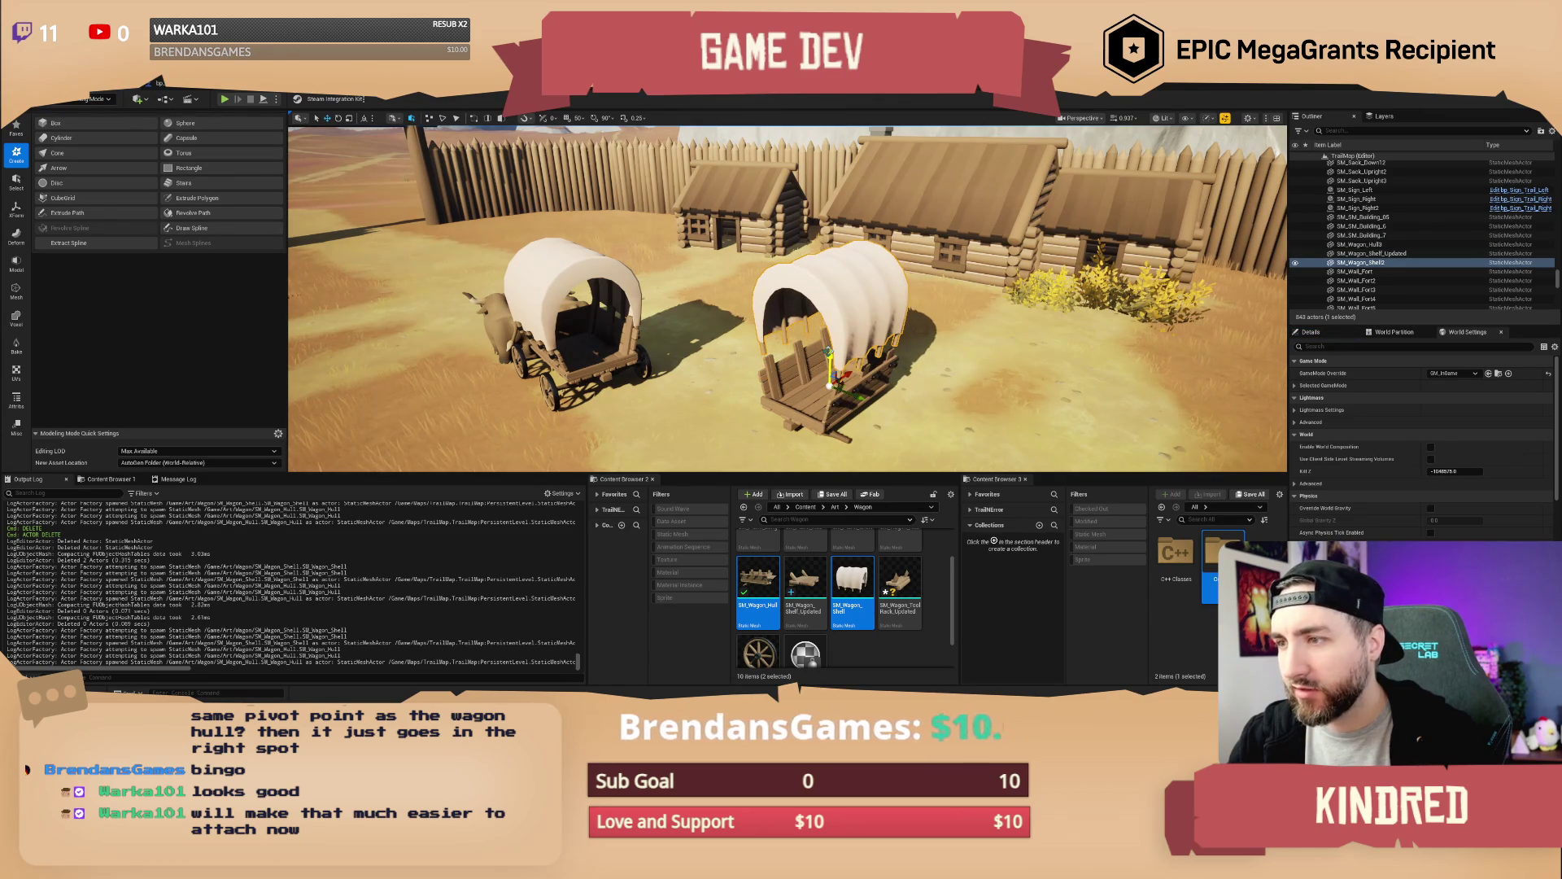
key(Delete)
click(829, 350)
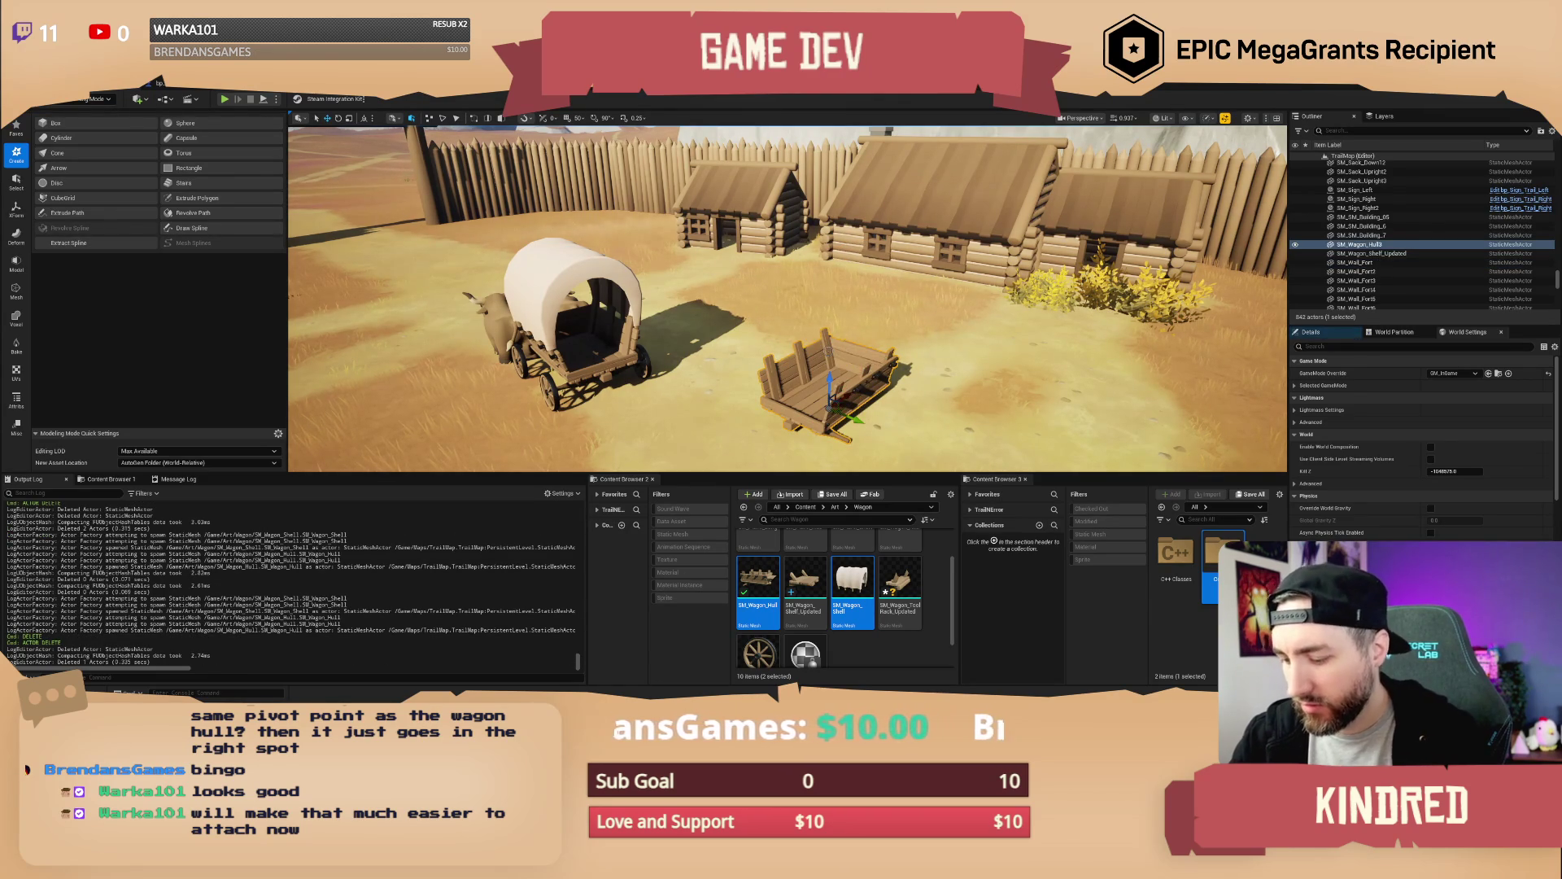
key(Delete)
Fly toward the fort gate to view the wagon and oxen among the cabins
key(s)
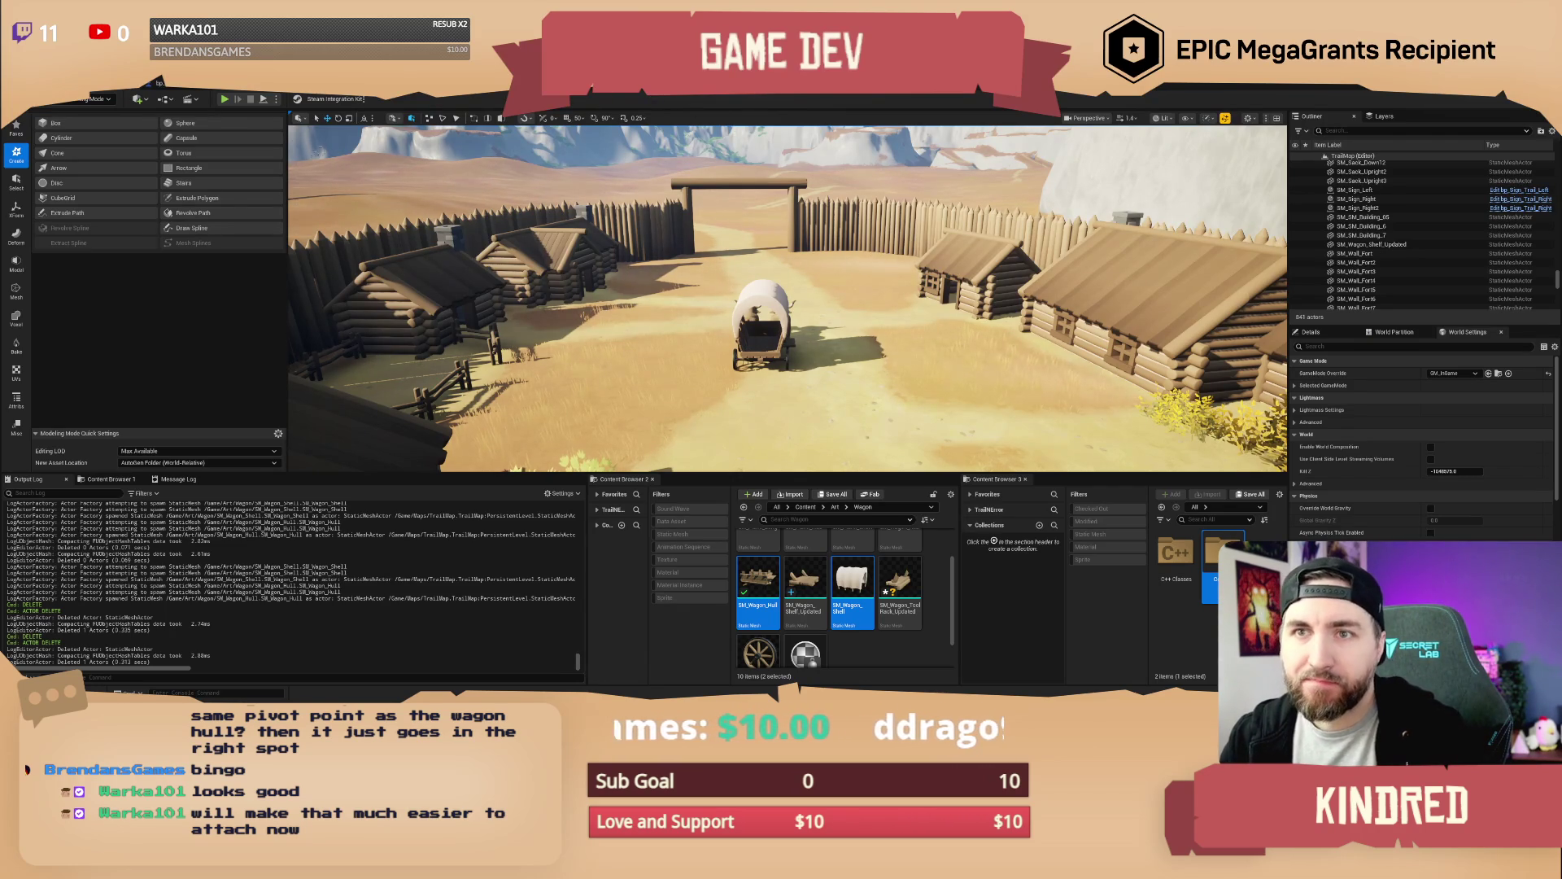
key(alt+Tab)
key(alt+Tab)
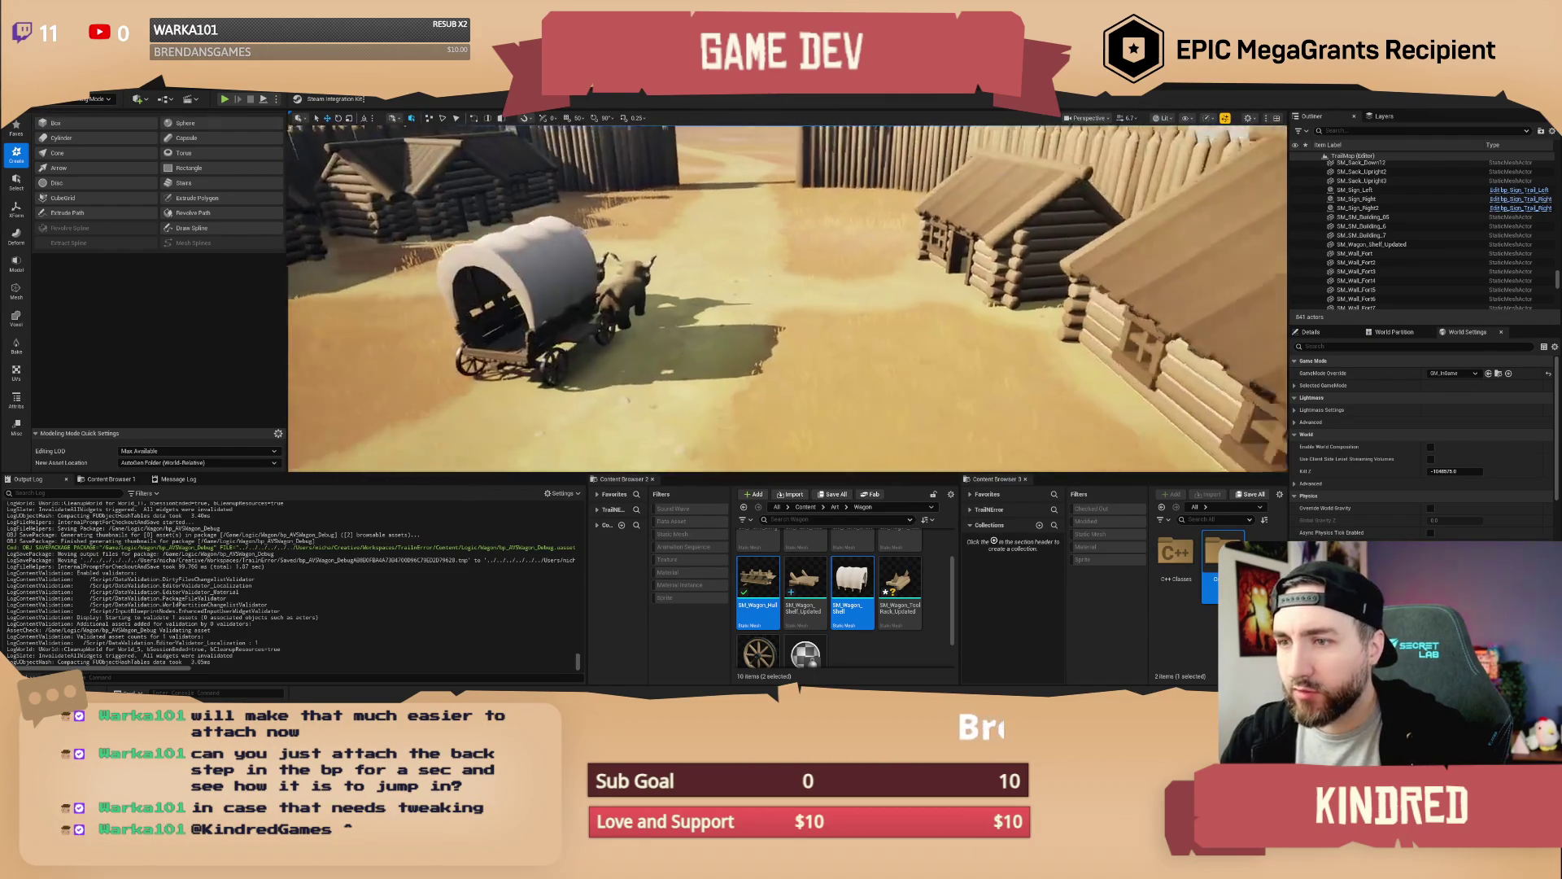
click(1212, 519)
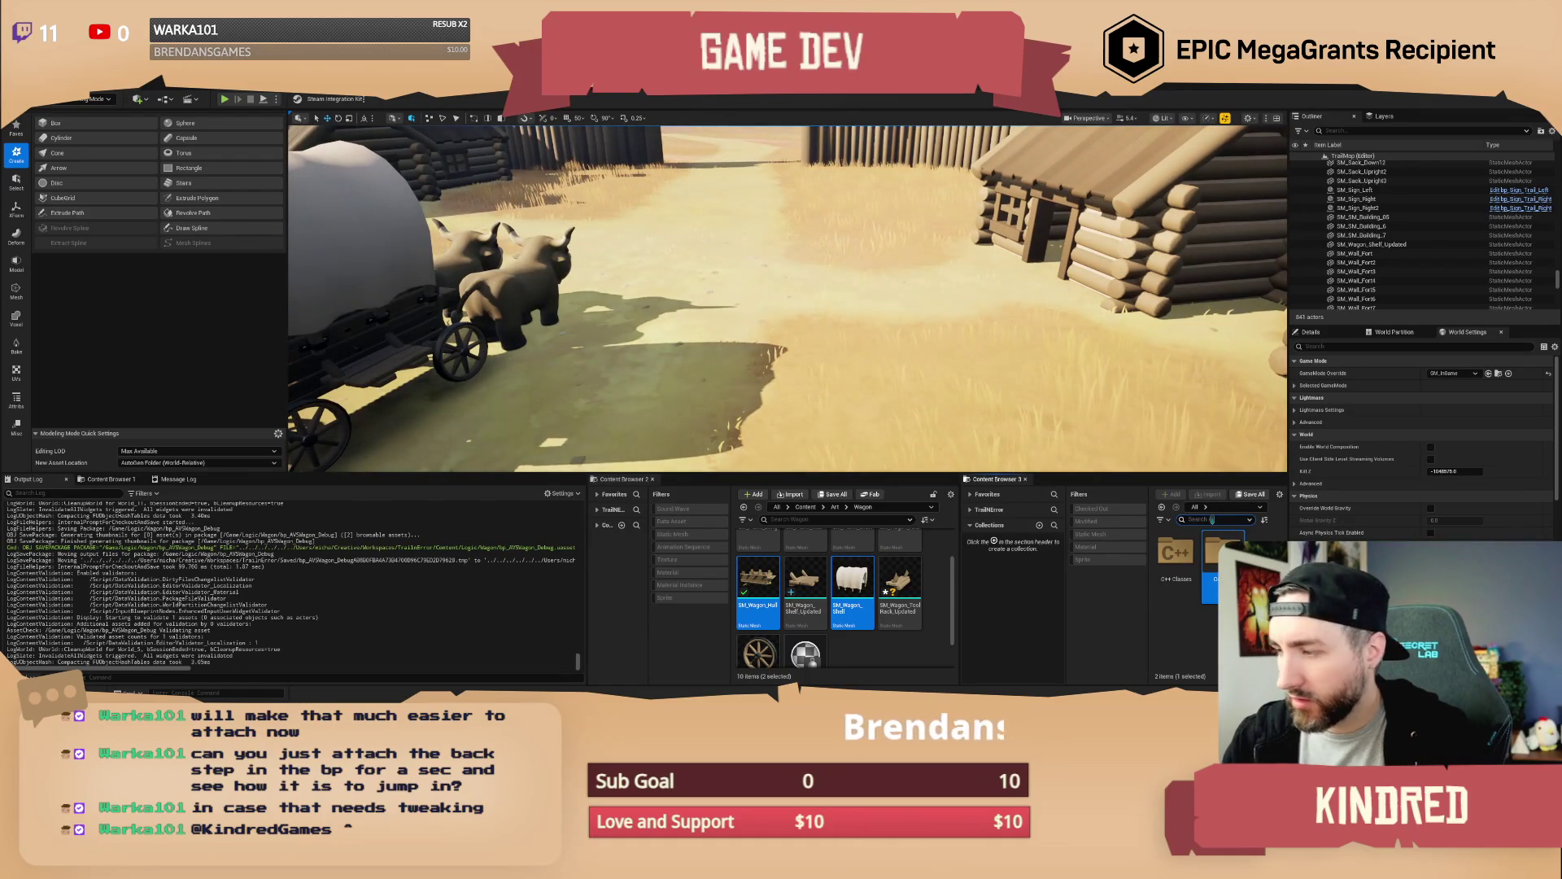
Place three BP_RandomItemSpawner actors on the ground before the cabin and start a Play test
text(wn)
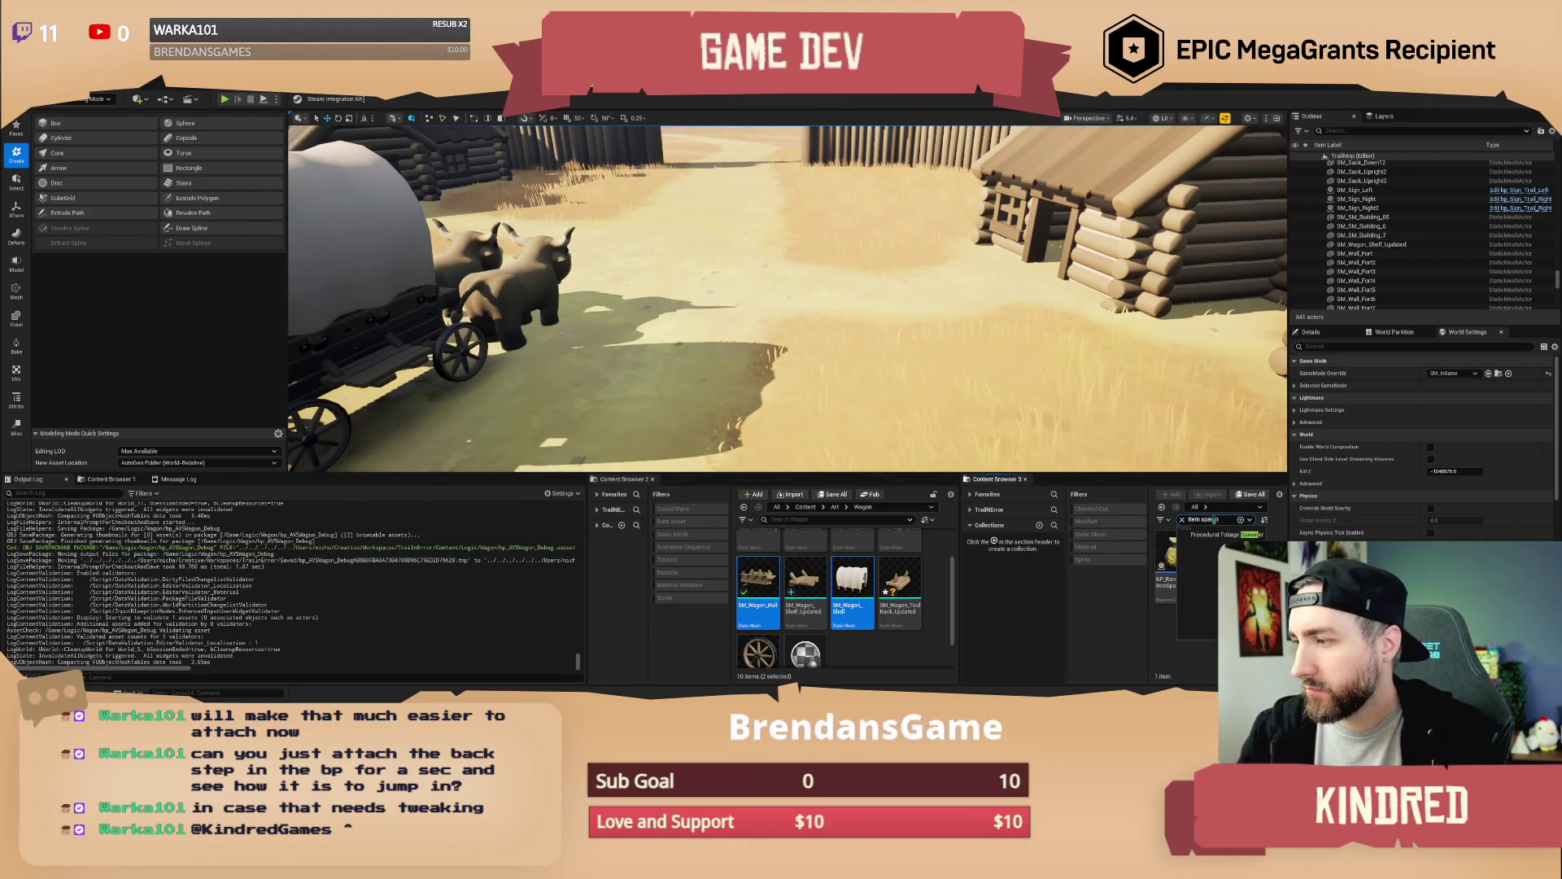
mouse_move(1176, 558)
mouse_down()
mouse_move(896, 282)
mouse_move(958, 241)
mouse_up()
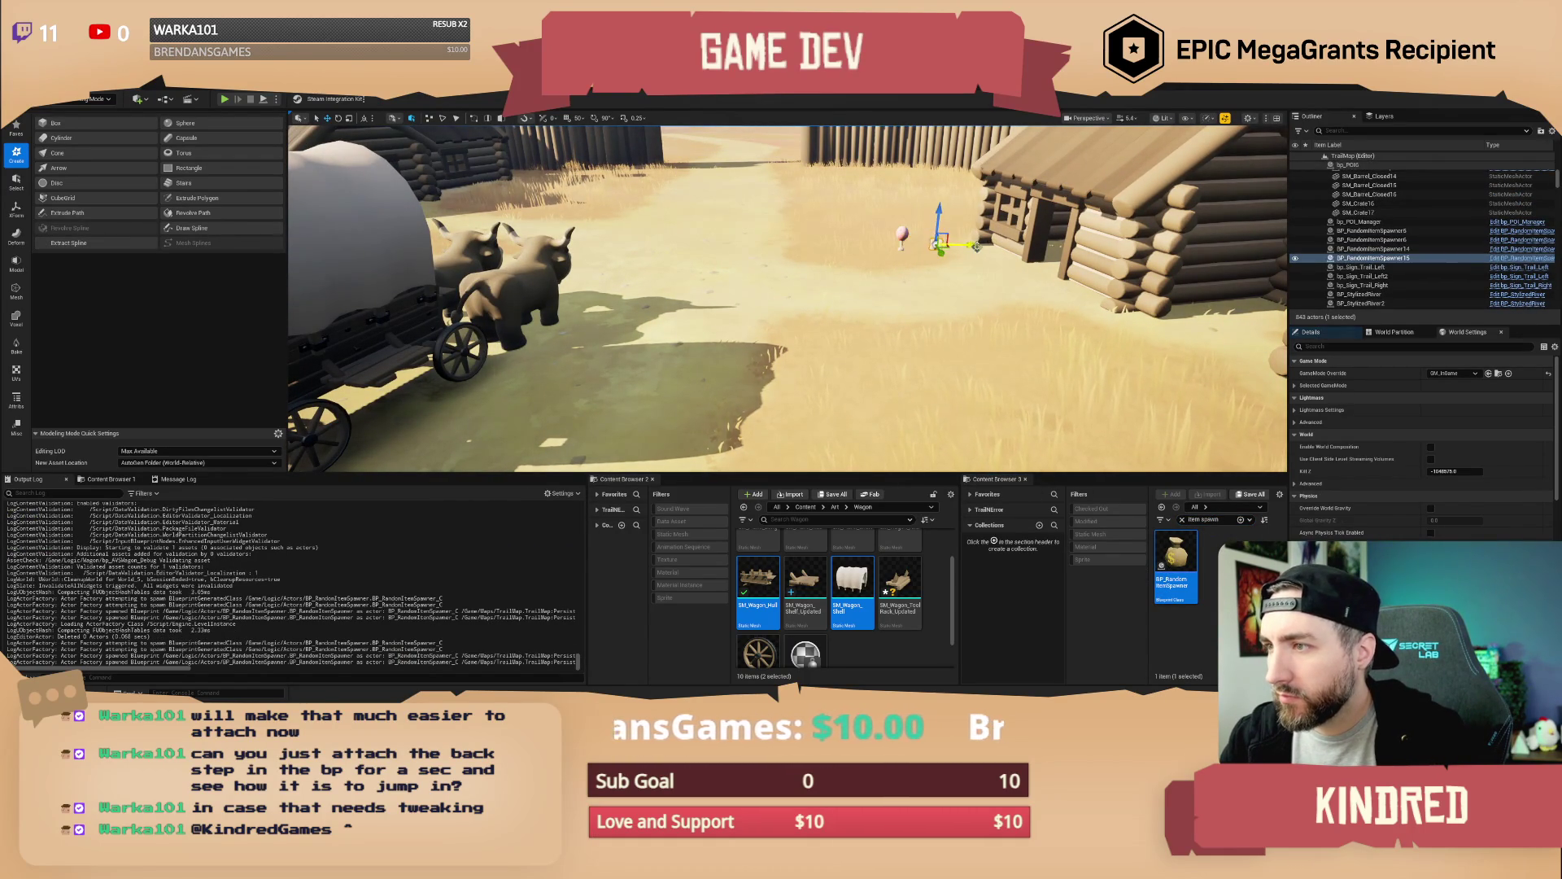
key(w)
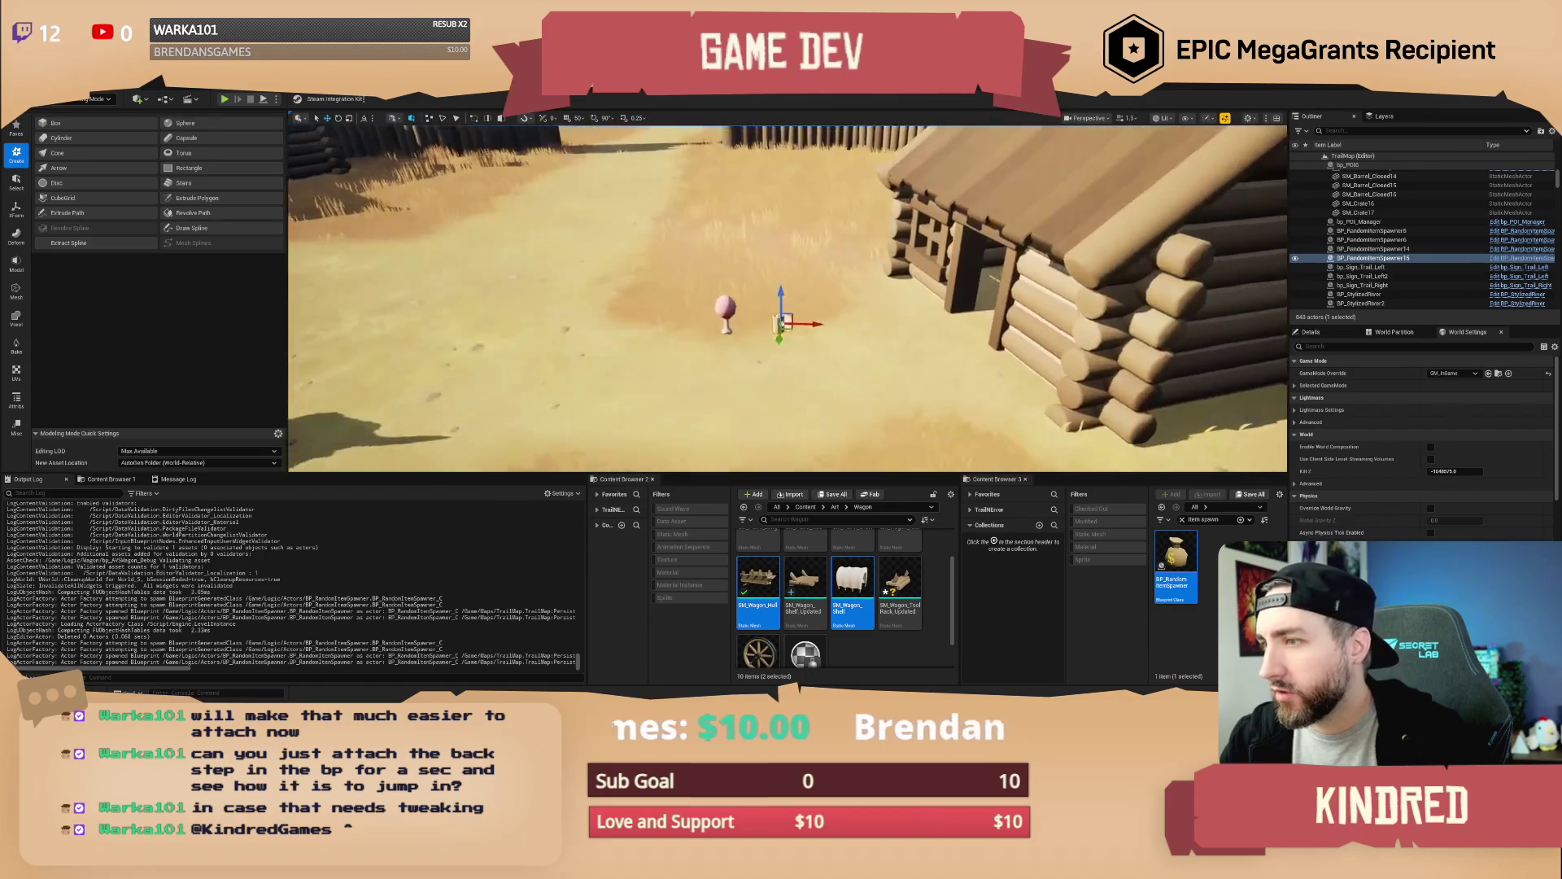
scroll(788, 299, down, 2)
drag(876, 293, 754, 293)
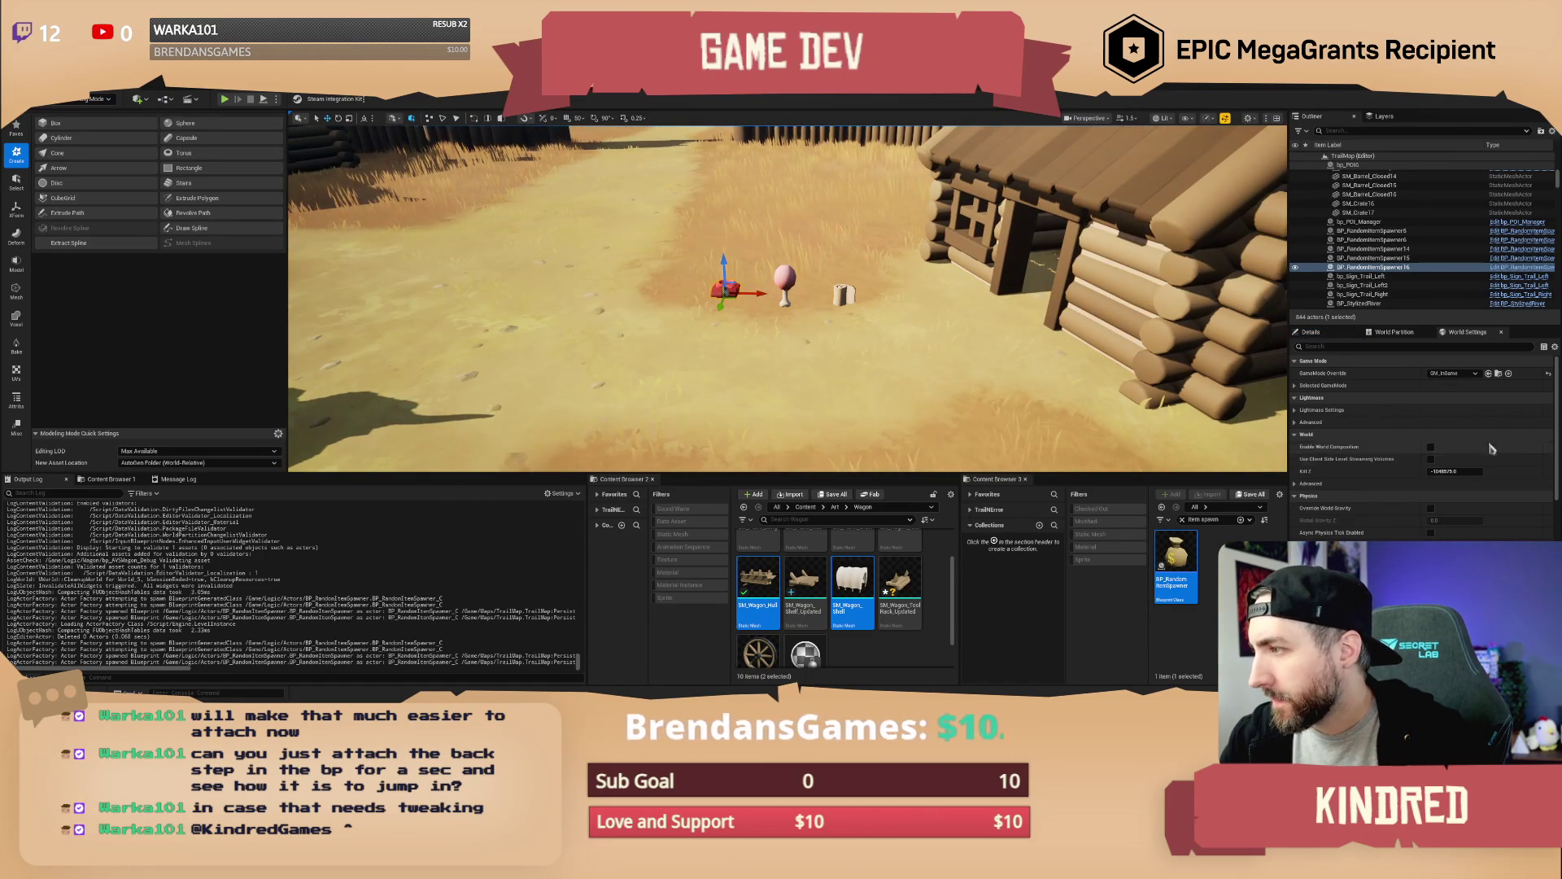
ctrl+click(783, 286)
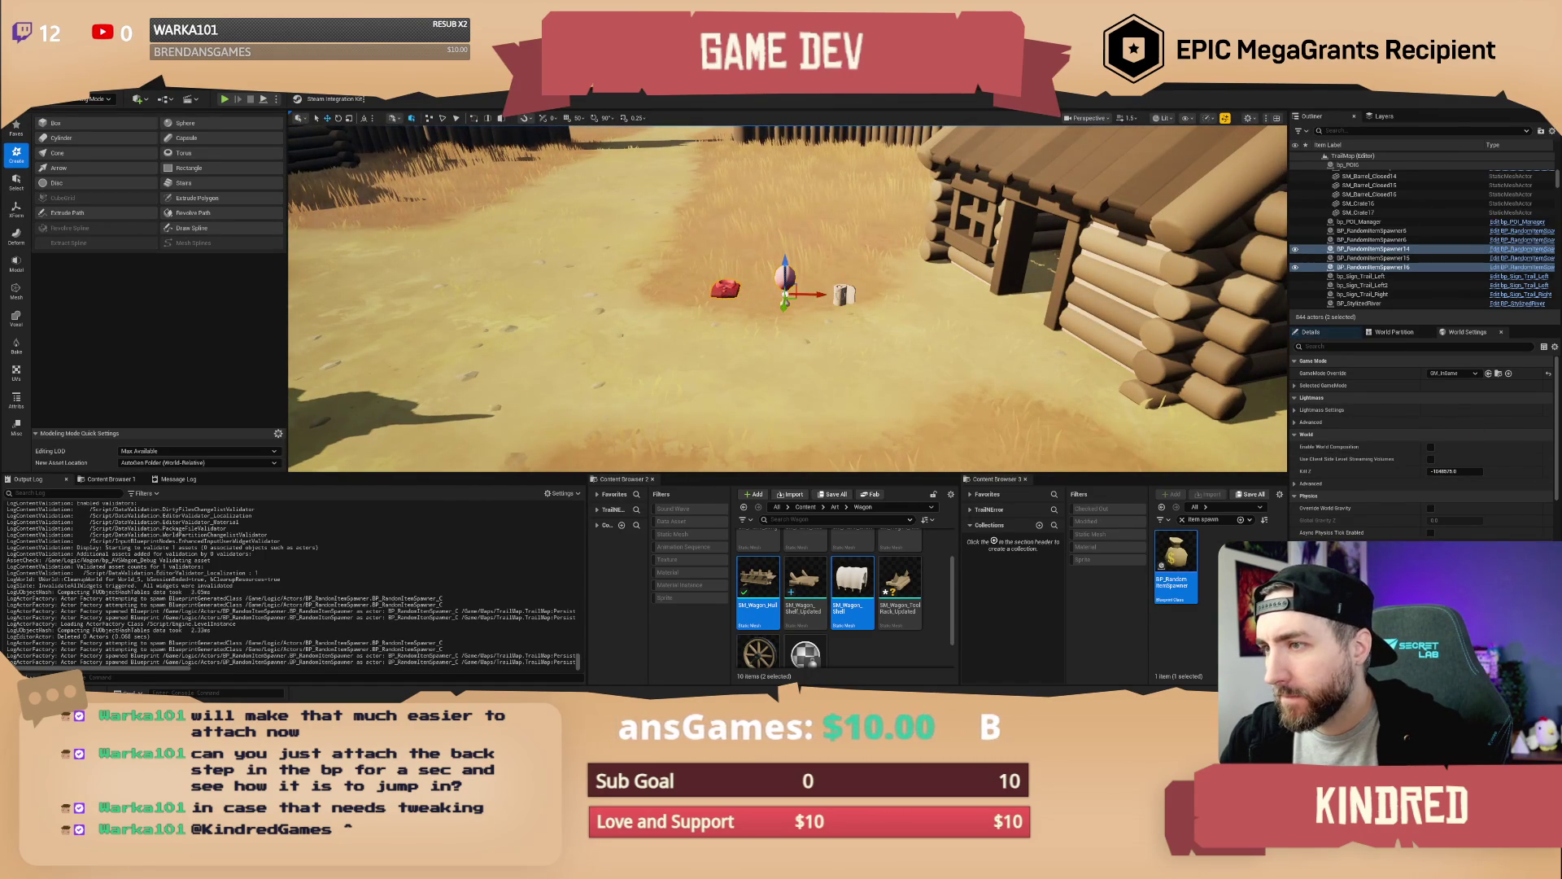
ctrl+click(844, 295)
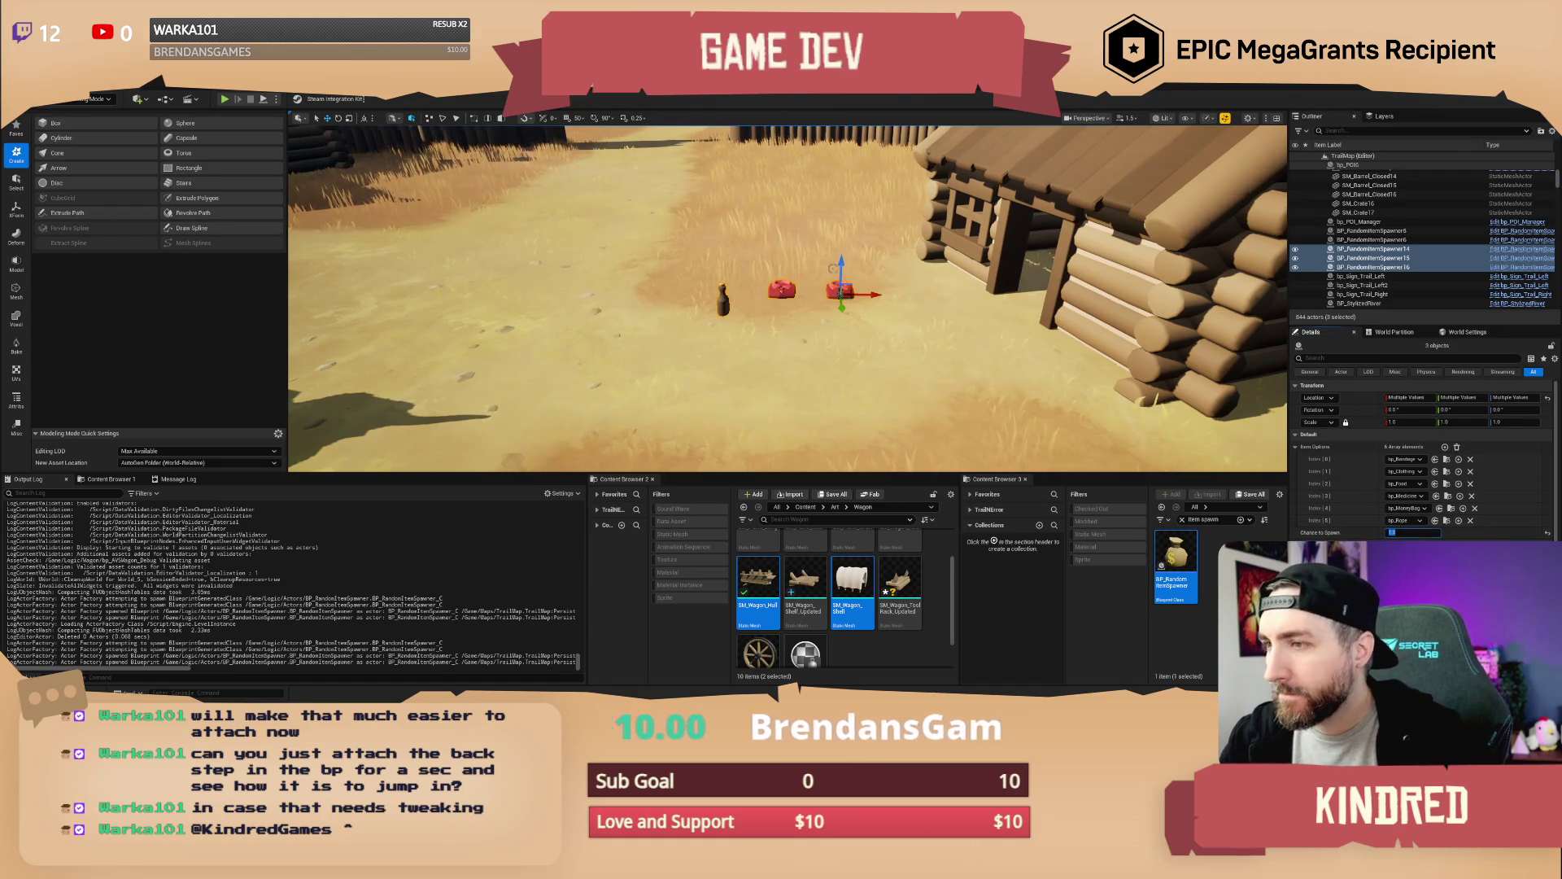
right_click(836, 273)
click(226, 100)
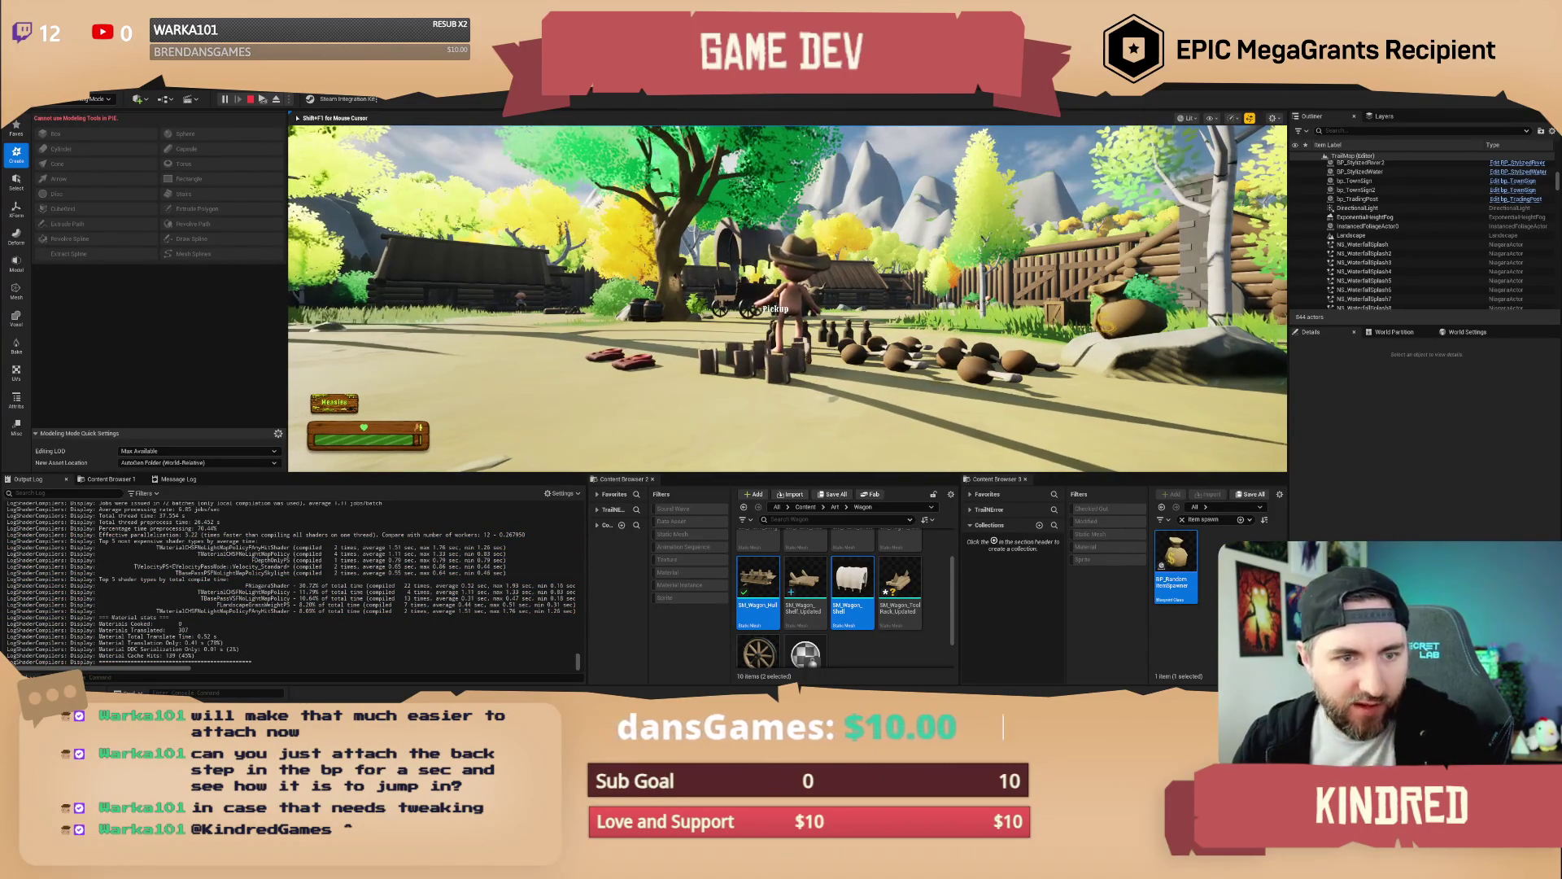
Walk the character around the spawned items, stop the play session, and show World Settings
key(alt+Tab)
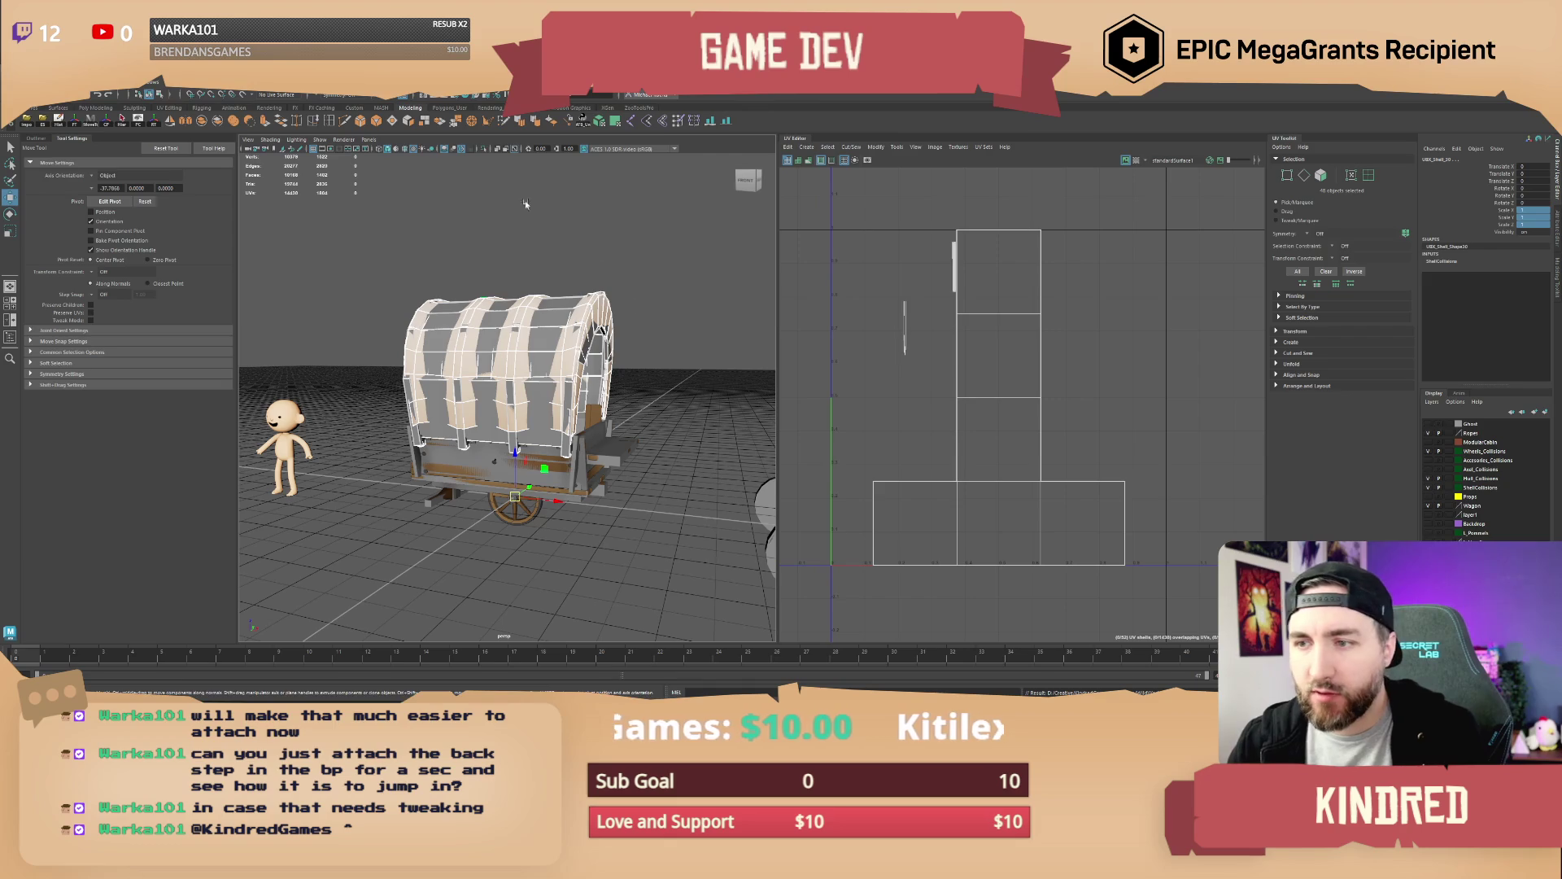
key(alt+Tab)
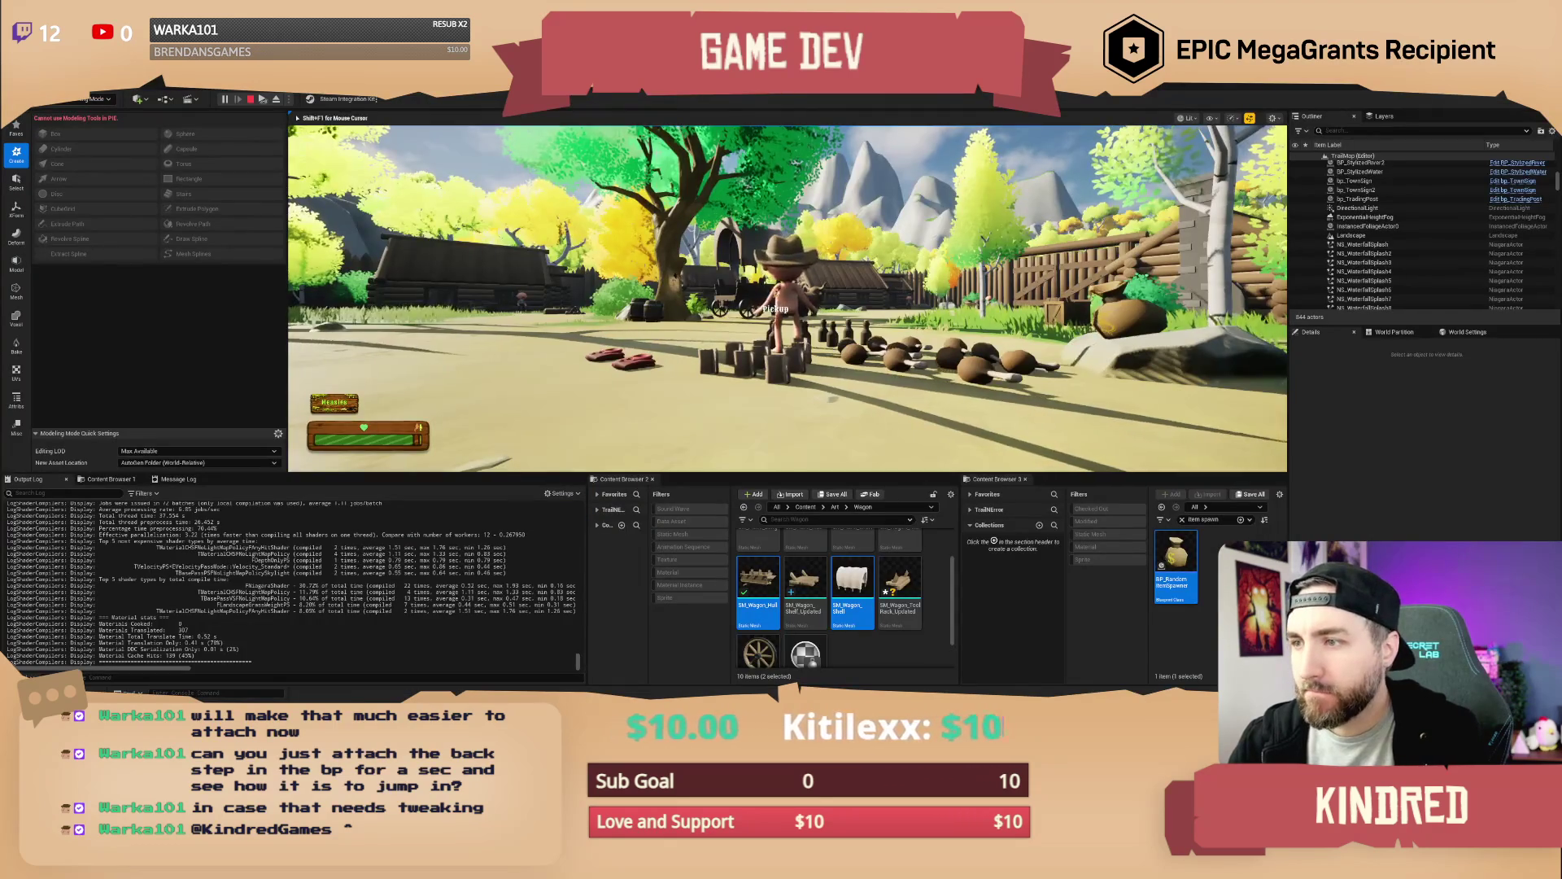
key(w)
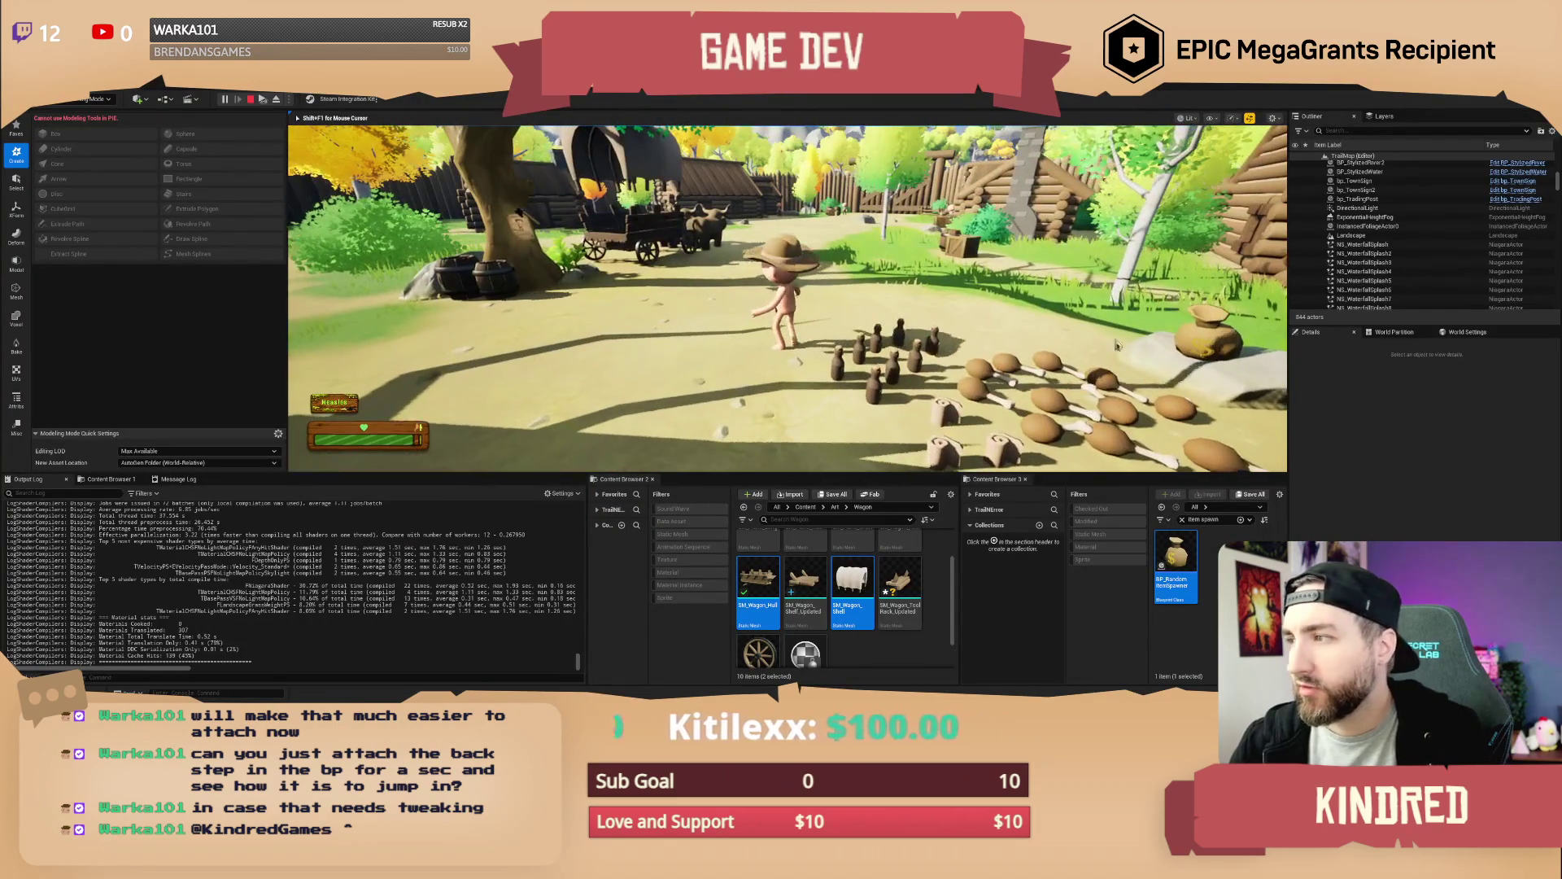
key(Escape)
click(1467, 332)
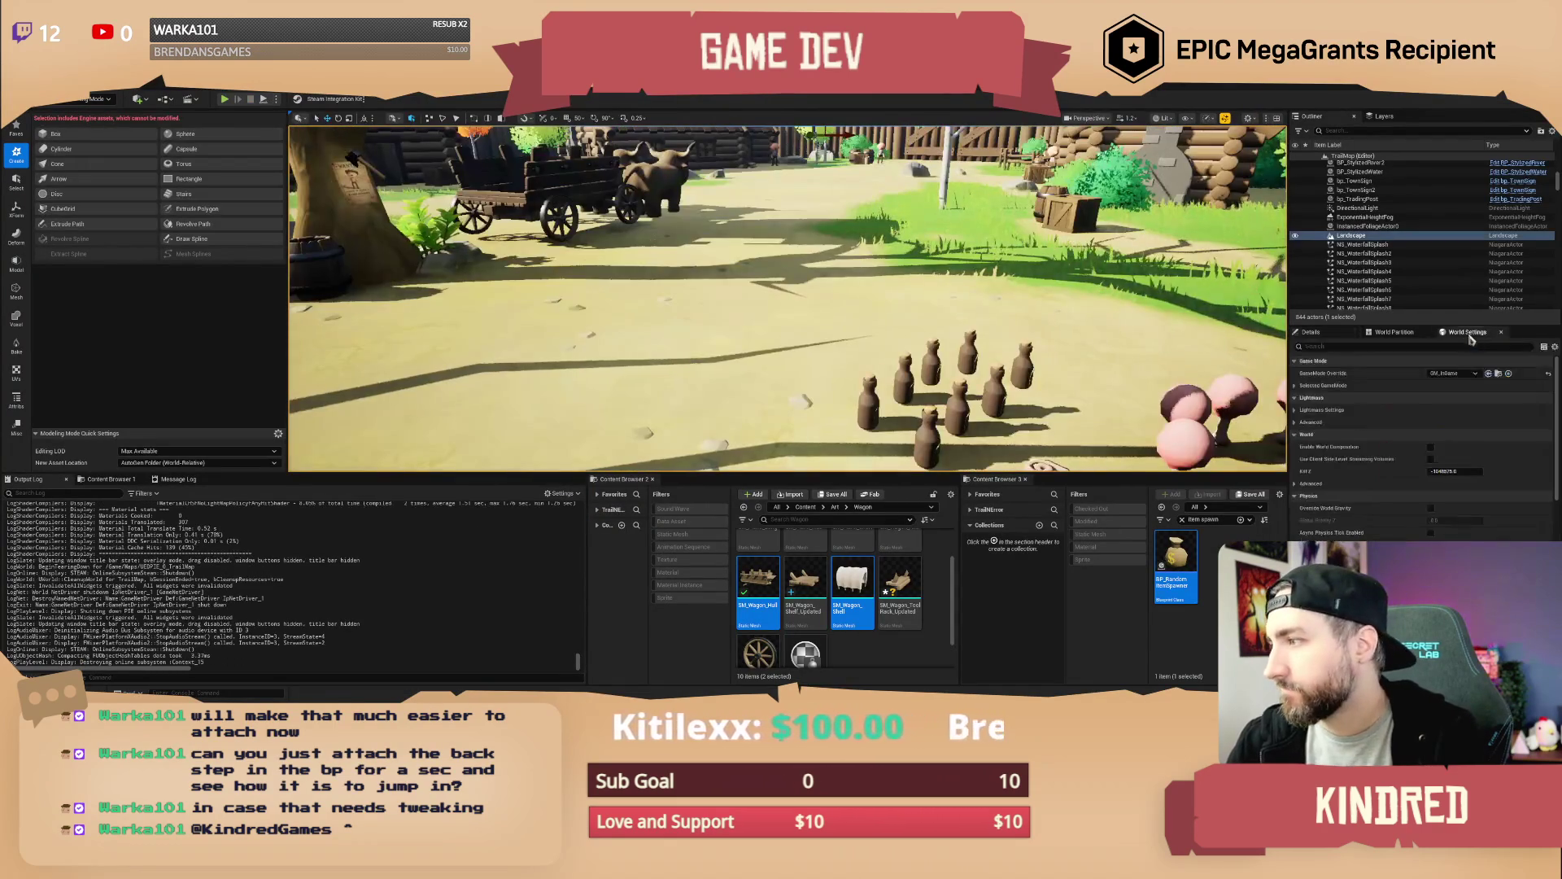
Set the level's GameMode Override to GM_TestMode and frame the landscape
click(1454, 375)
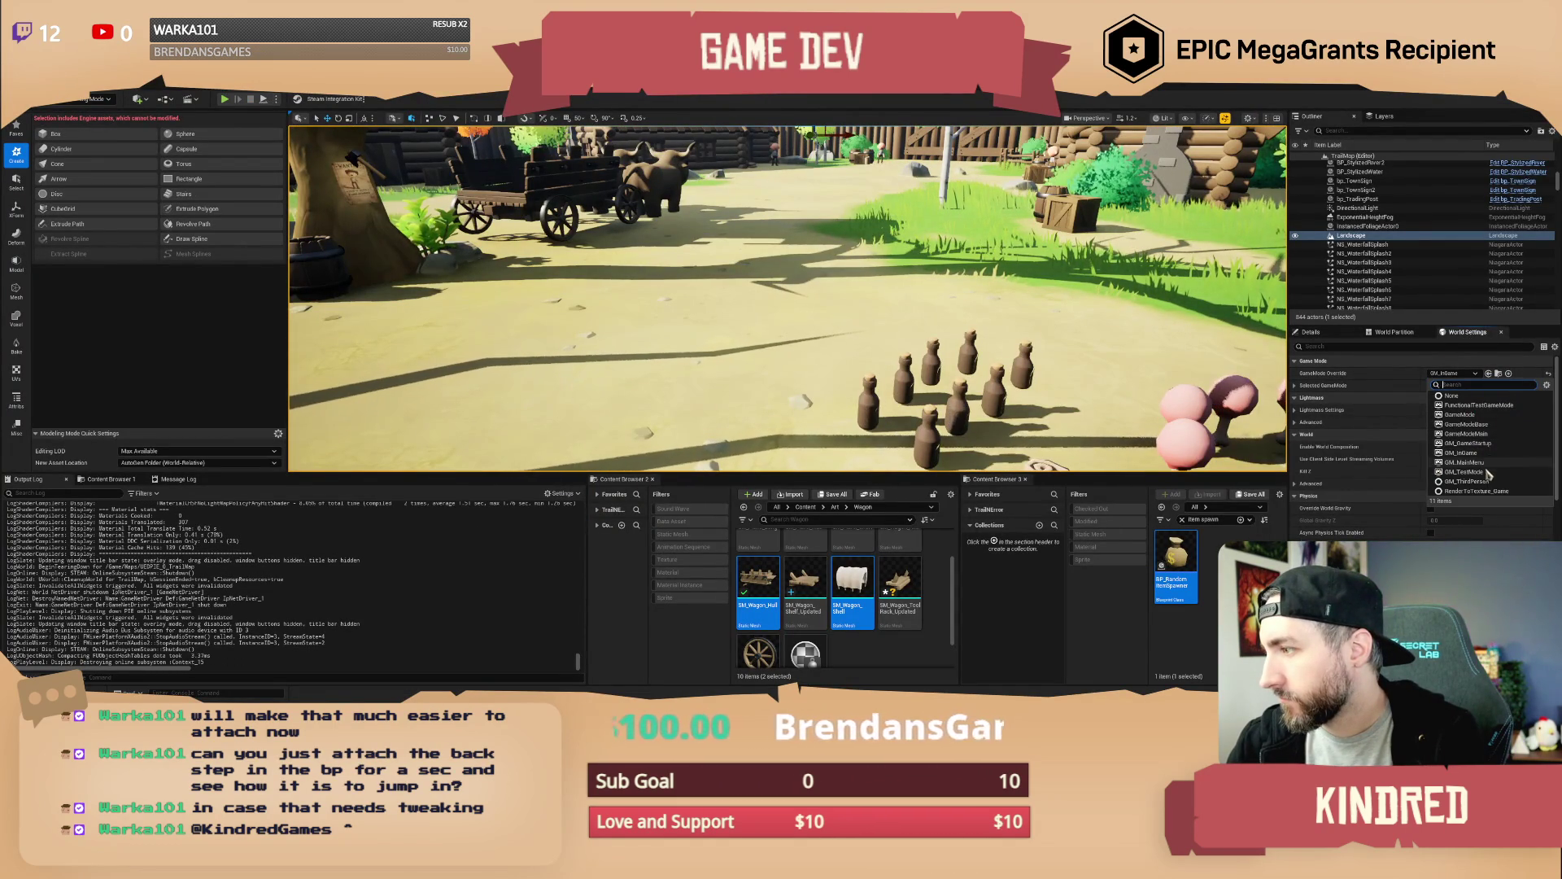
click(1486, 472)
key(f)
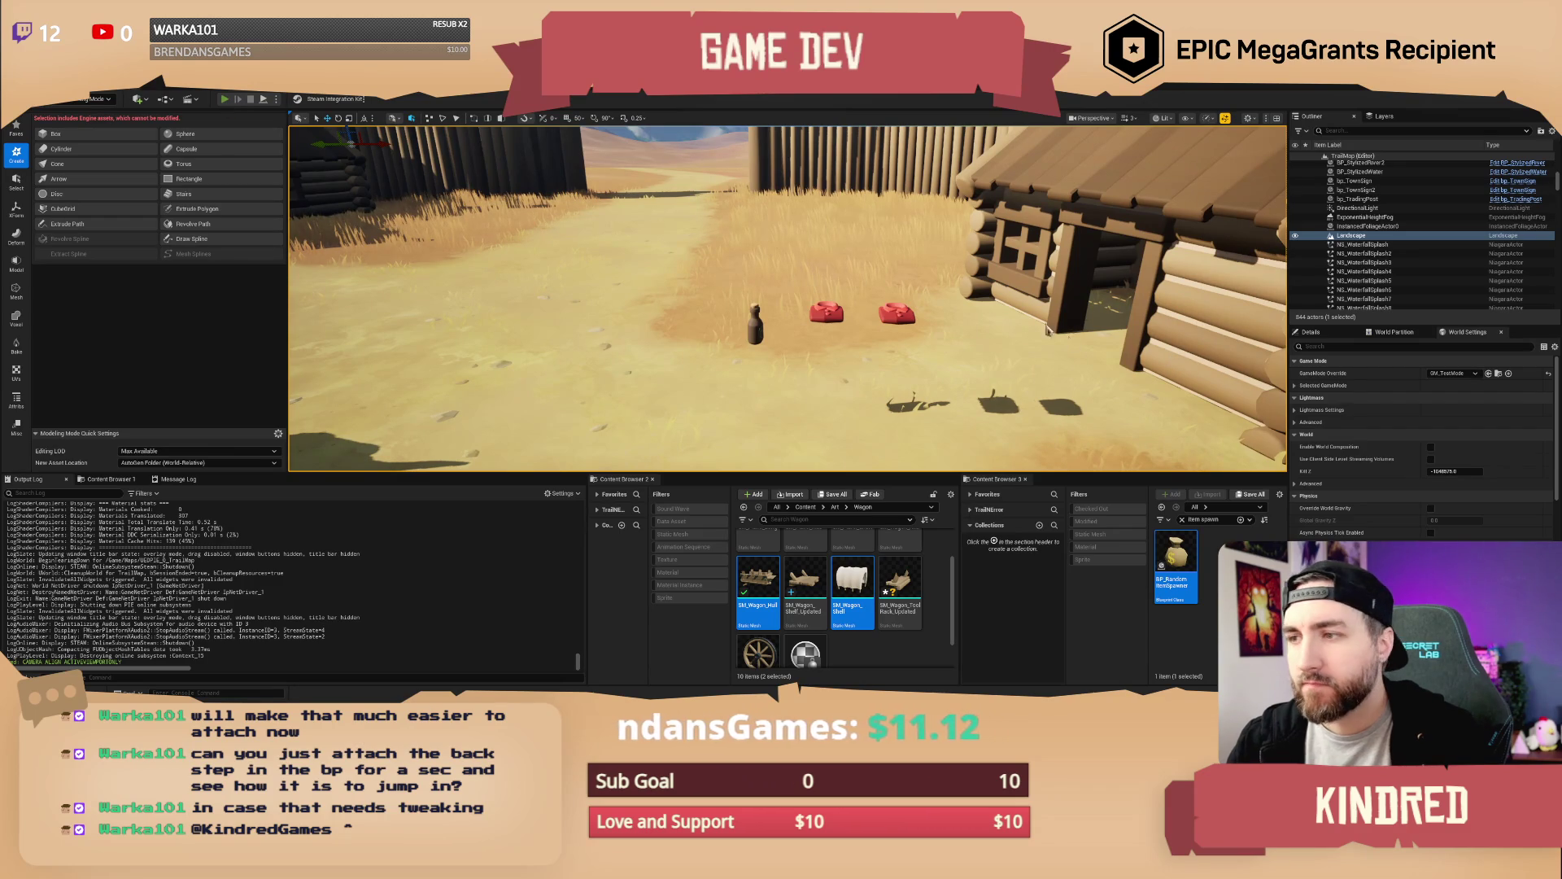
Play the level, walk past the cabins toward the gate, then stop the session
key(alt+p)
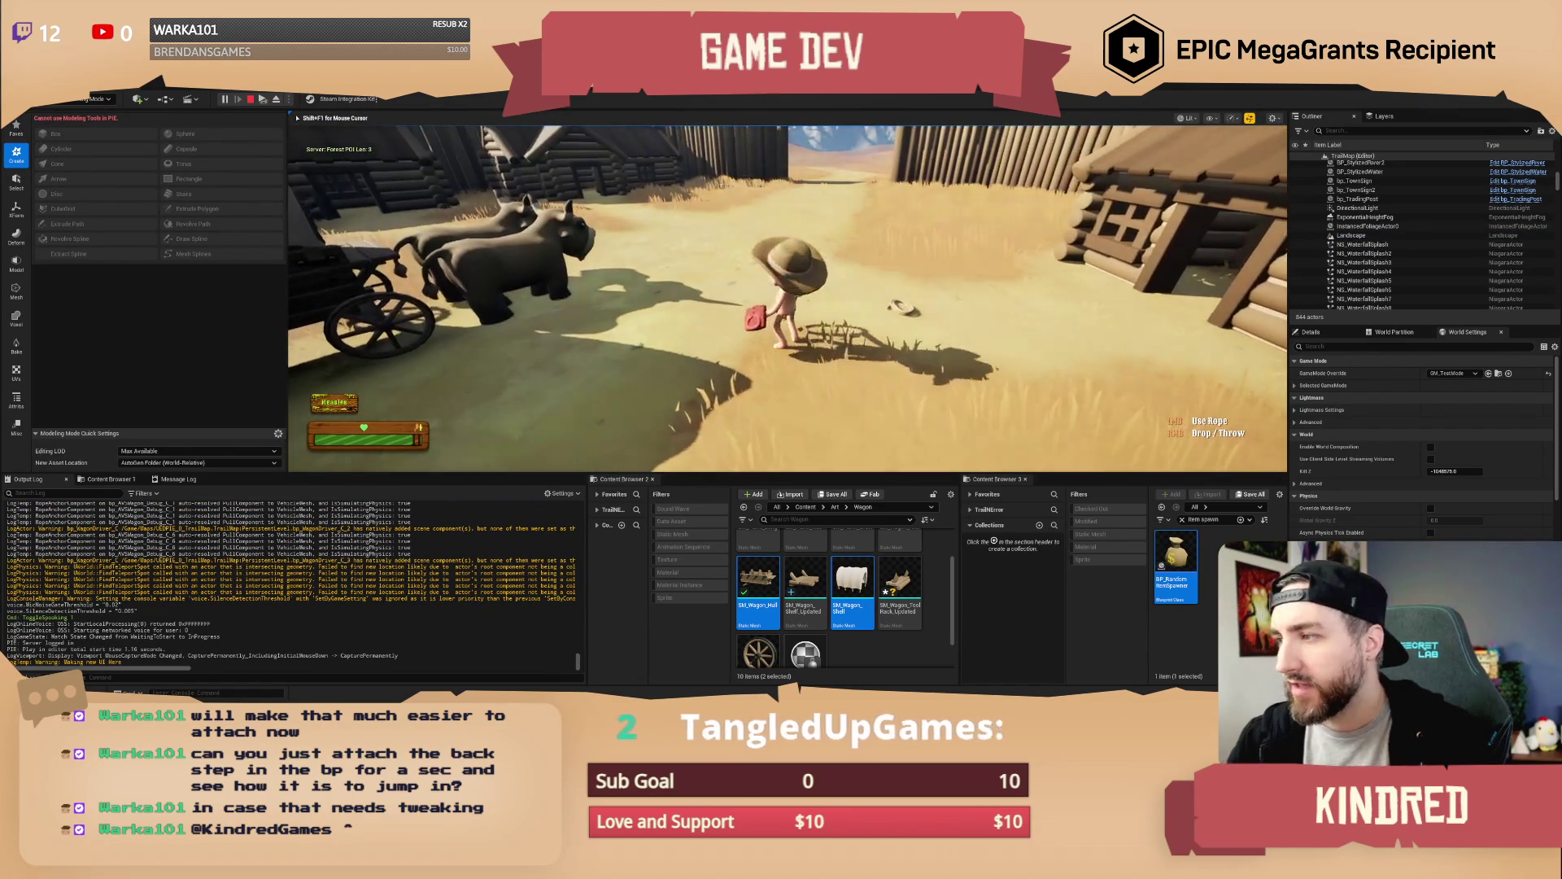
key(w)
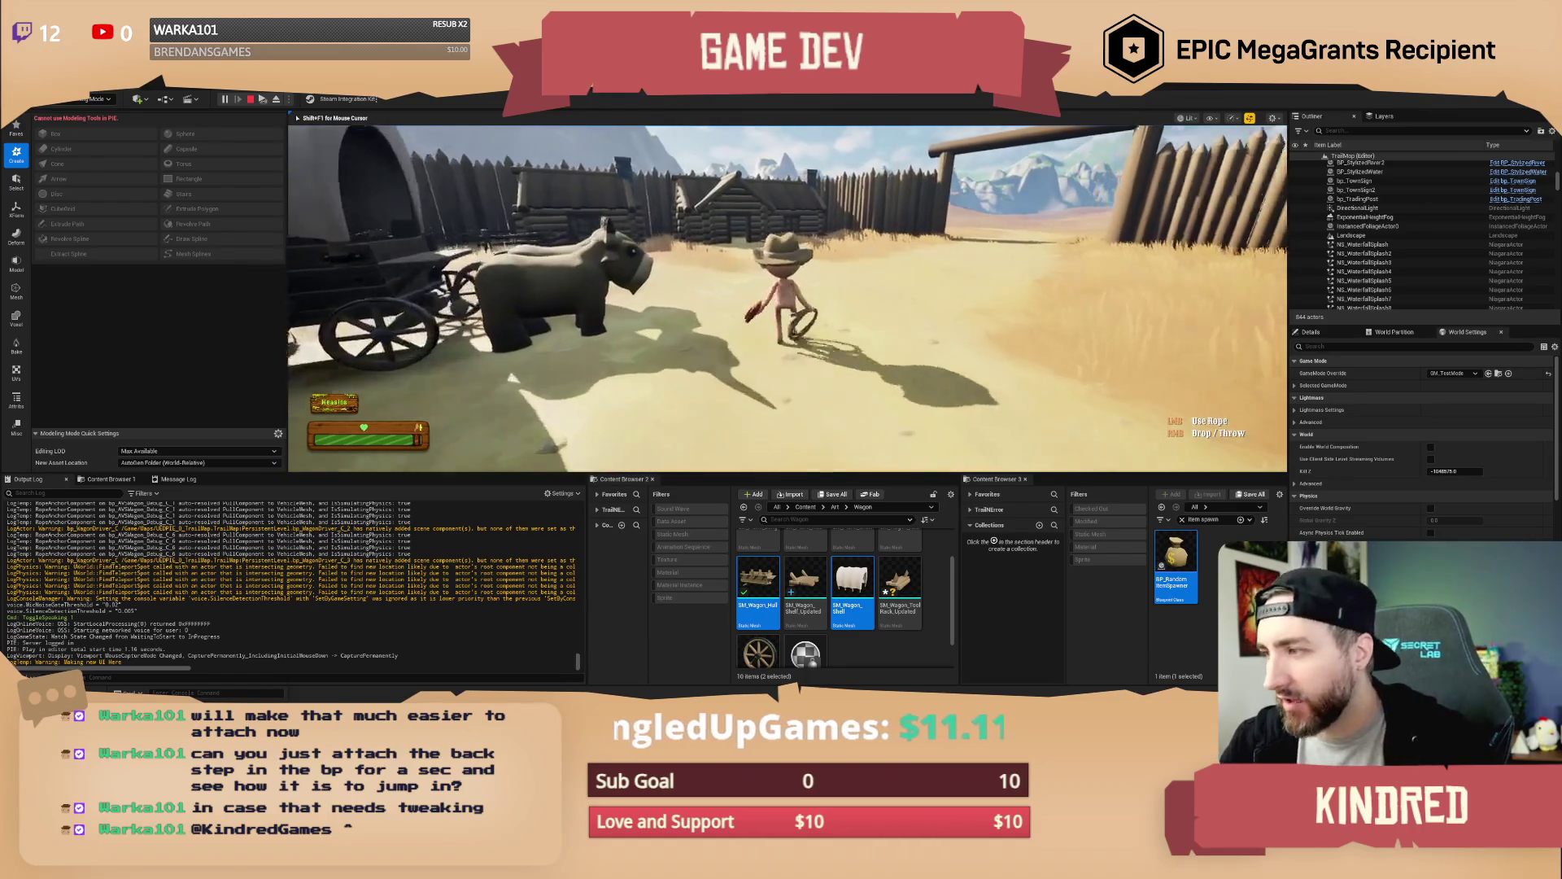
key(w)
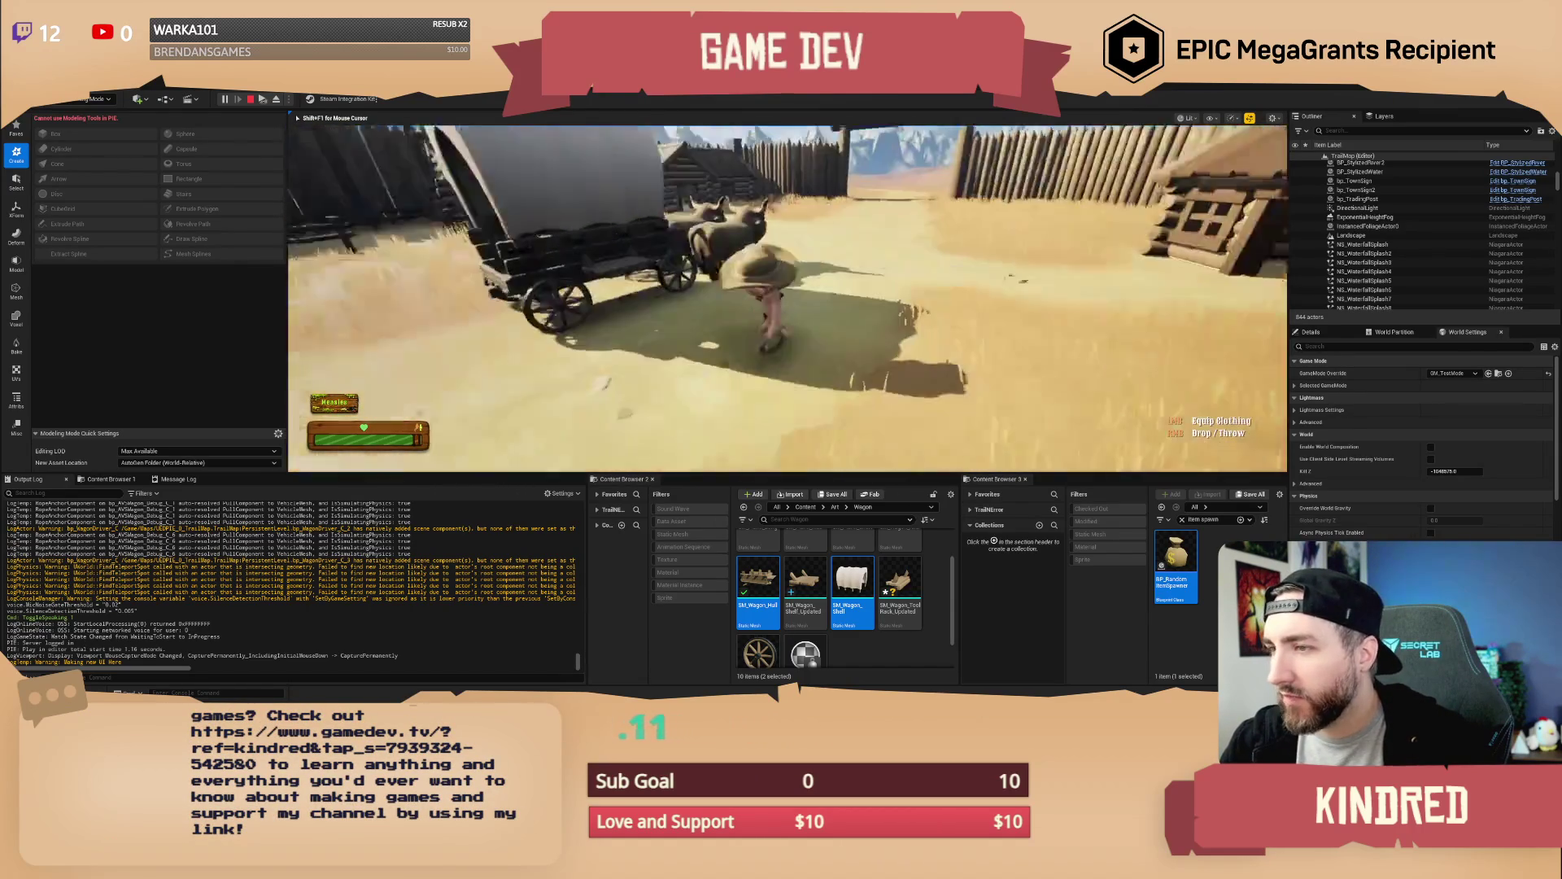
key(w)
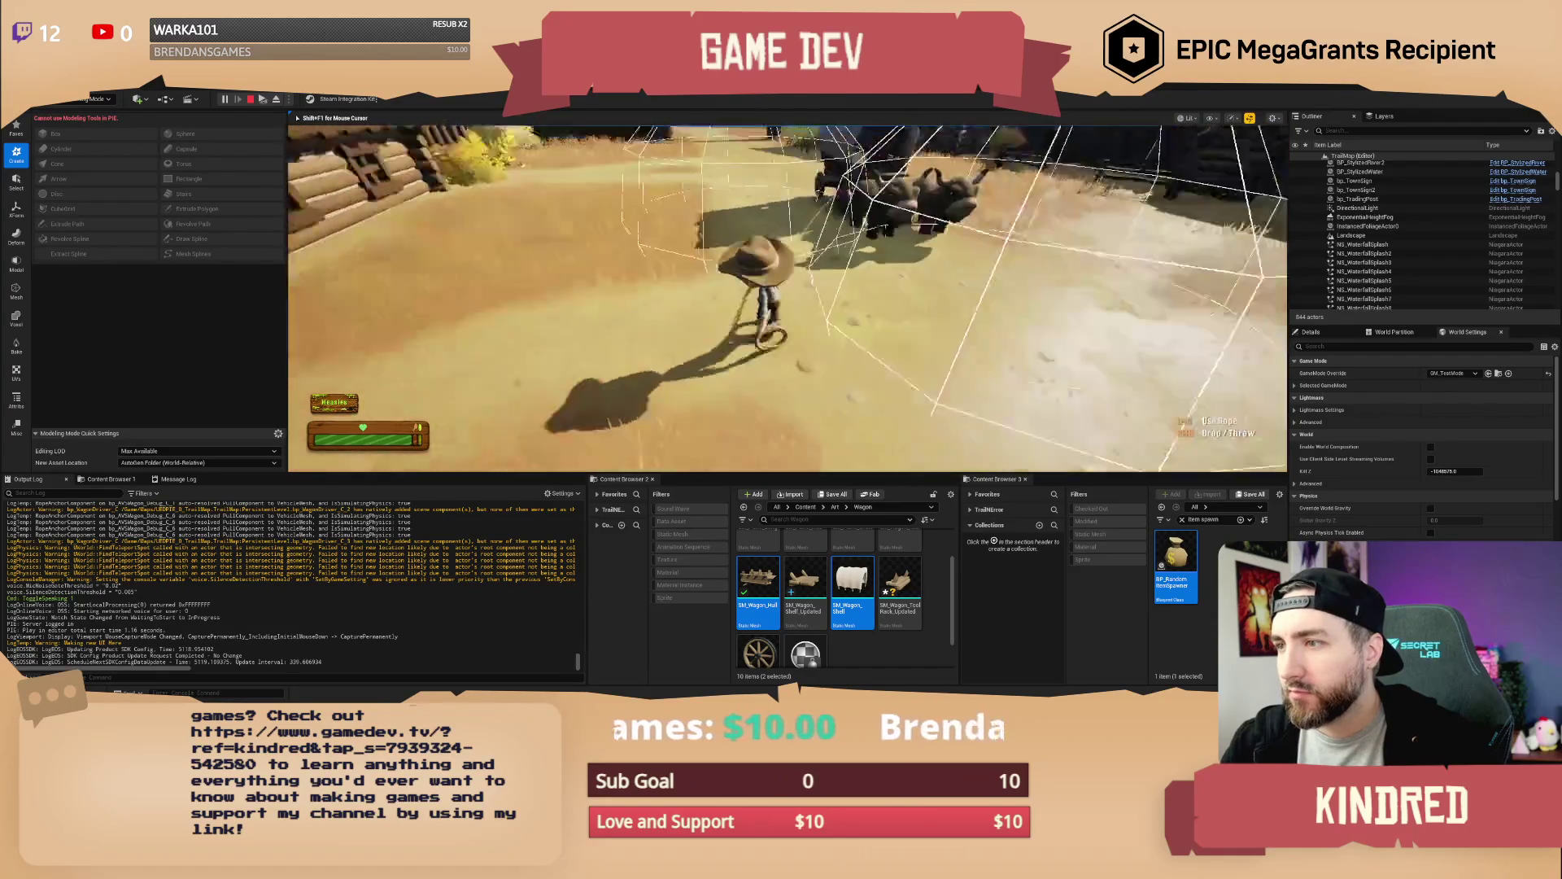
key(Escape)
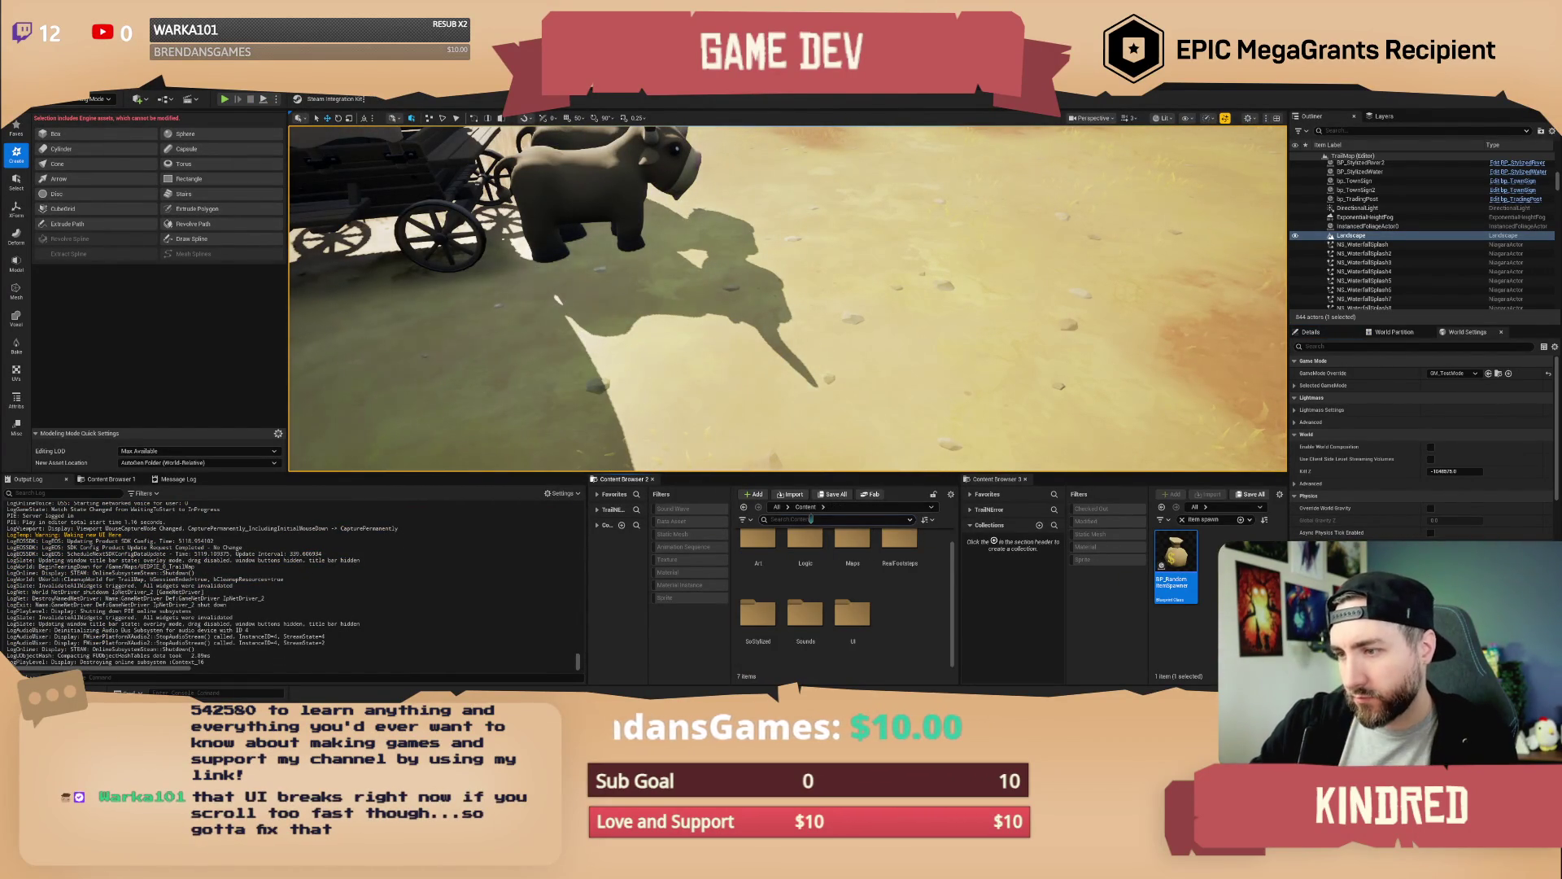
Search the Content Browser for 'wagon' and open bp_AVSWagon in its Viewport
text(wagon)
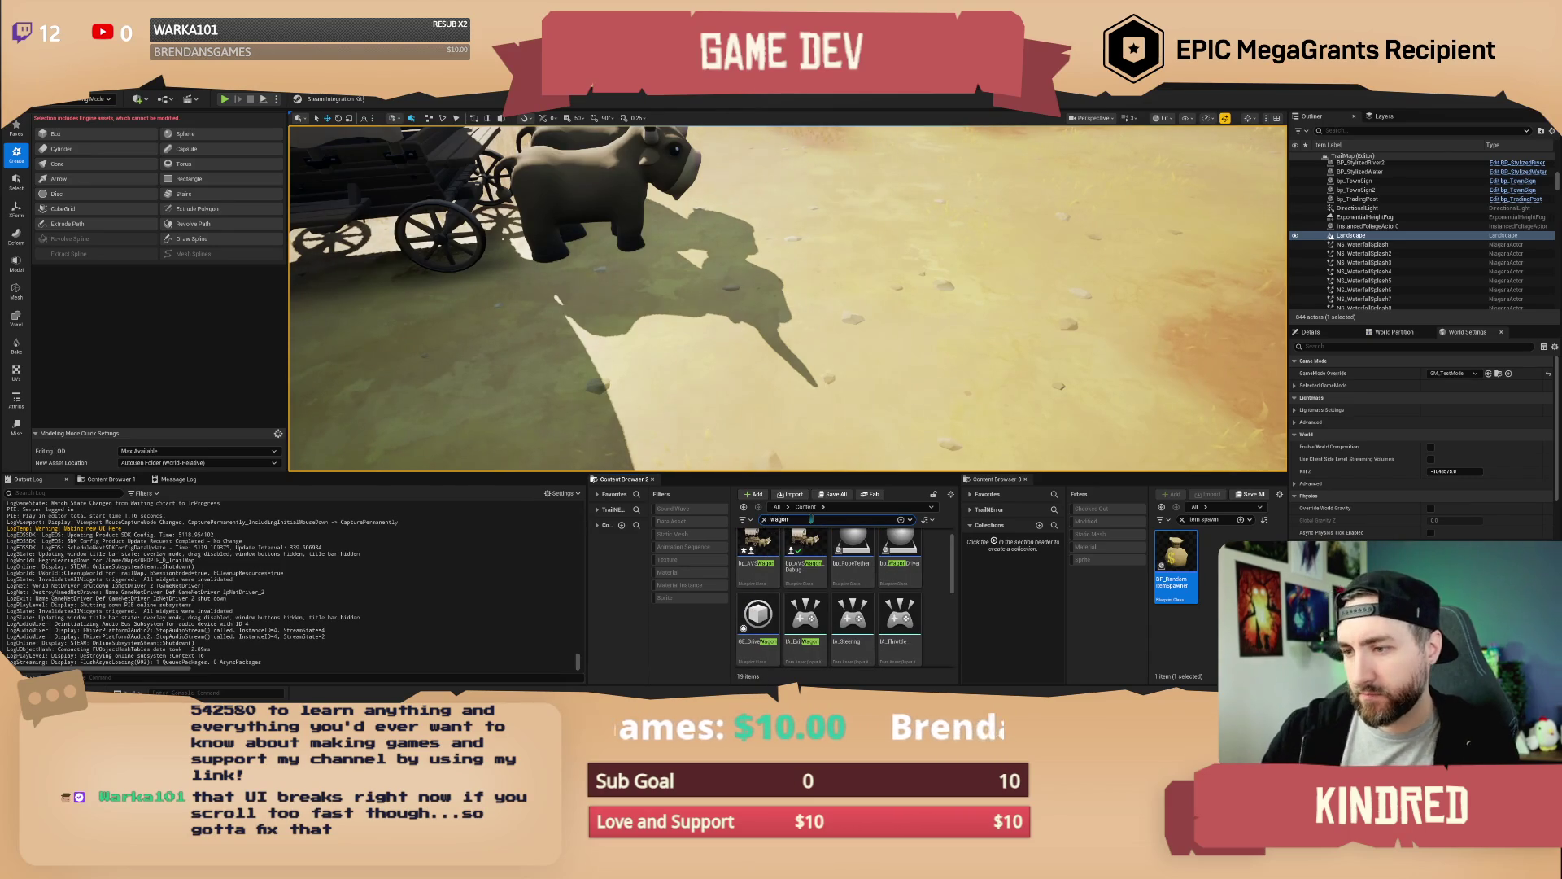
click(763, 555)
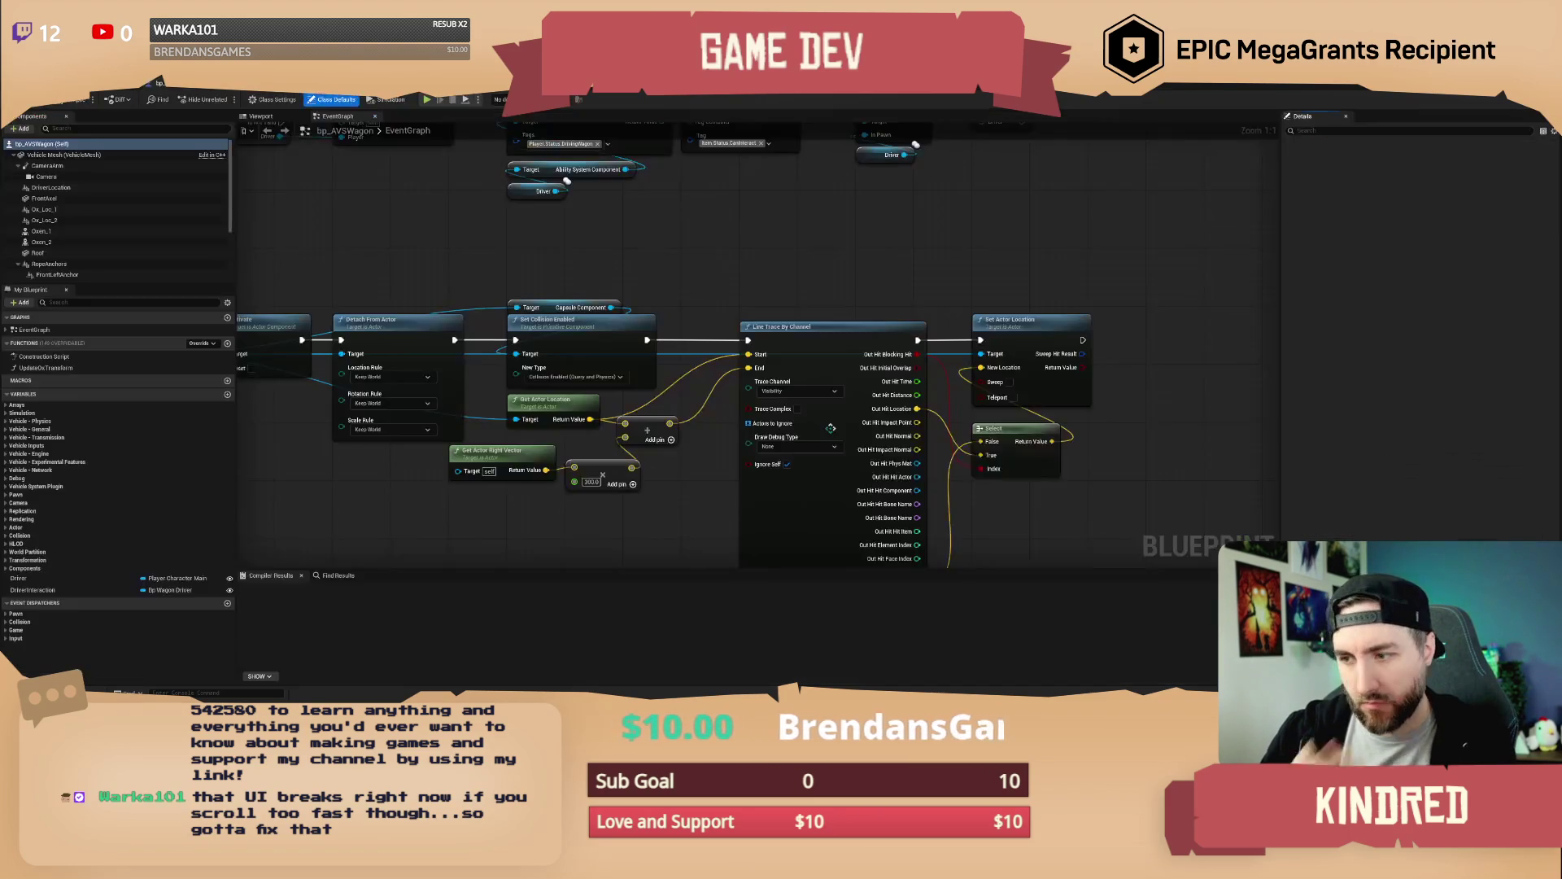
click(268, 117)
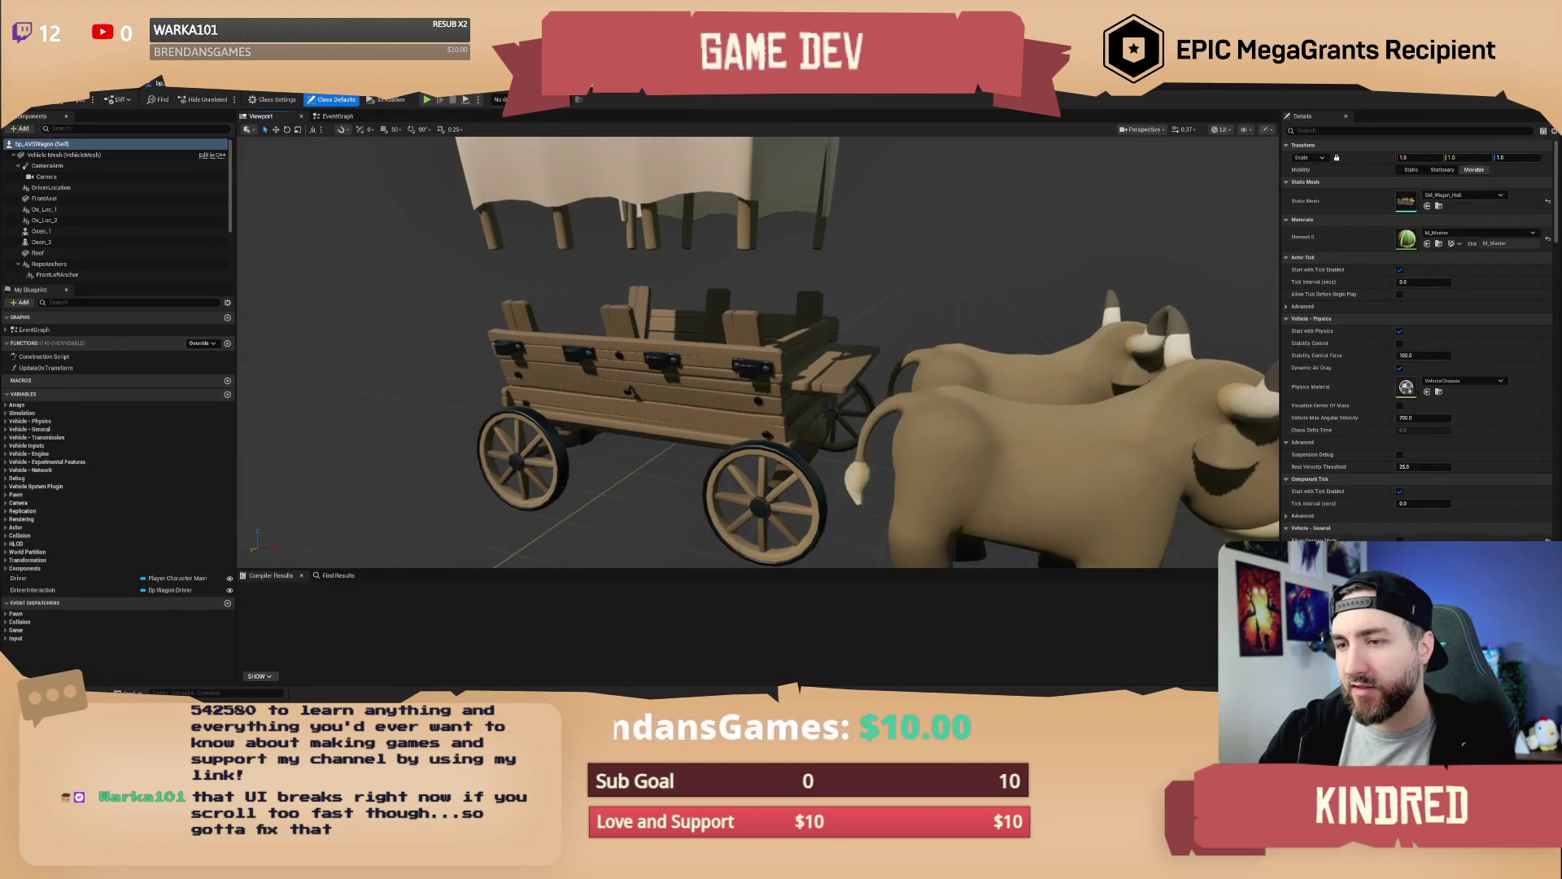
Reset the Roof component's Location to 0,0,0 and view the wagon from the rear
click(63, 155)
click(37, 253)
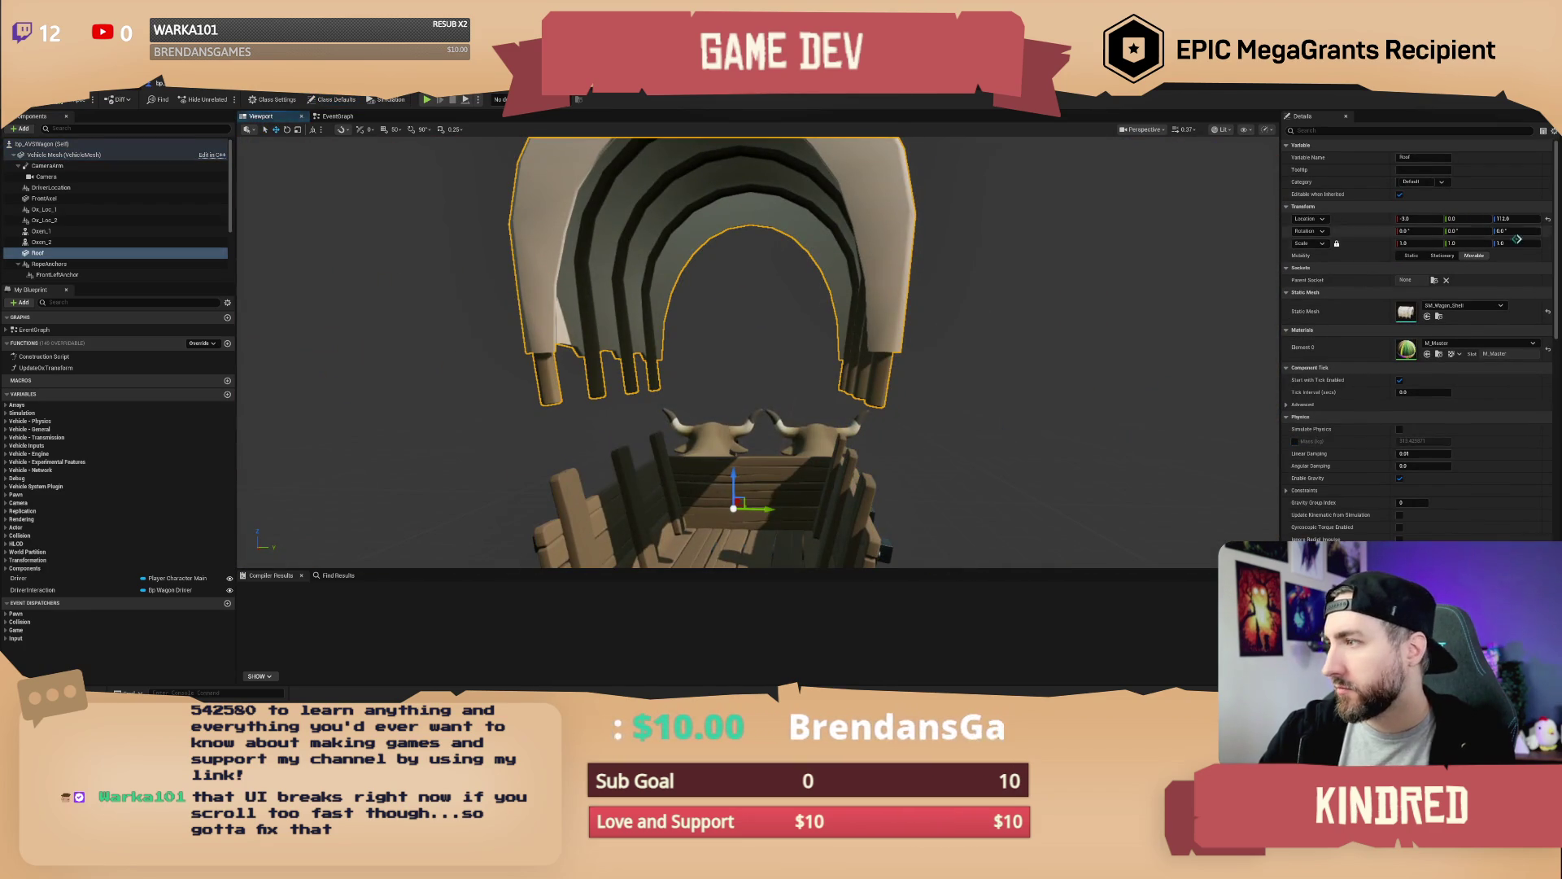
click(1548, 219)
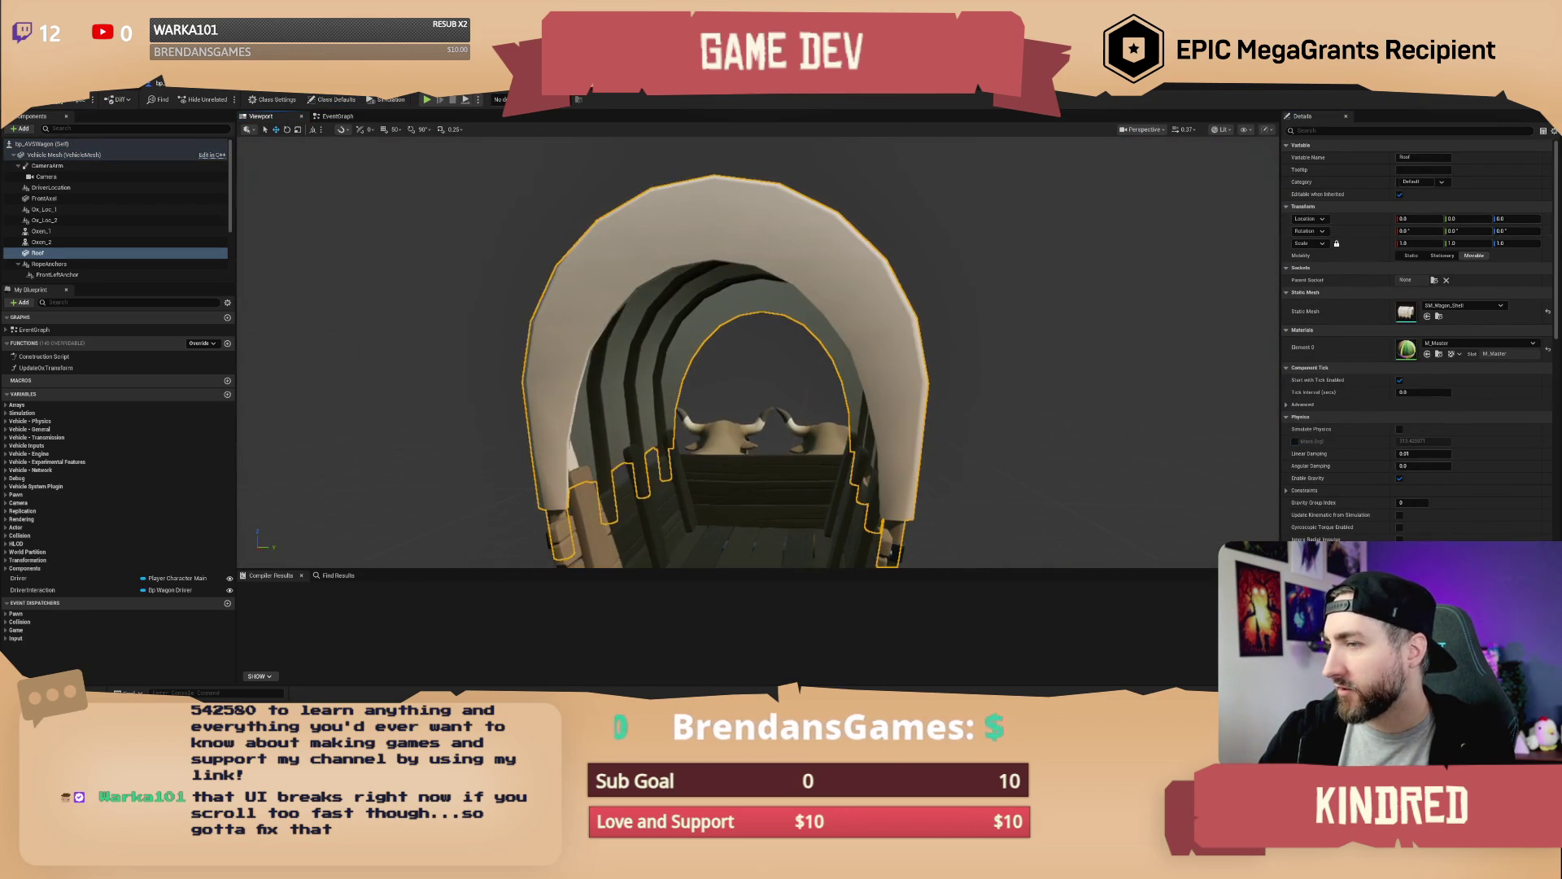
scroll(757, 349, up, 3)
drag(464, 179, 463, 179)
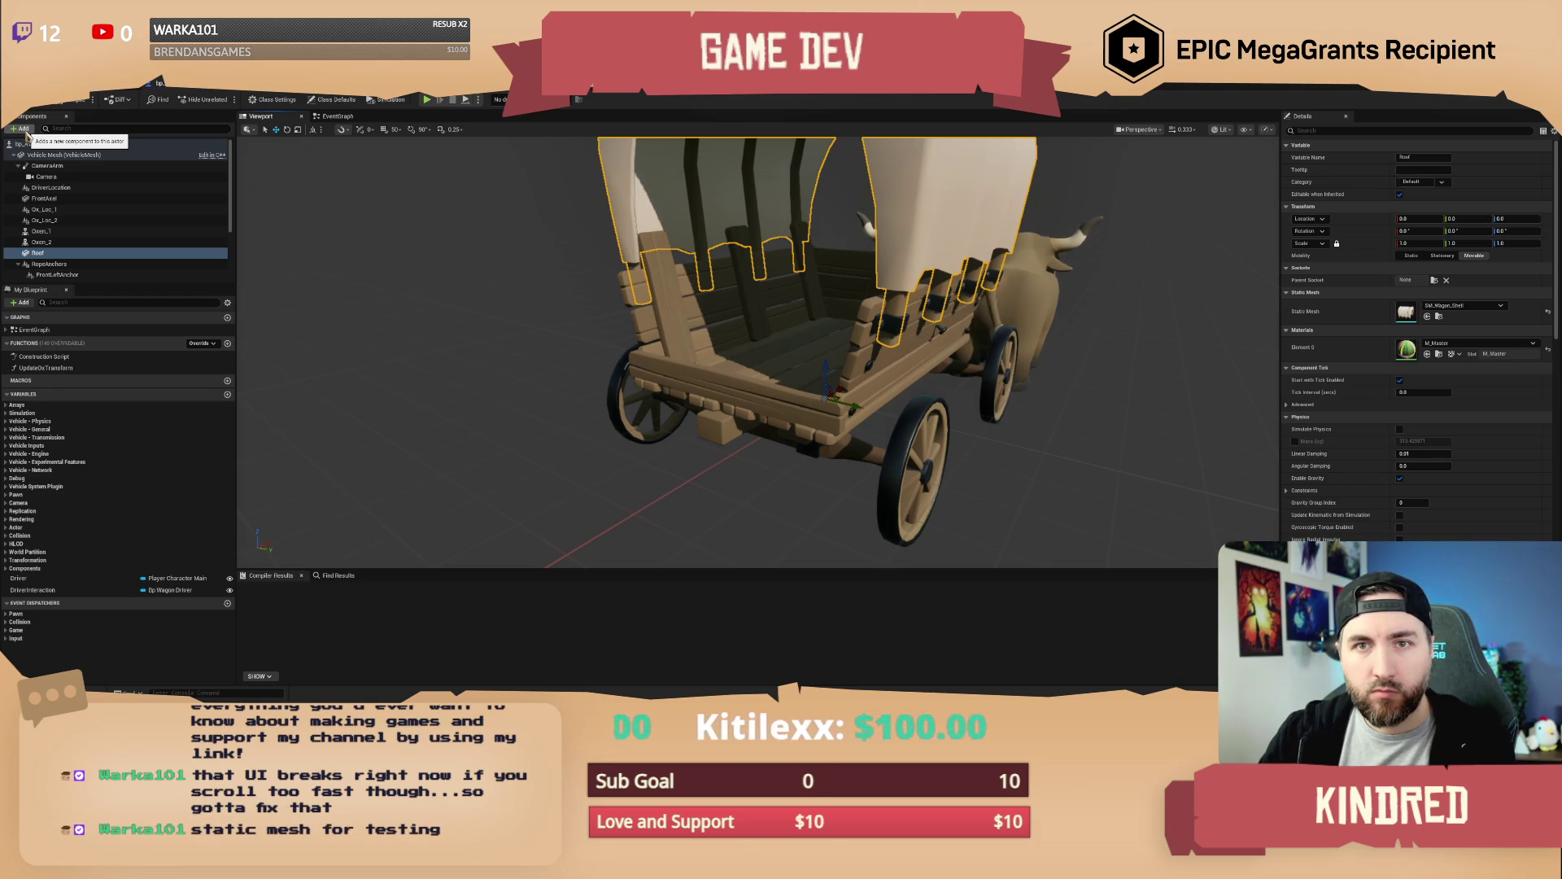
Add a StaticMesh component under Roof using the SM_Wagon_Shelf_Updated mesh
click(25, 130)
text(static m)
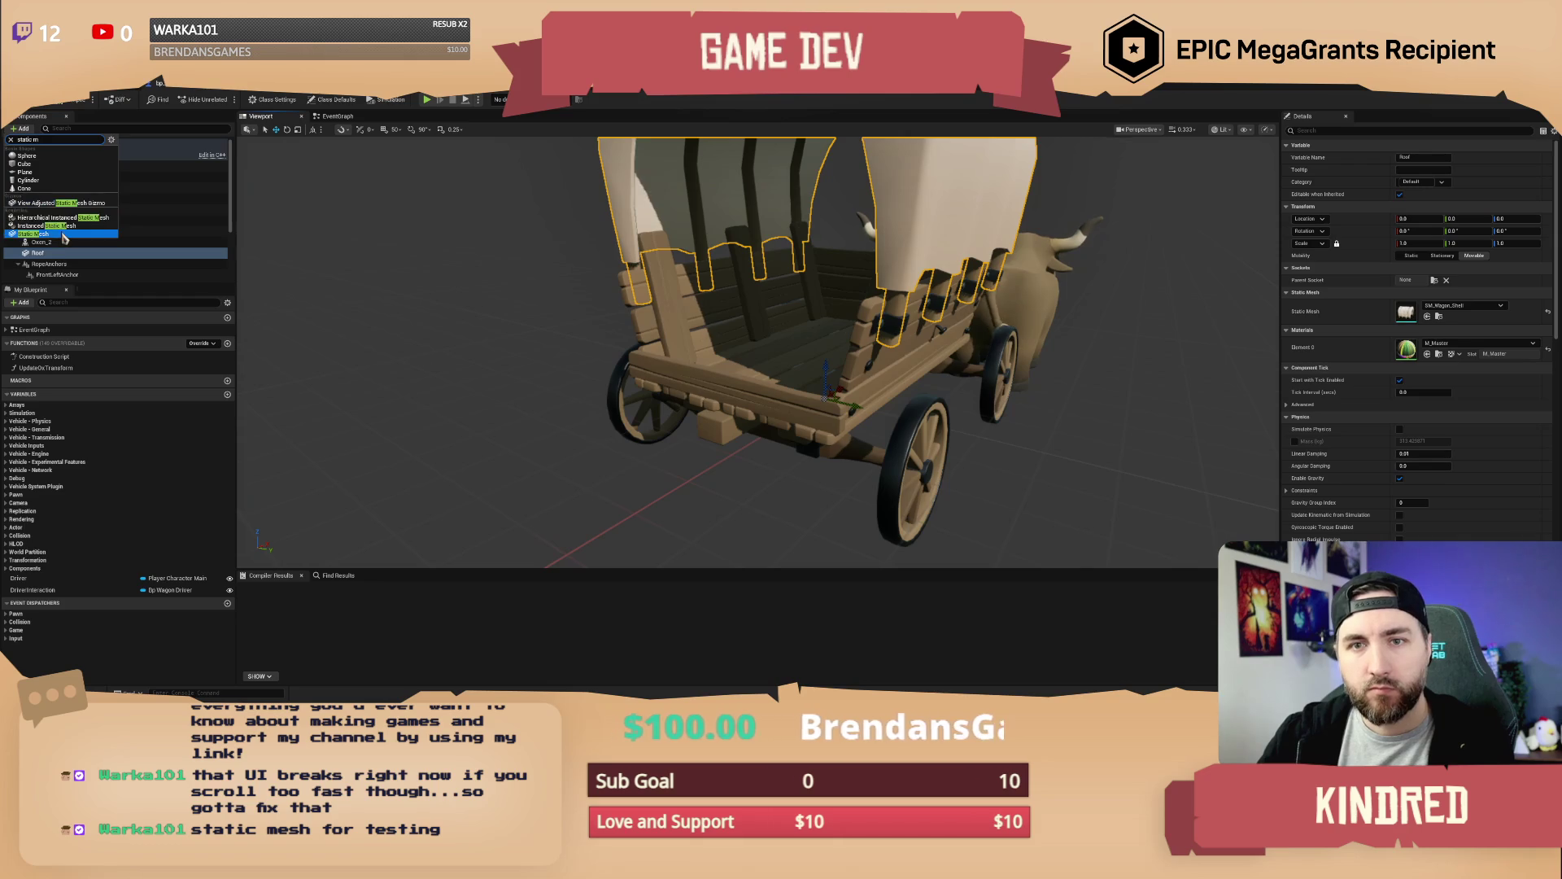
click(33, 234)
drag(918, 415, 887, 378)
click(1464, 306)
text(shelf)
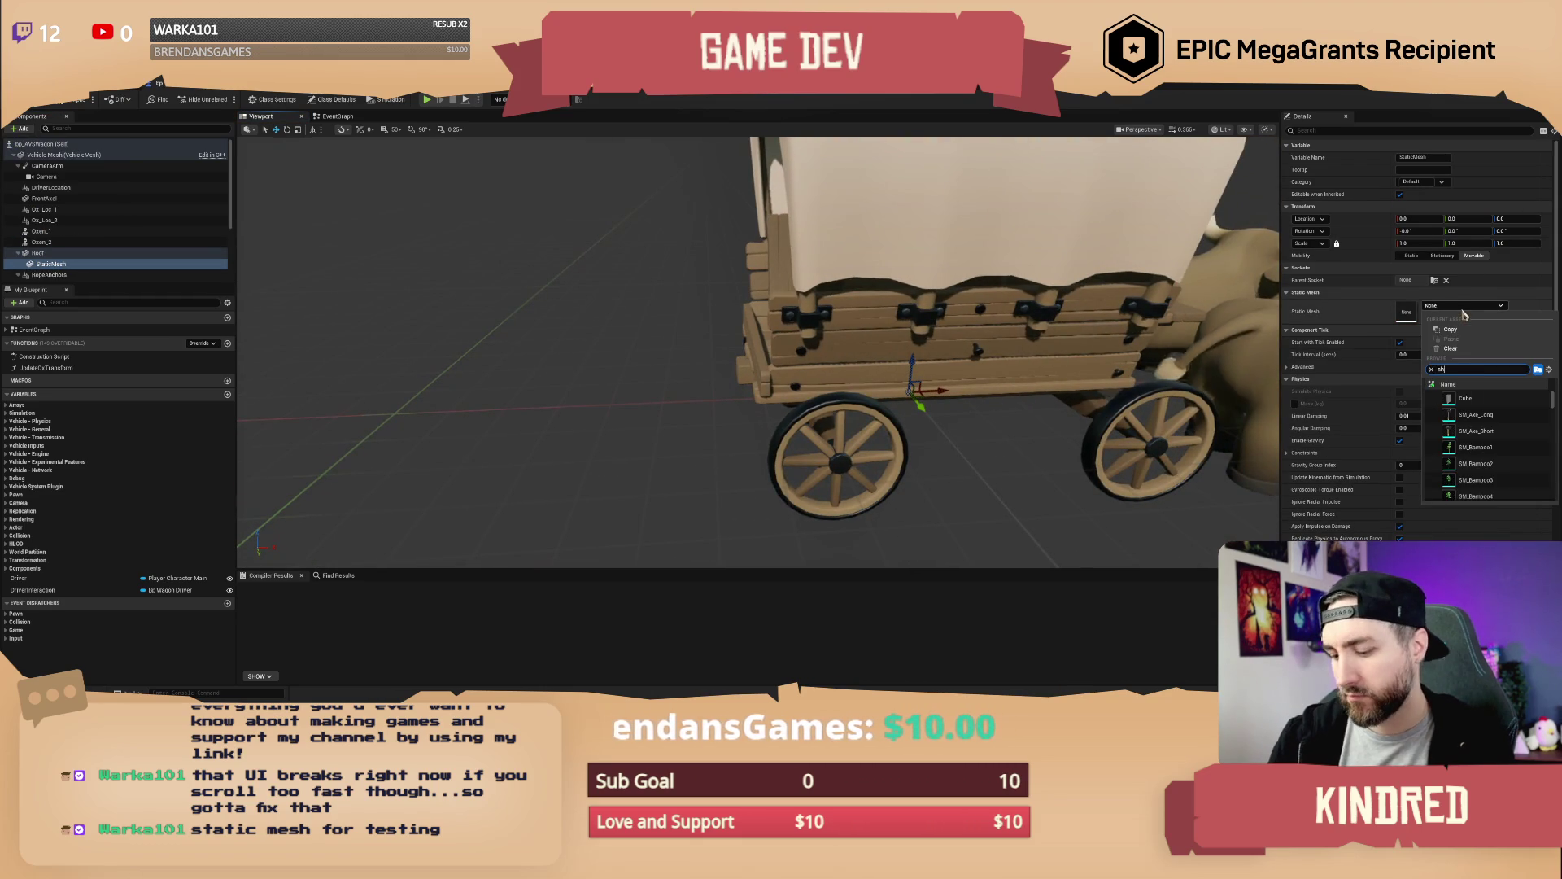
scroll(1497, 423, down, 3)
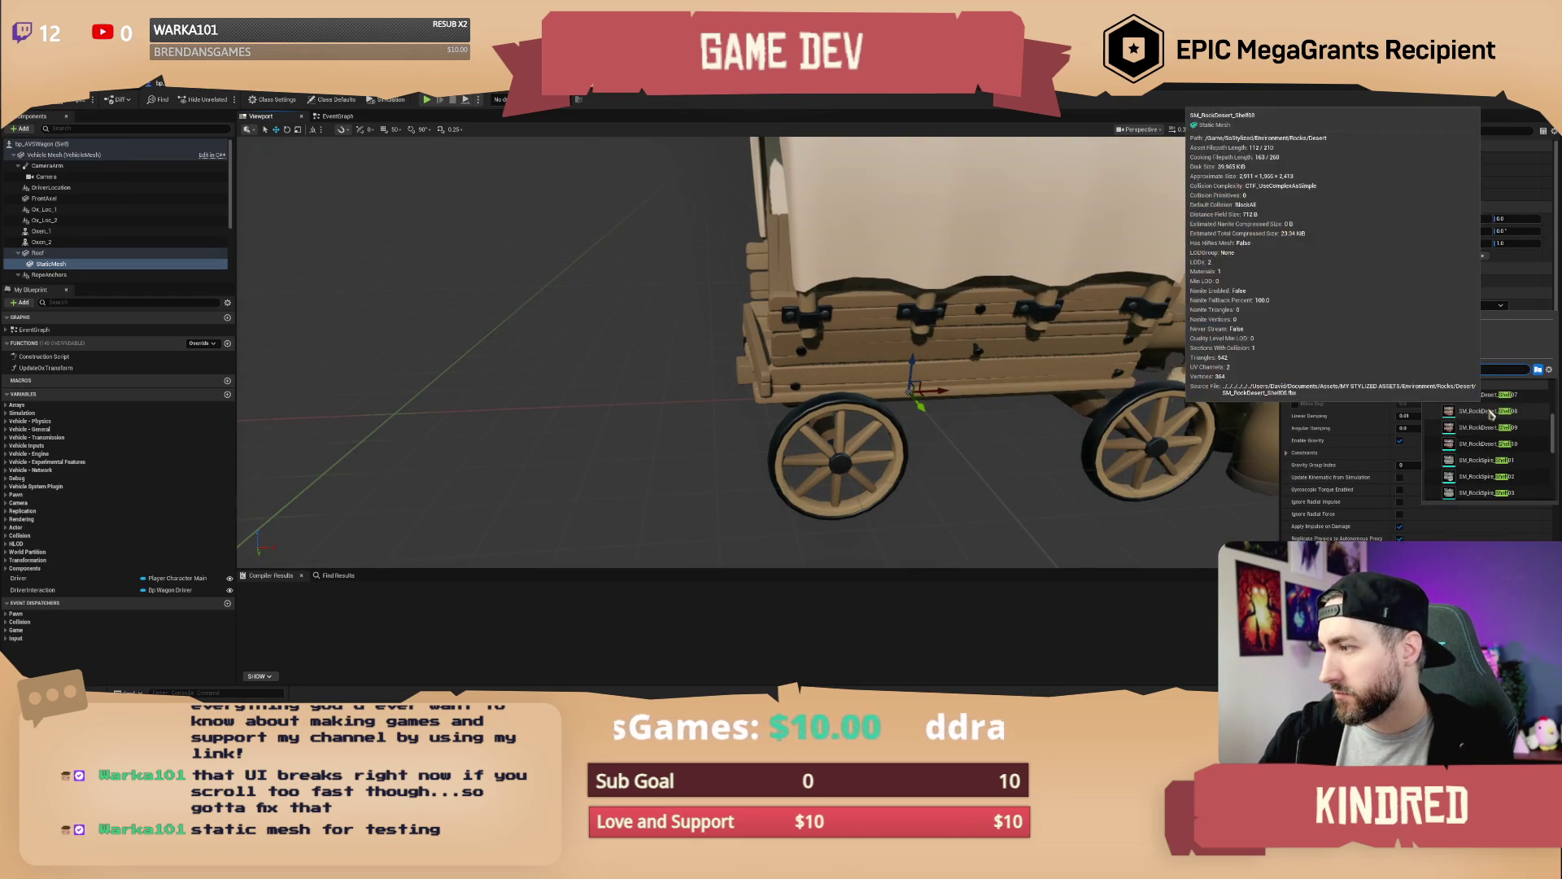
scroll(1492, 415, down, 3)
click(1489, 398)
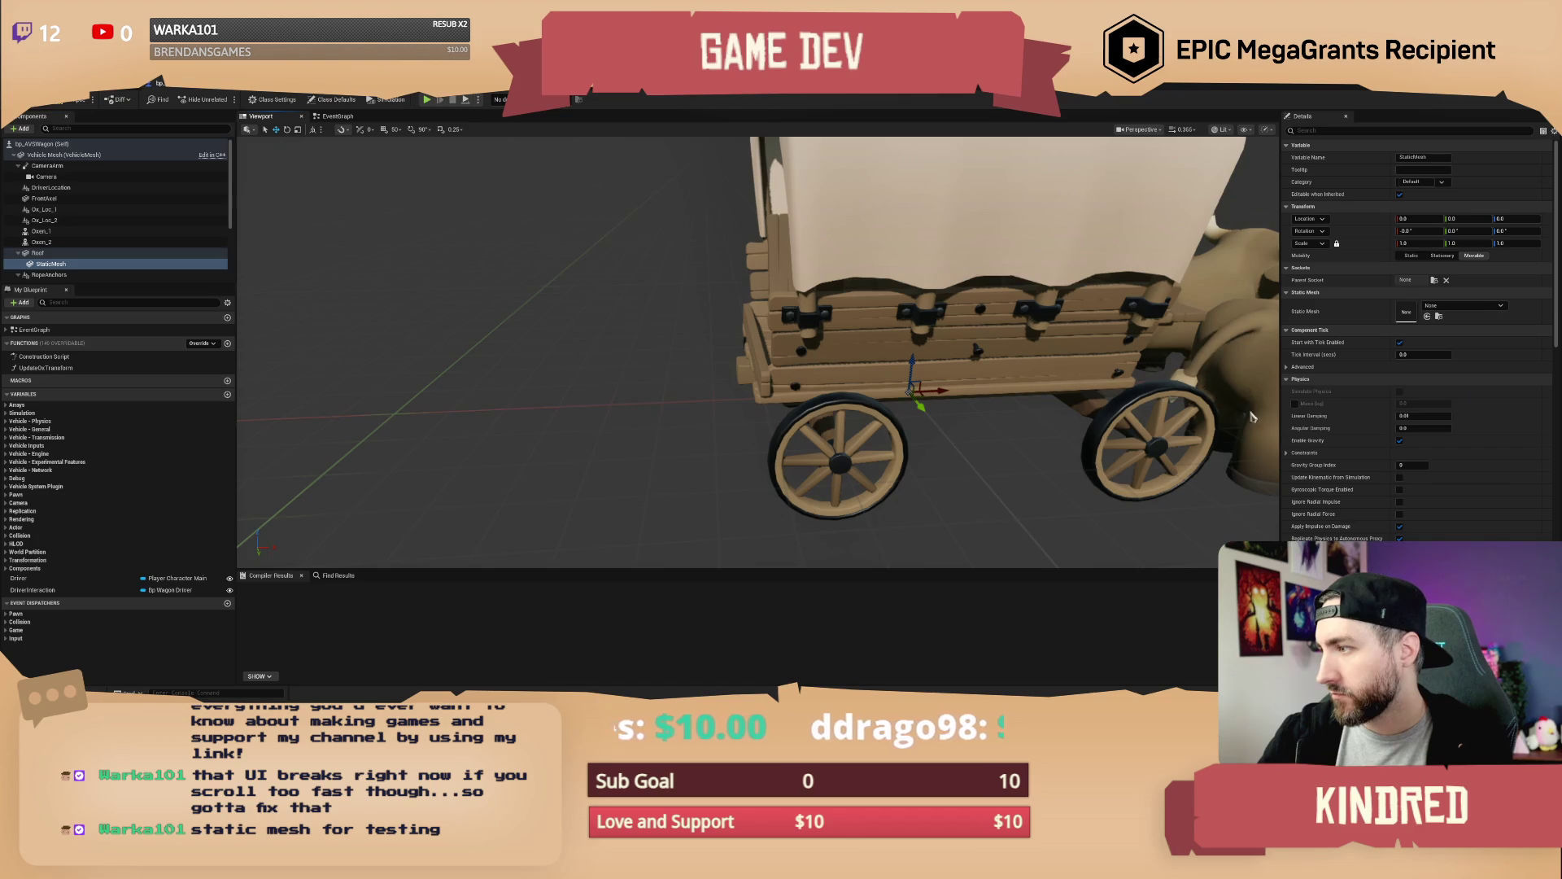
Move the step to the wagon's rear, rotate it 180° with 90° snapping, and lower it
drag(928, 391, 720, 399)
key(e)
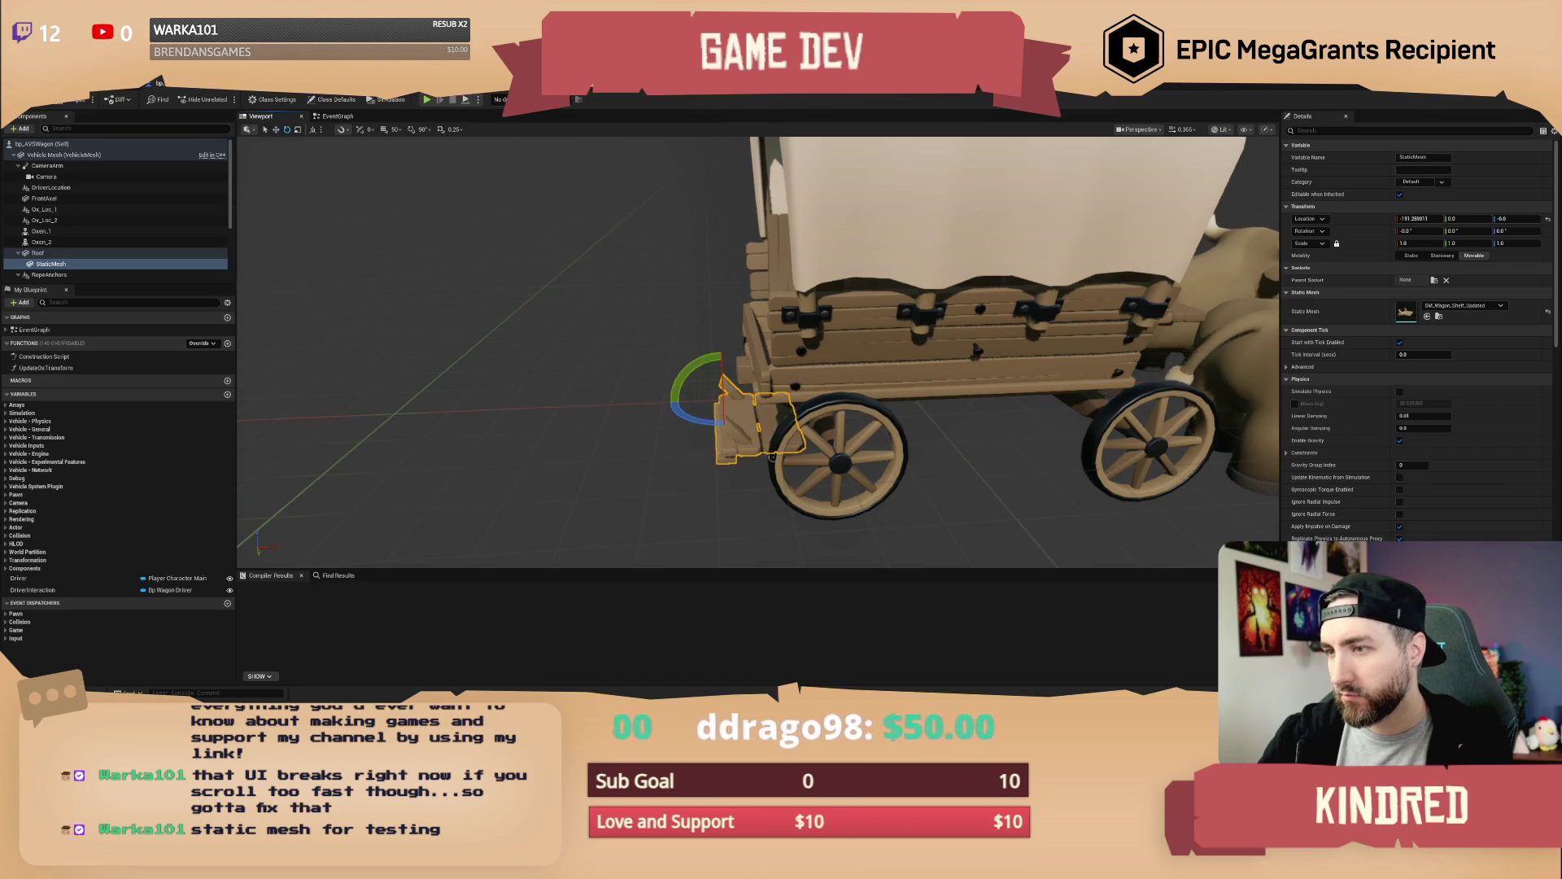
click(412, 129)
mouse_move(694, 416)
mouse_down()
mouse_move(737, 395)
mouse_move(742, 323)
mouse_up()
key(w)
key(f)
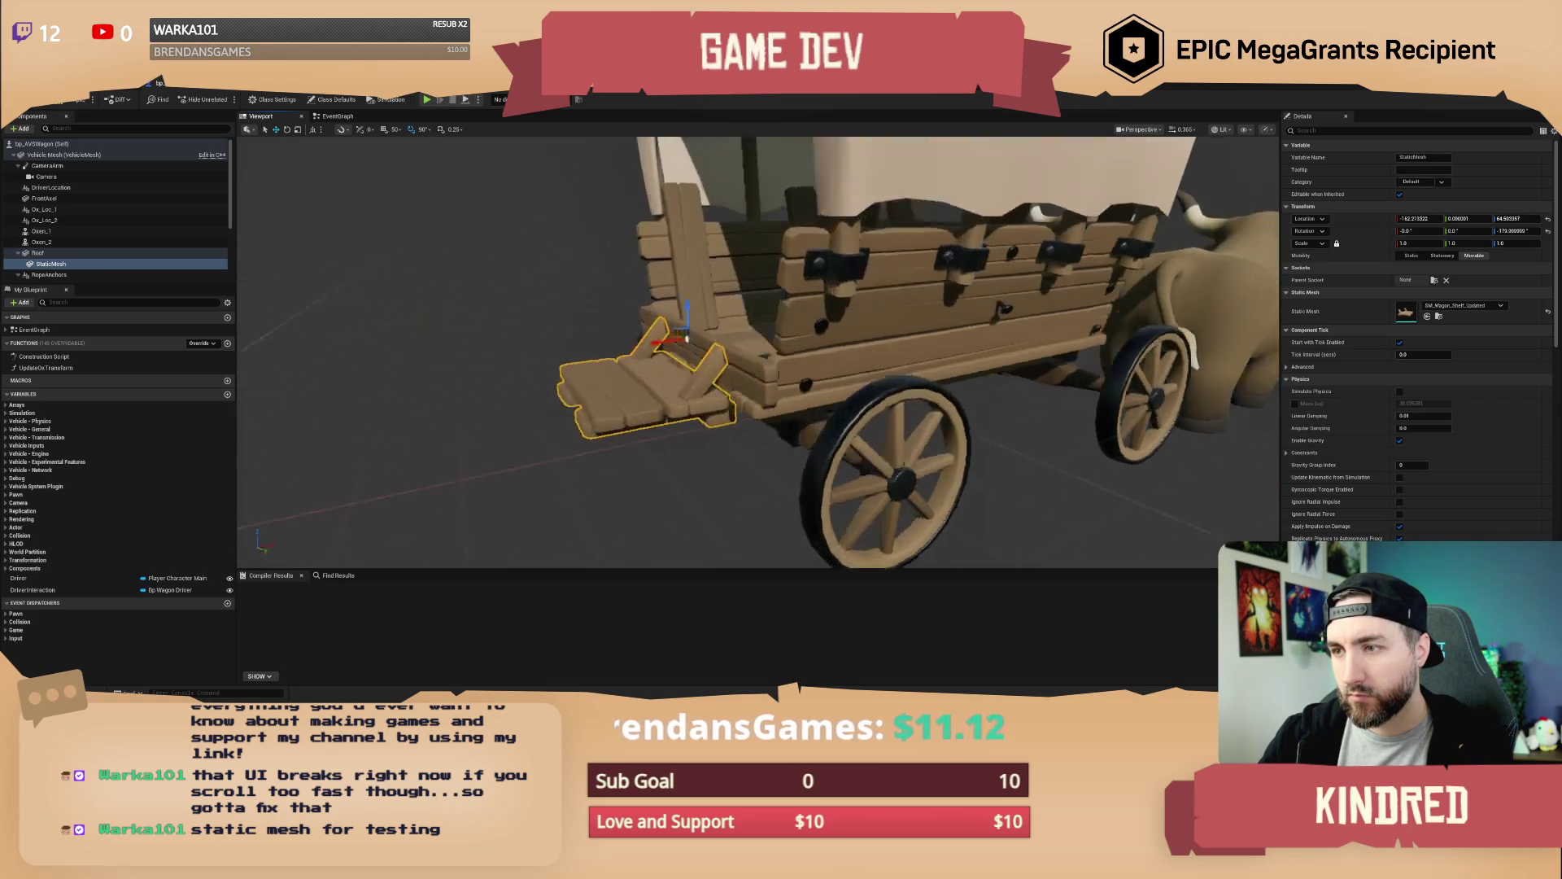
mouse_move(708, 248)
mouse_down()
mouse_move(692, 261)
mouse_move(706, 272)
mouse_move(706, 257)
mouse_move(549, 292)
mouse_up()
Check the fitted step from behind the wagon and compile the blueprint
click(1022, 419)
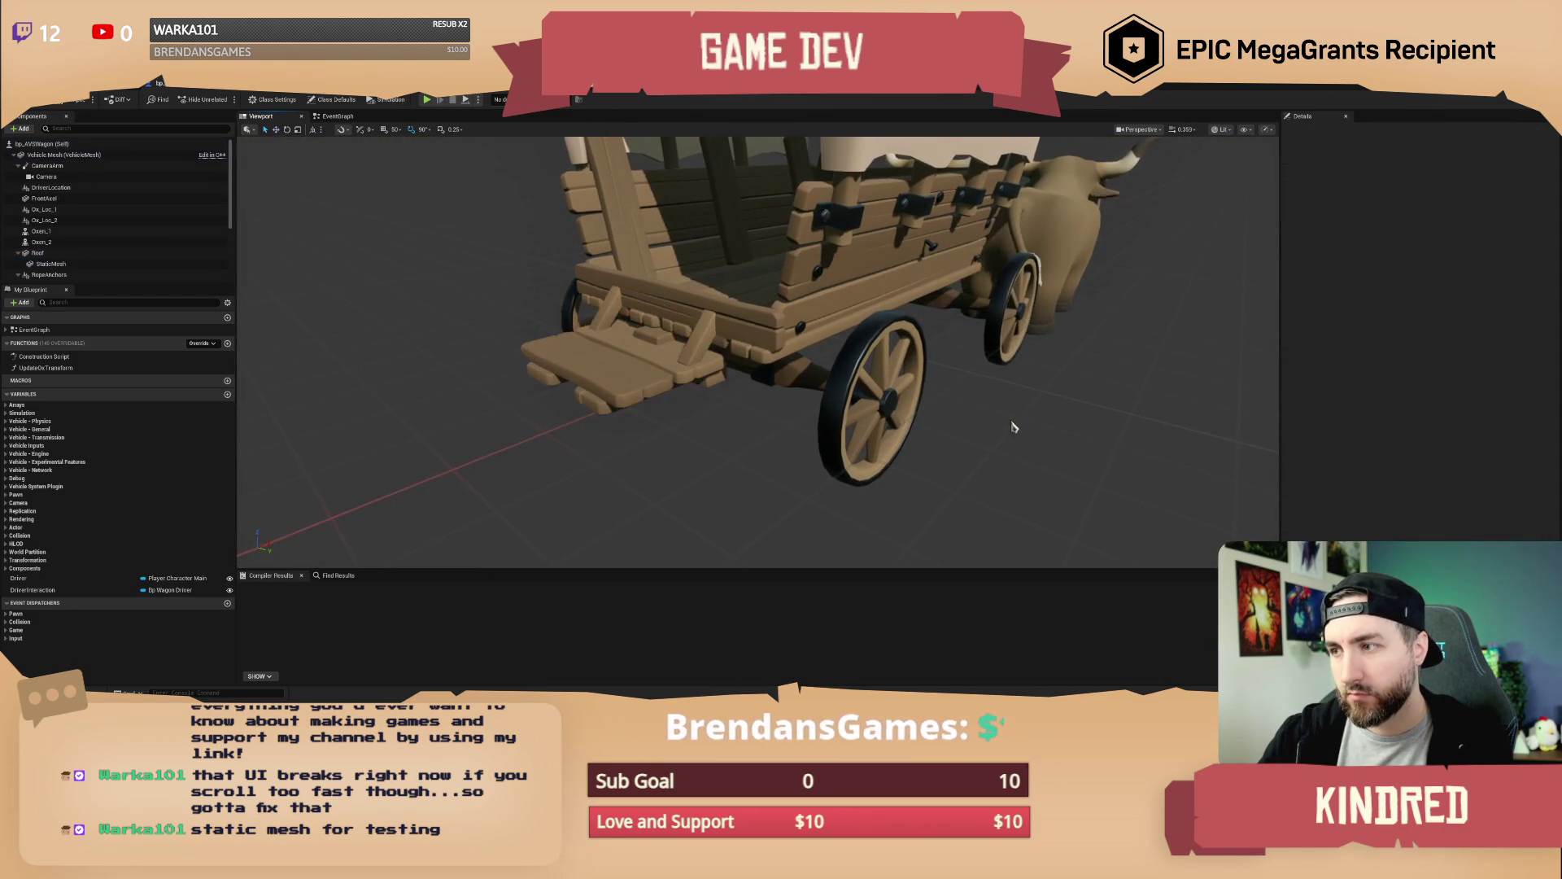
scroll(1022, 419, up, 3)
scroll(1022, 418, down, 5)
drag(1022, 418, 964, 399)
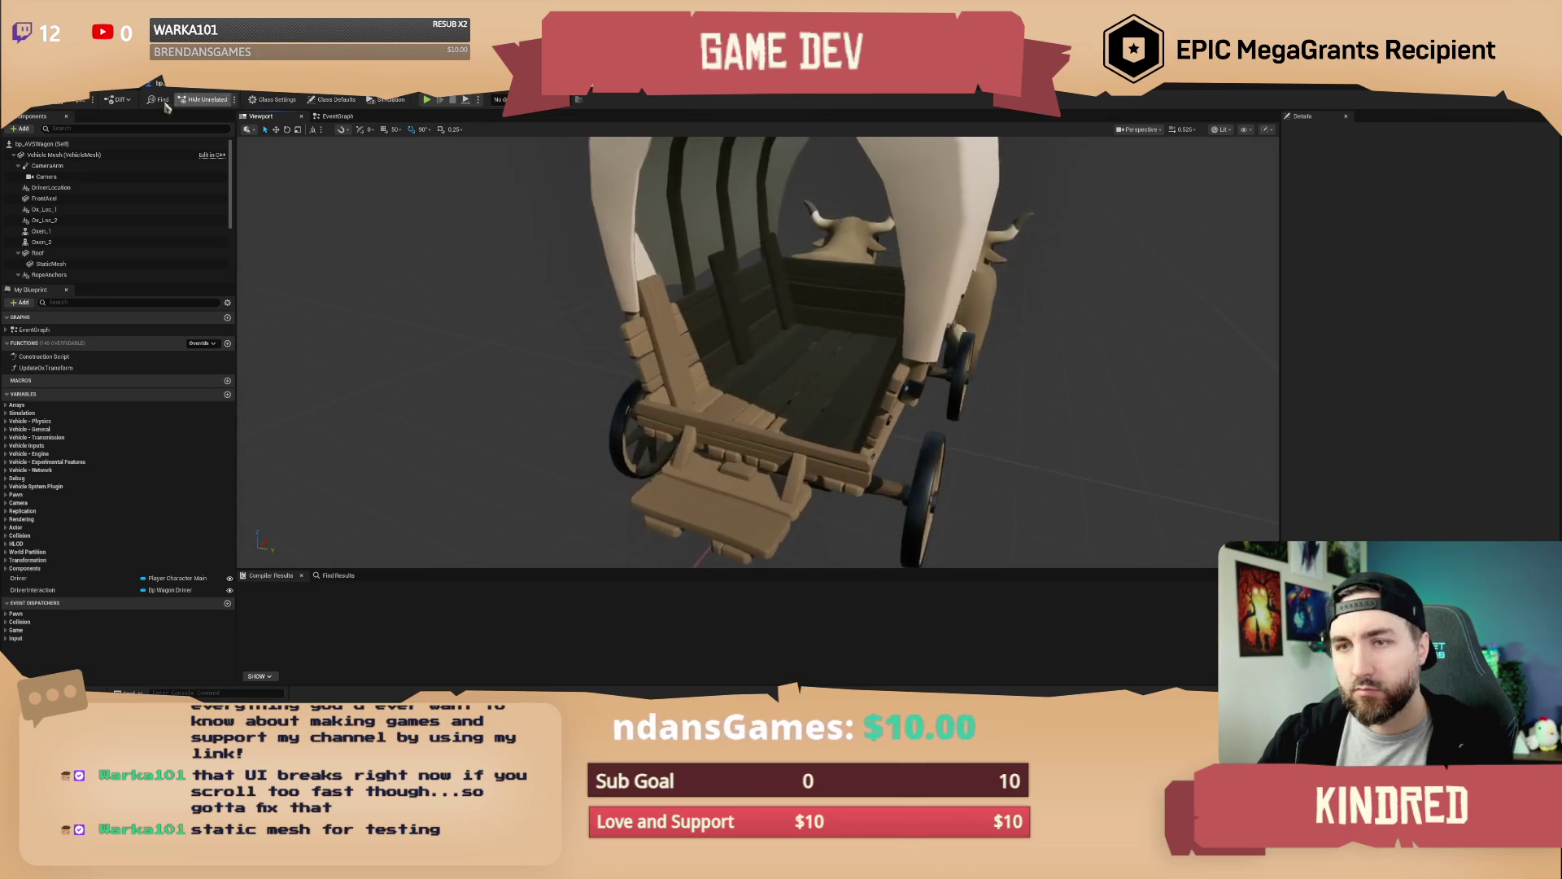
click(77, 99)
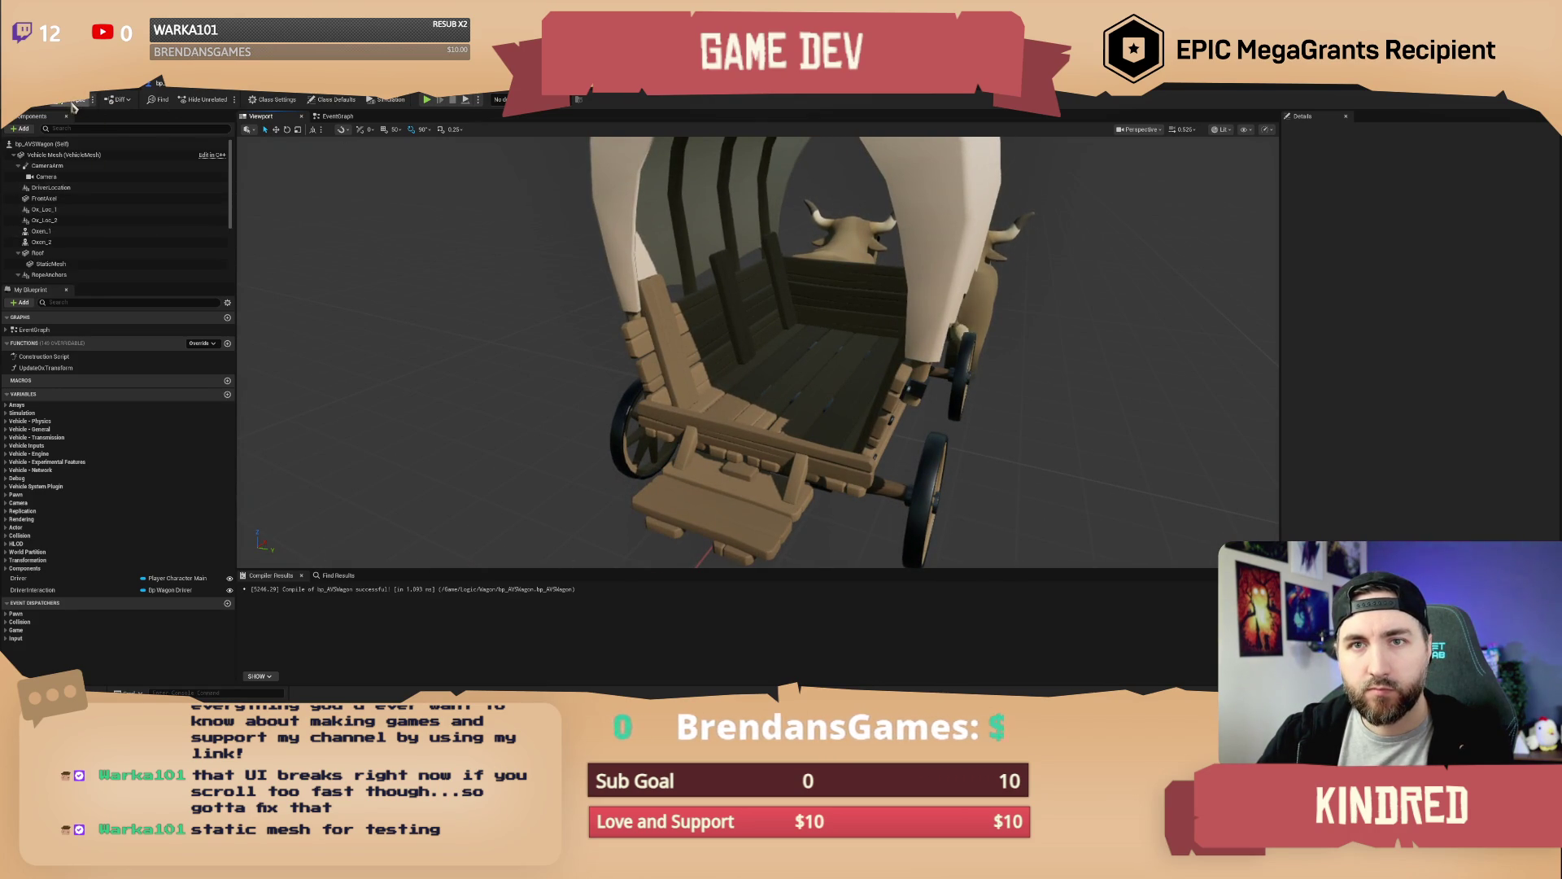
click(106, 101)
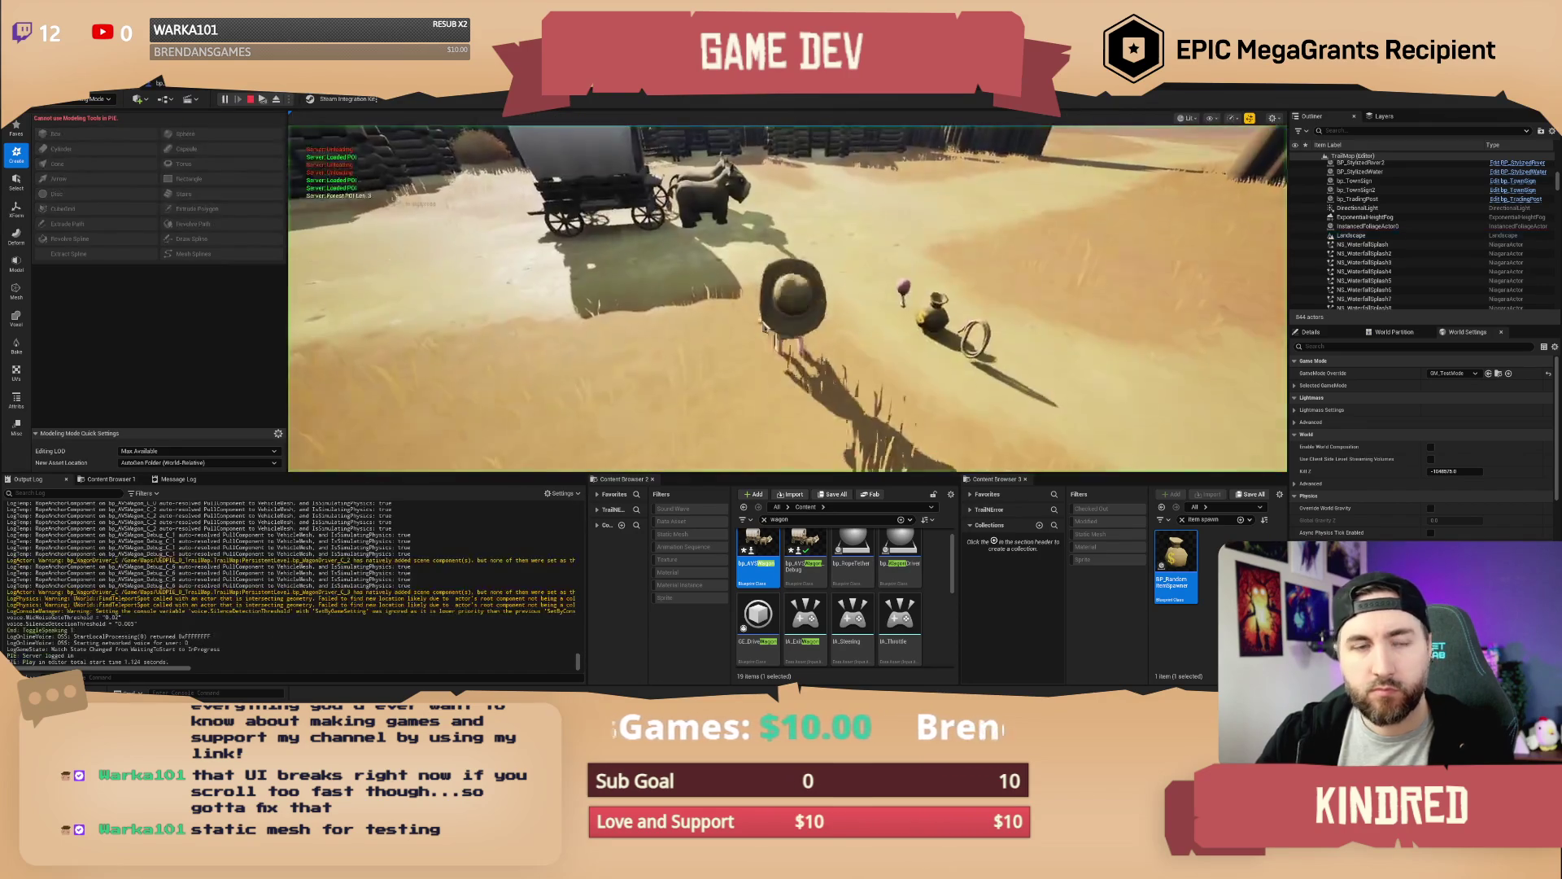
scroll(787, 443, up, 1)
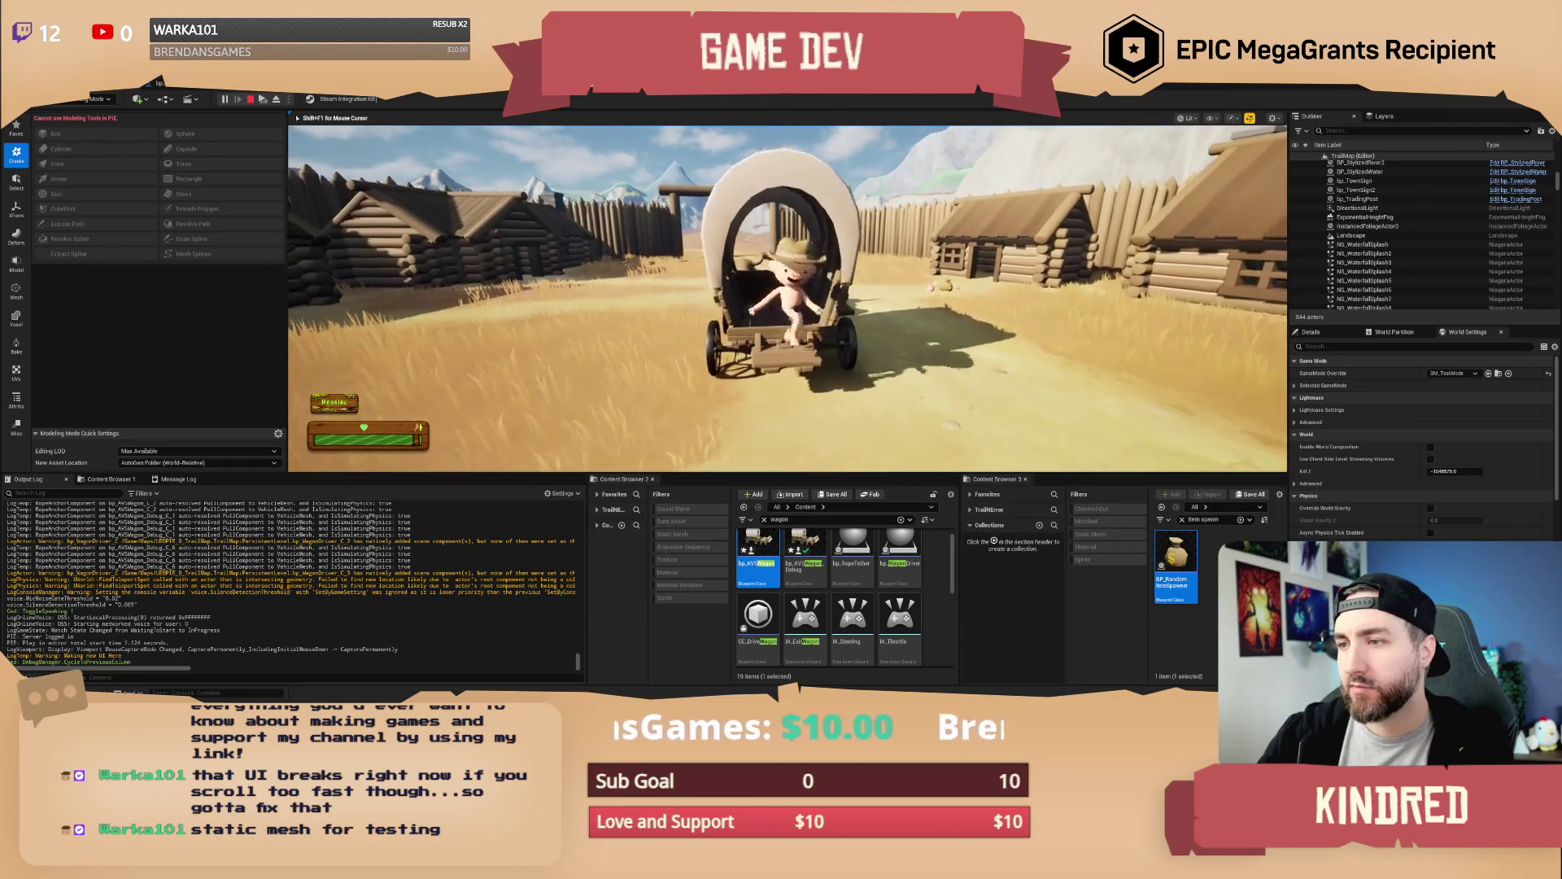
key(d)
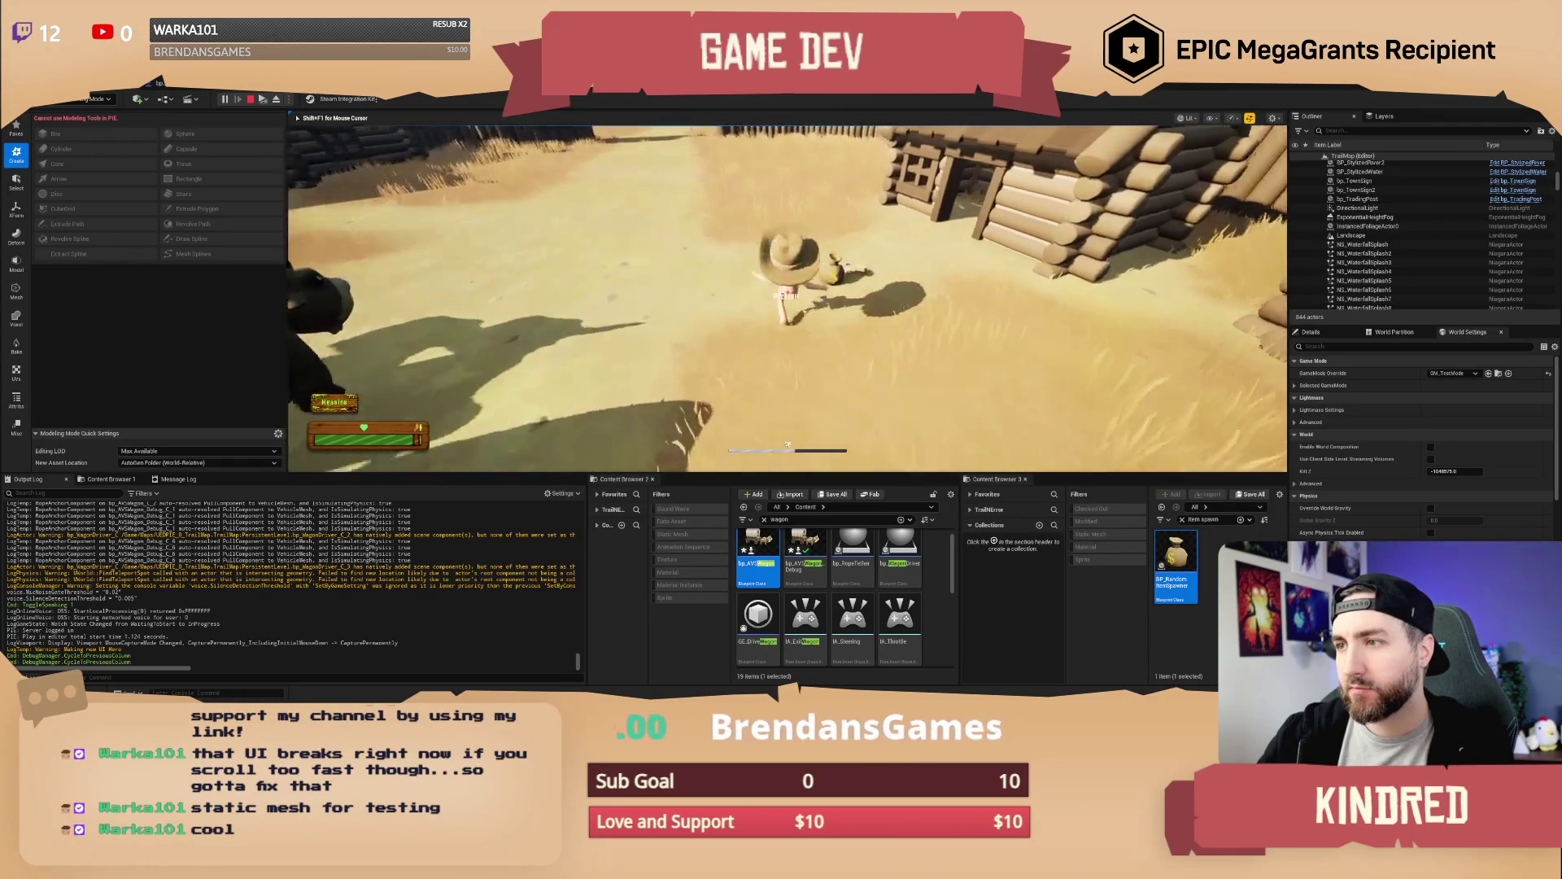
key(a)
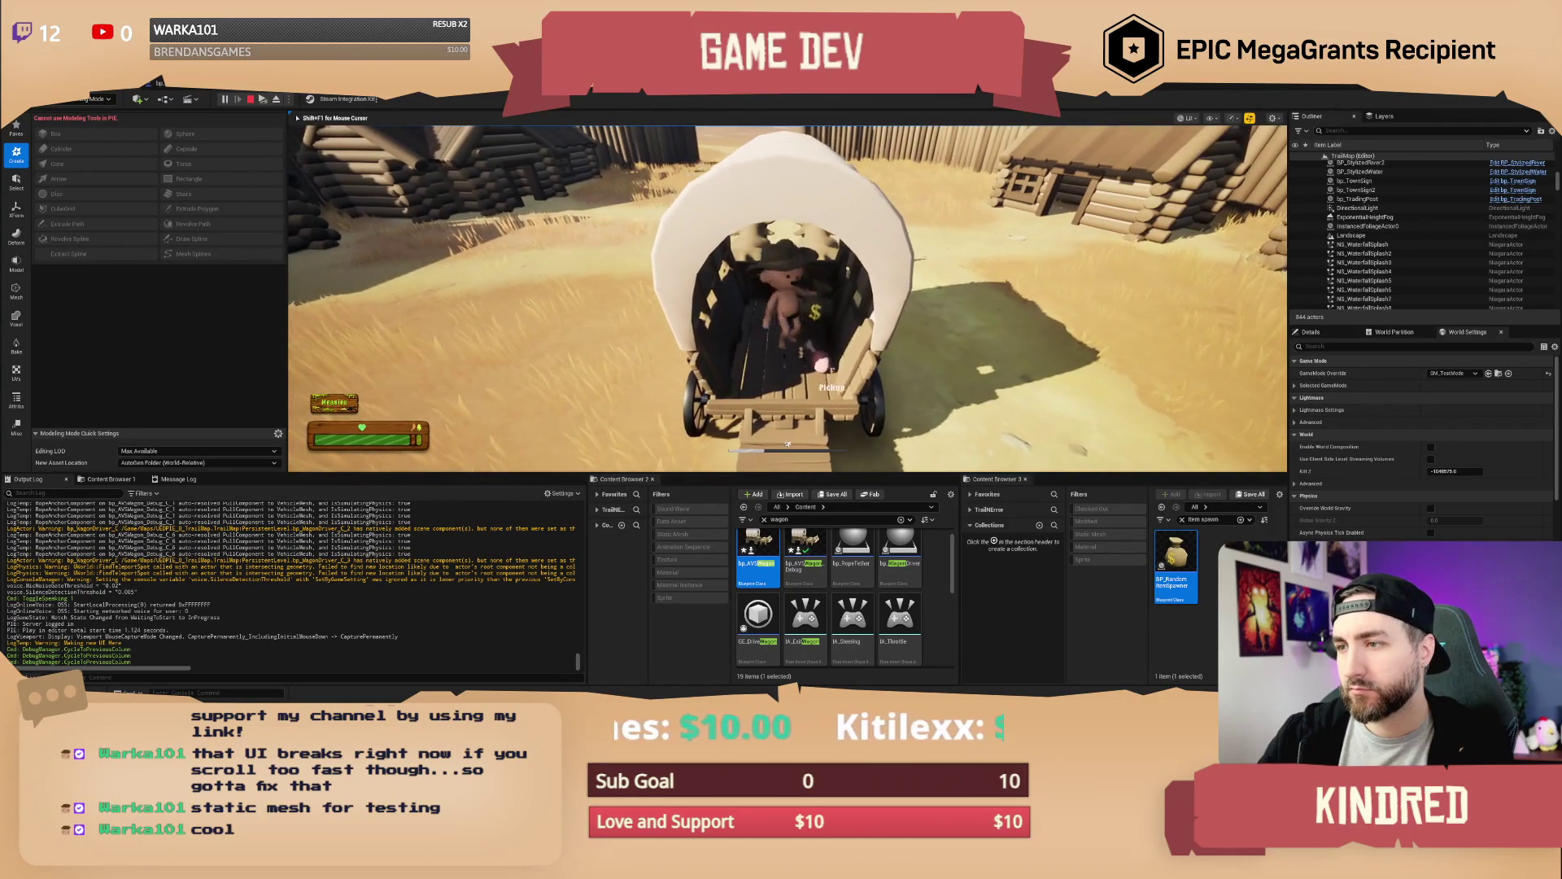
key(e)
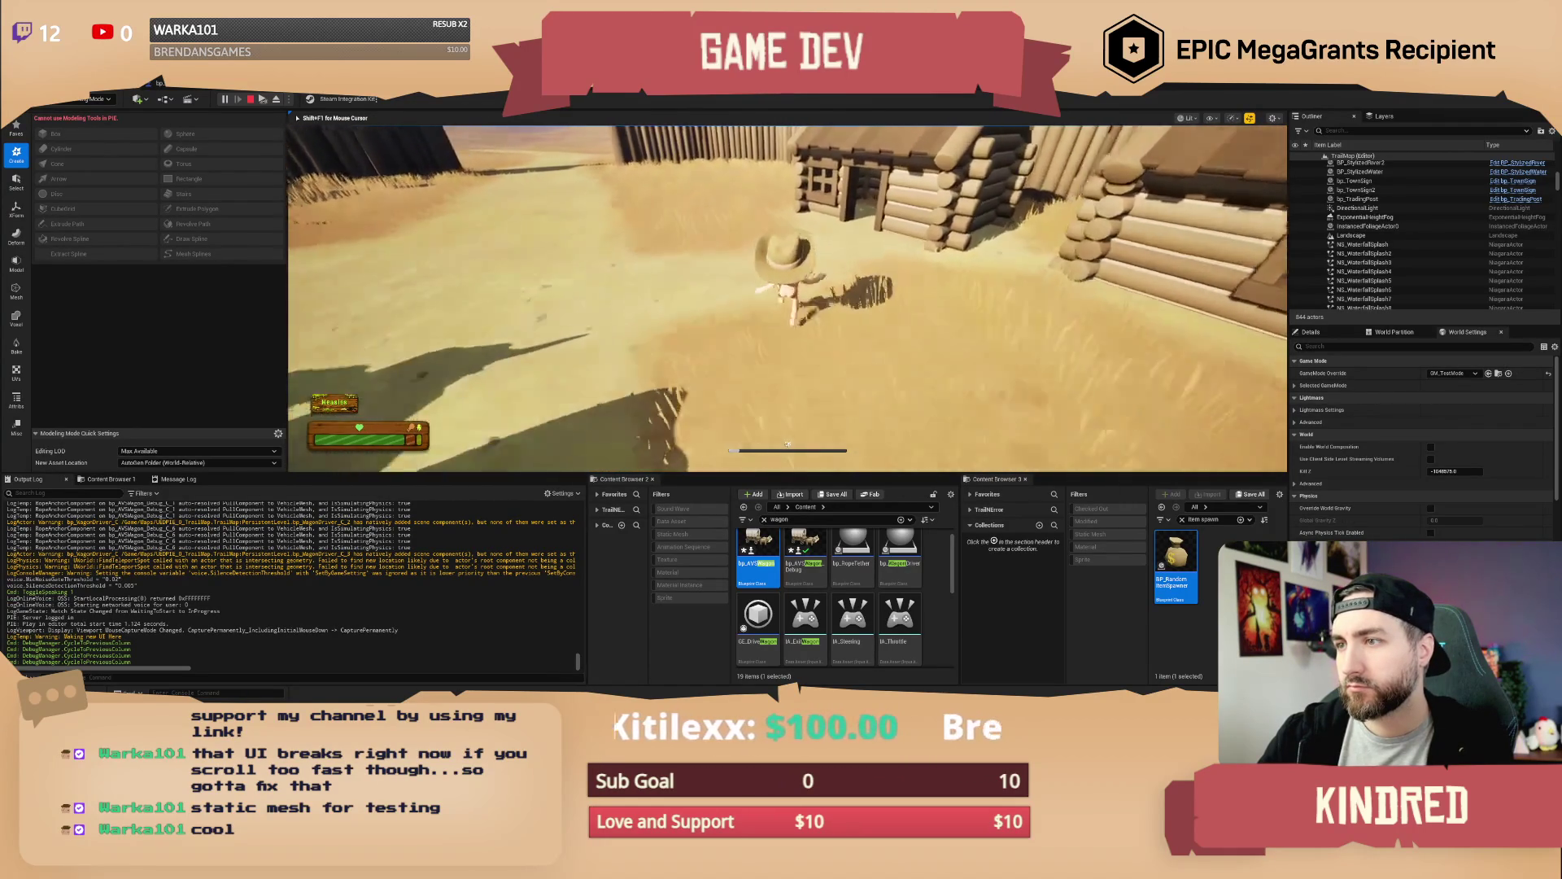
key(w)
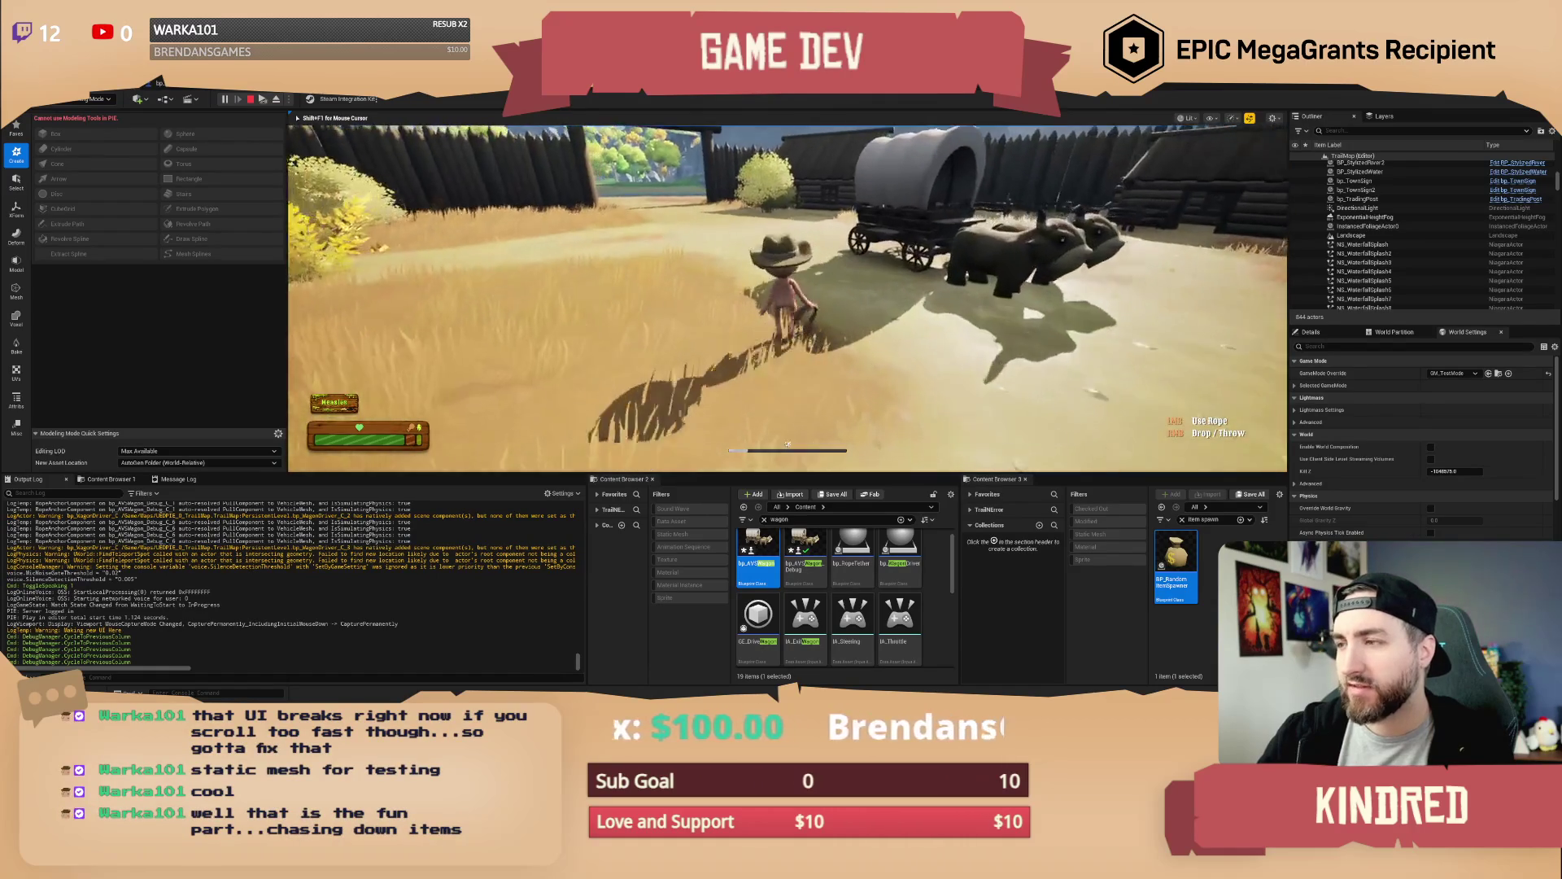
key(w)
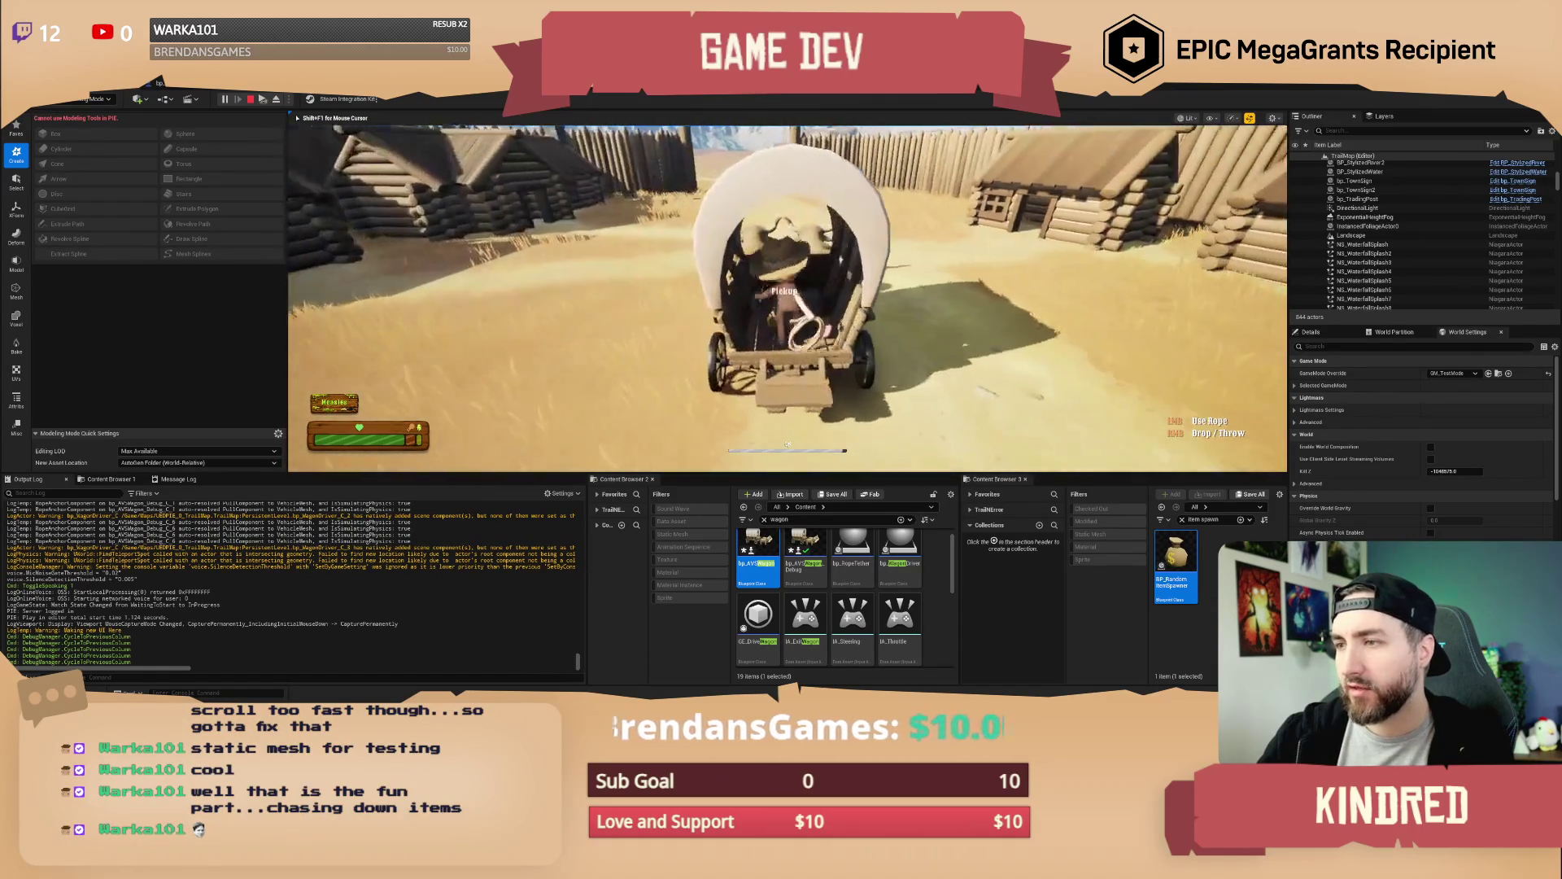
key(e)
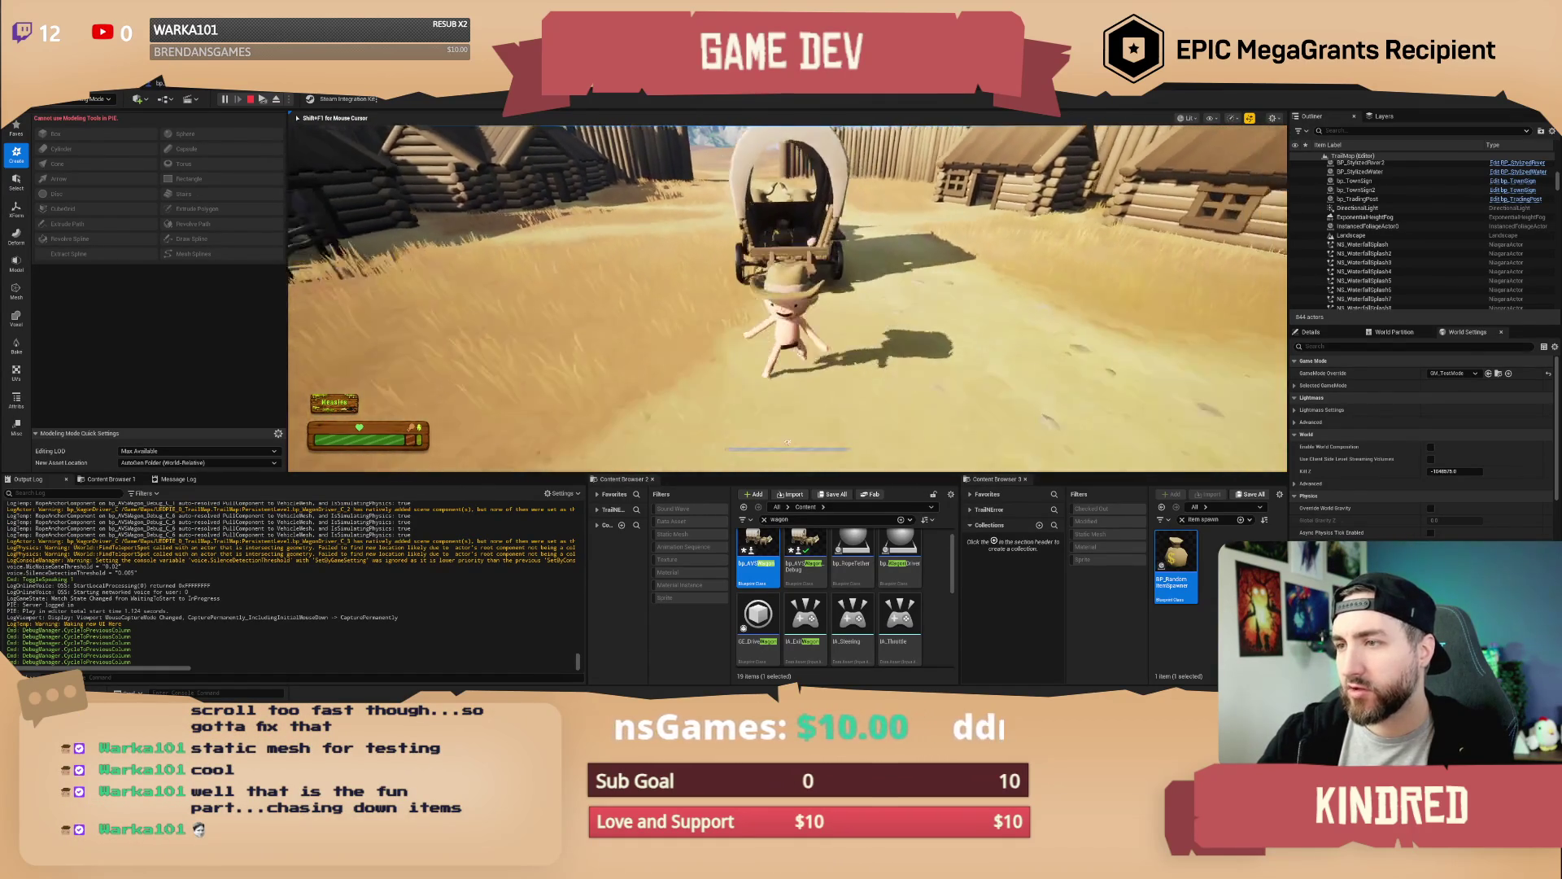
key(w)
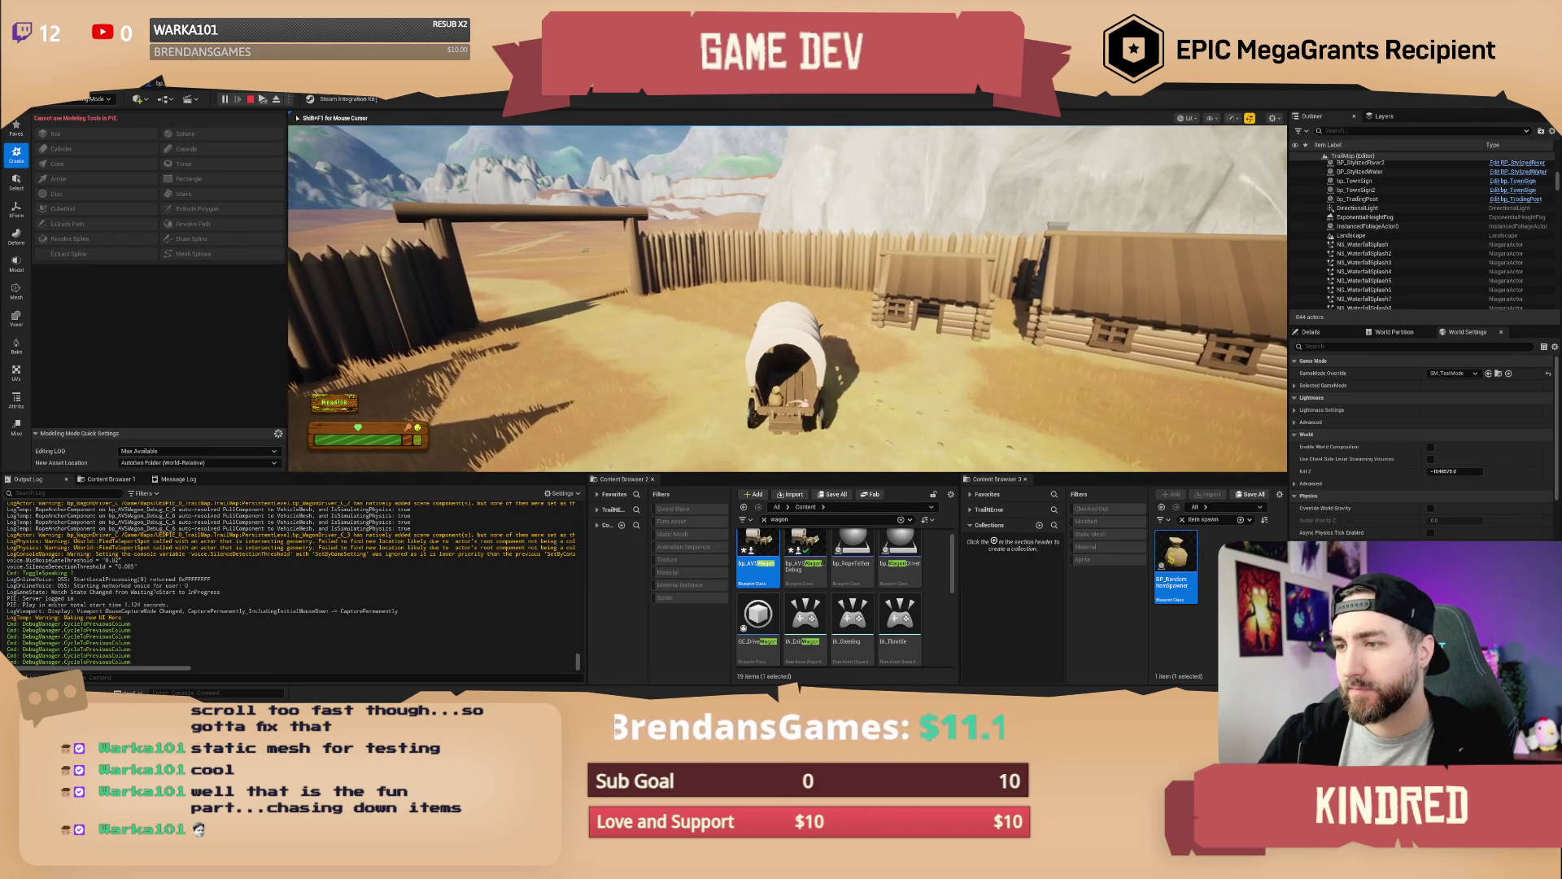
key(Escape)
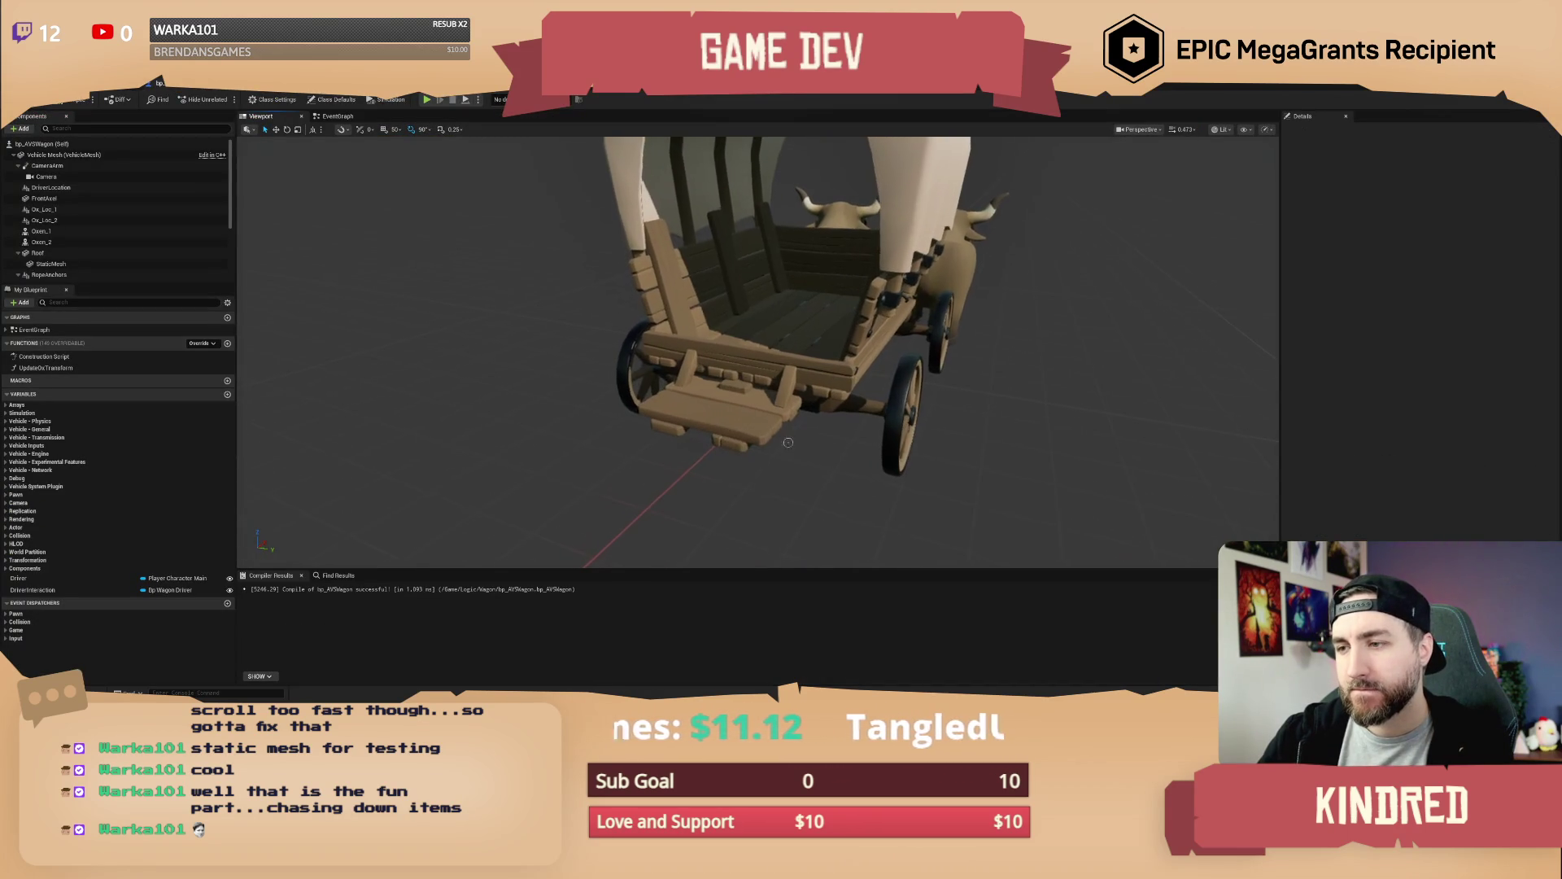
click(716, 411)
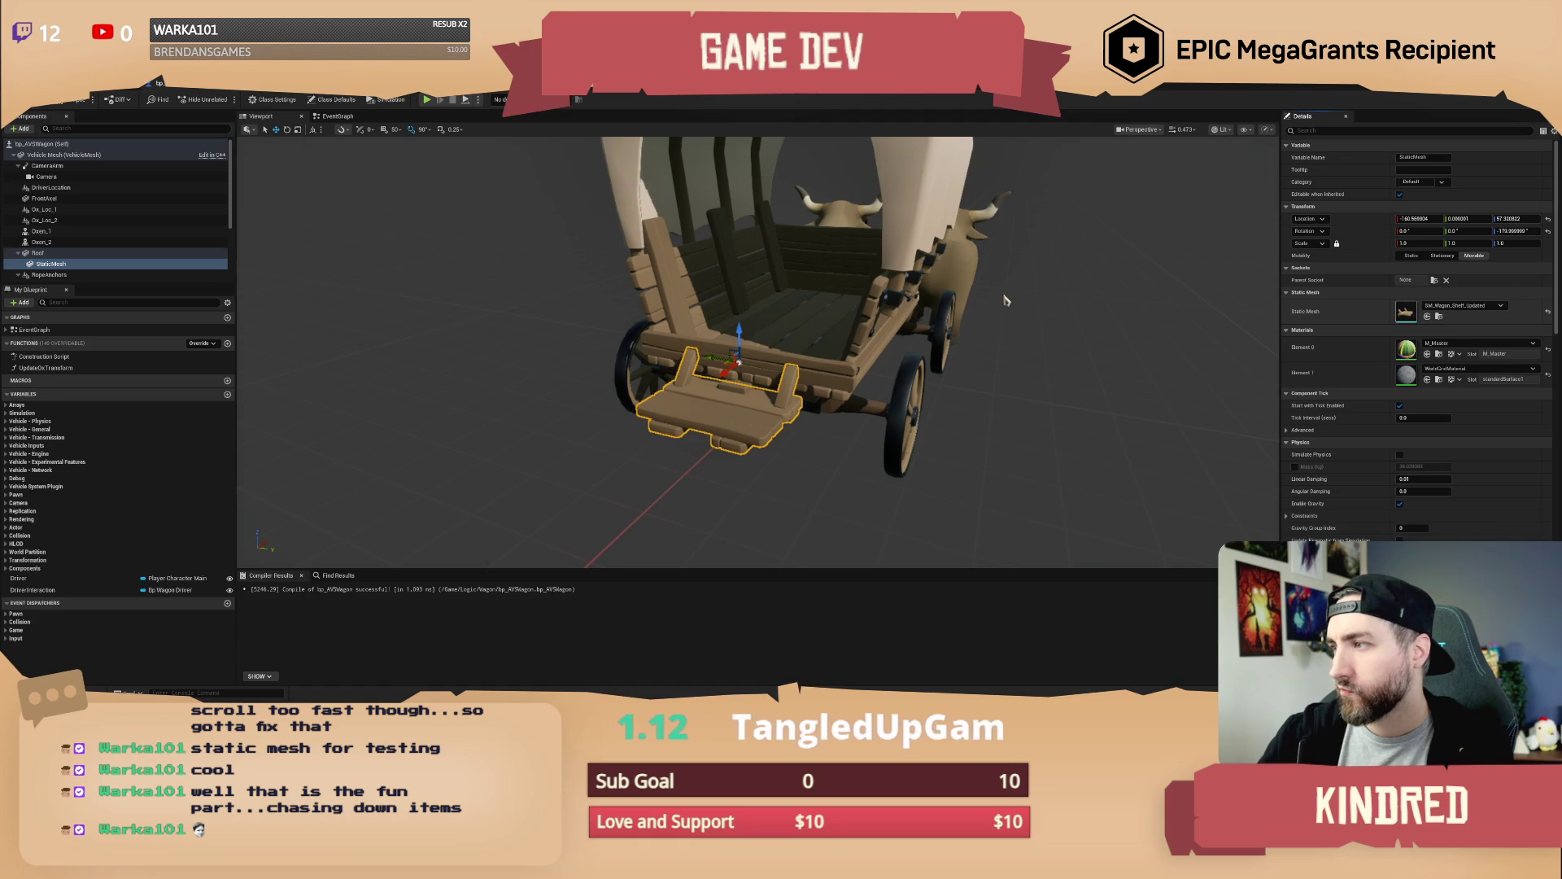
Open the step mesh in the Static Mesh Editor, show Simple Collision, and orbit to inspect it
key(ctrl+e)
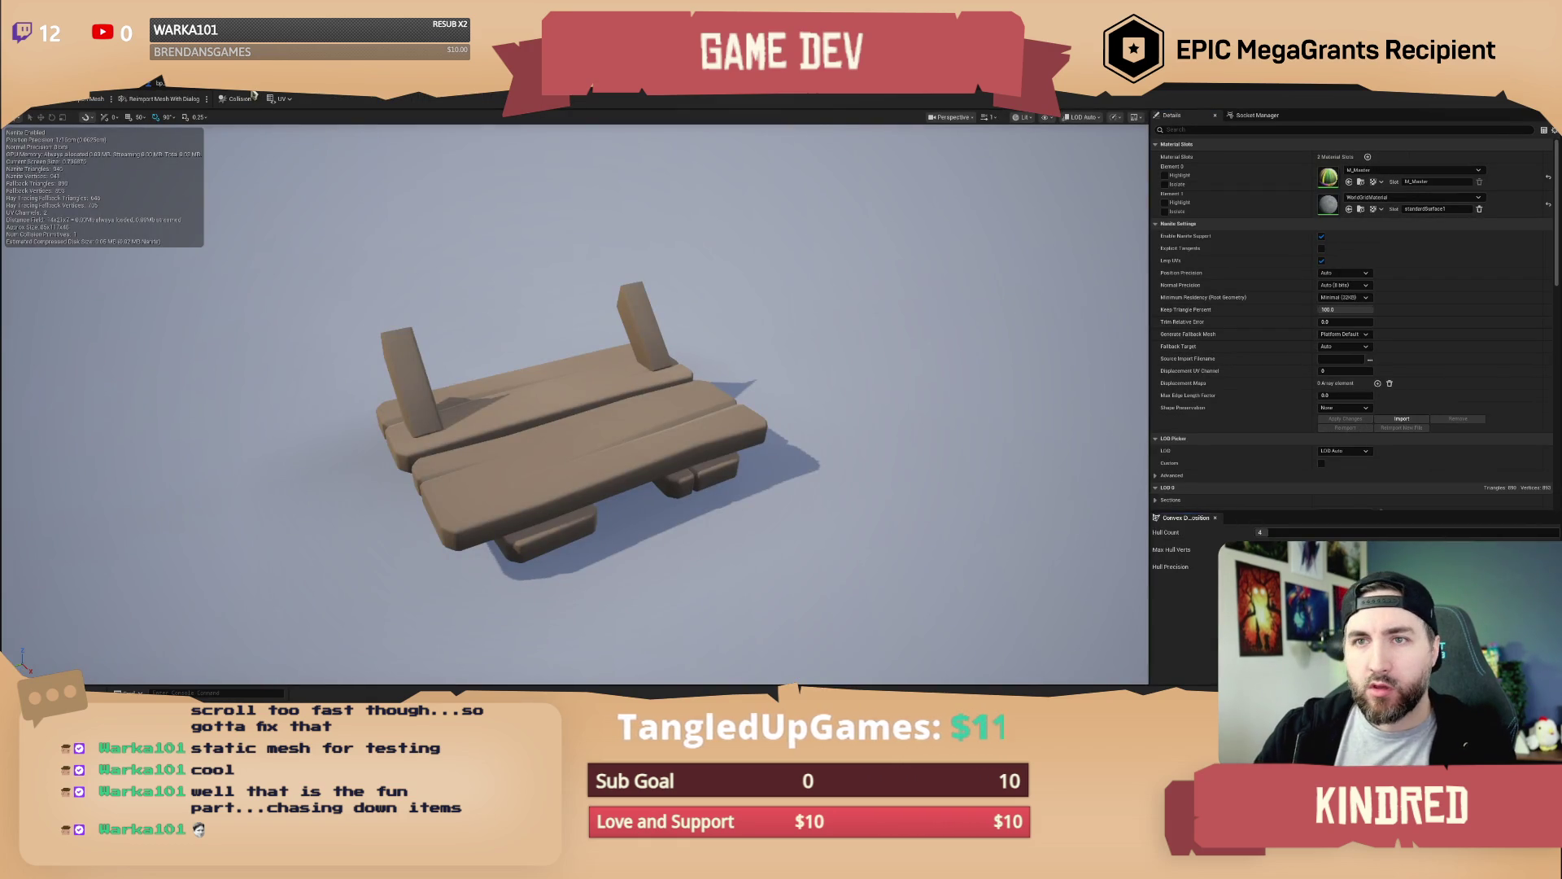
click(234, 101)
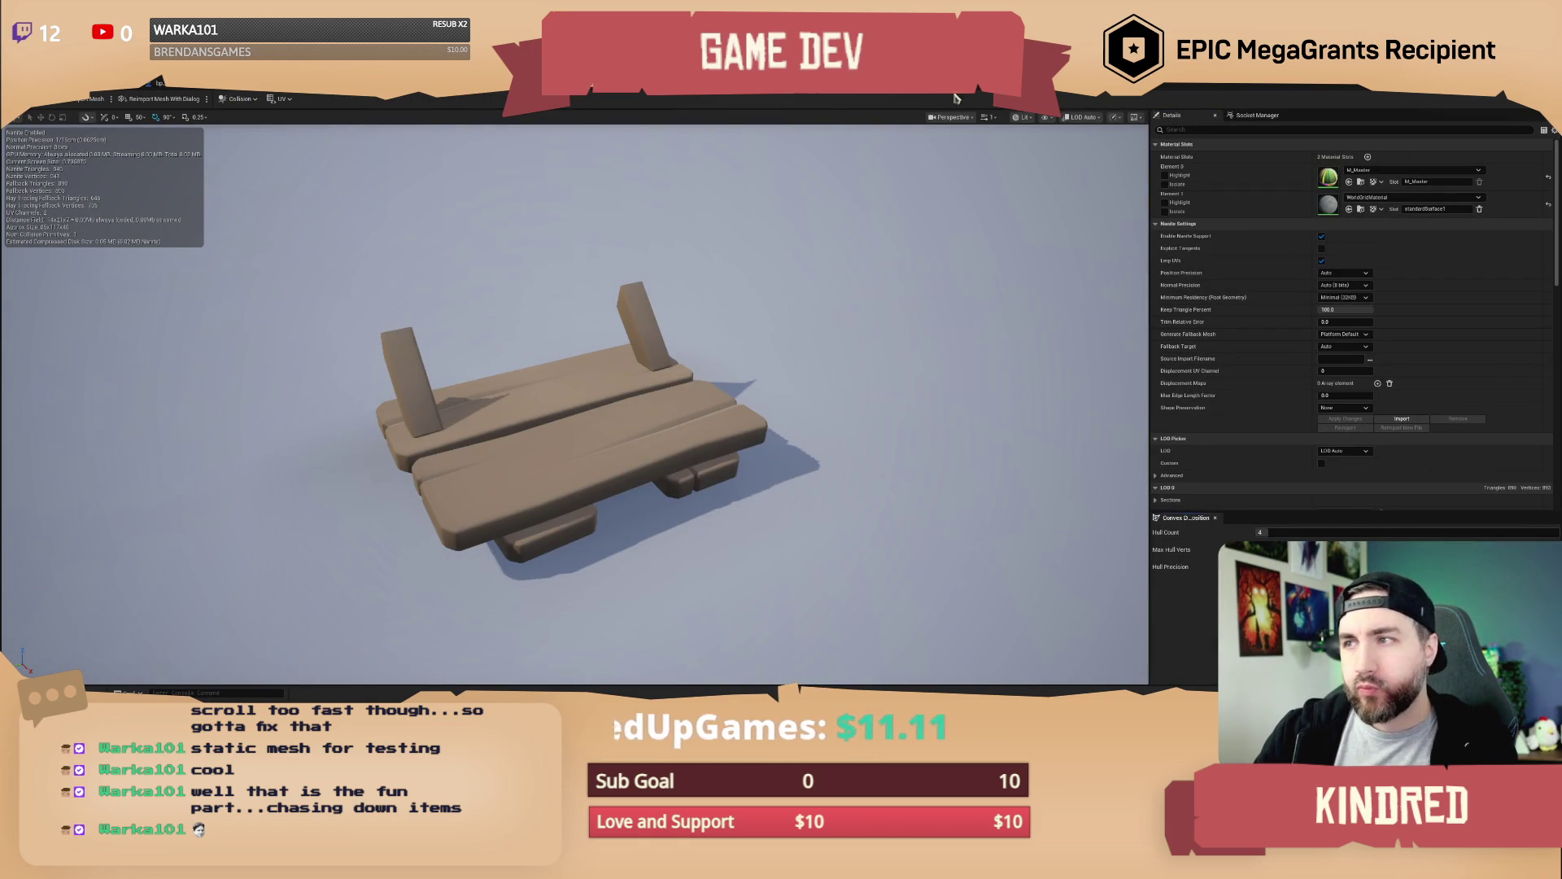
click(1047, 118)
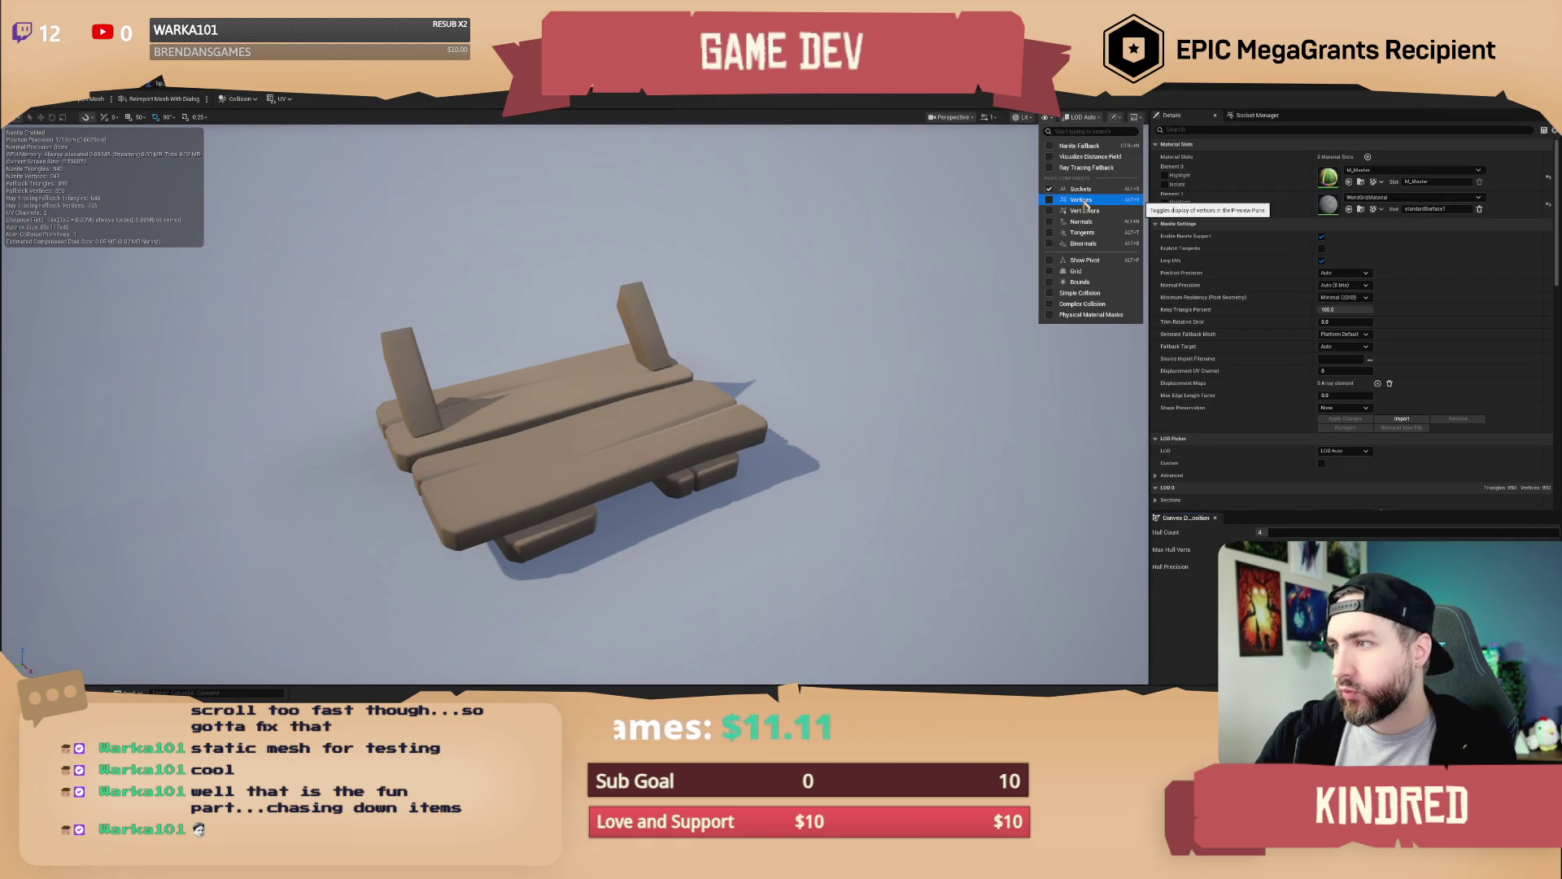
click(1080, 293)
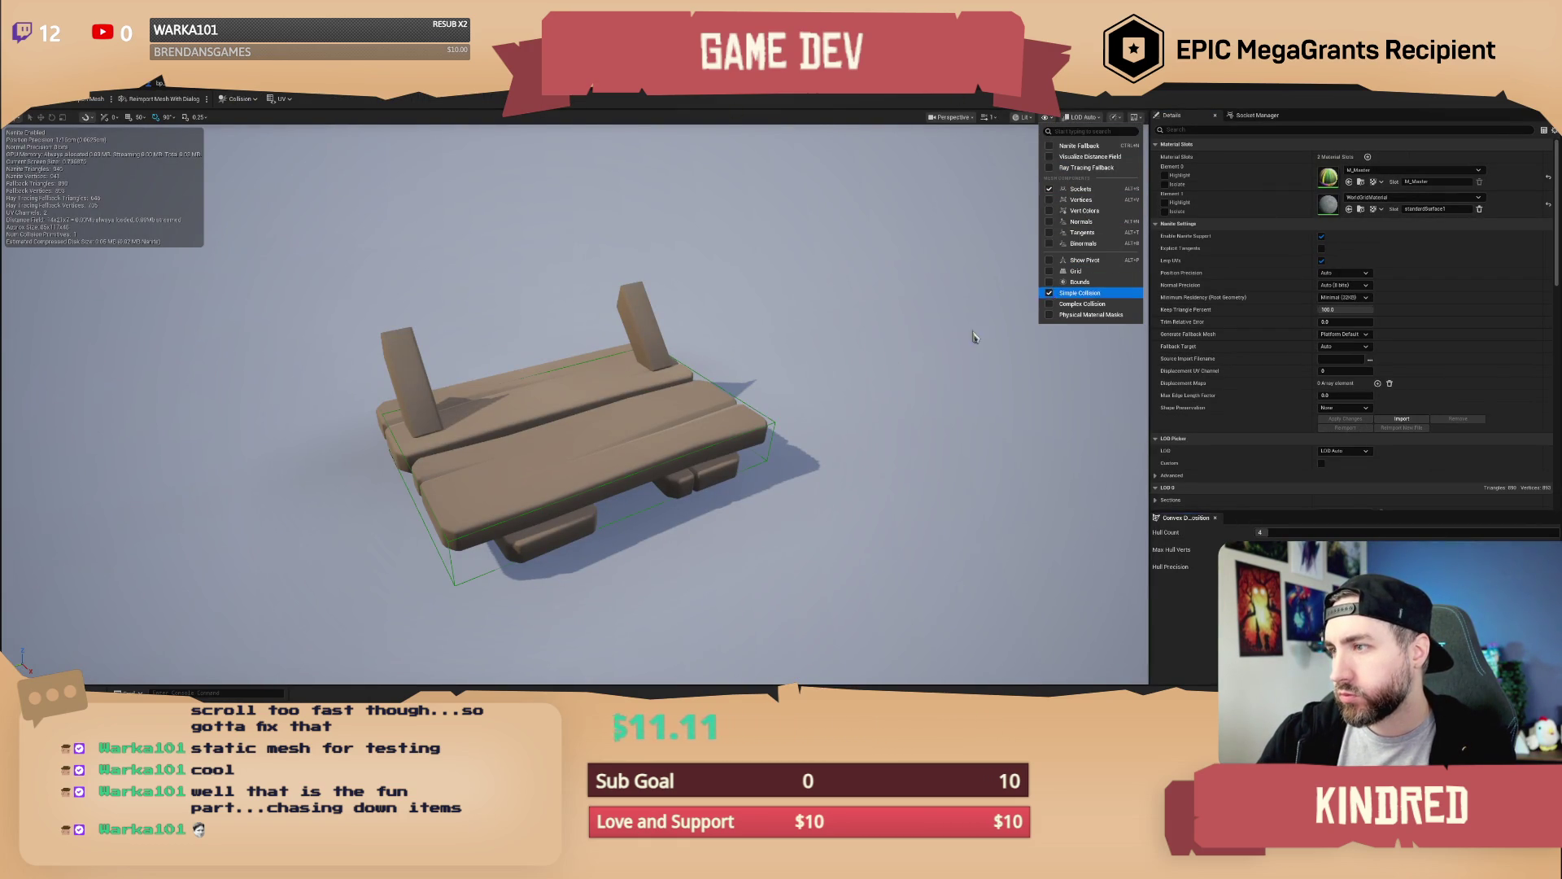
mouse_move(766, 421)
mouse_down()
mouse_move(504, 471)
mouse_move(535, 467)
mouse_move(570, 423)
mouse_move(651, 446)
mouse_move(664, 423)
mouse_move(649, 386)
mouse_move(588, 411)
mouse_up()
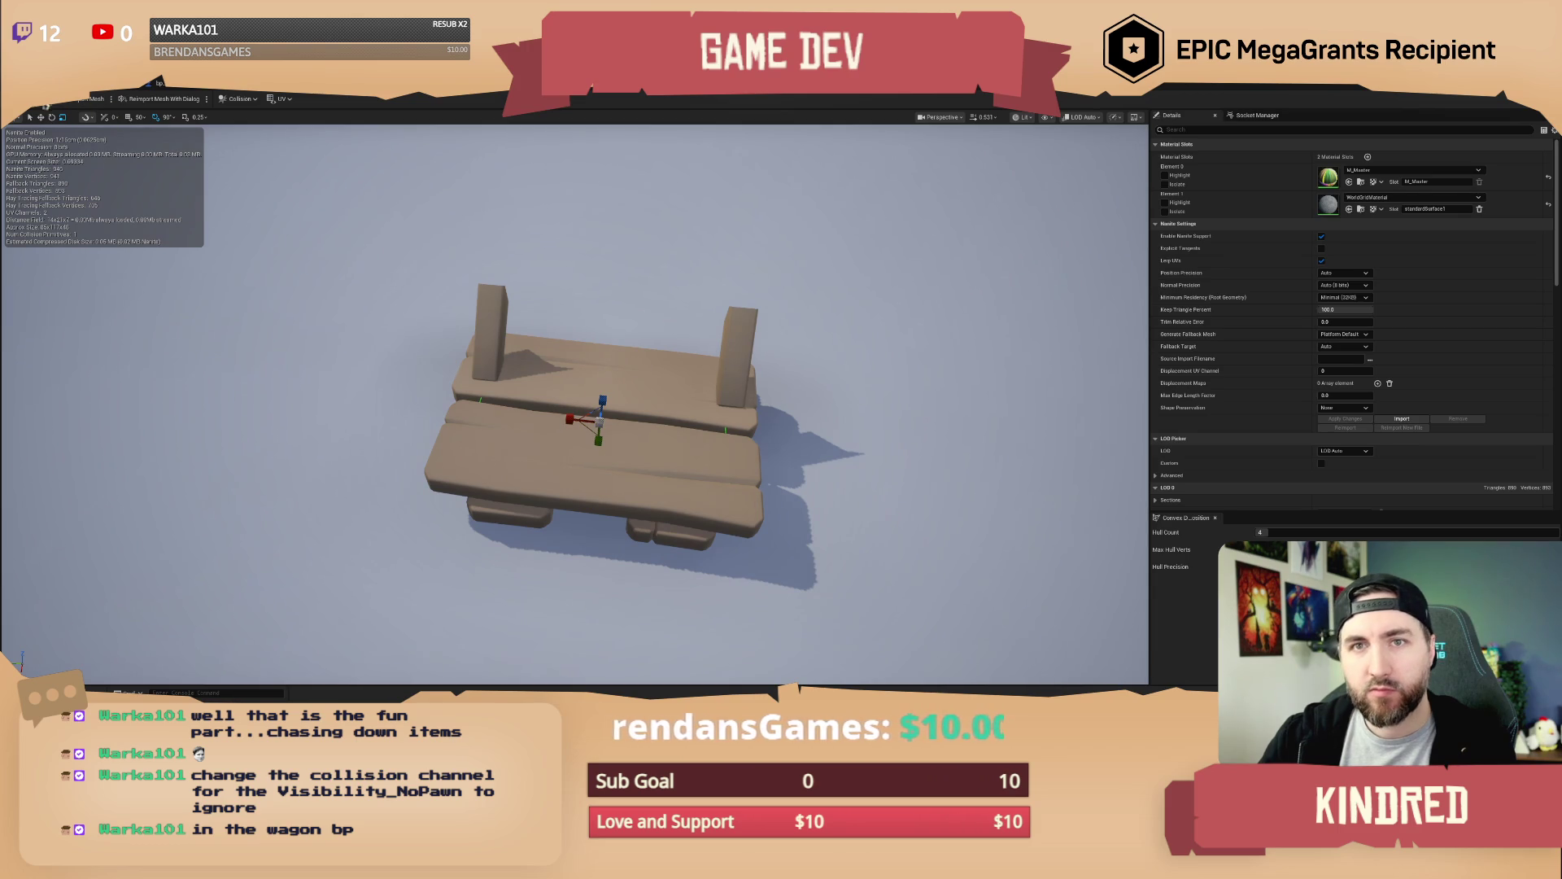
click(153, 83)
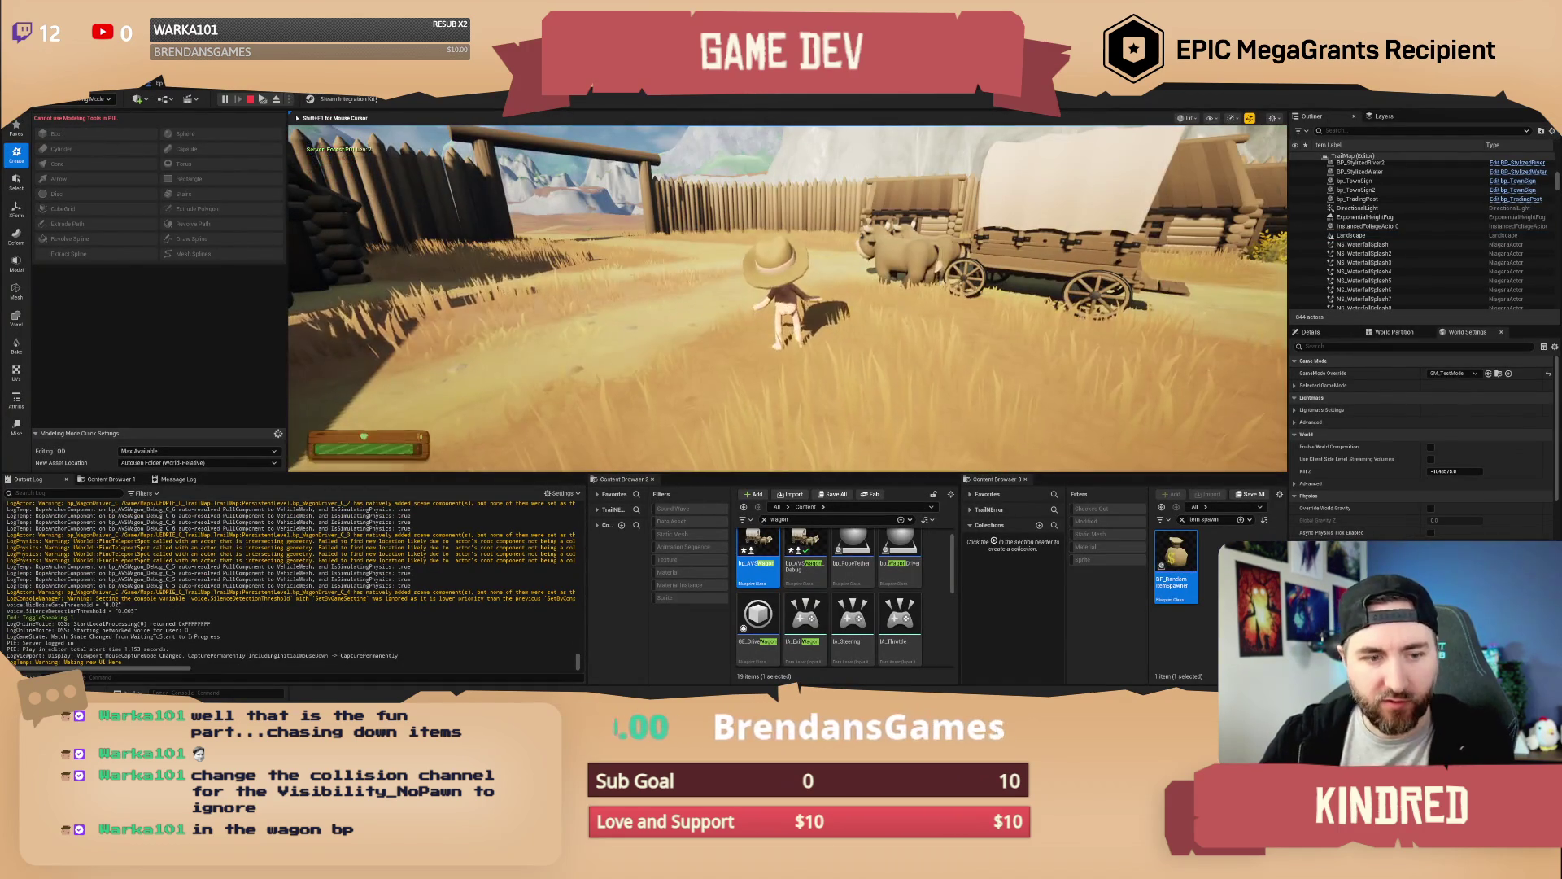
In play mode, board the wagon, drive it toward the fort gate, then stop the test
key(w)
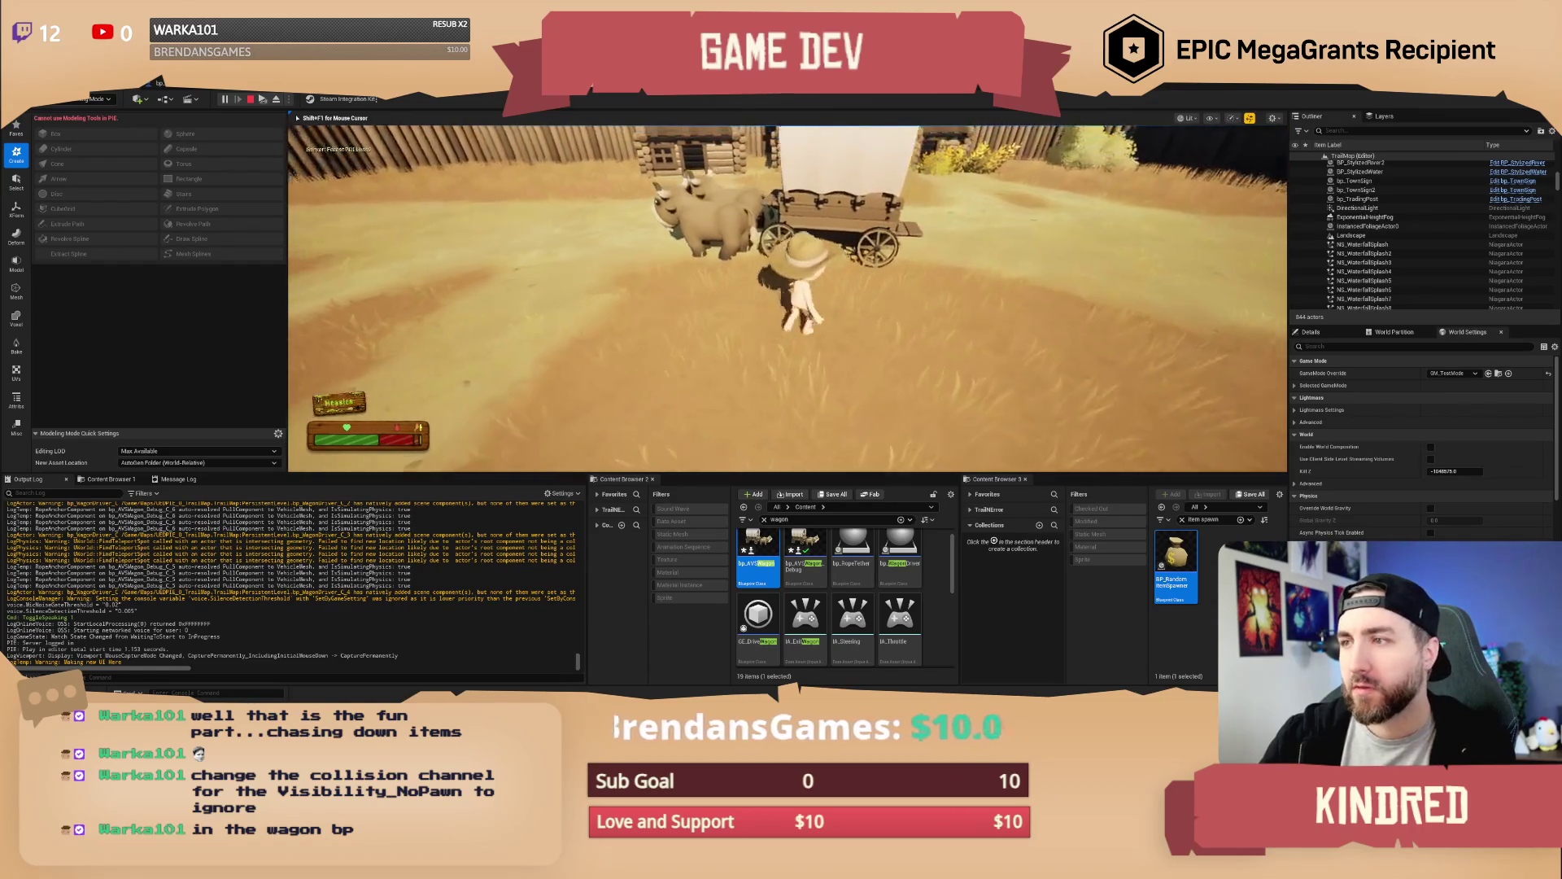
key(w)
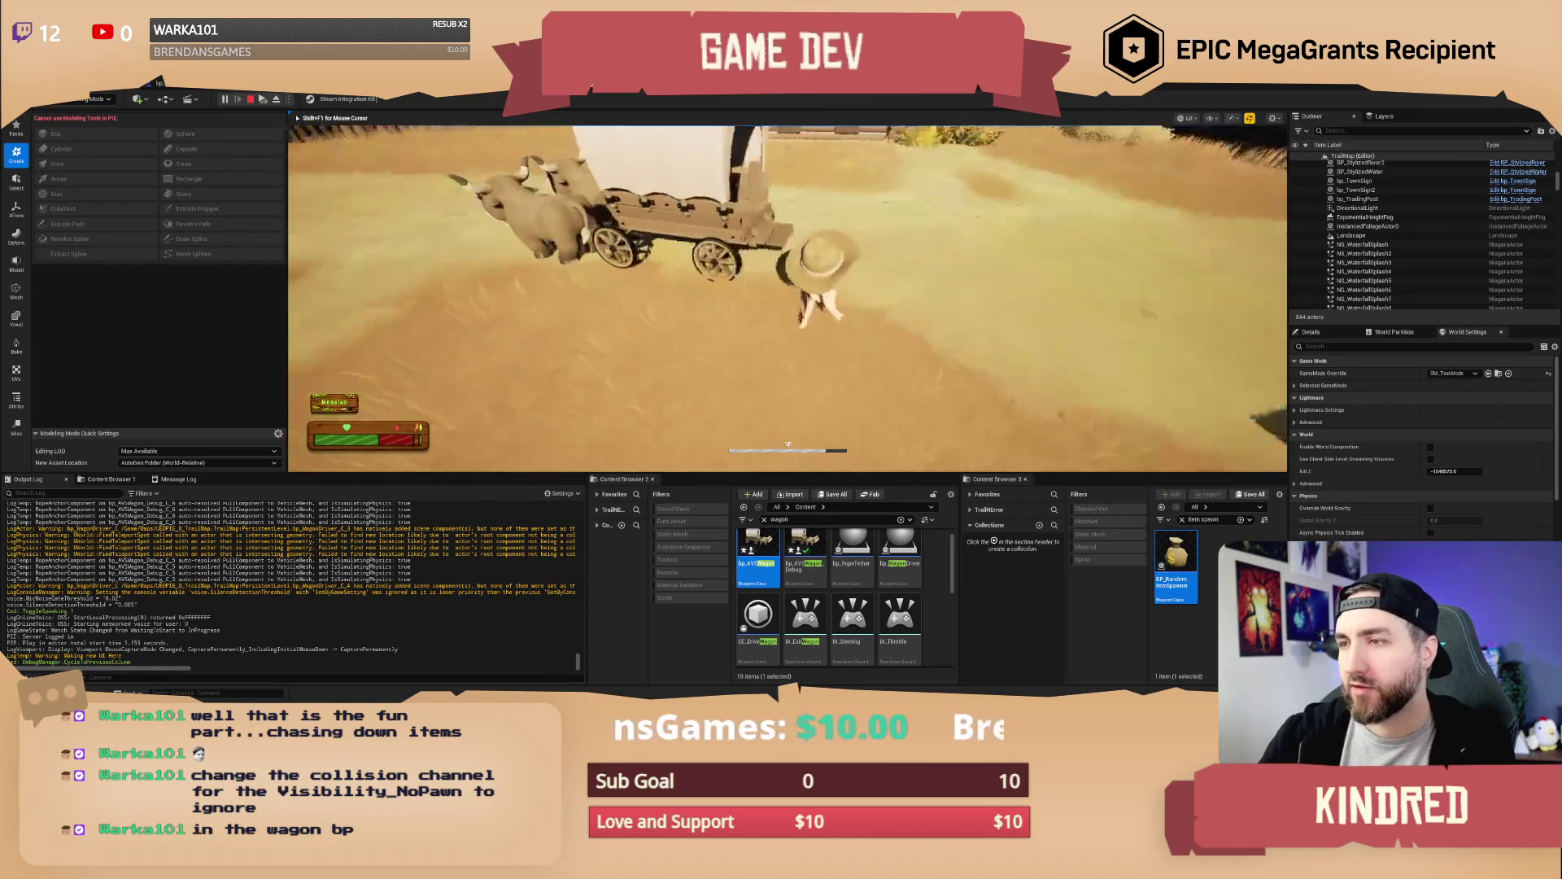
key(e)
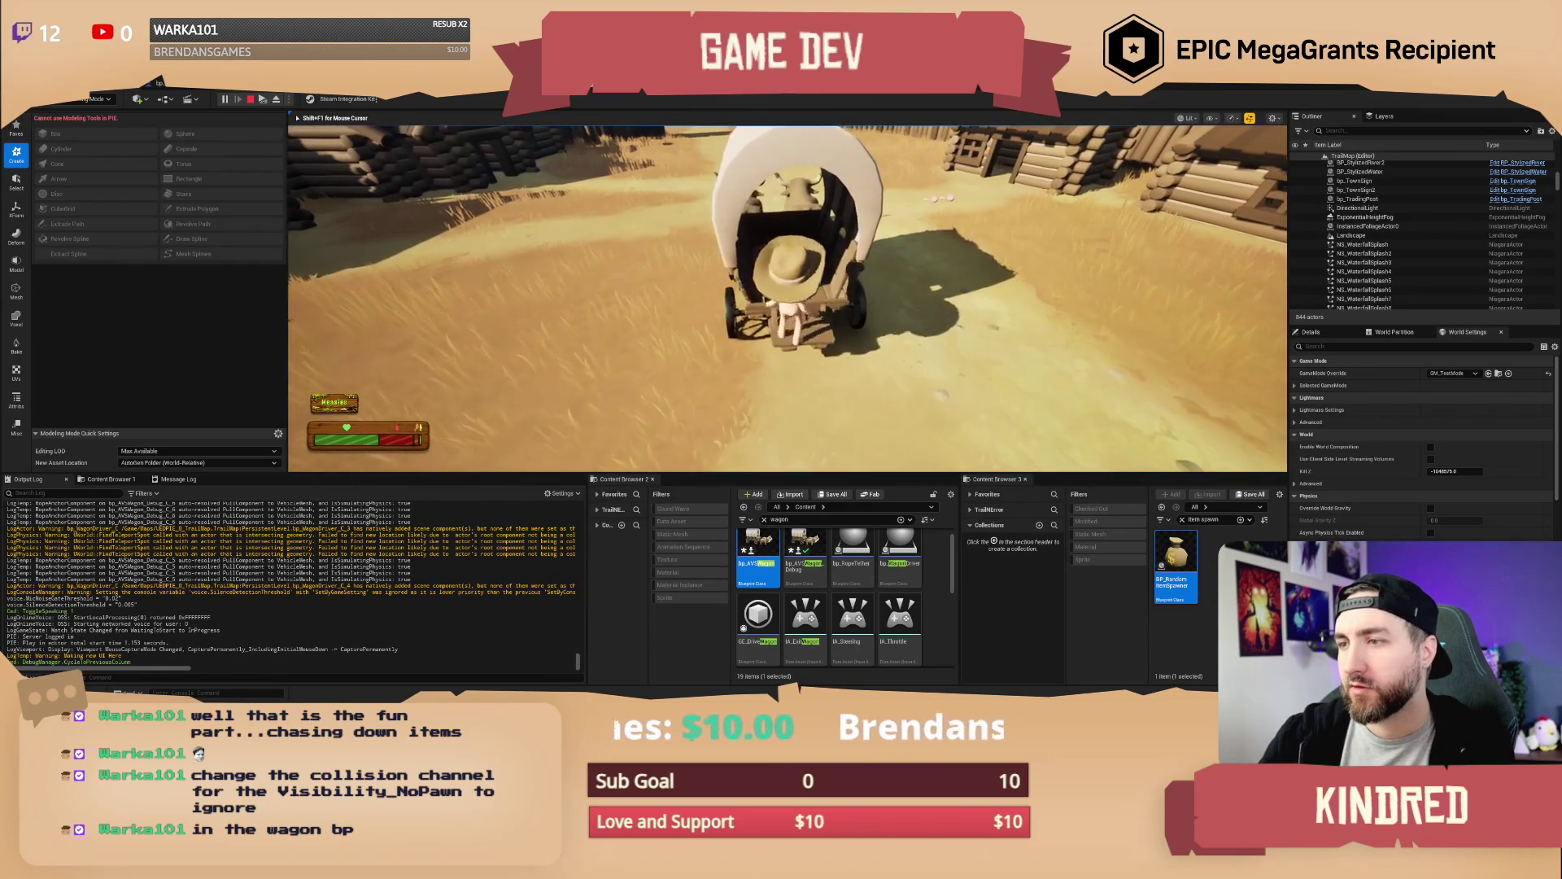
key(e)
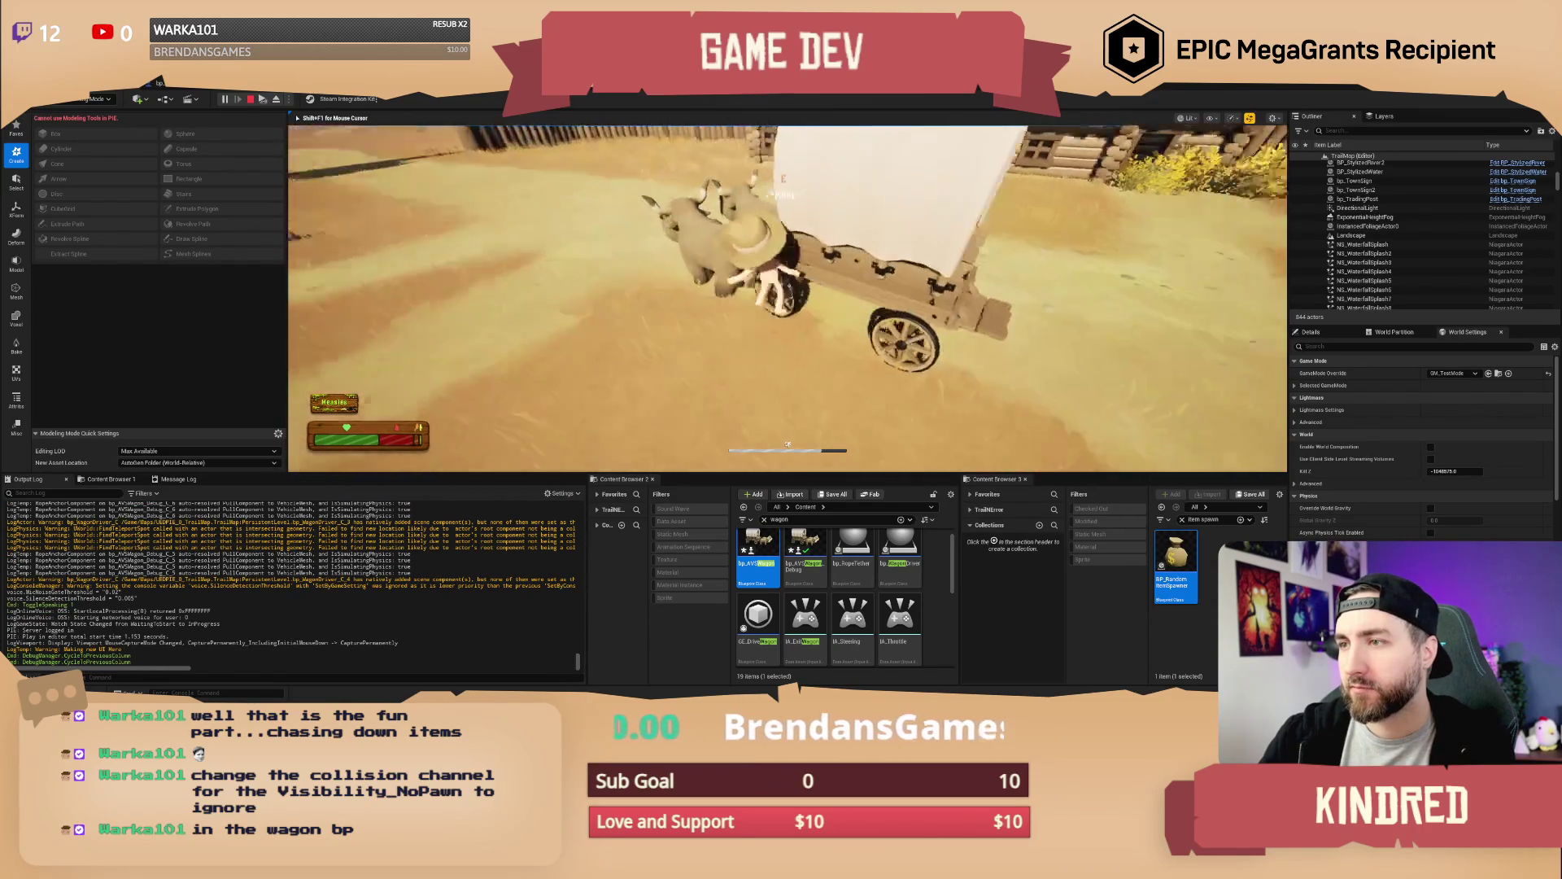
key(w)
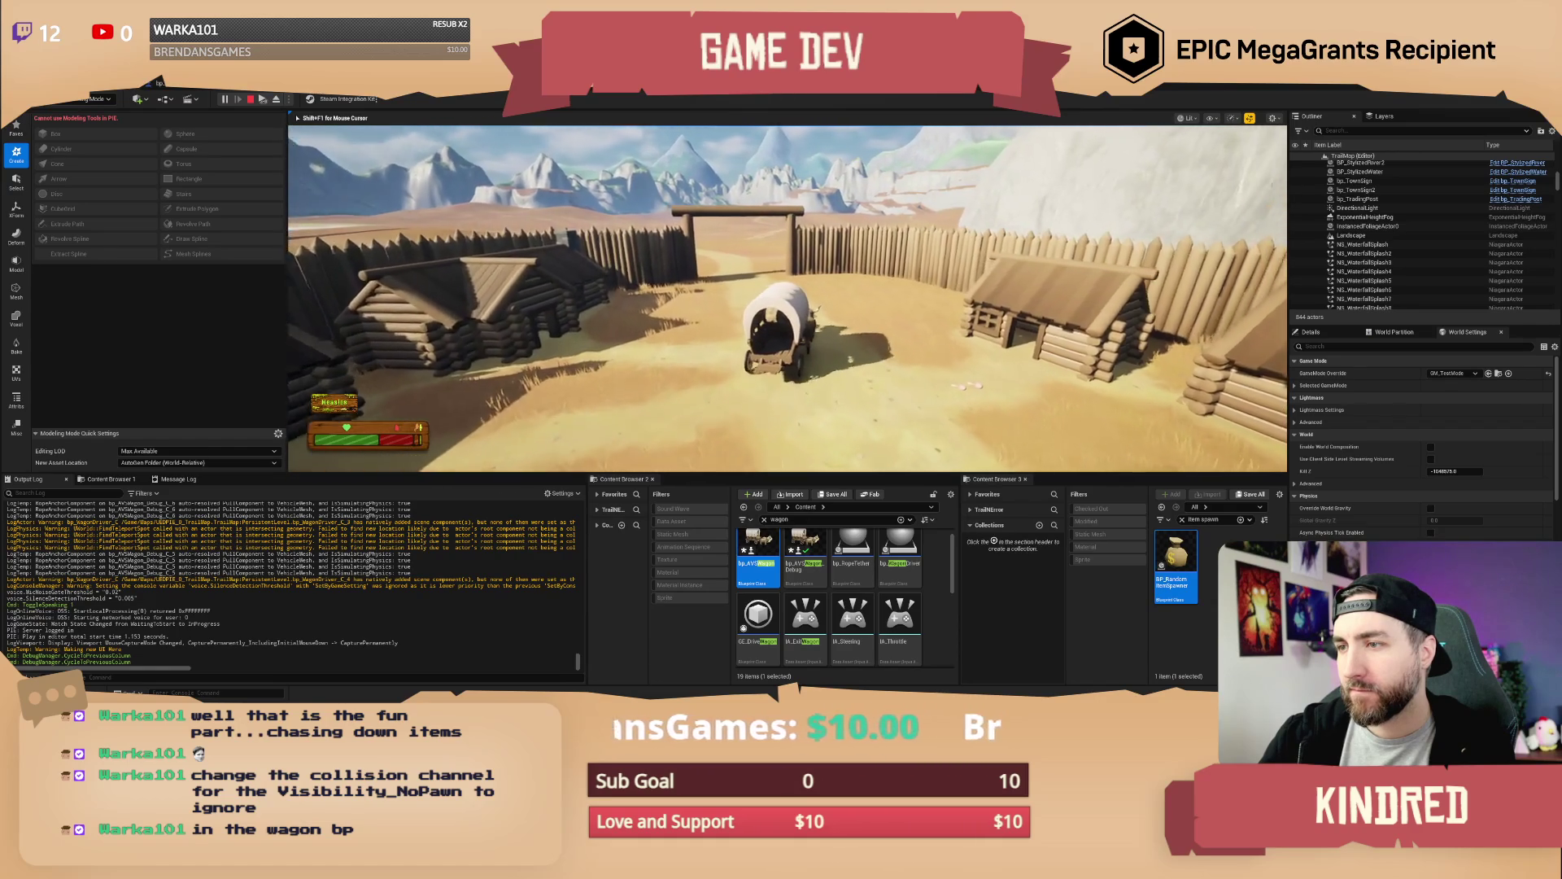
key(Escape)
click(631, 291)
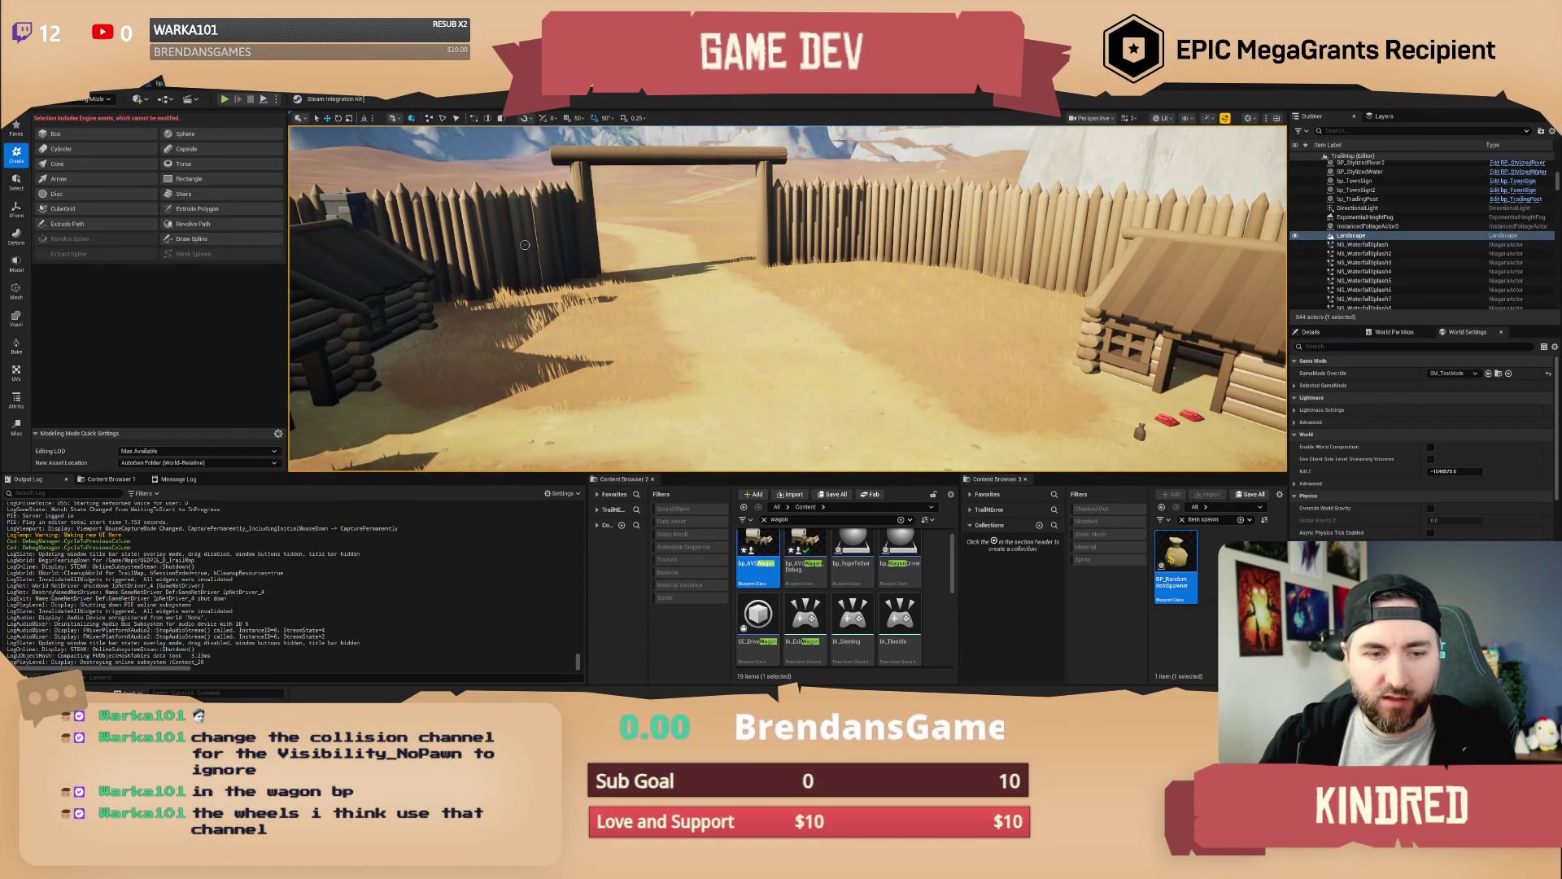
In the wagon blueprint, switch the step mesh's Collision Presets from Default to Custom
click(196, 89)
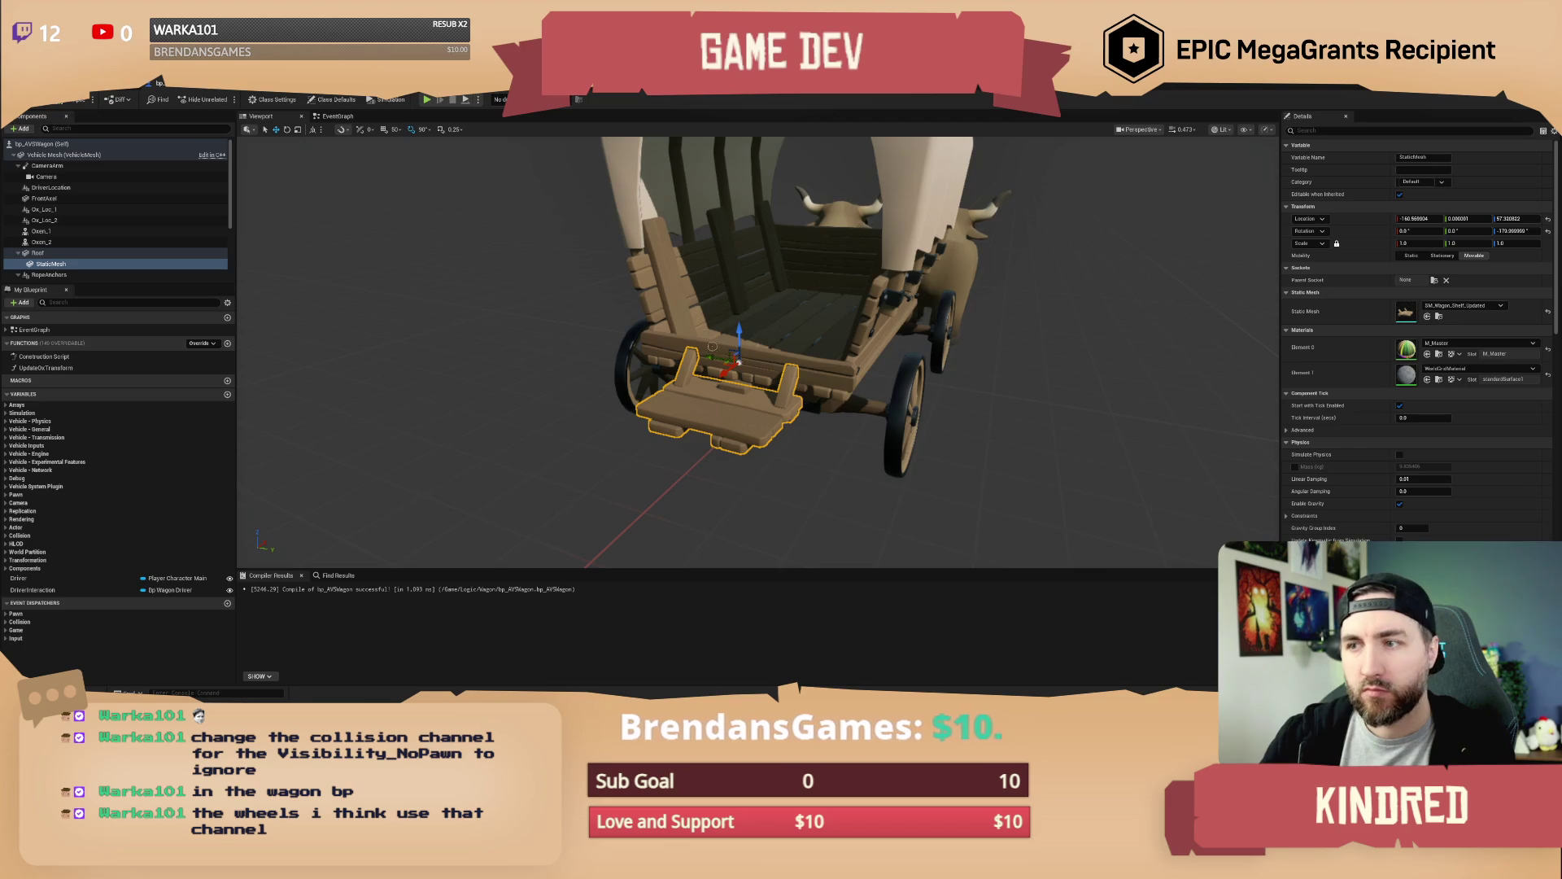
scroll(1432, 326, down, 10)
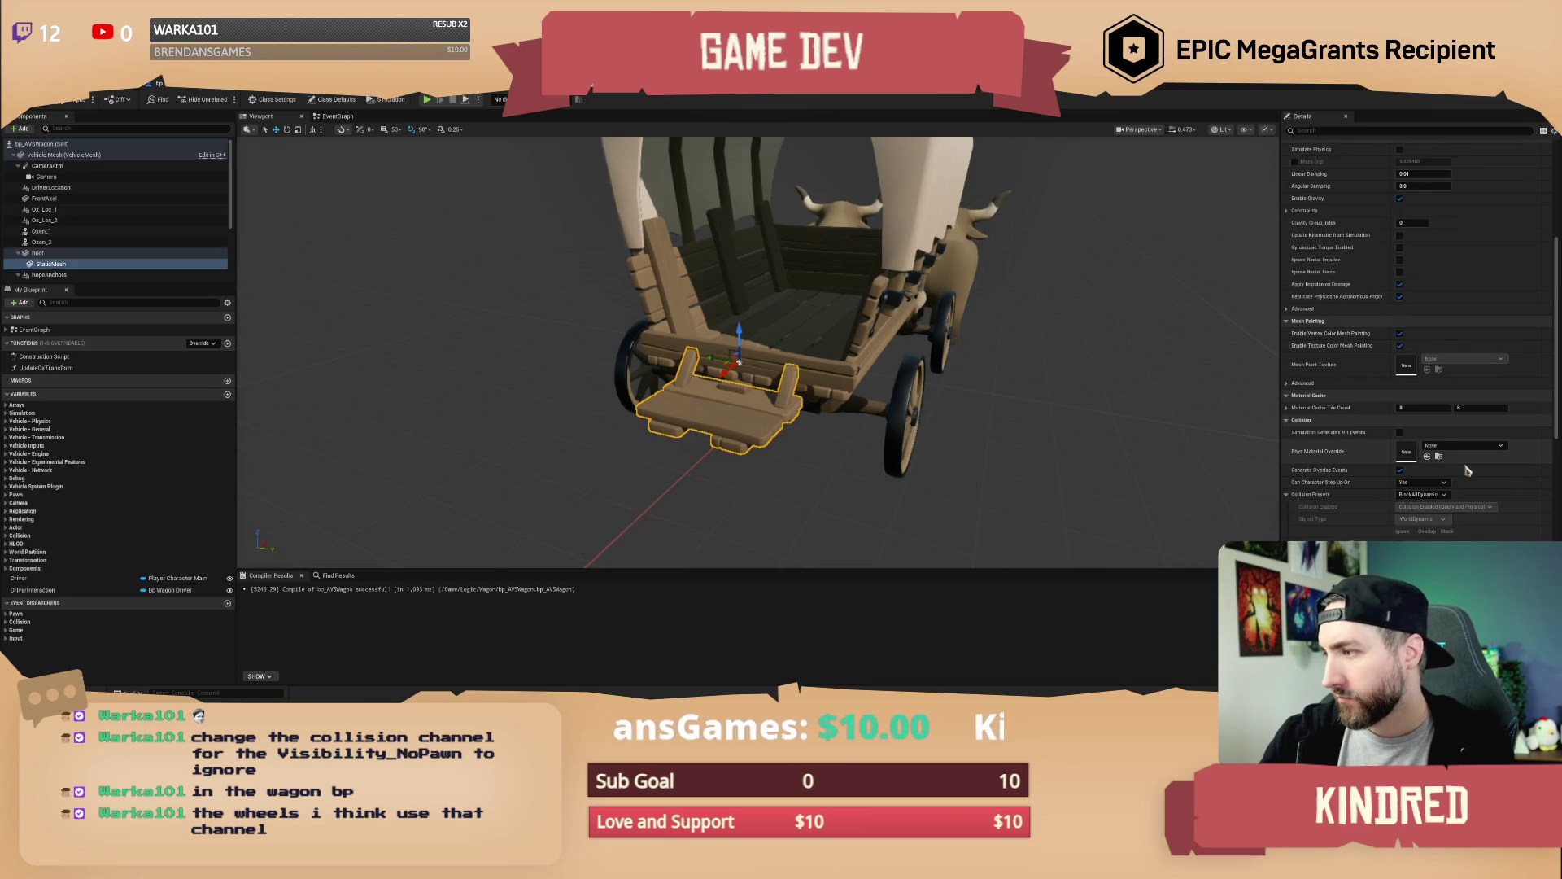
scroll(1466, 469, down, 2)
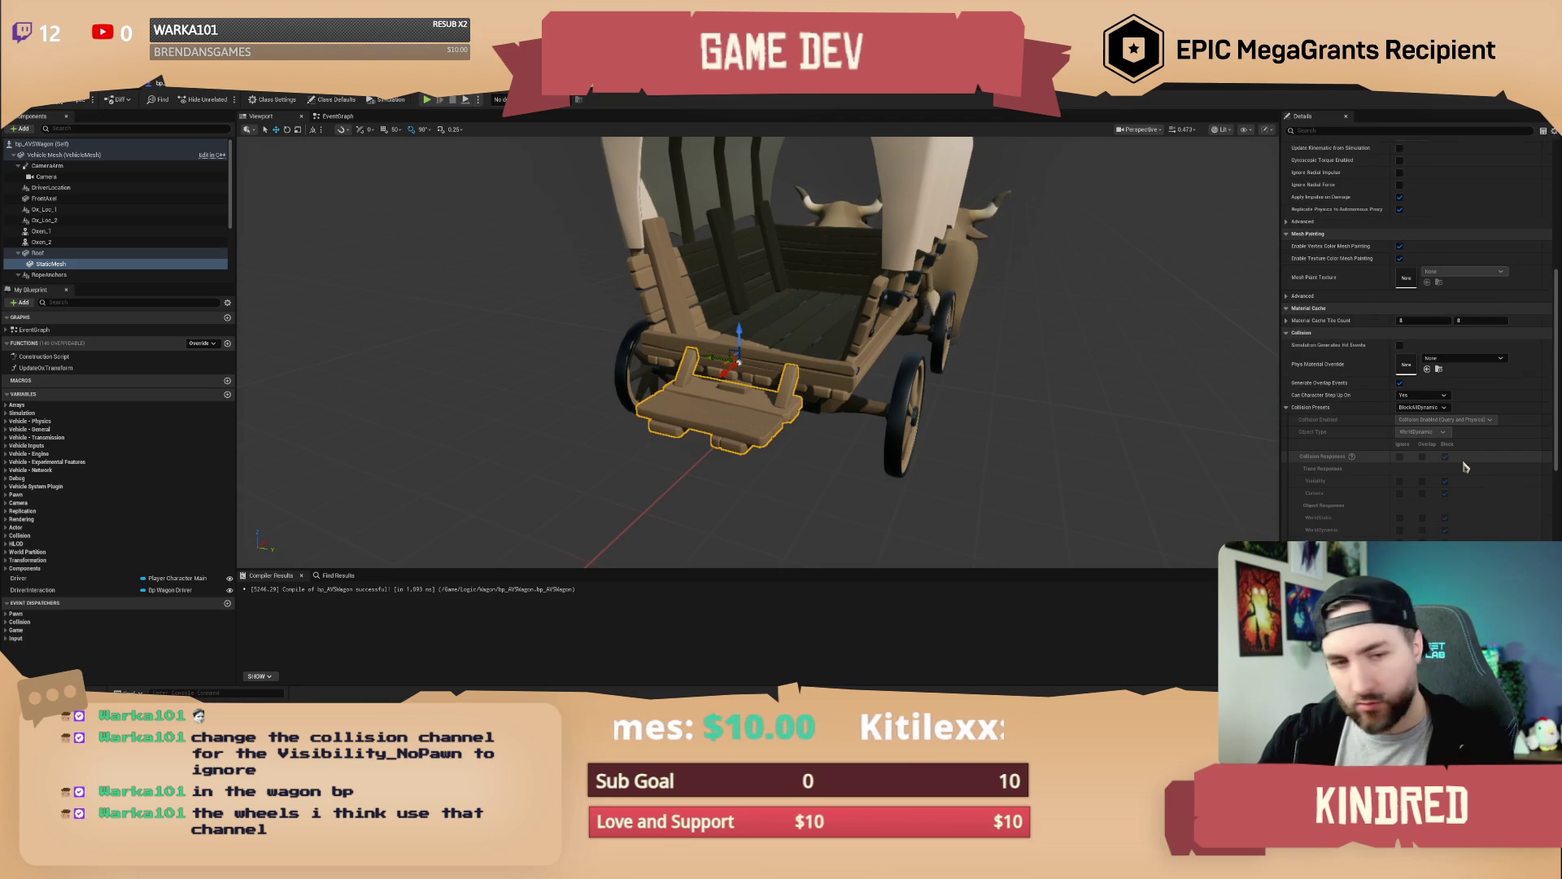
scroll(1456, 456, down, 2)
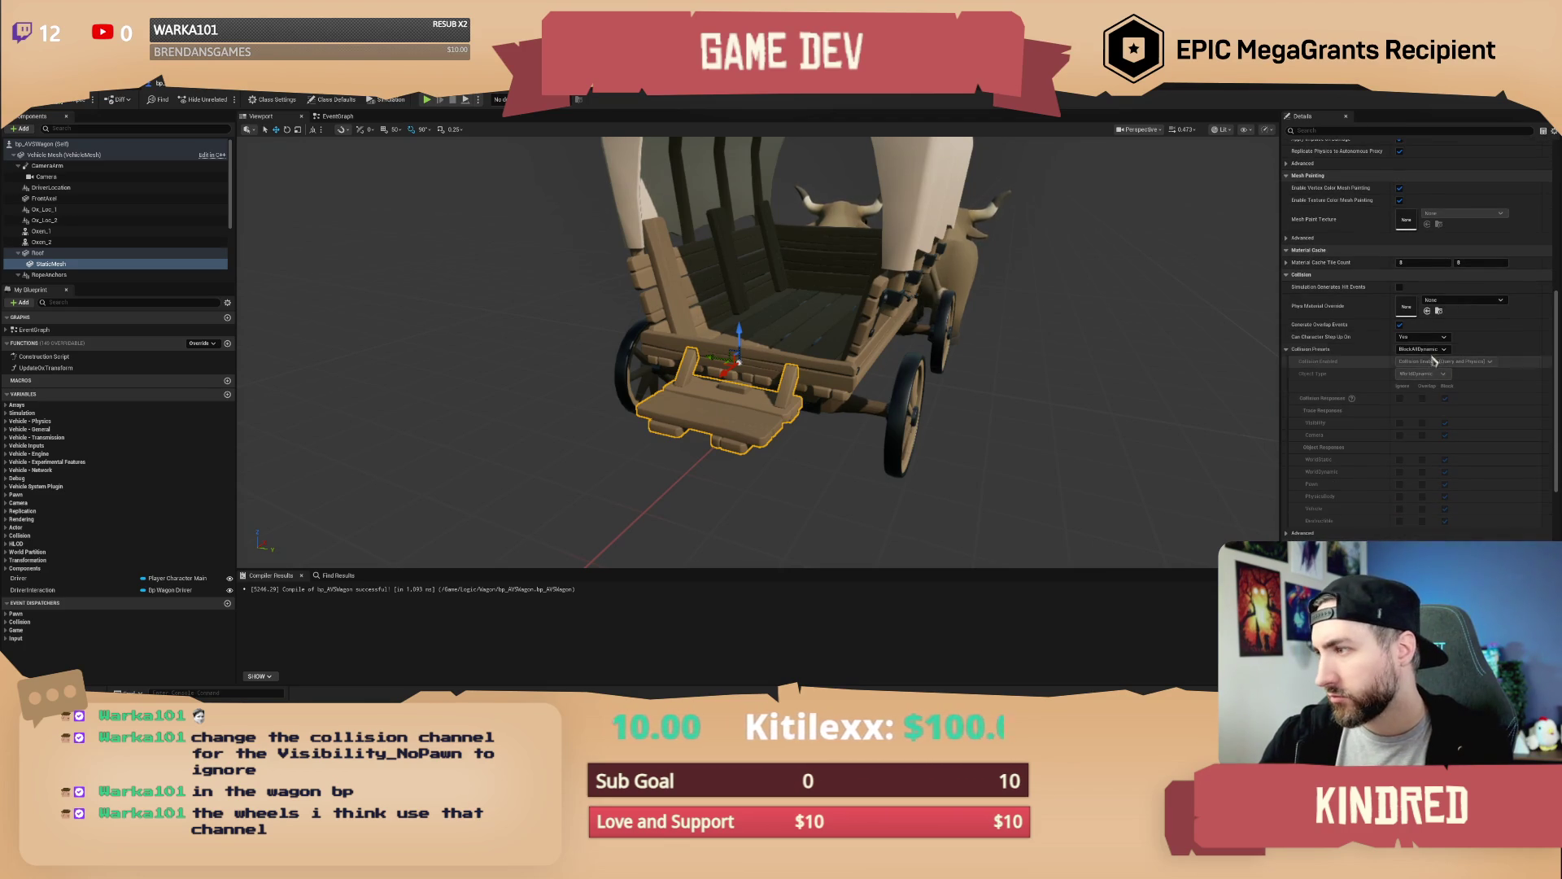
click(1420, 350)
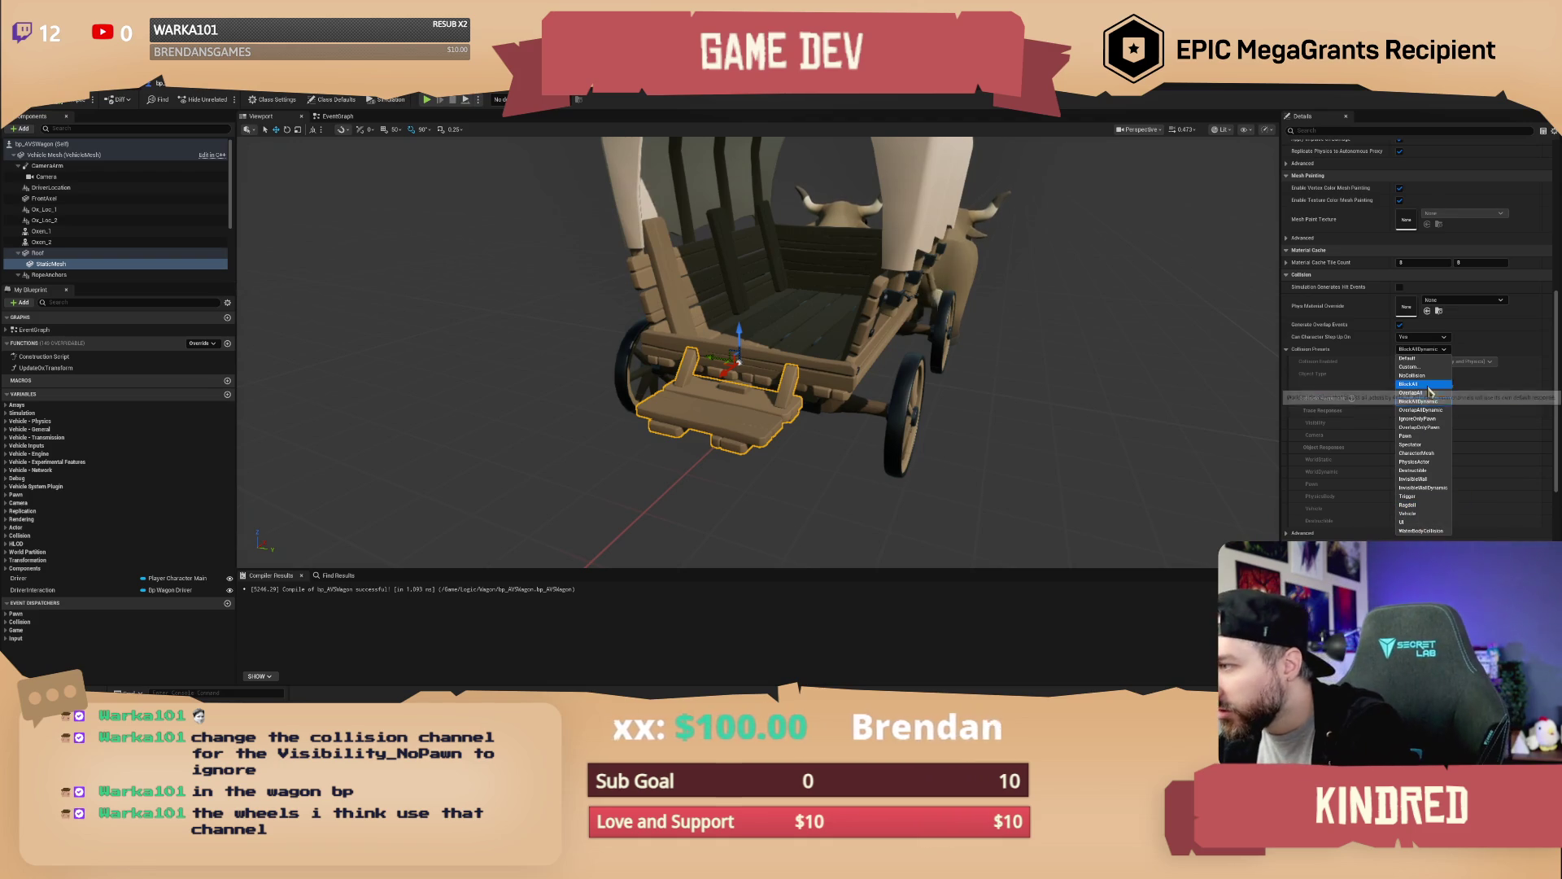
click(1412, 358)
click(1420, 349)
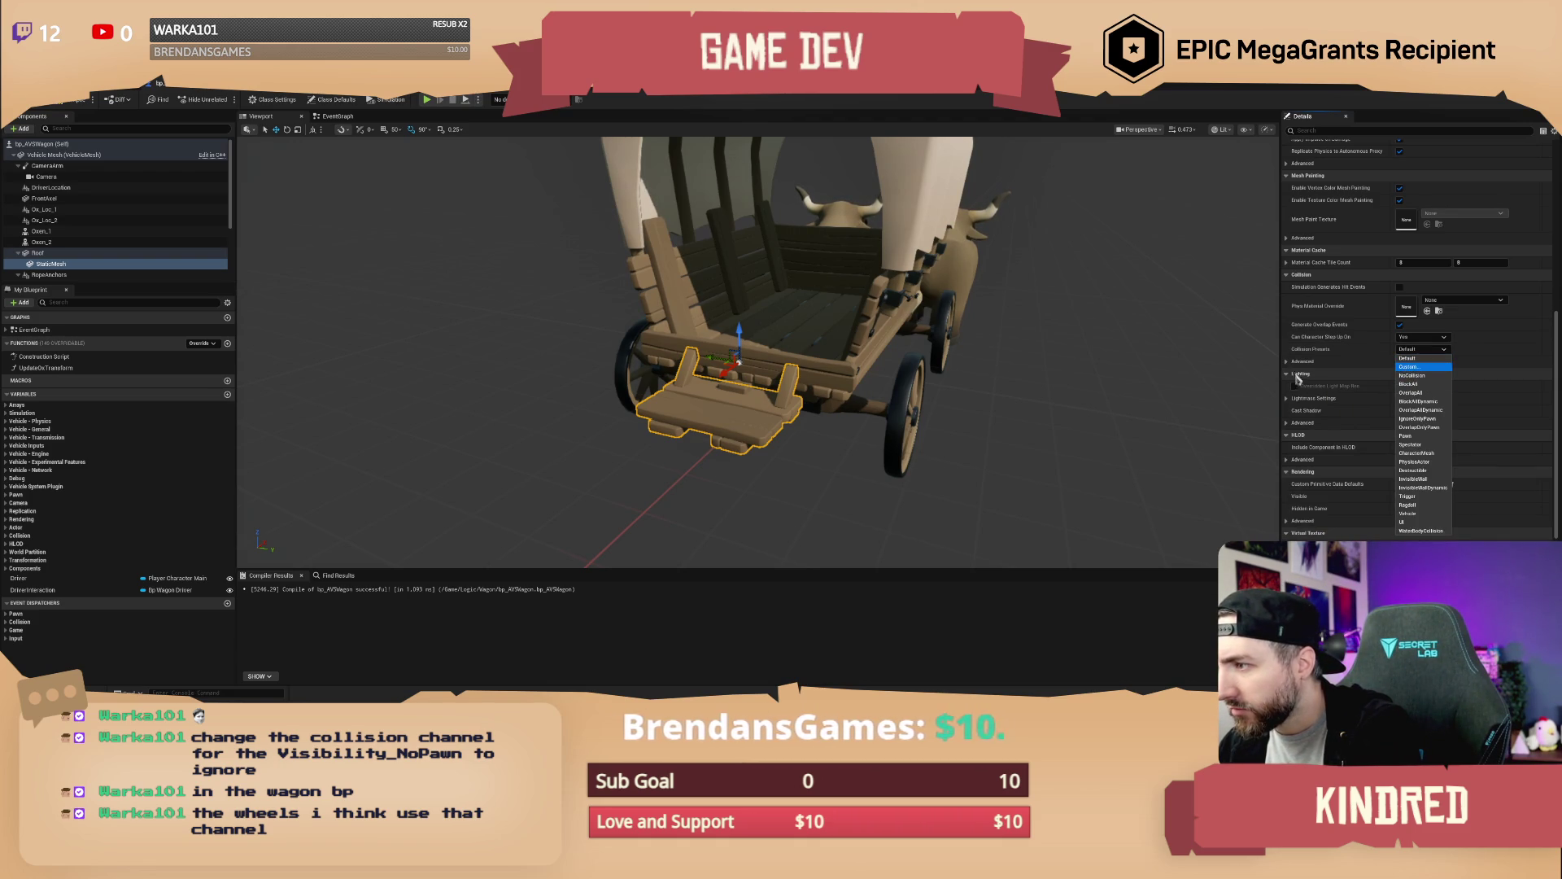
click(1406, 367)
click(1456, 362)
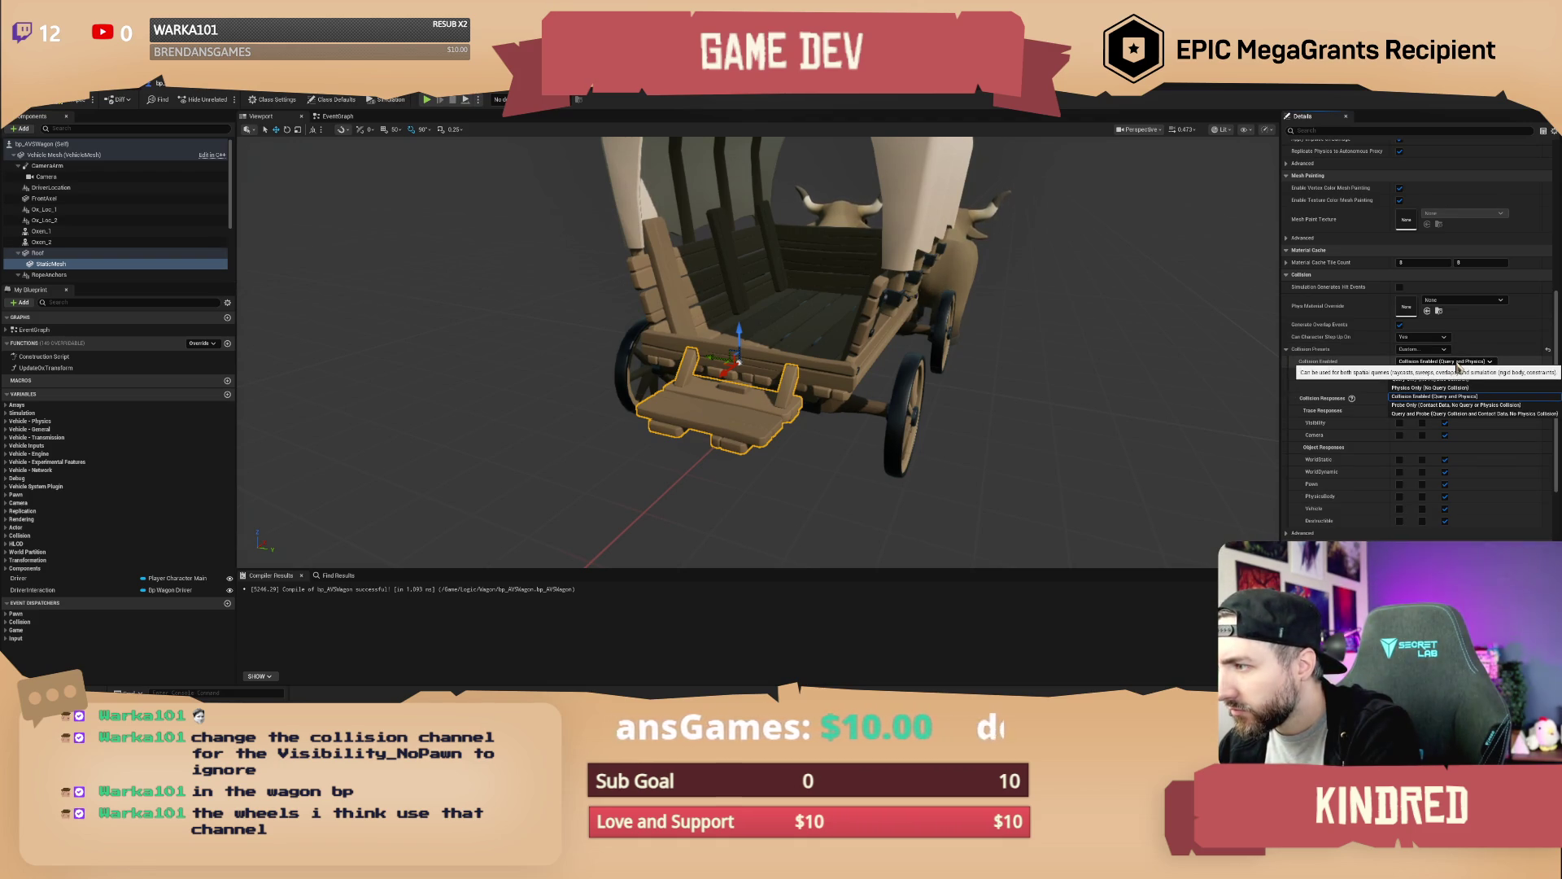
Keep Object Type WorldDynamic and Collision Enabled unchanged, then delete the StaticMesh under Roof
click(1474, 364)
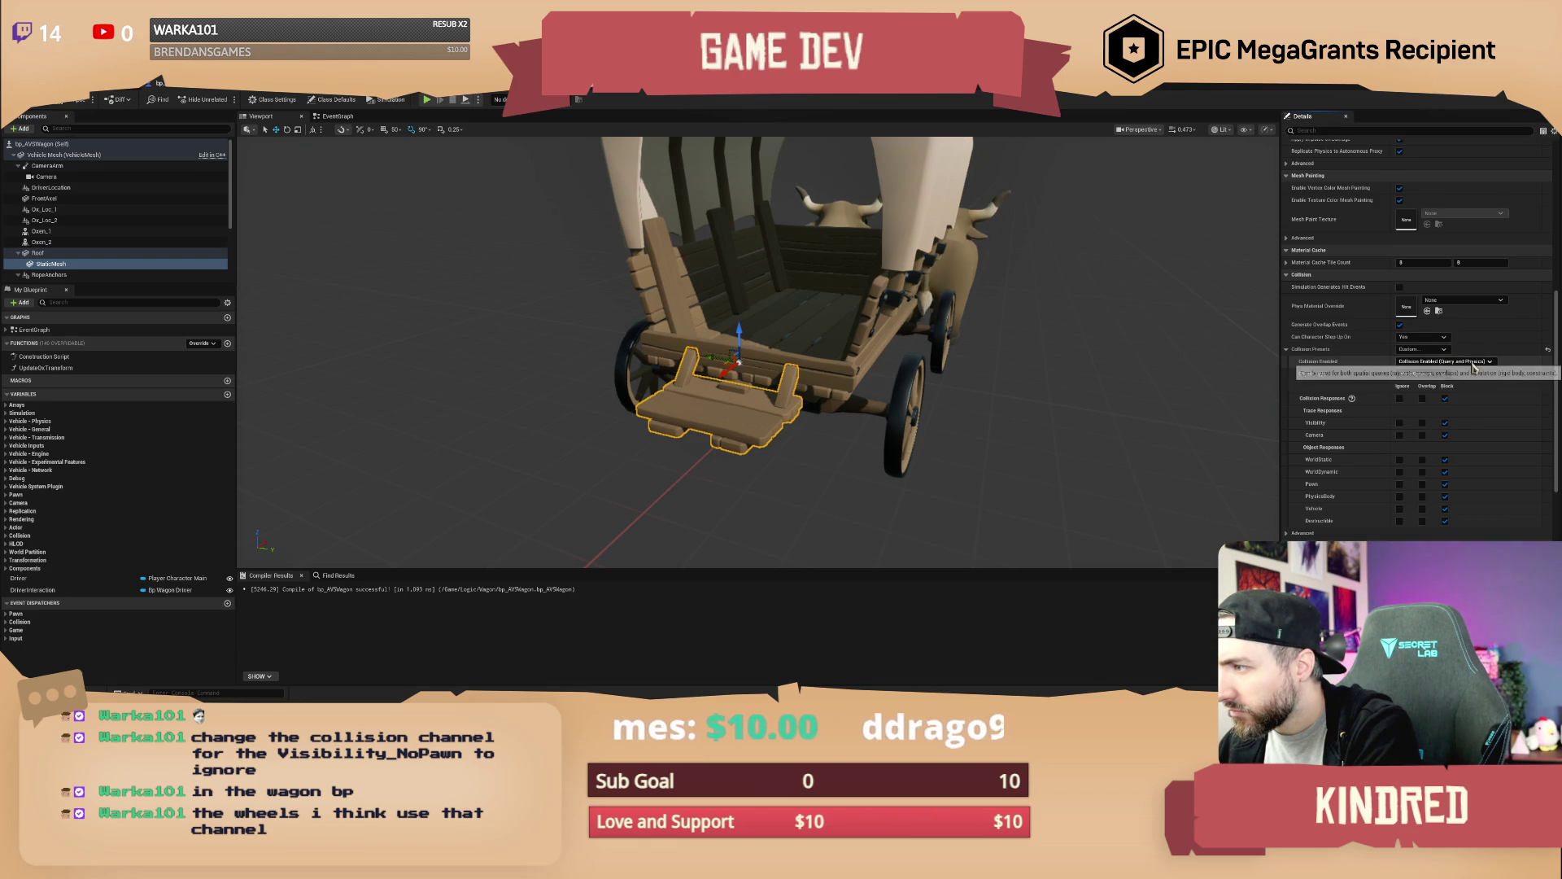
click(1440, 374)
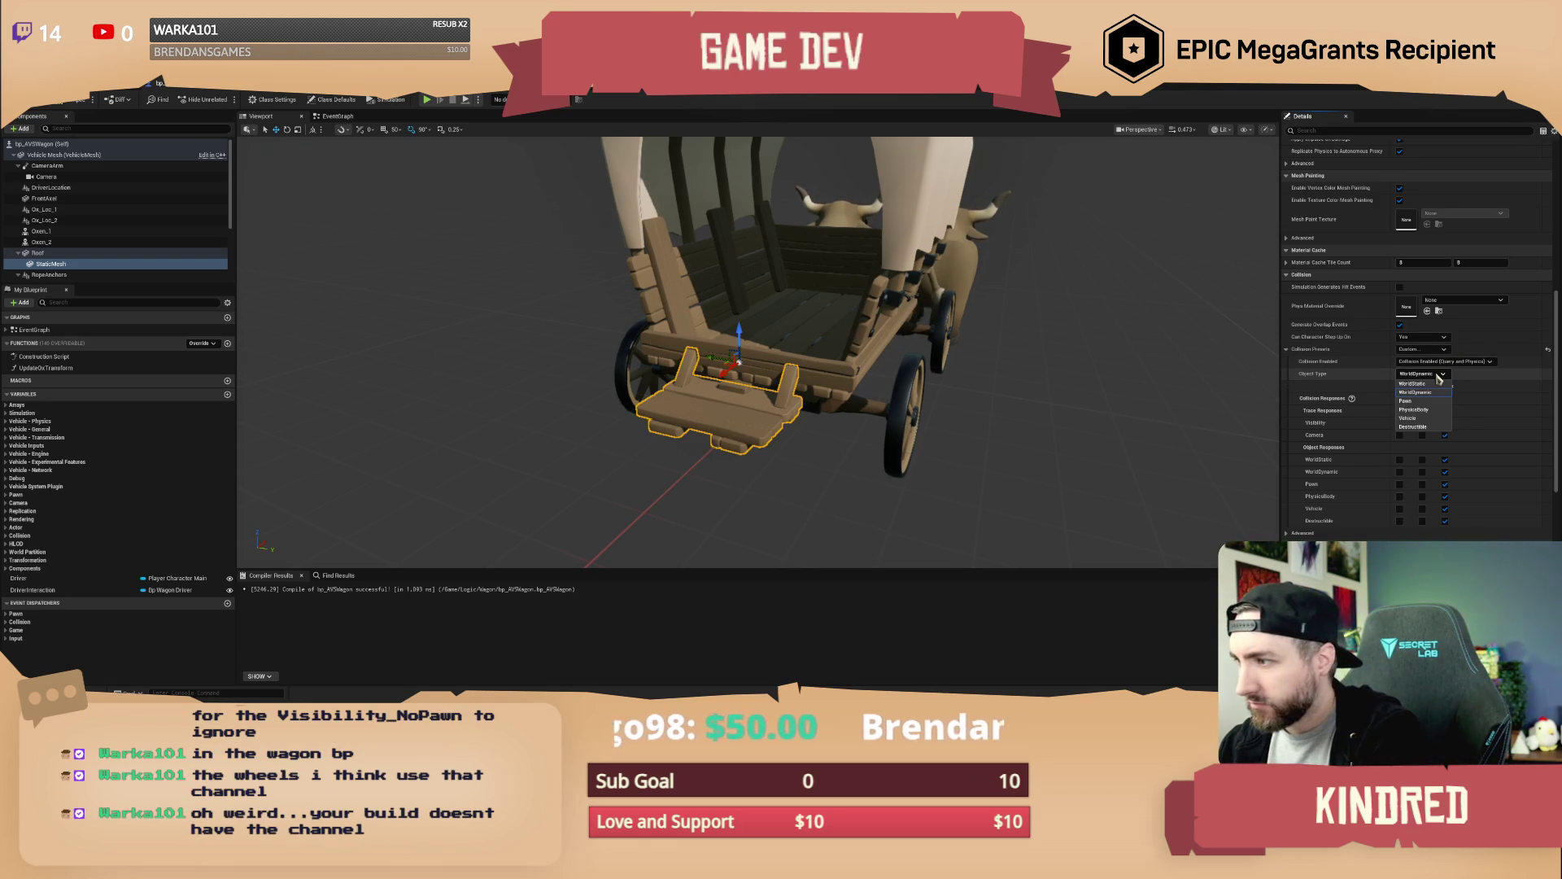
click(1438, 378)
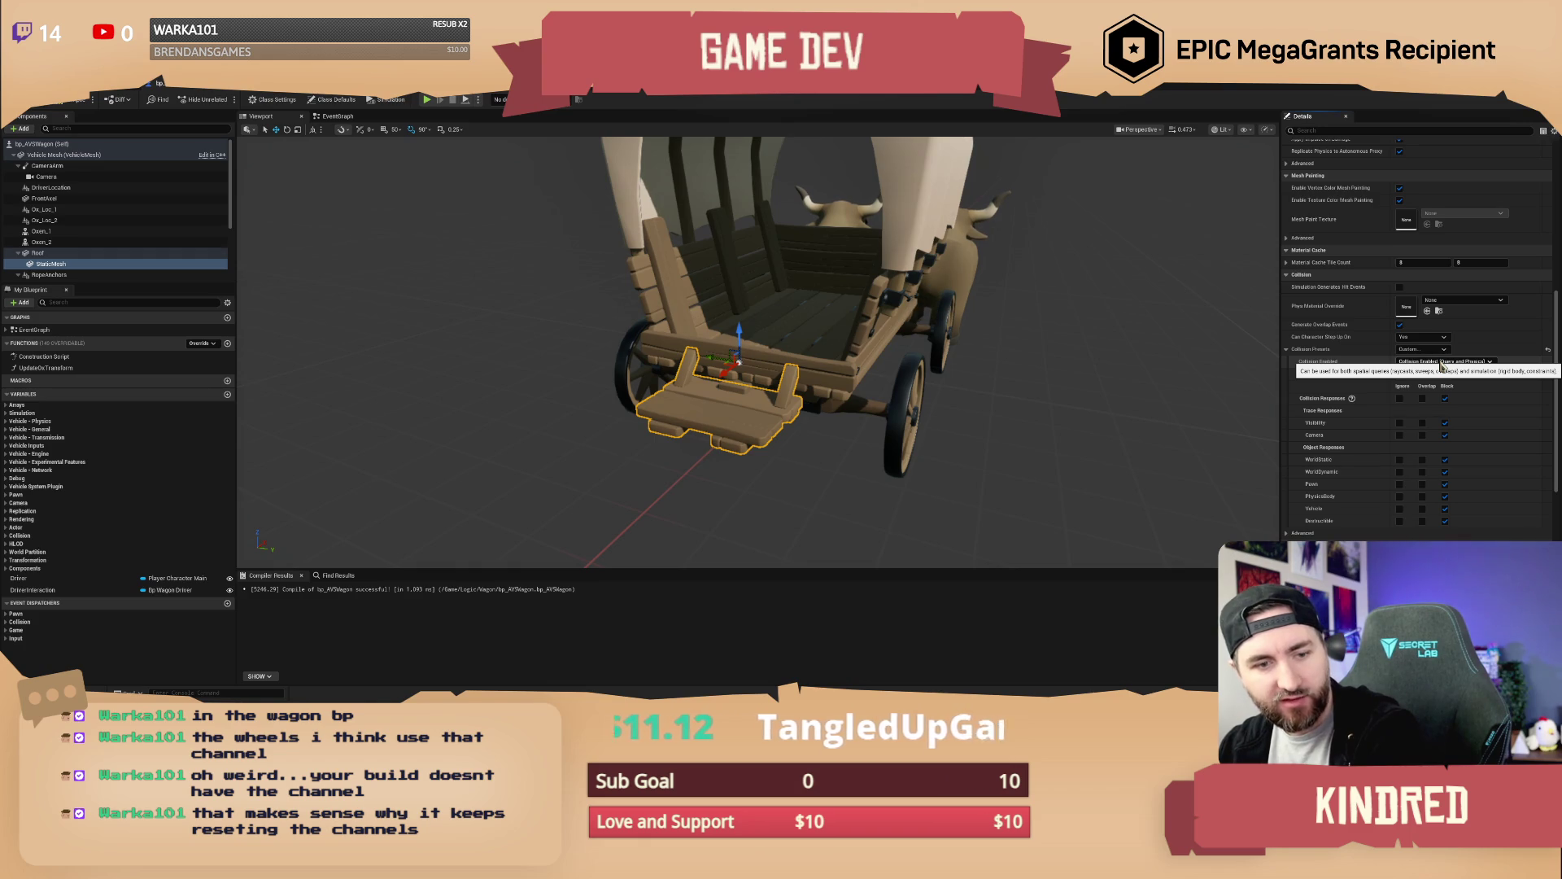
click(1441, 363)
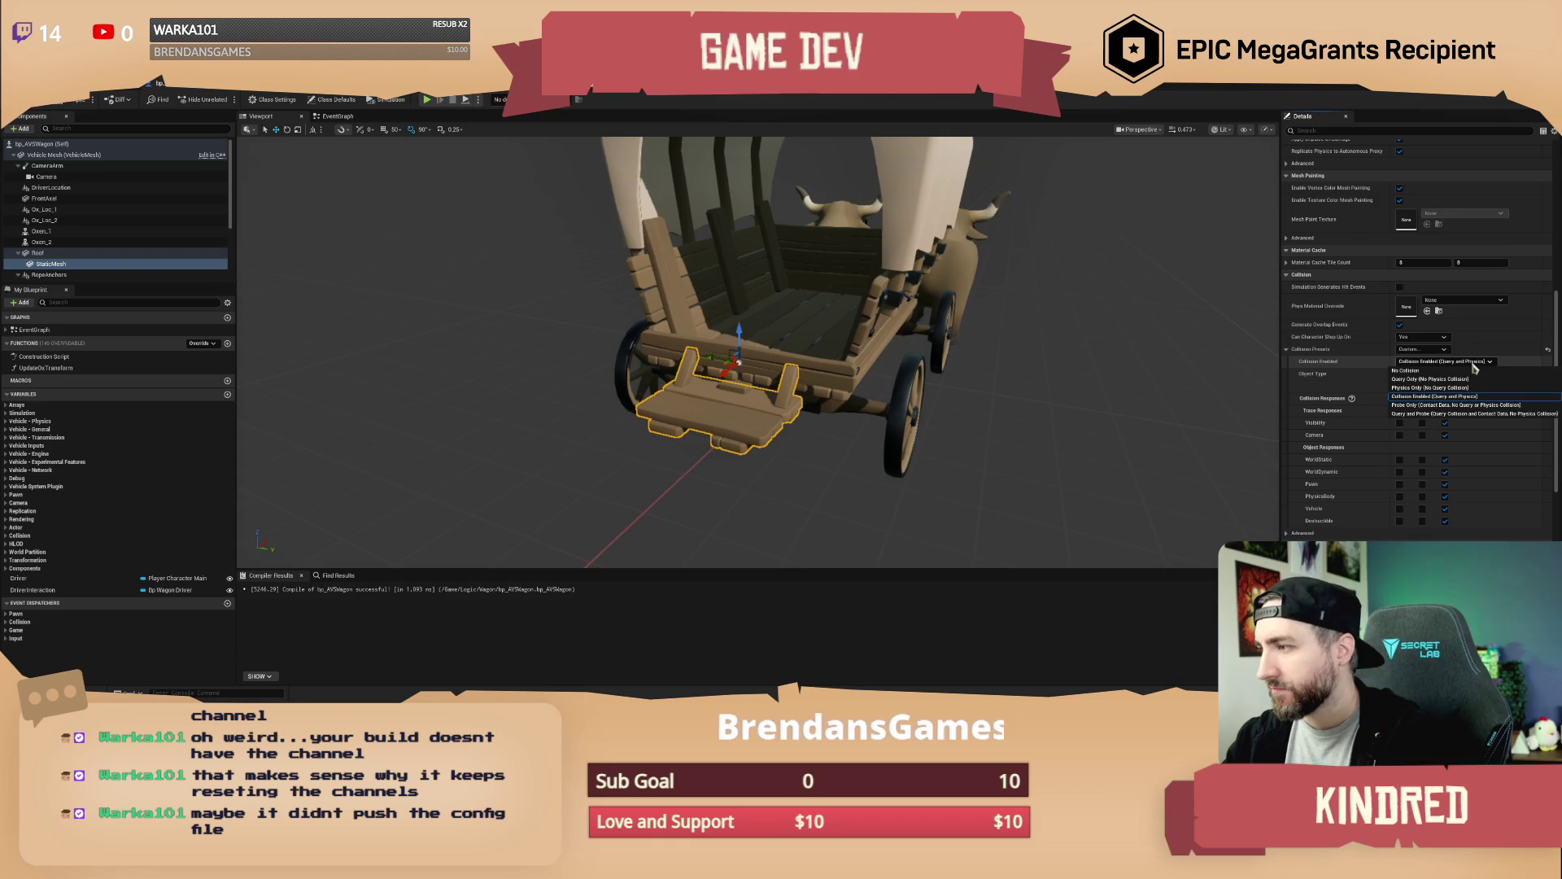
click(1464, 363)
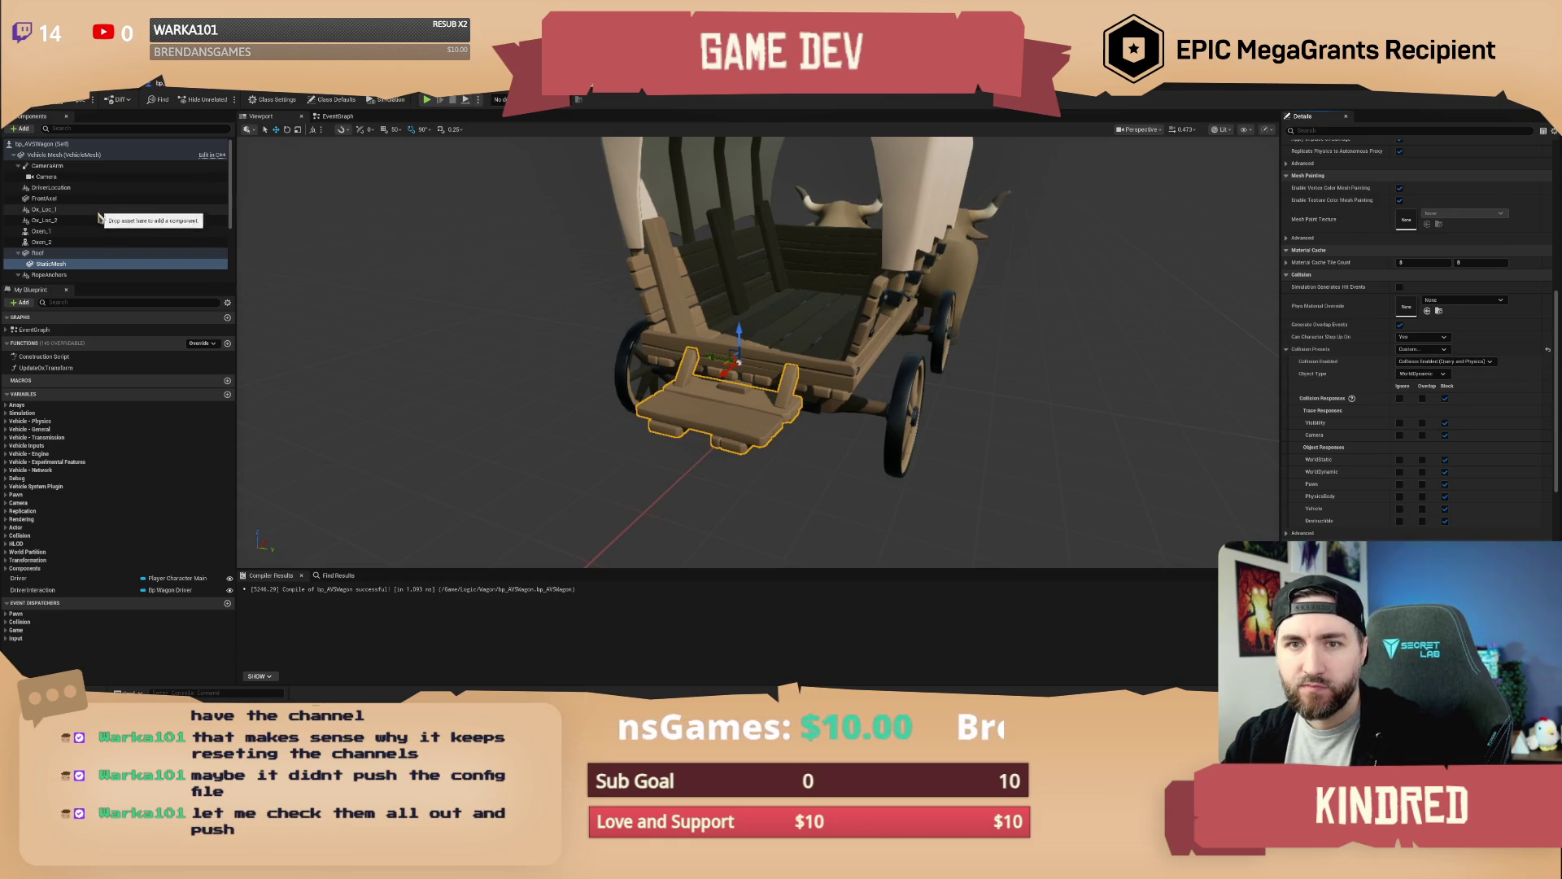
click(52, 265)
key(Delete)
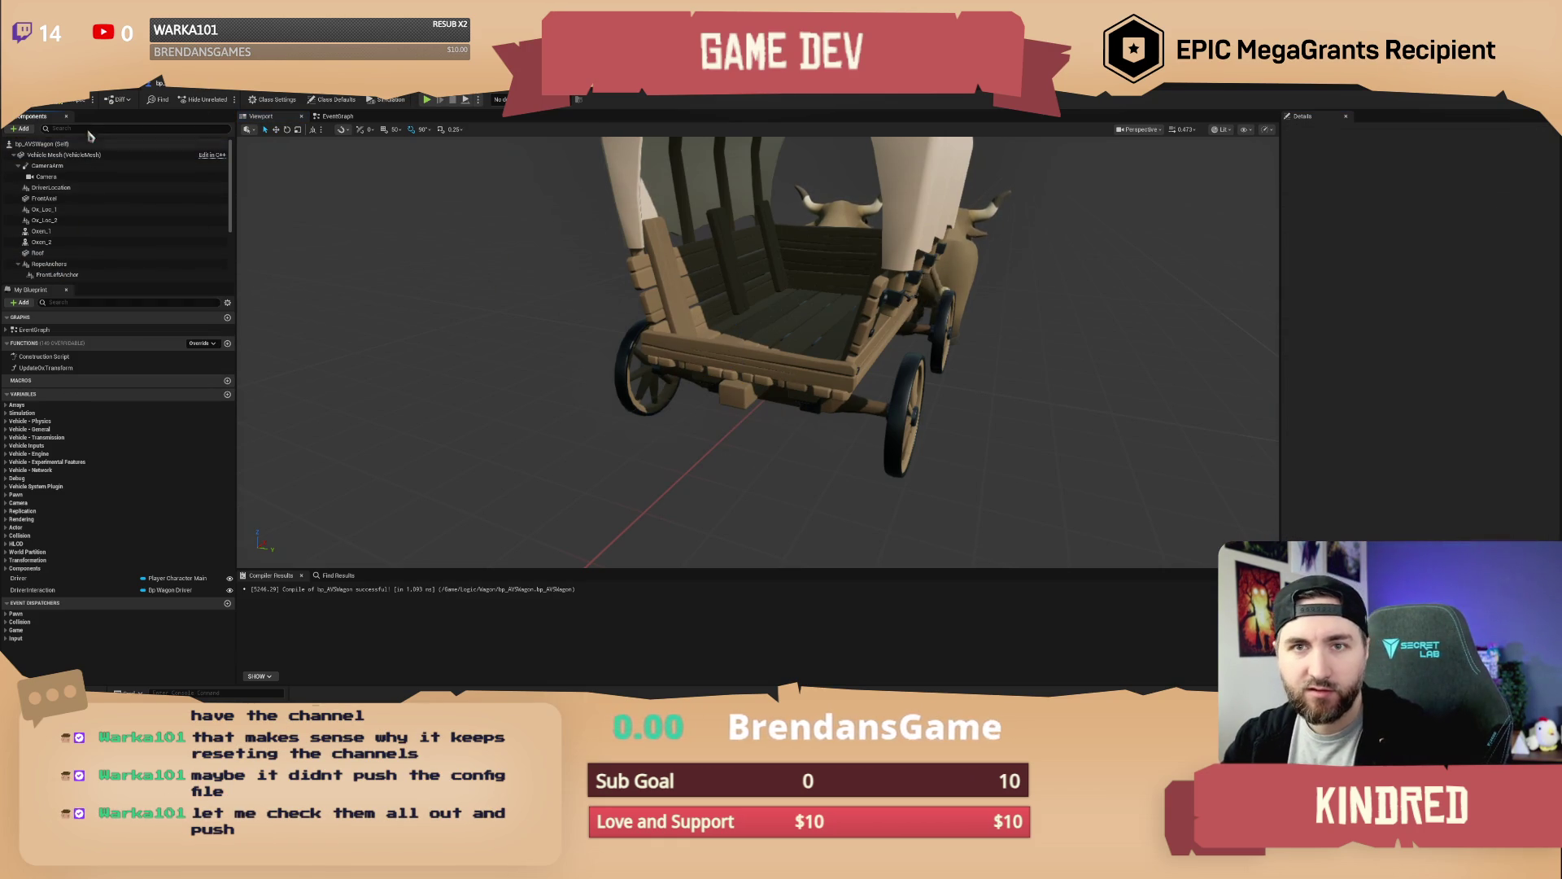
Compile bp_AVSWagon, save it with Check Out Selected, and return to the level editor
click(75, 103)
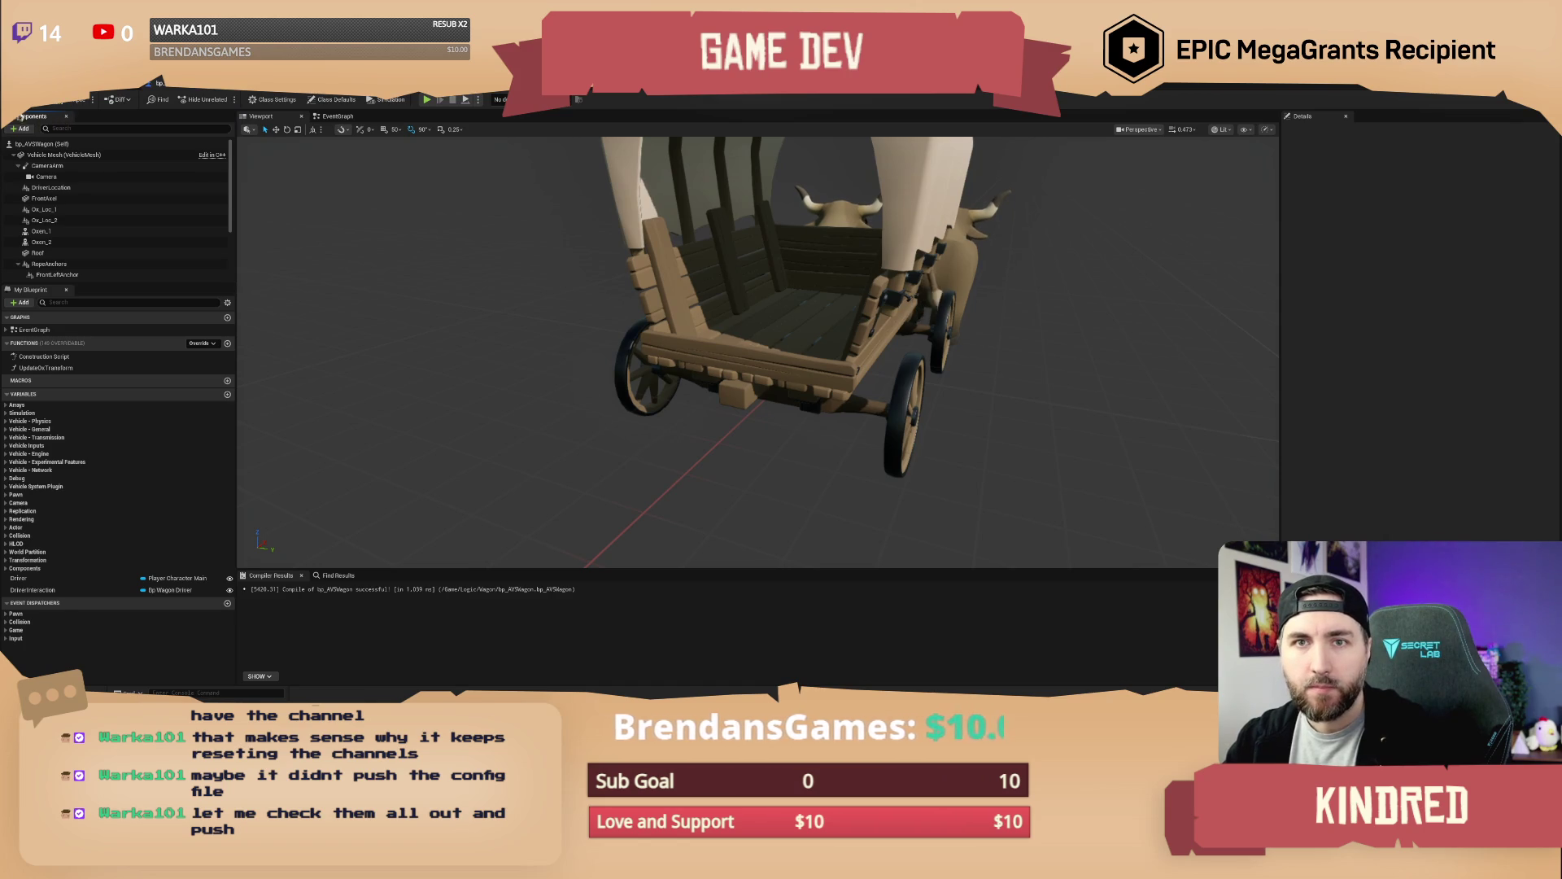
key(ctrl+s)
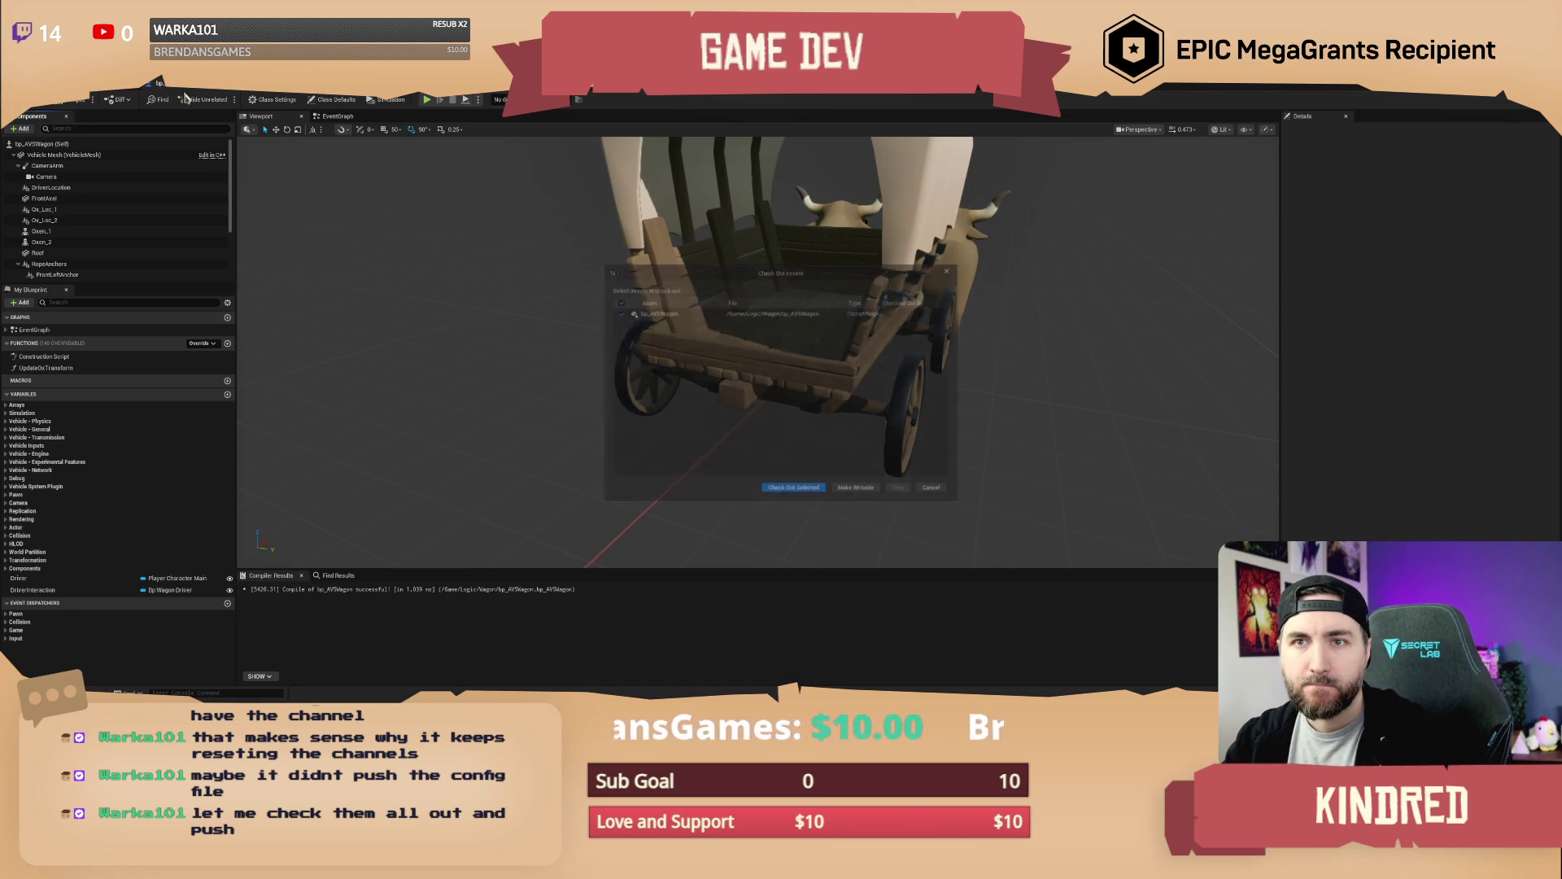
click(806, 490)
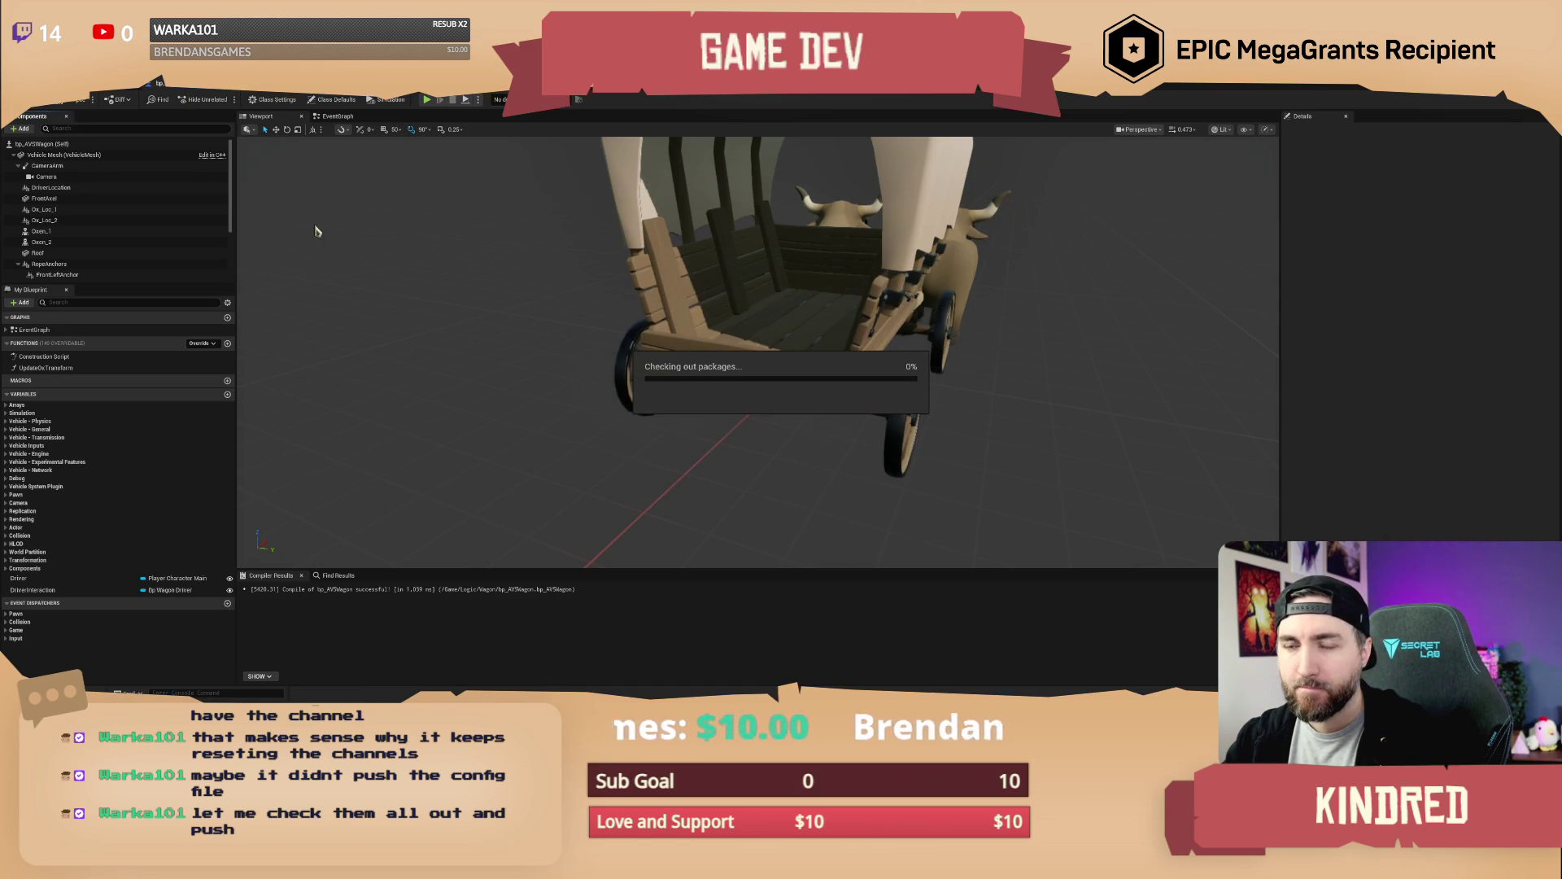
click(227, 89)
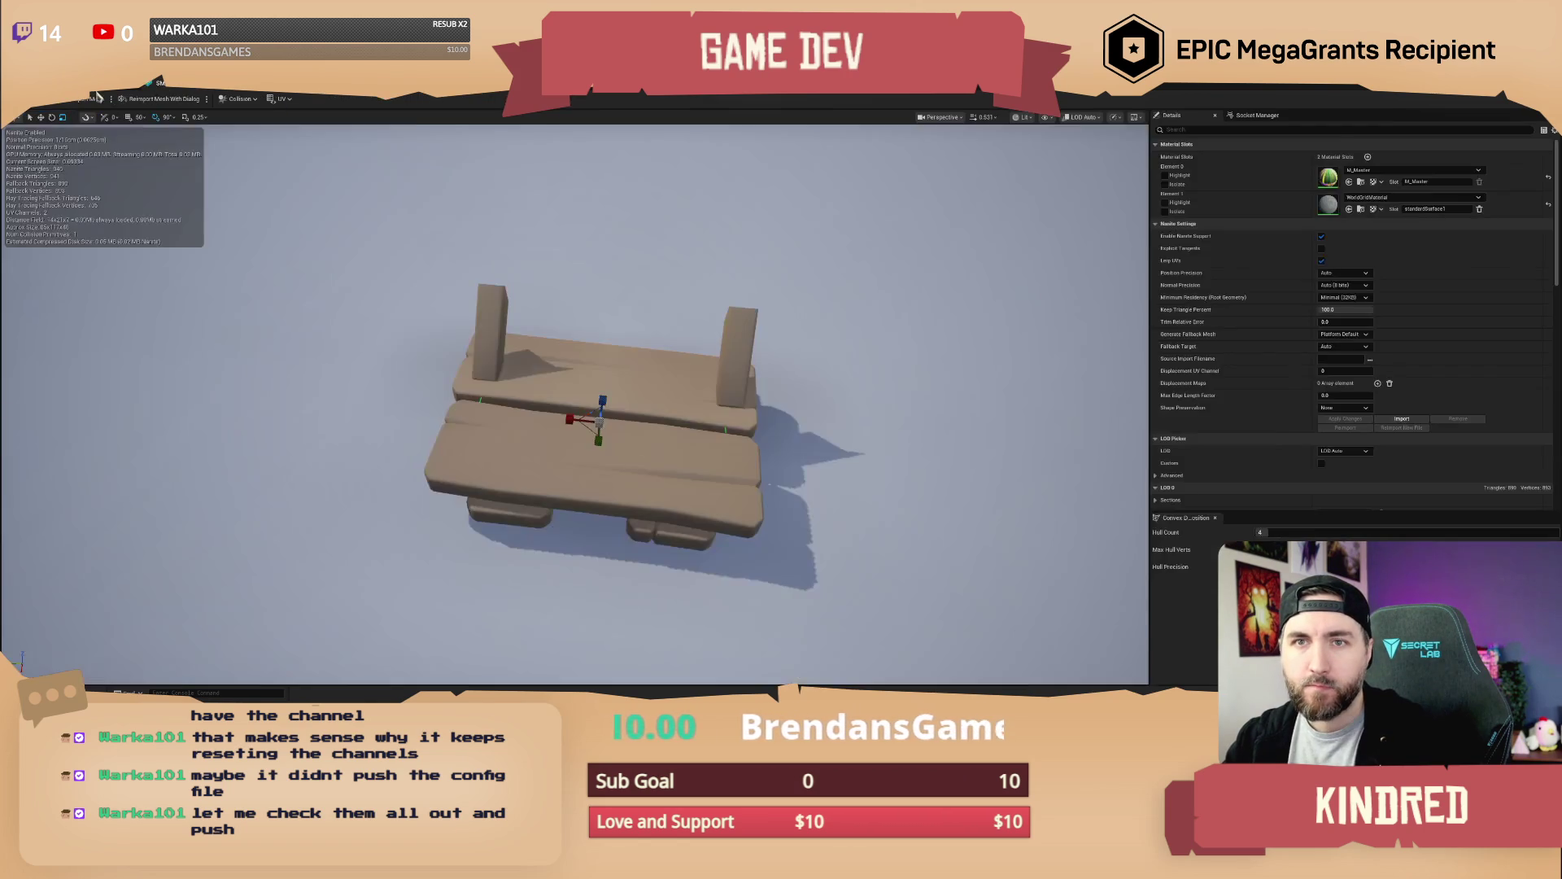
click(95, 95)
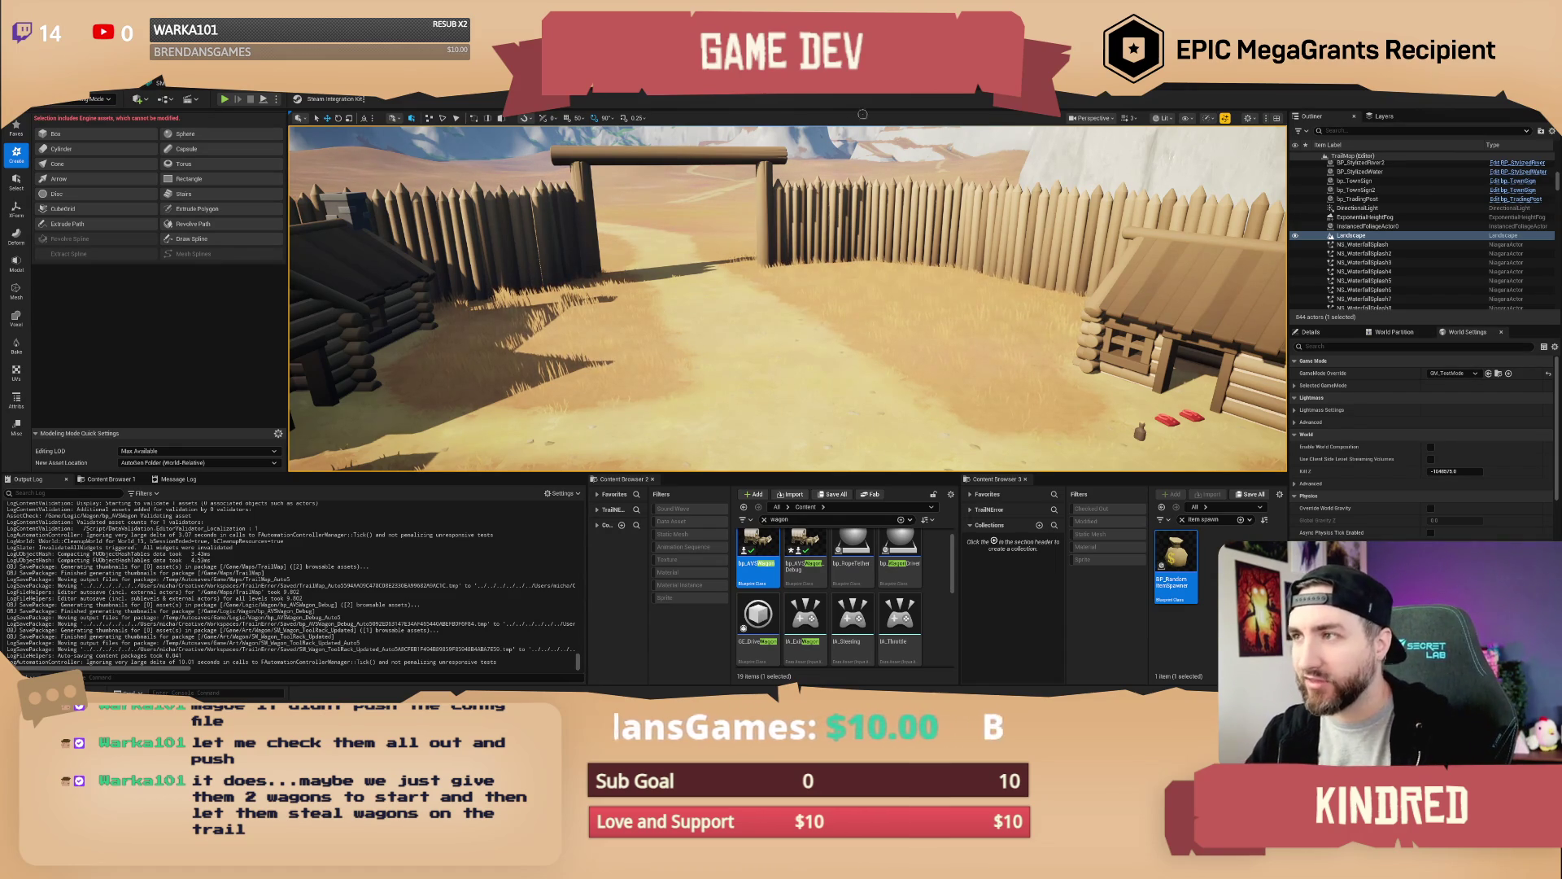
scroll(788, 298, up, 2)
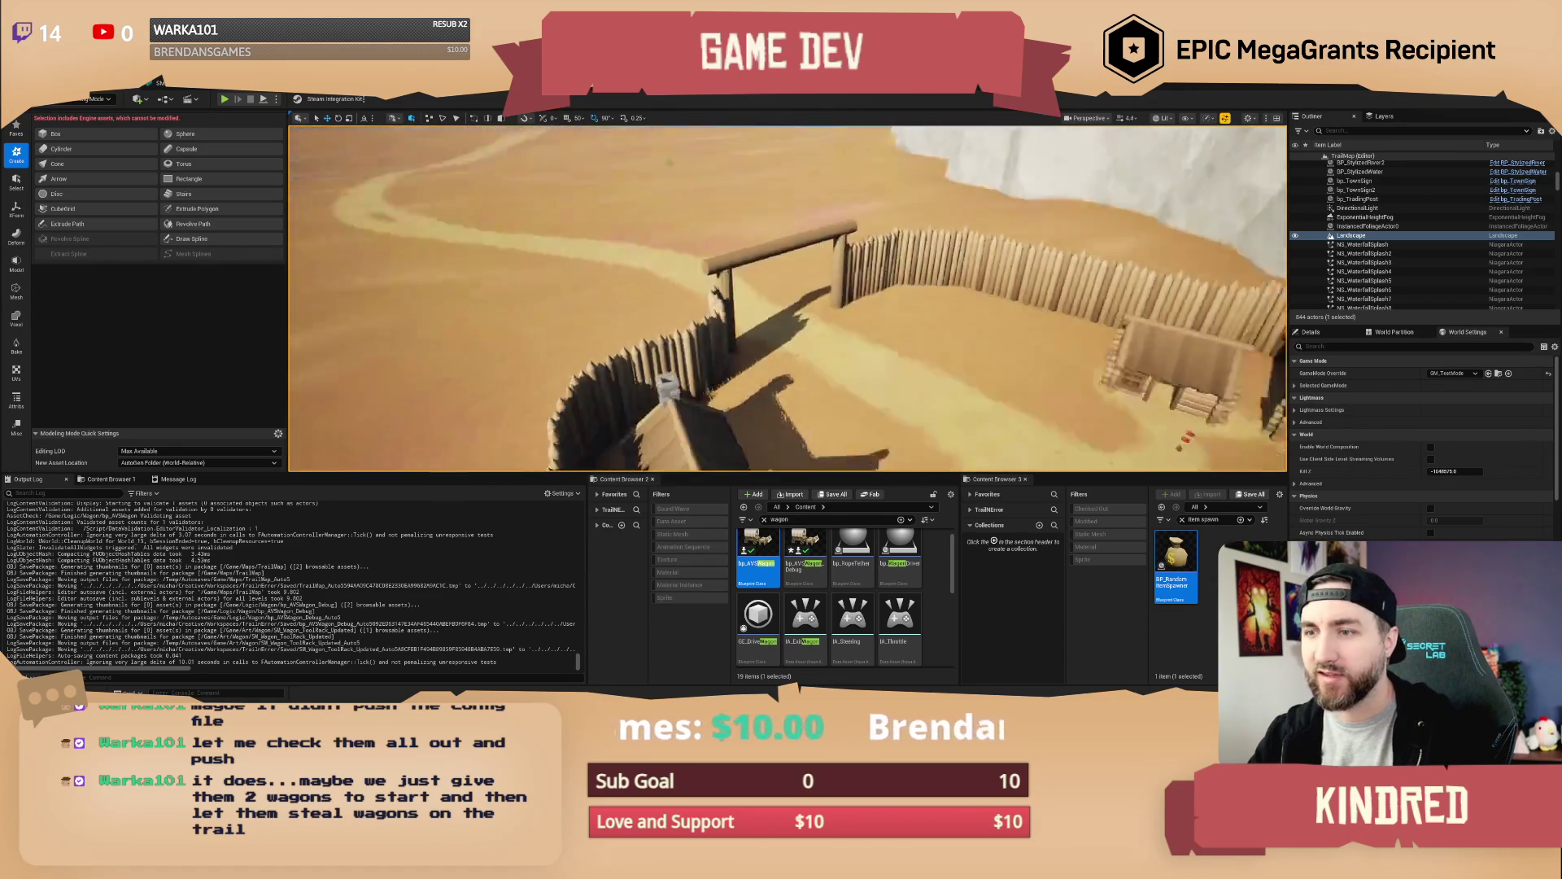
scroll(787, 297, up, 2)
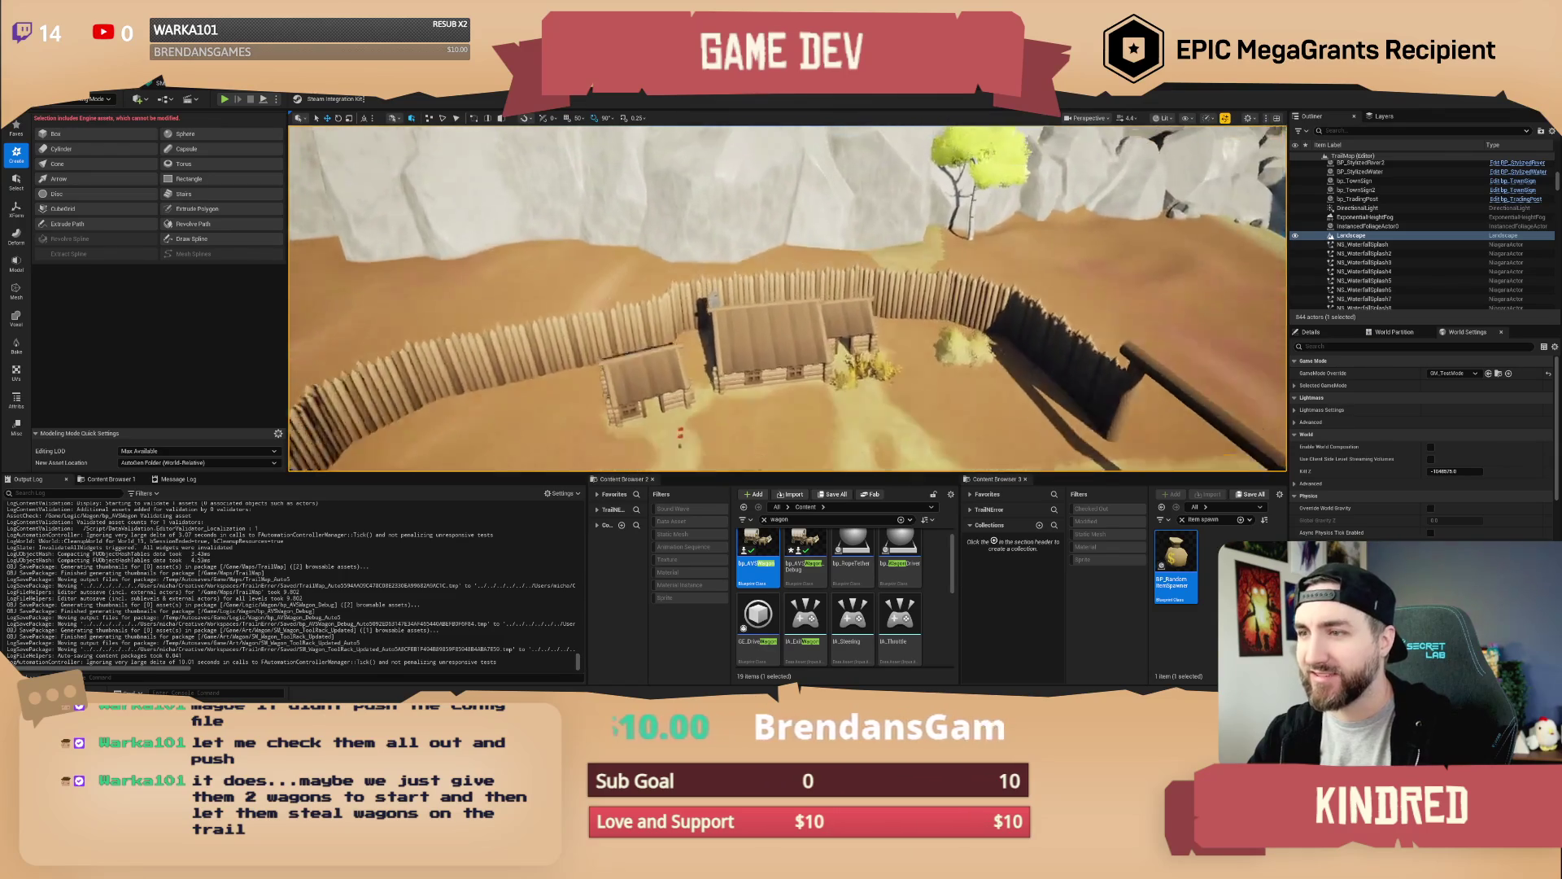
key(e)
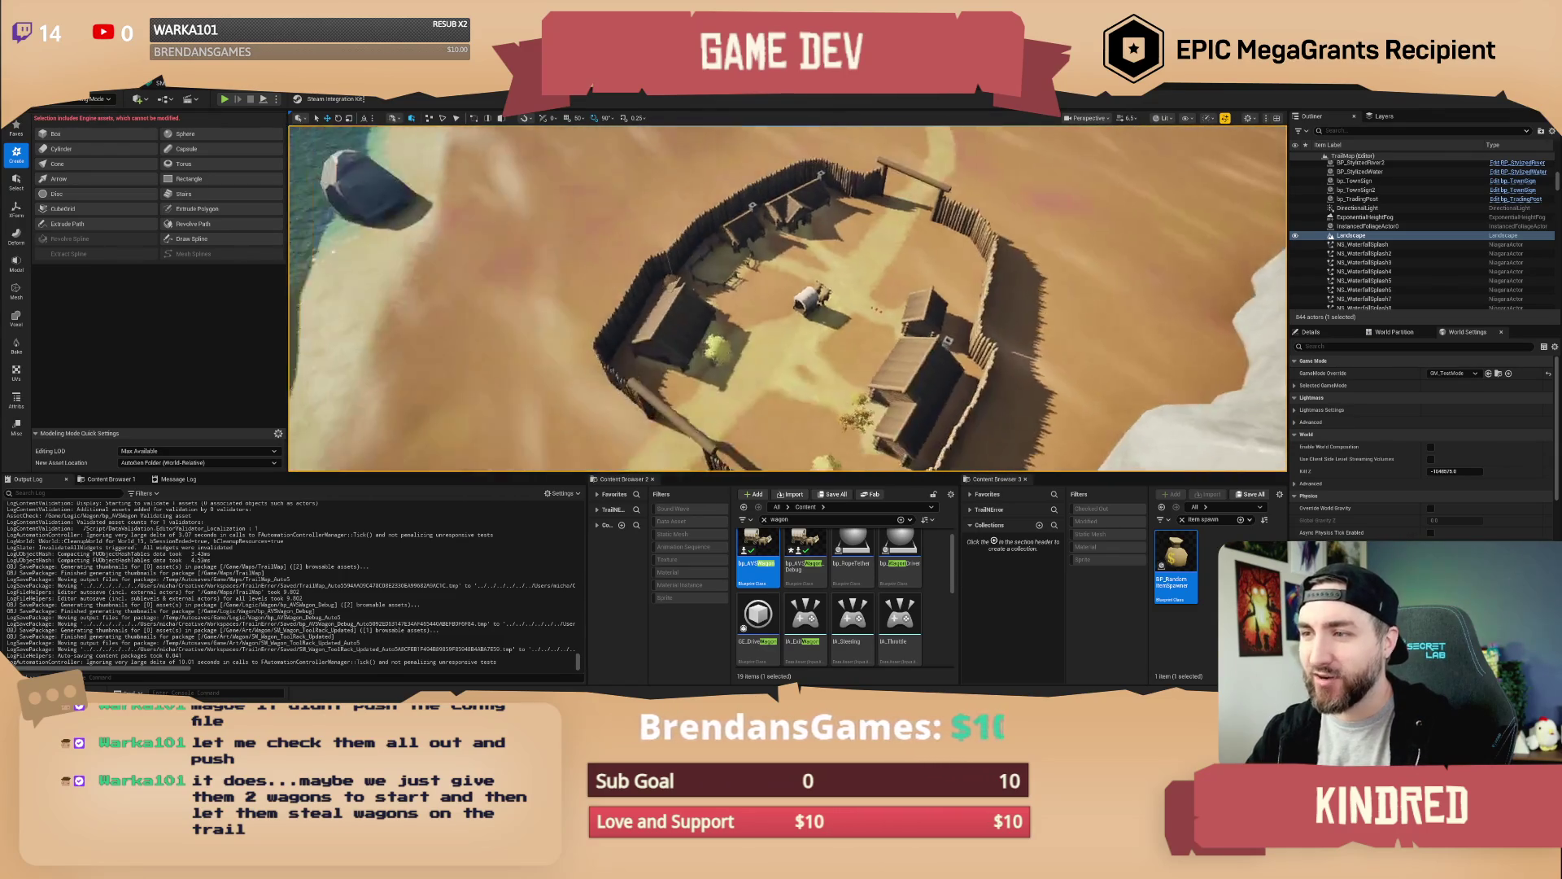
key(w)
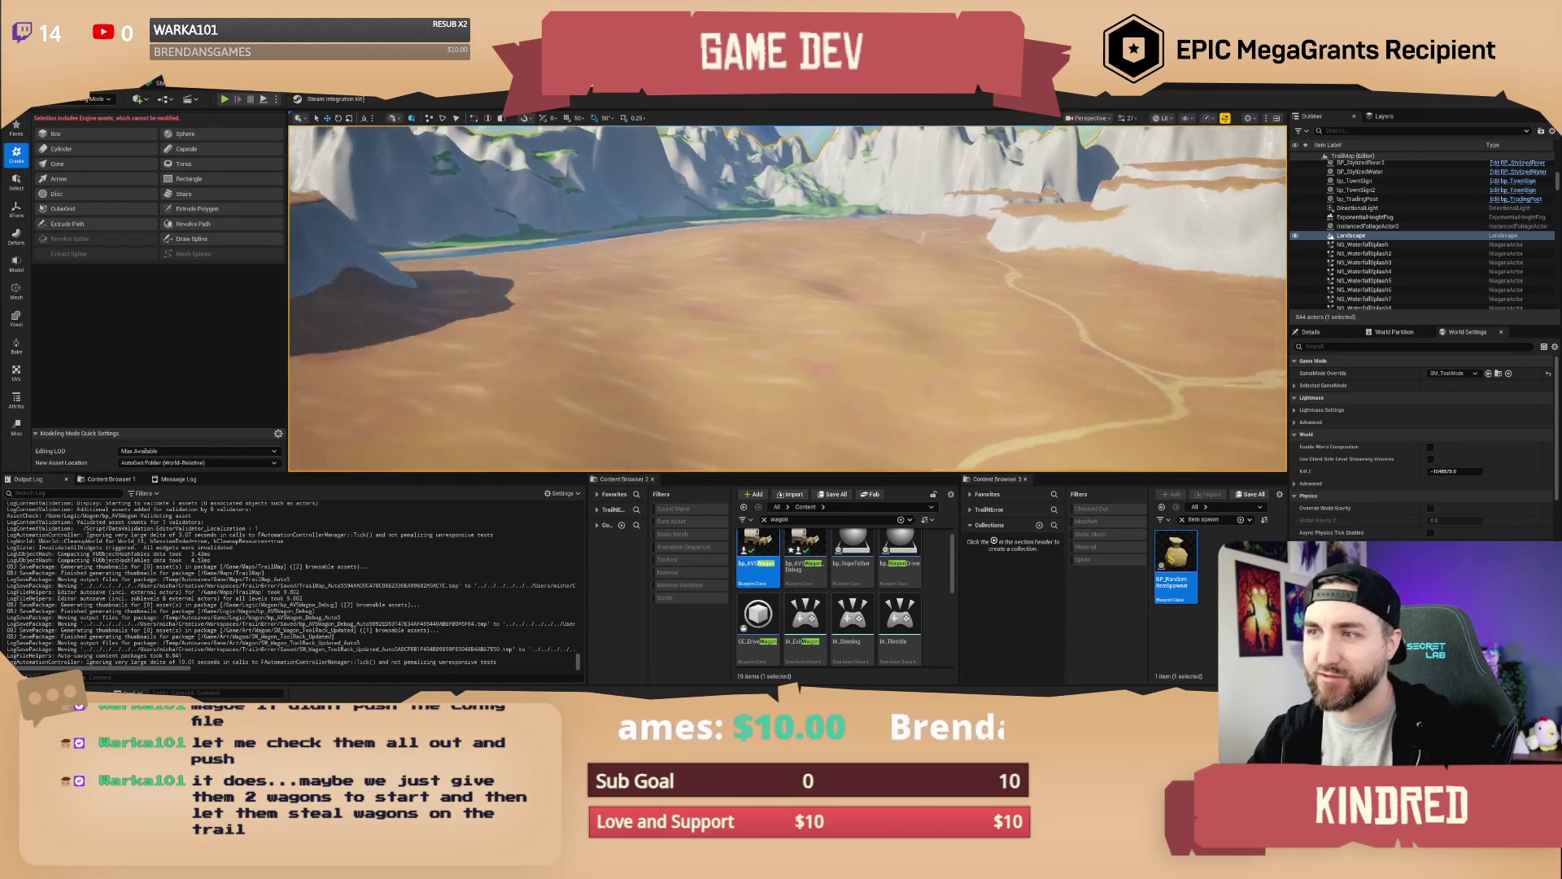
scroll(787, 298, up, 2)
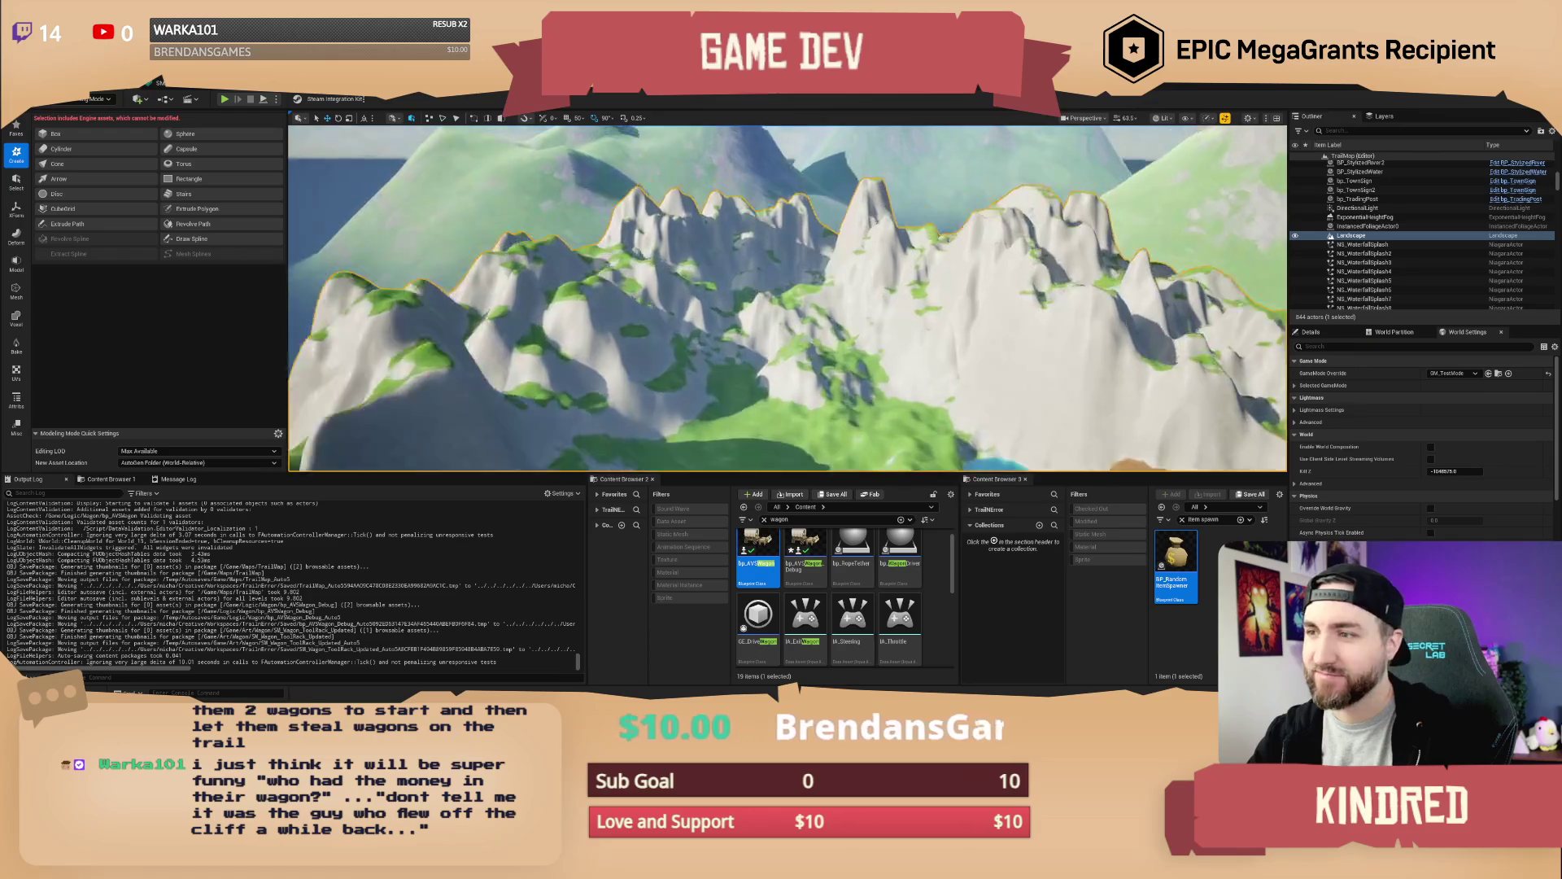
key(Escape)
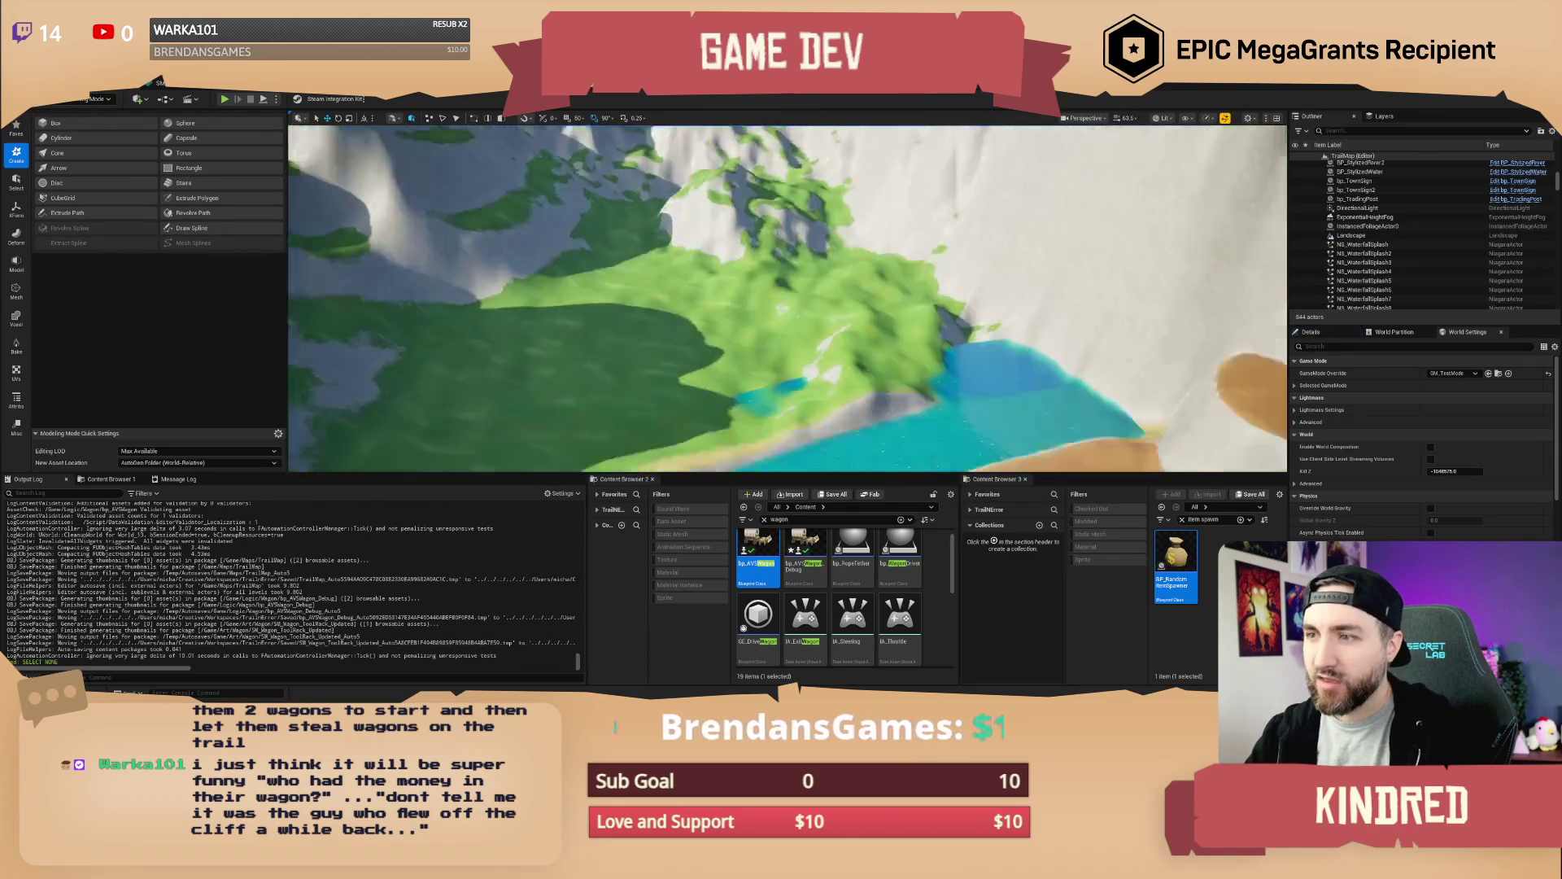
scroll(786, 297, down, 2)
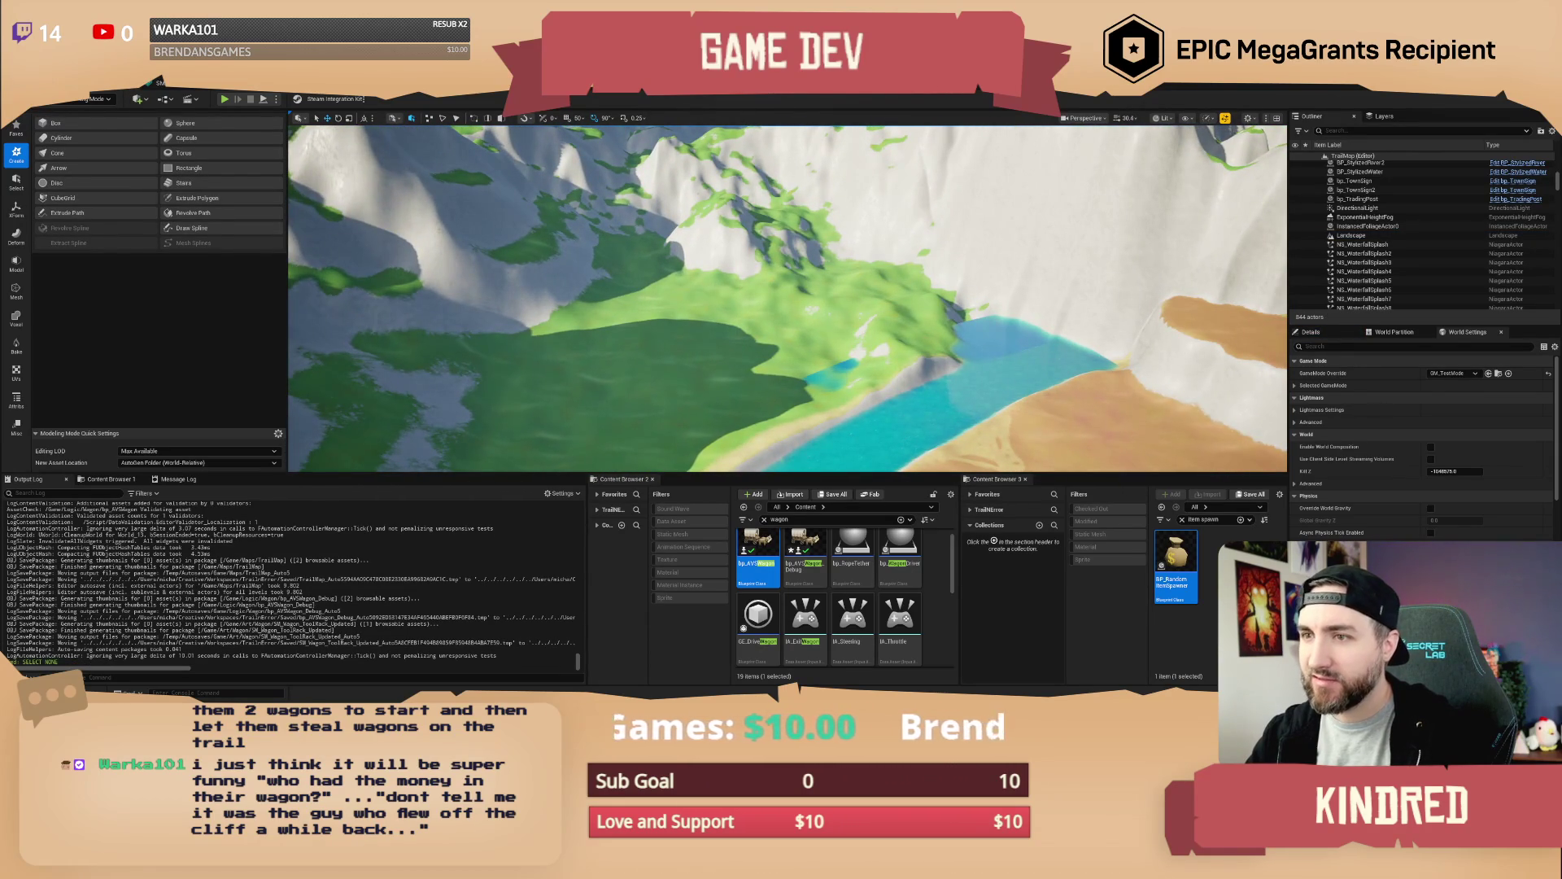
scroll(787, 298, up, 2)
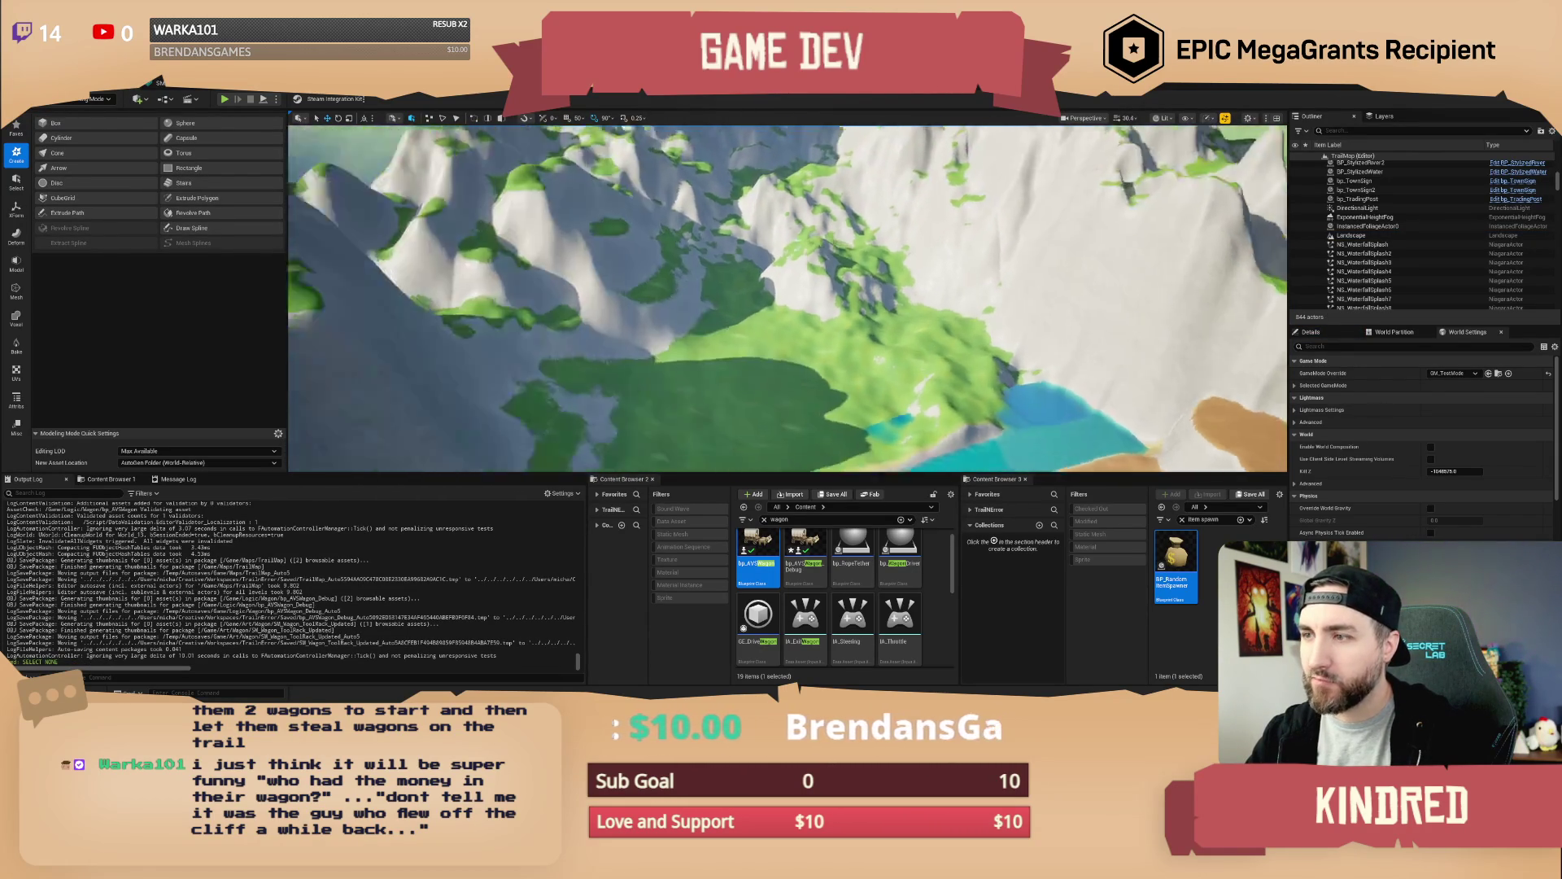
scroll(787, 298, up, 1)
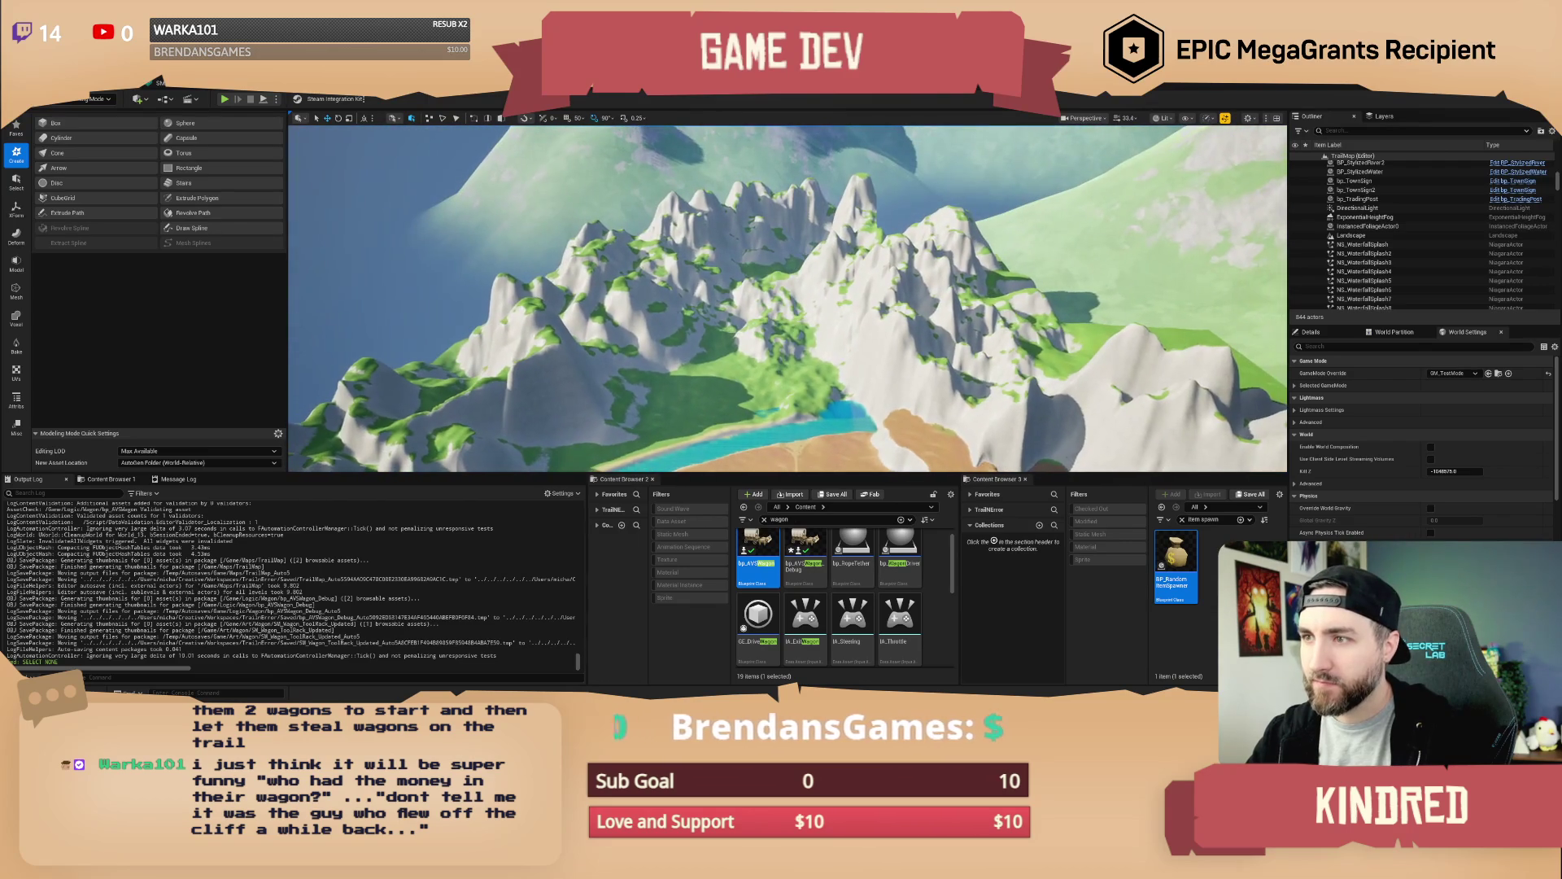
scroll(787, 297, up, 3)
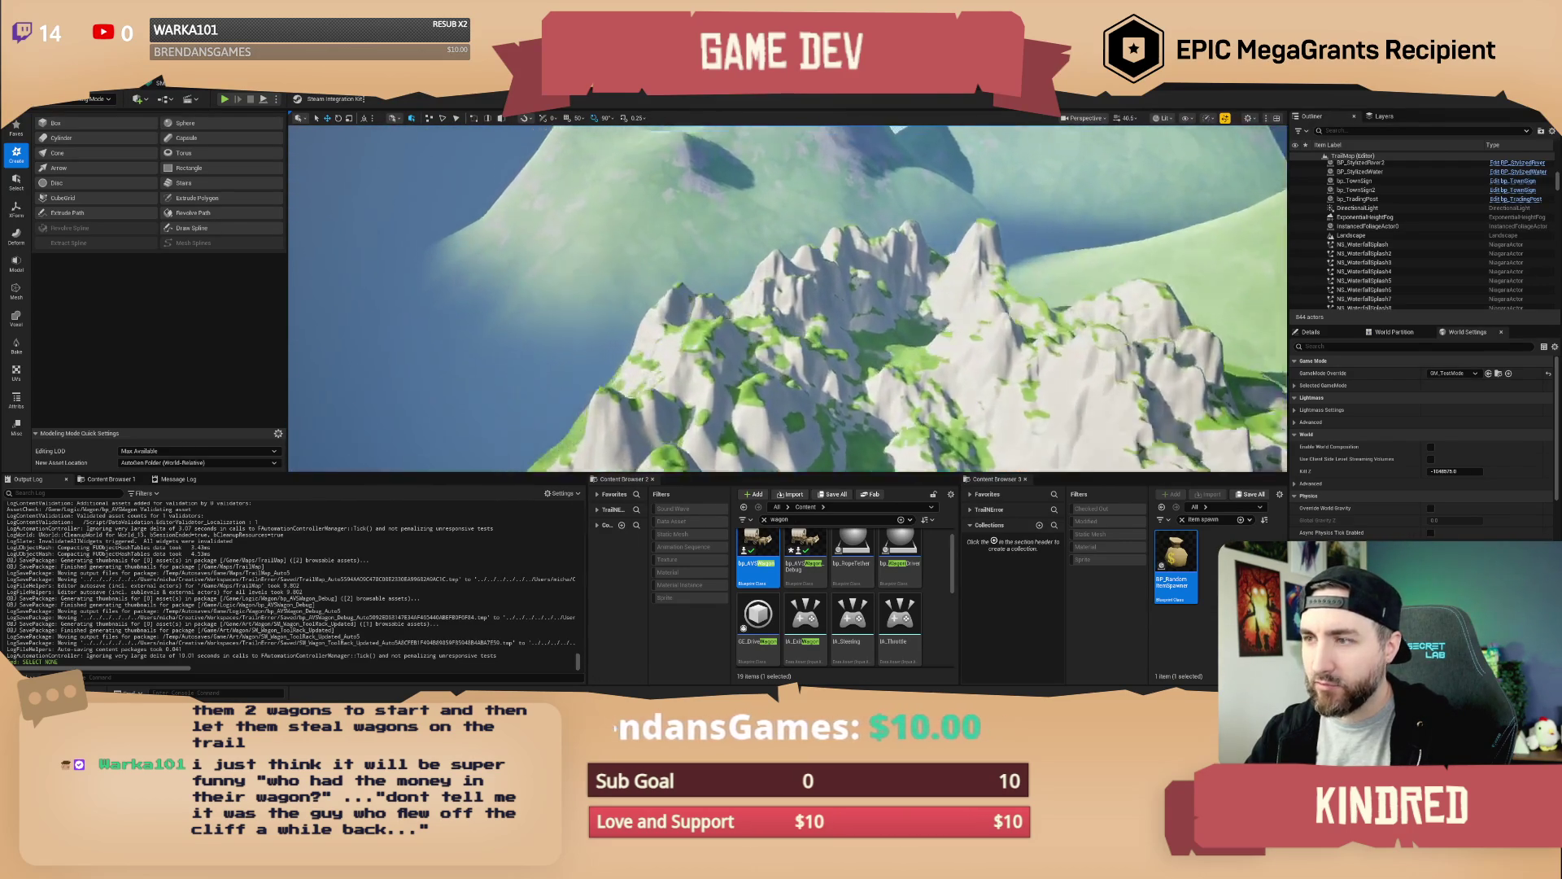
scroll(787, 297, down, 5)
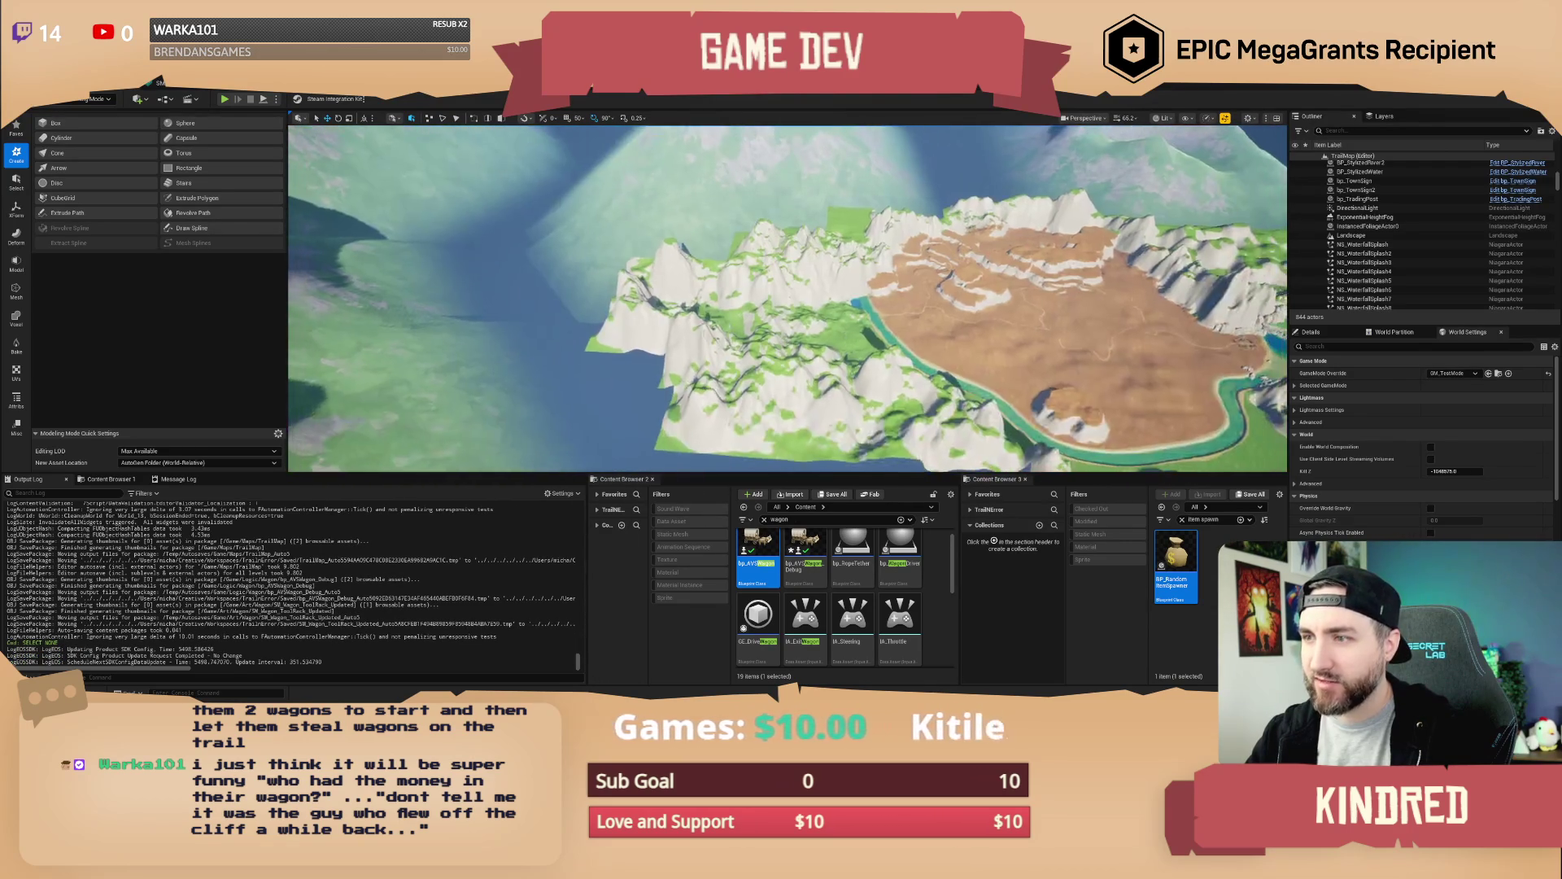
scroll(786, 298, down, 1)
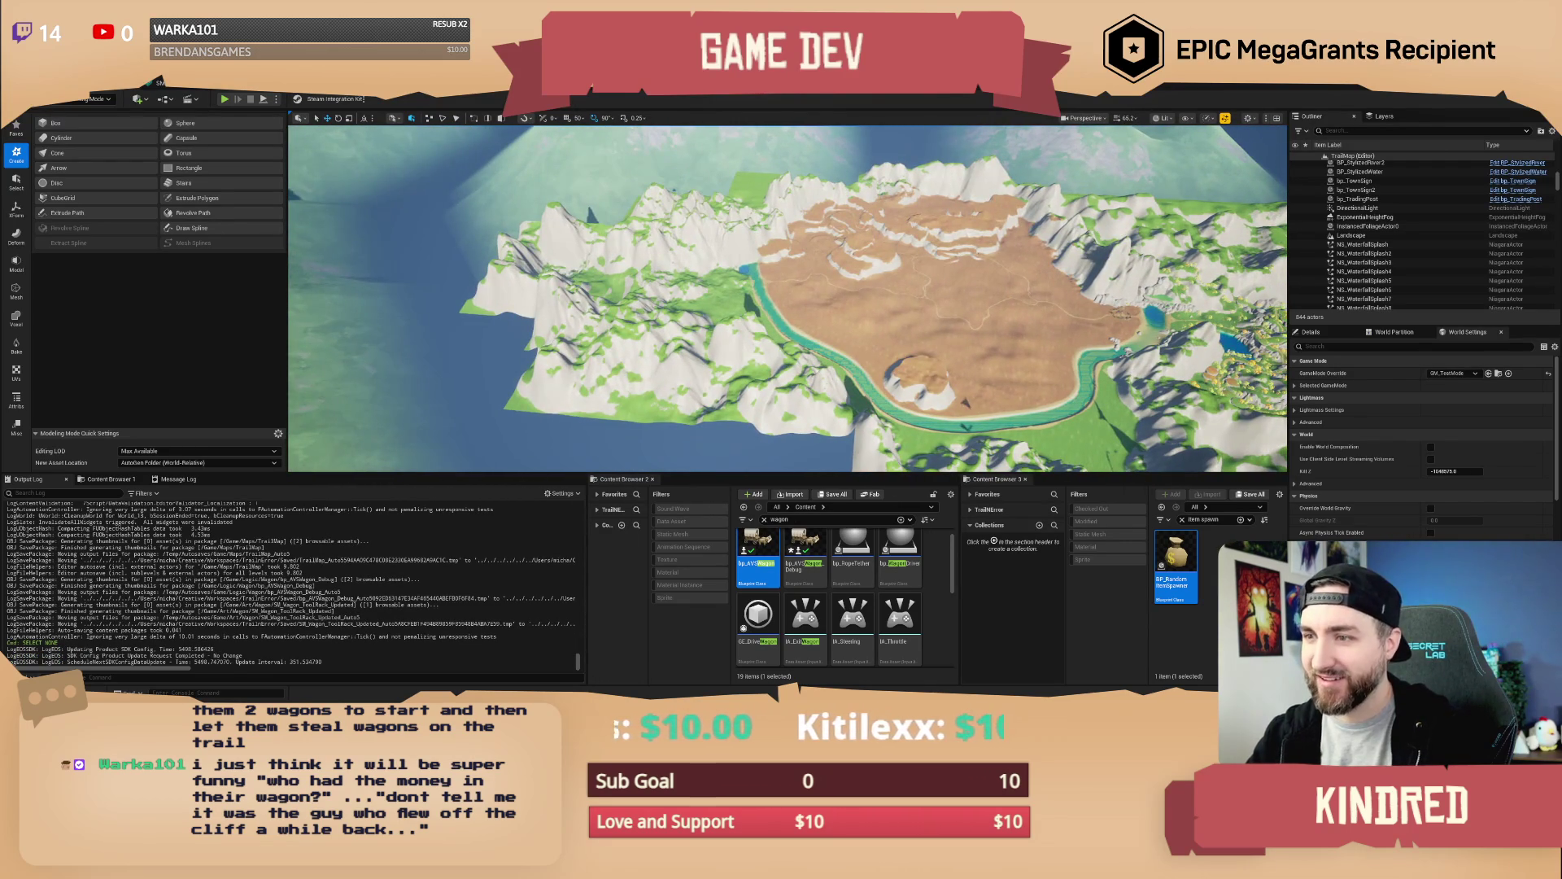
scroll(787, 297, up, 3)
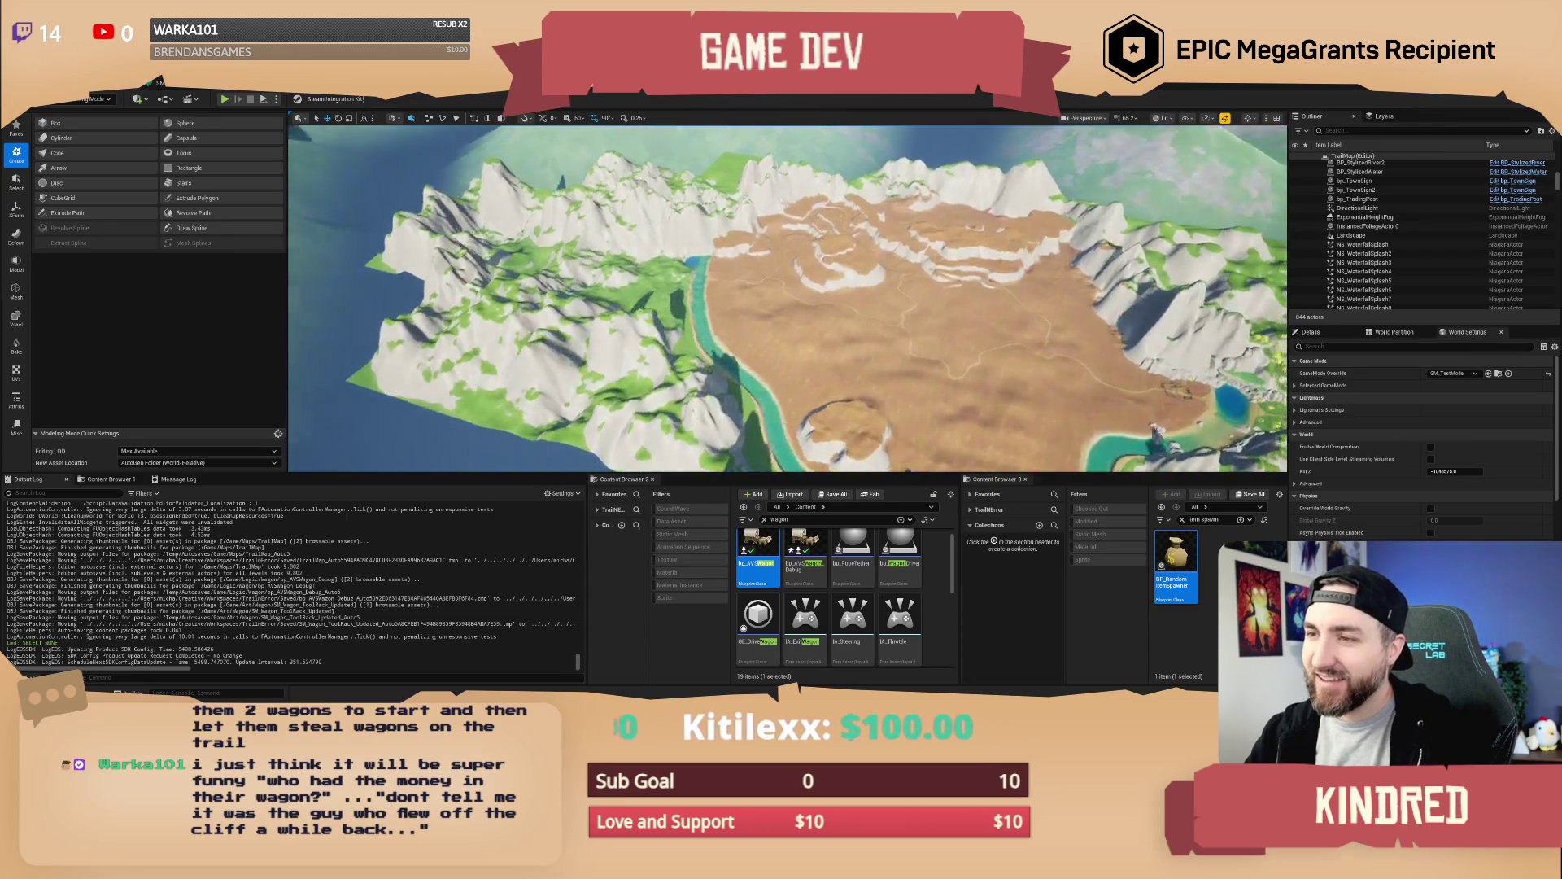
scroll(900, 270, down, 2)
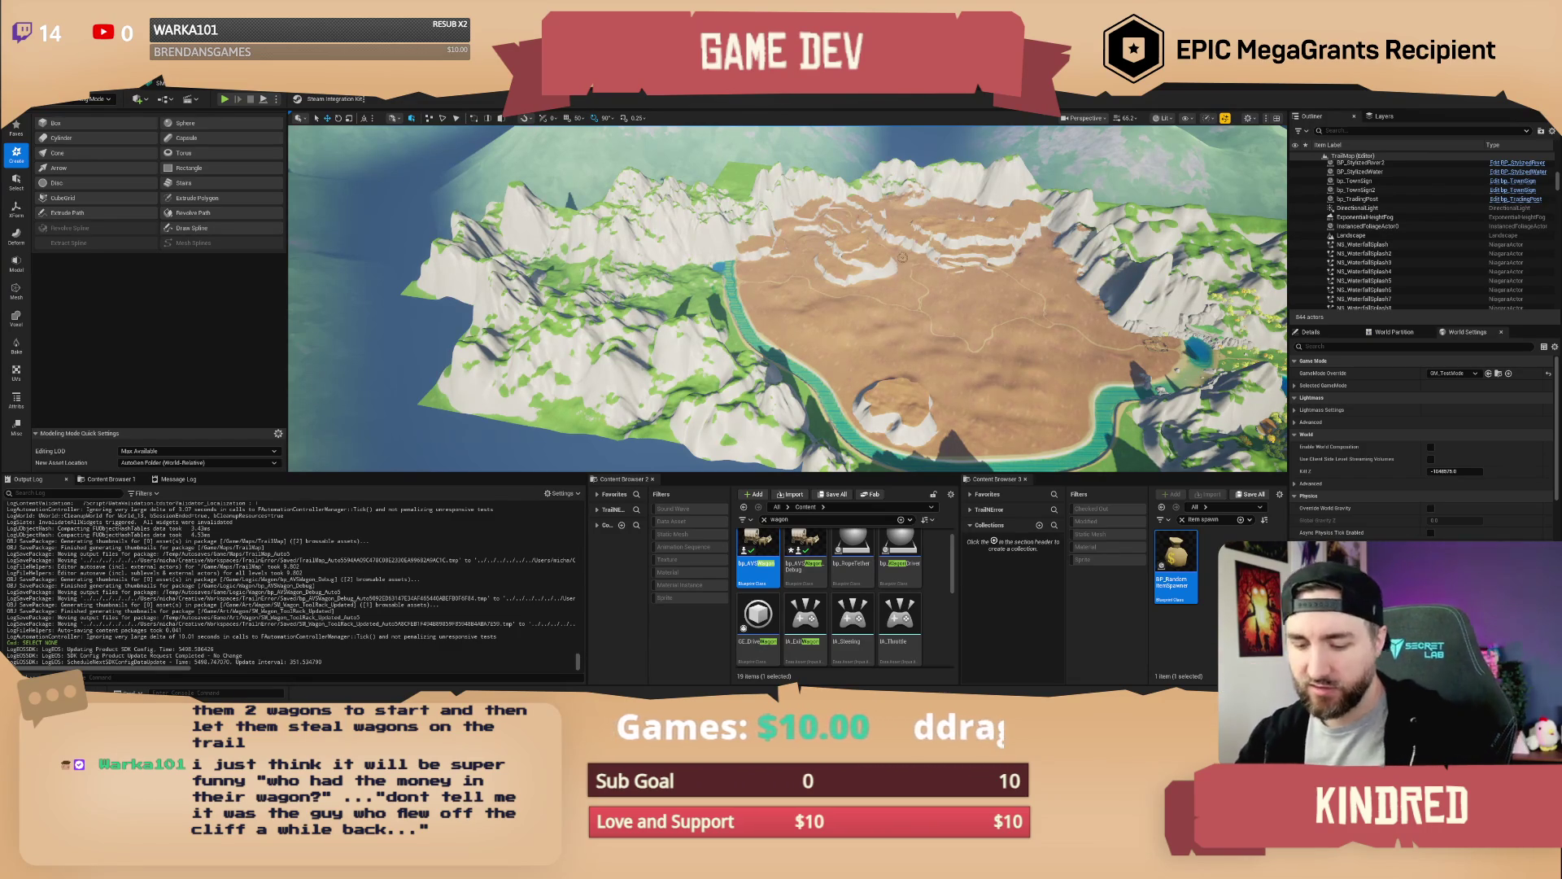
scroll(936, 309, up, 5)
scroll(778, 192, up, 5)
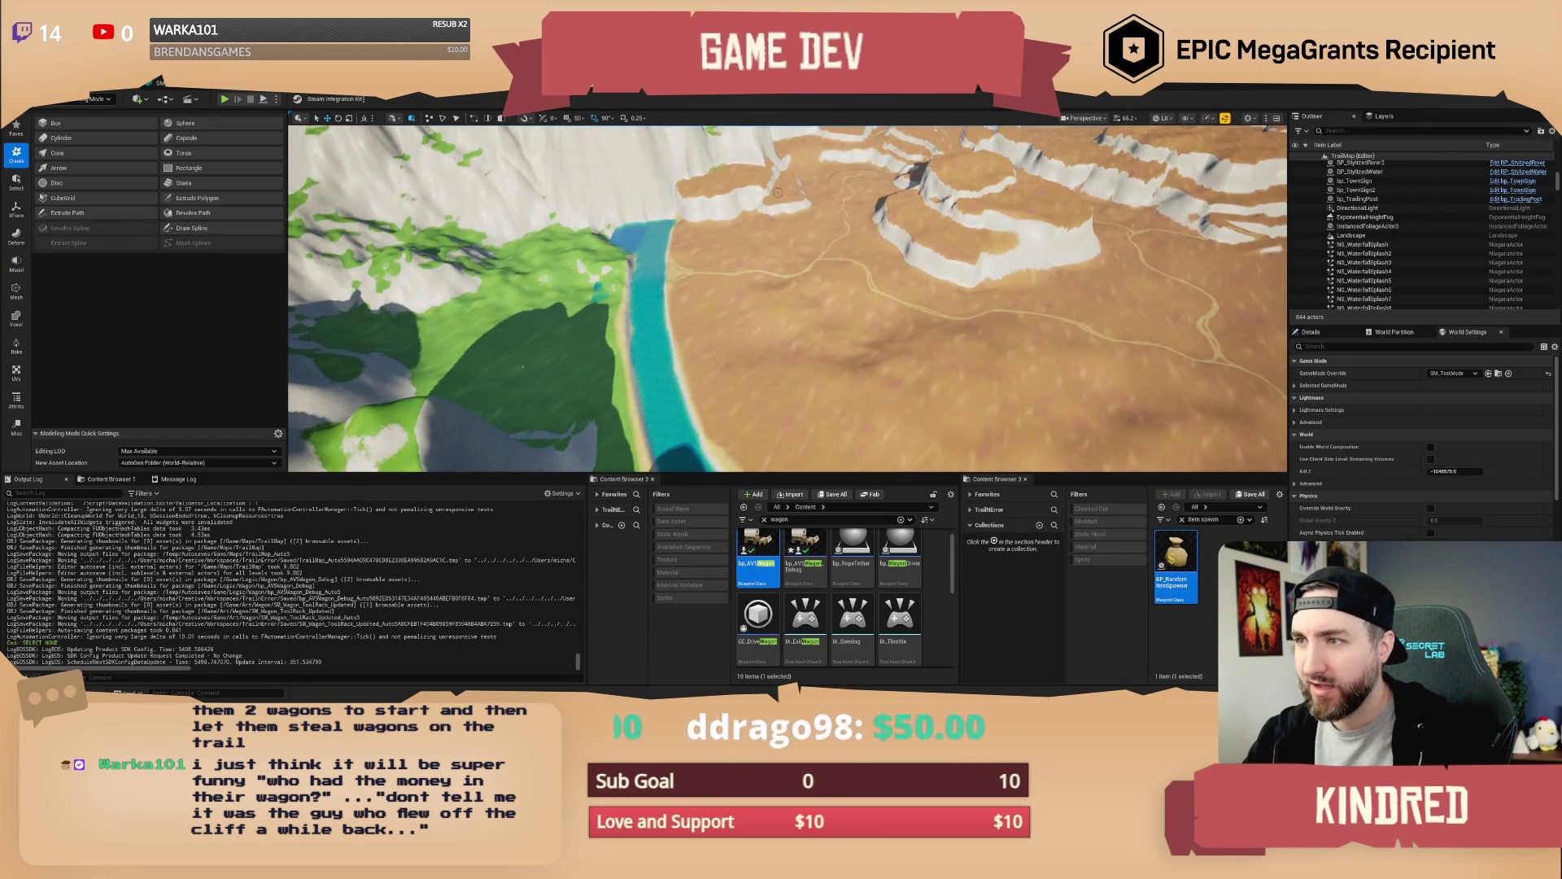
scroll(832, 348, up, 5)
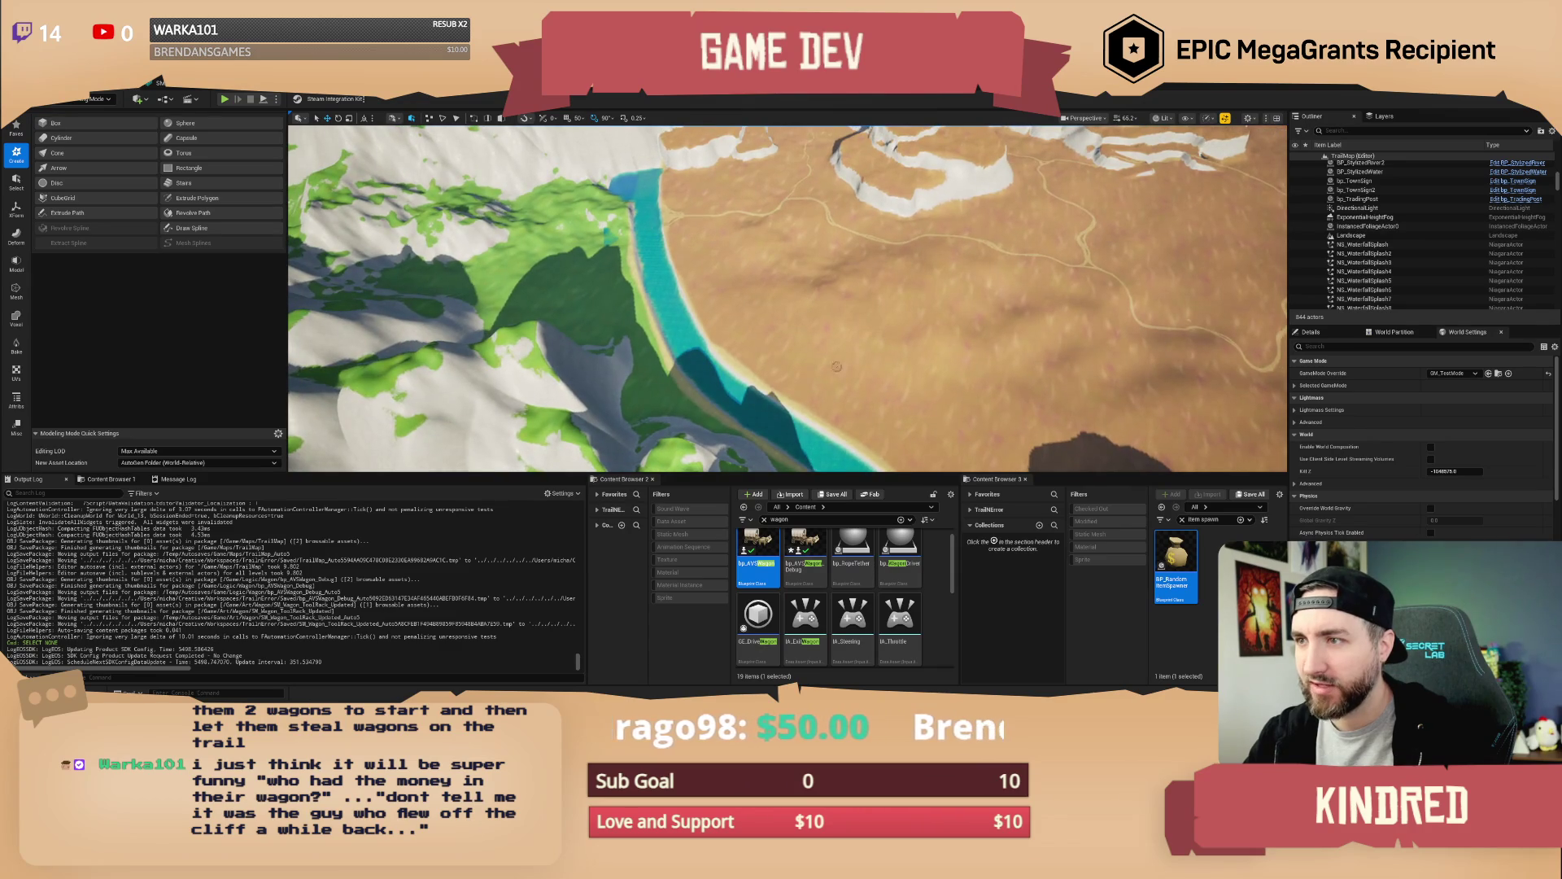
scroll(832, 347, up, 5)
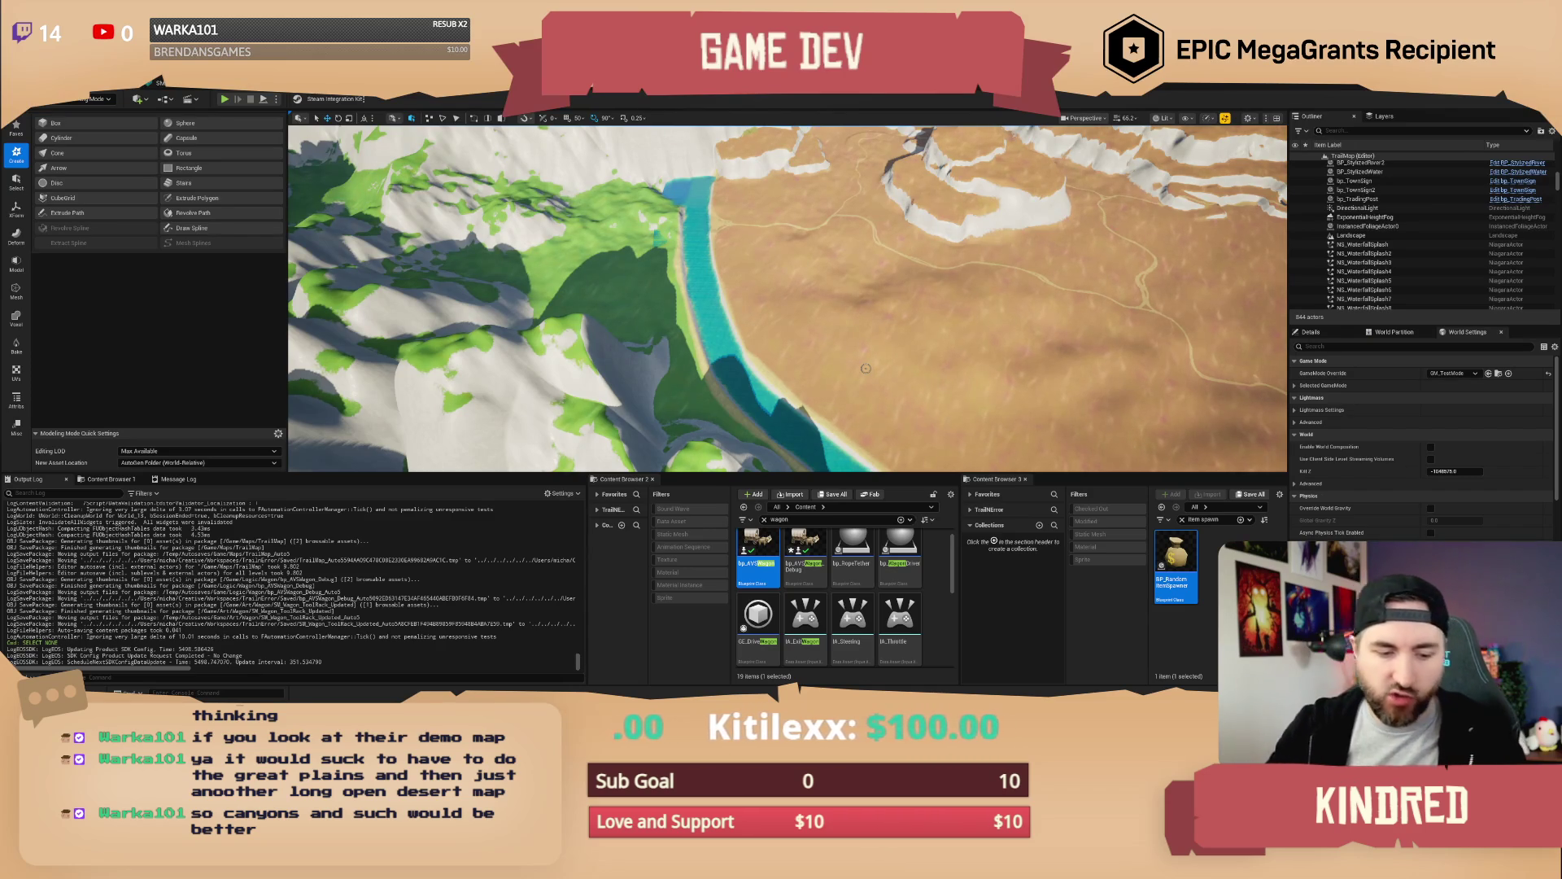
mouse_move(866, 368)
mouse_down()
mouse_move(700, 372)
mouse_move(846, 372)
mouse_move(927, 290)
mouse_move(895, 315)
mouse_move(879, 298)
mouse_up()
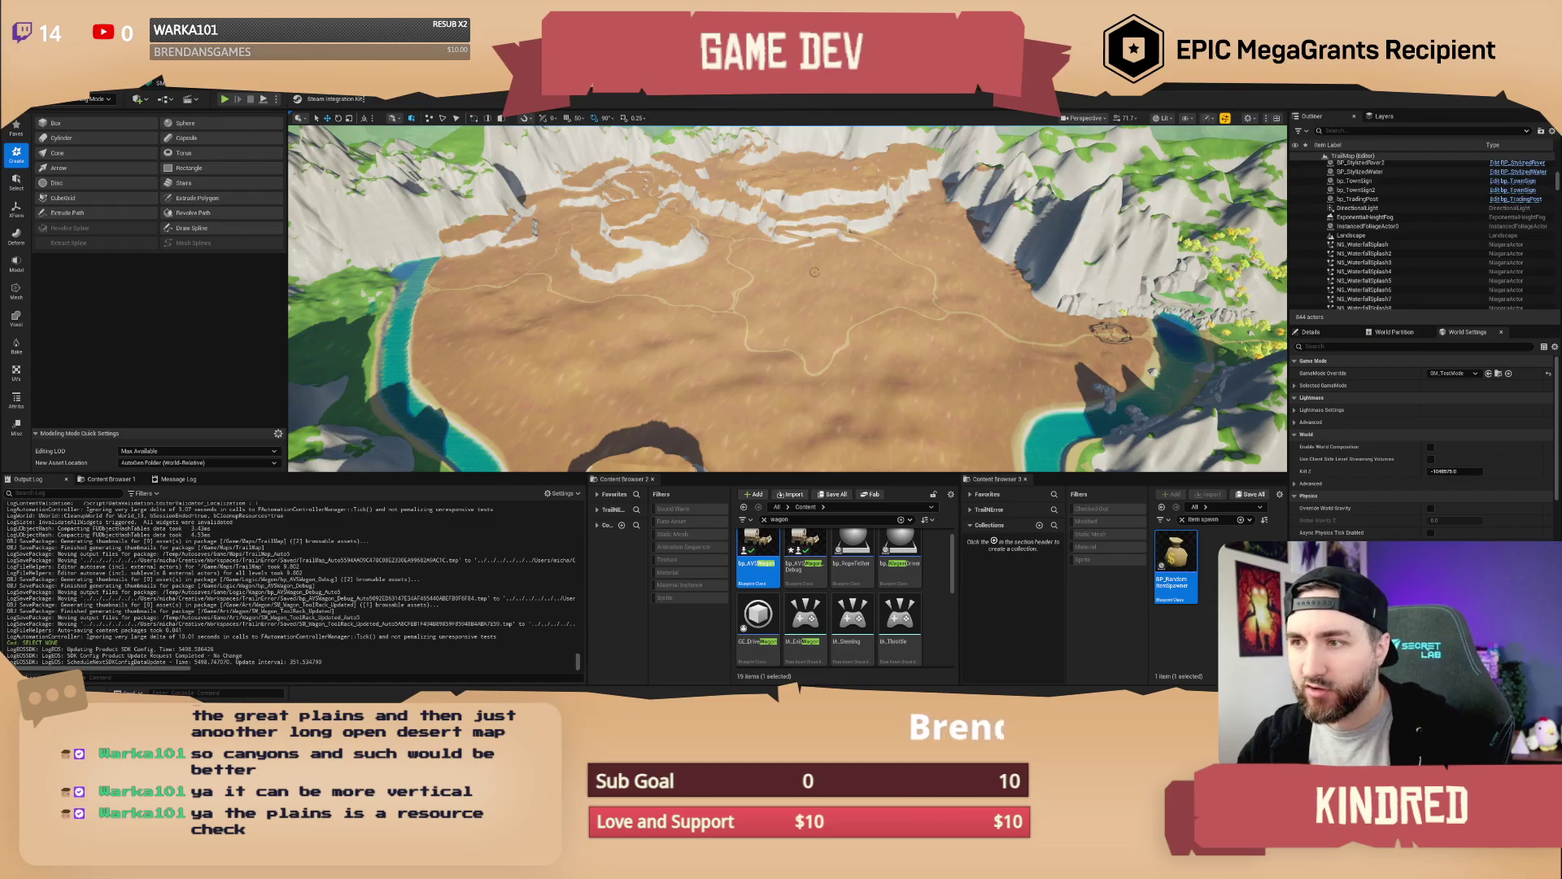
drag(838, 263, 979, 316)
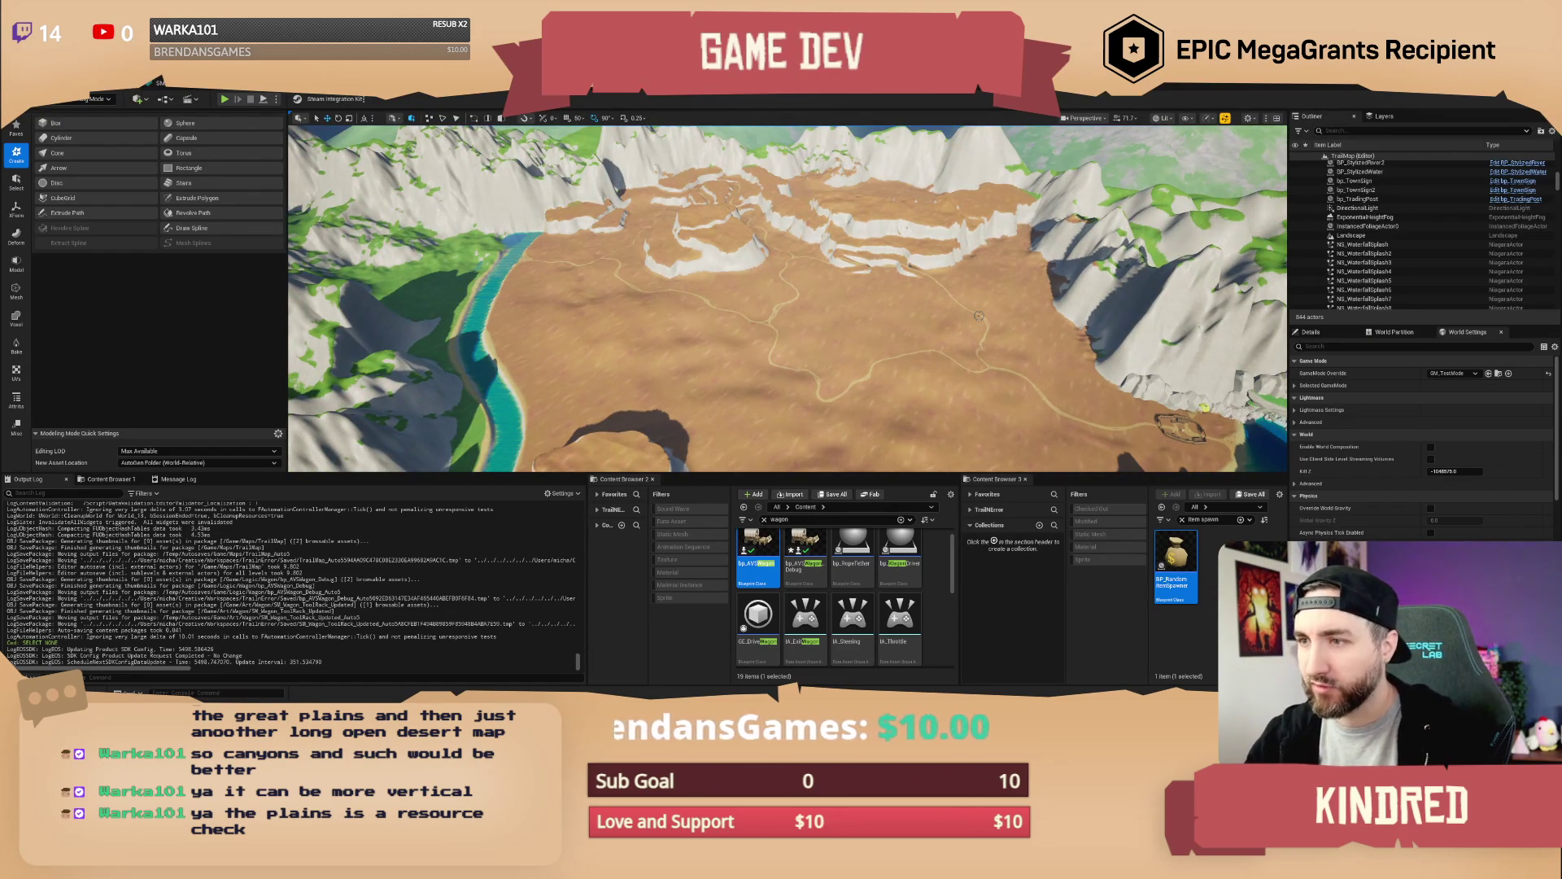
drag(979, 315, 1139, 334)
drag(788, 297, 916, 323)
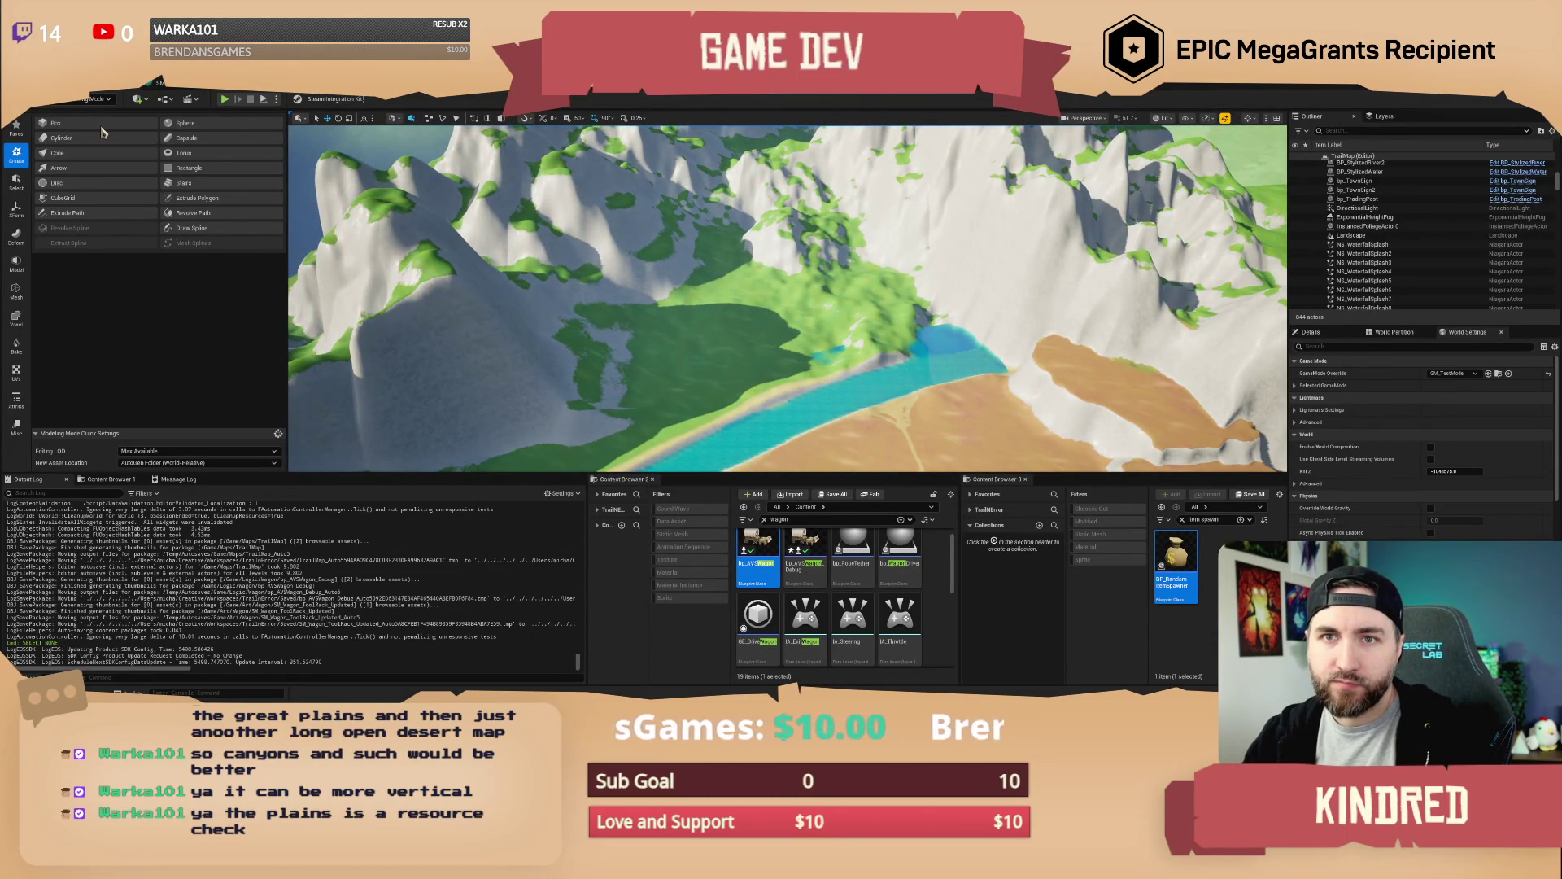
key(shift+2)
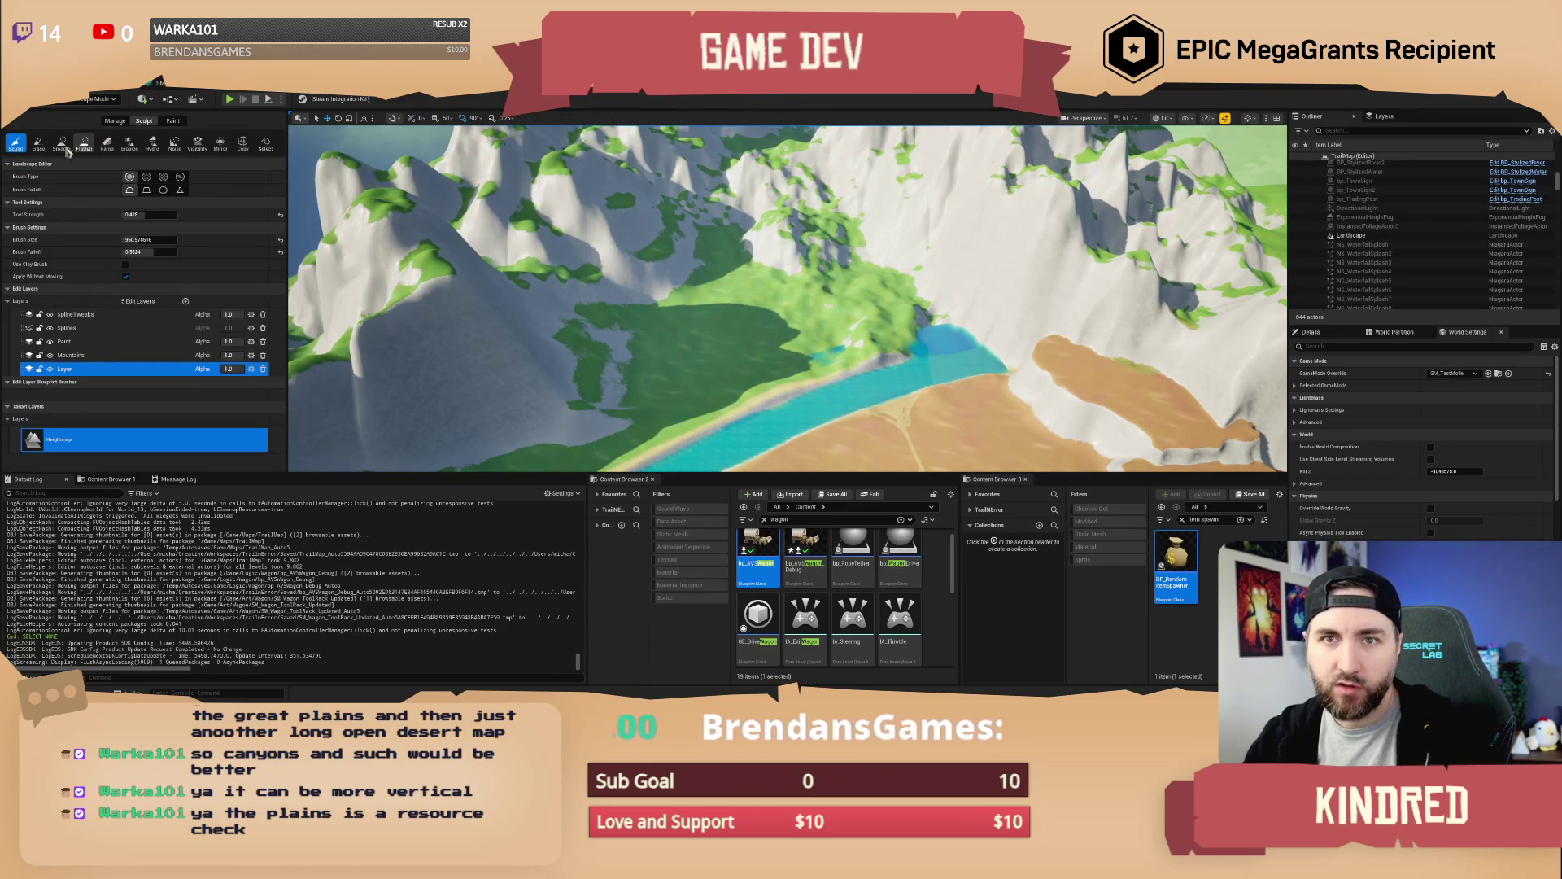
In Landscape Manage mode, add new components beside the terrain's edges and right side
click(115, 122)
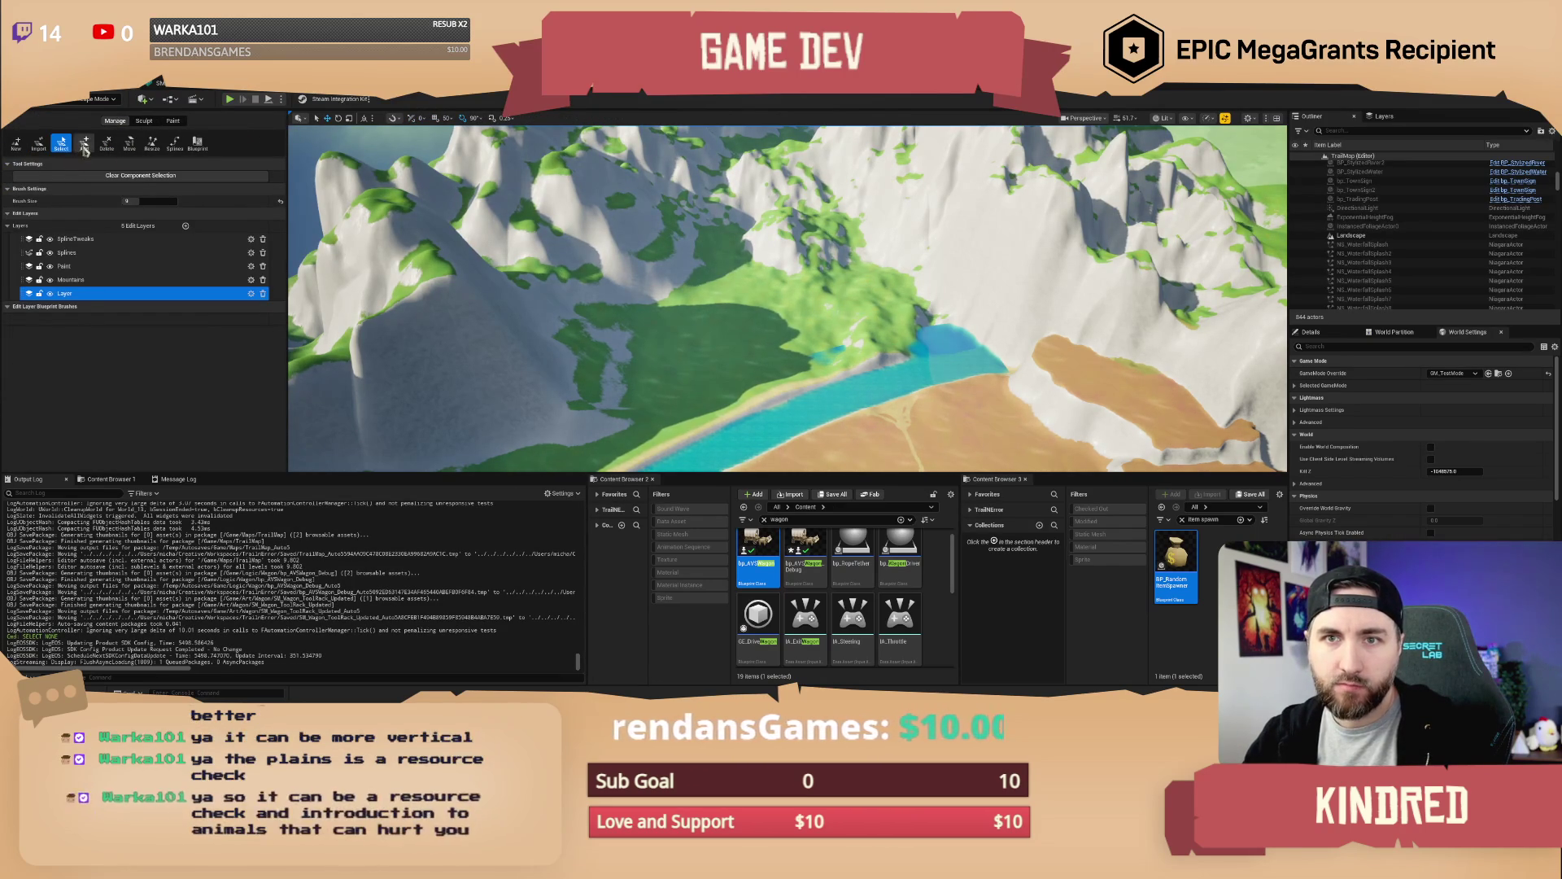
scroll(493, 332, down, 10)
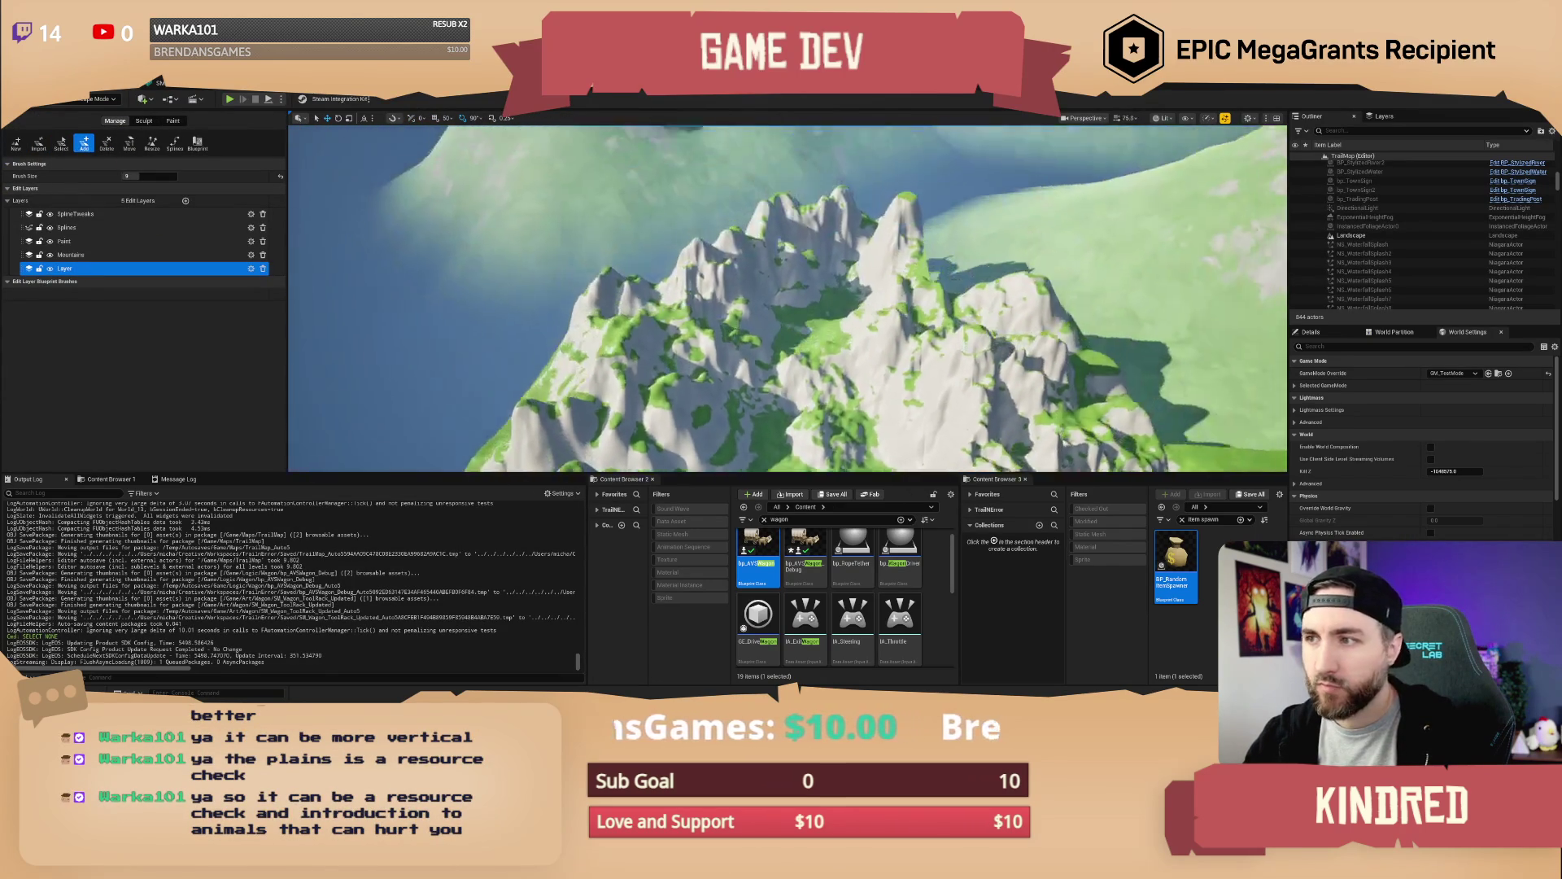
scroll(777, 282, down, 5)
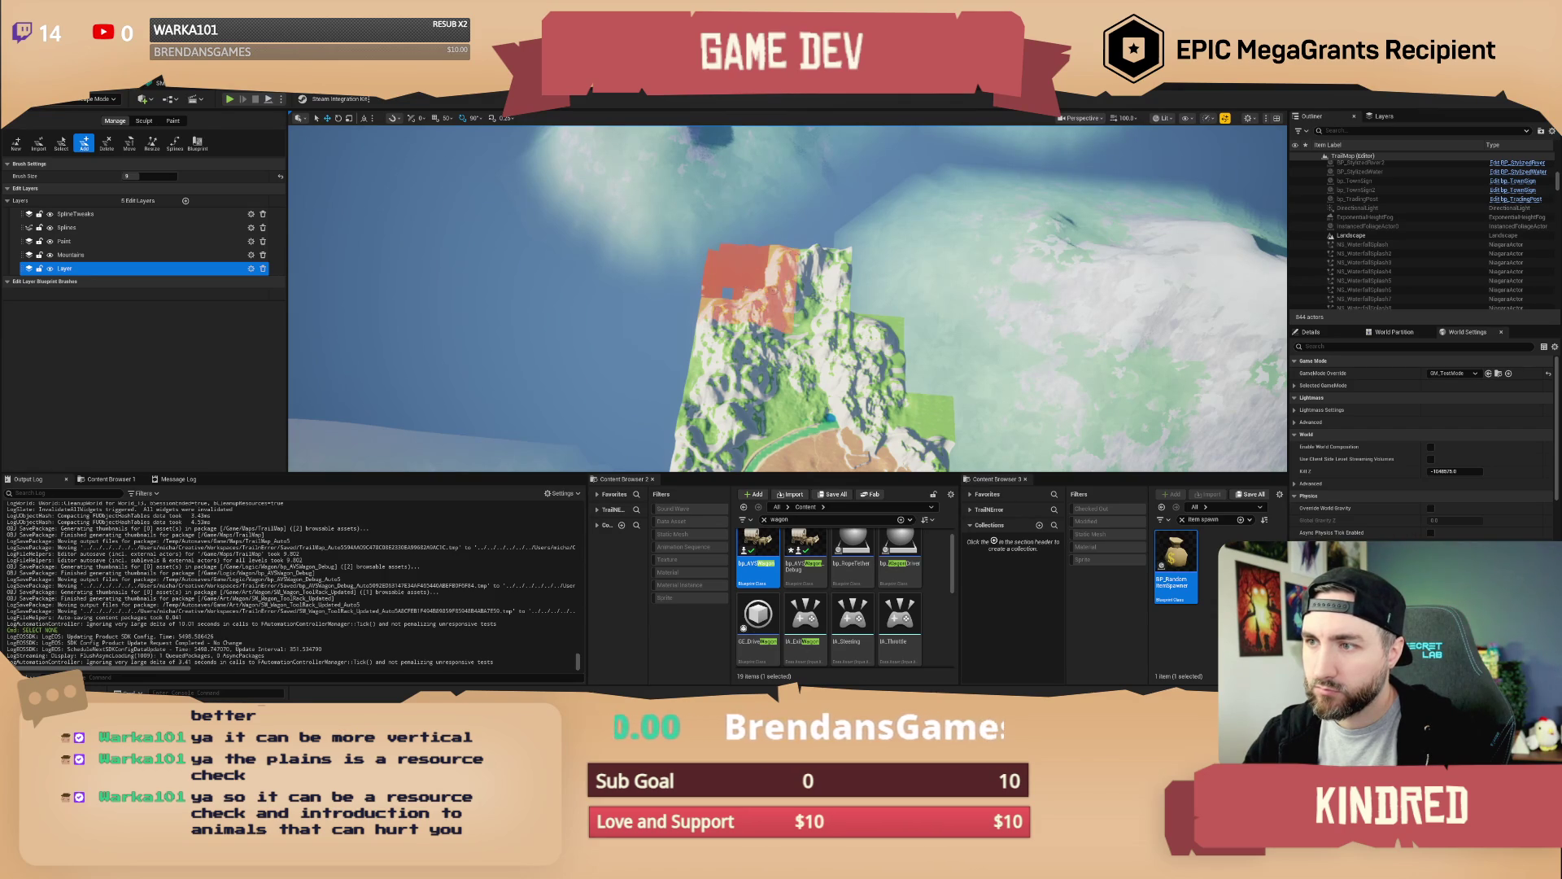
click(745, 281)
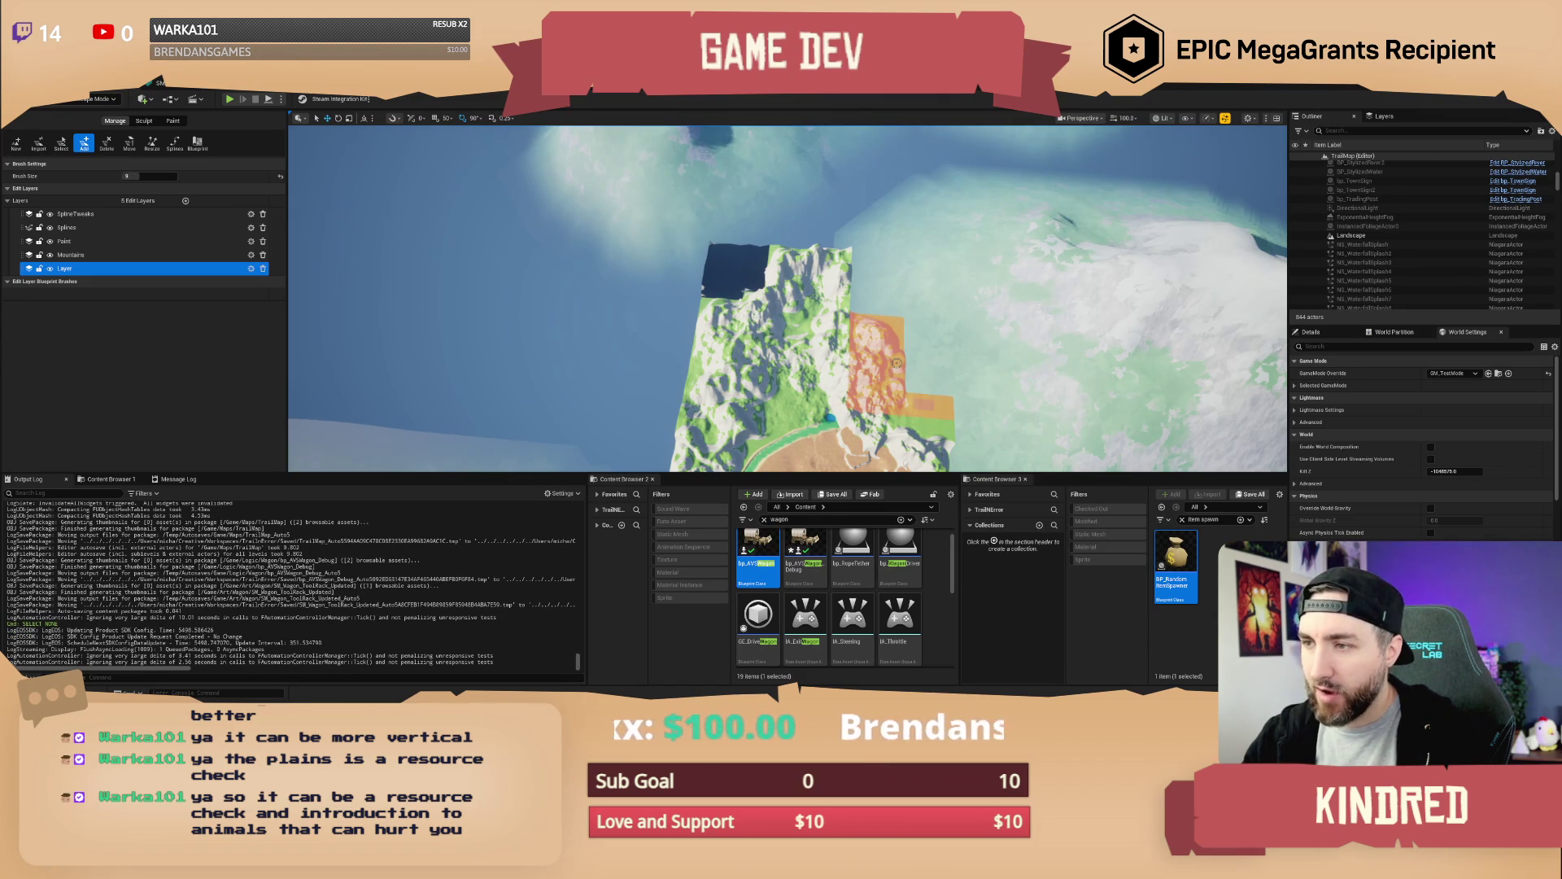
click(896, 362)
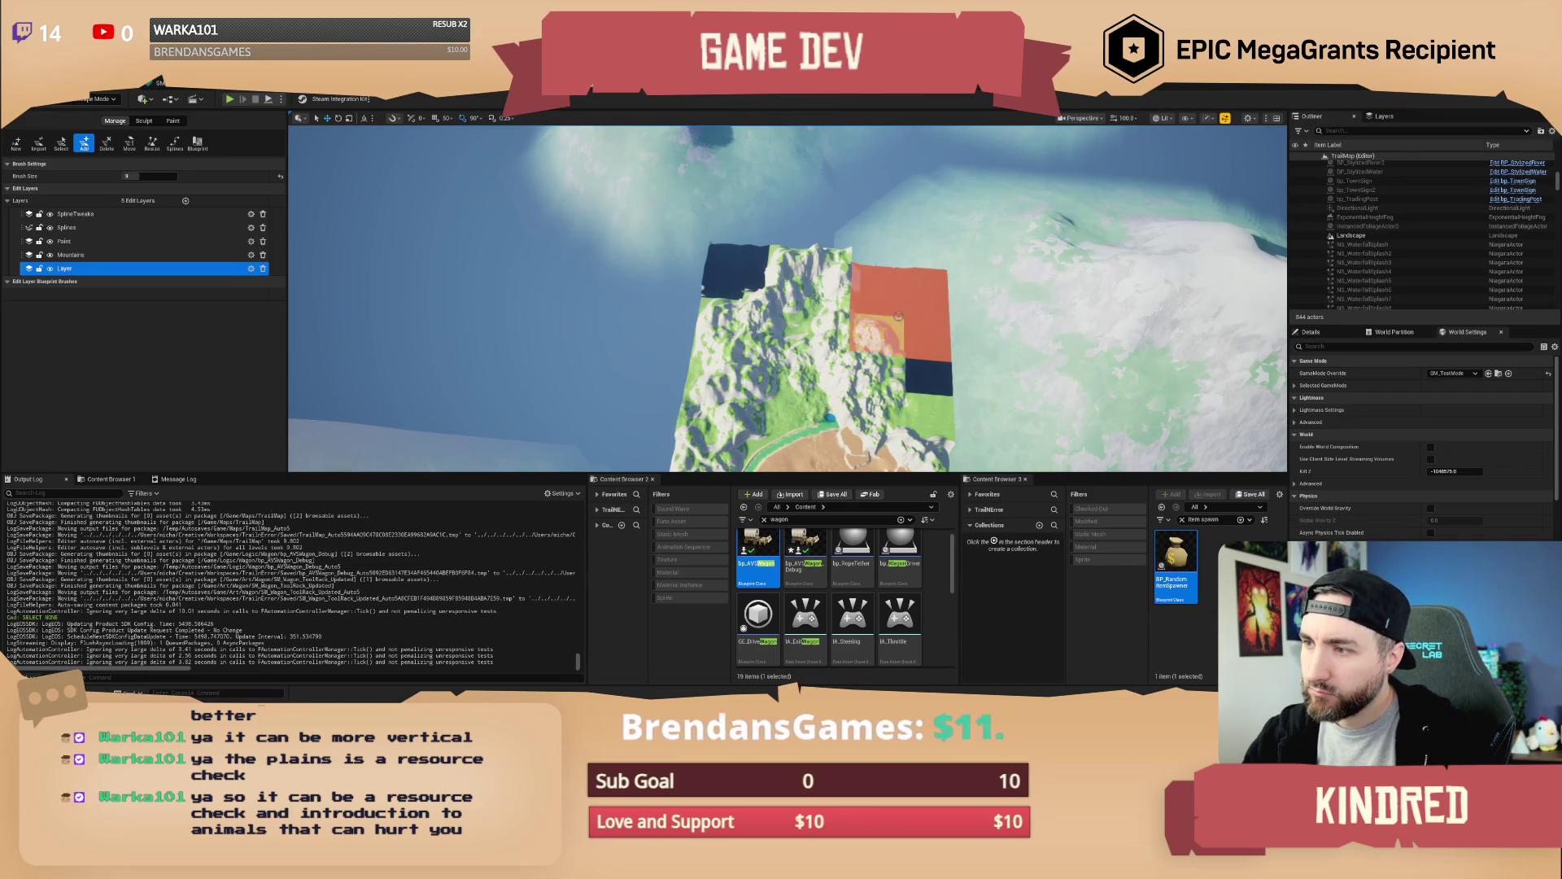
click(898, 313)
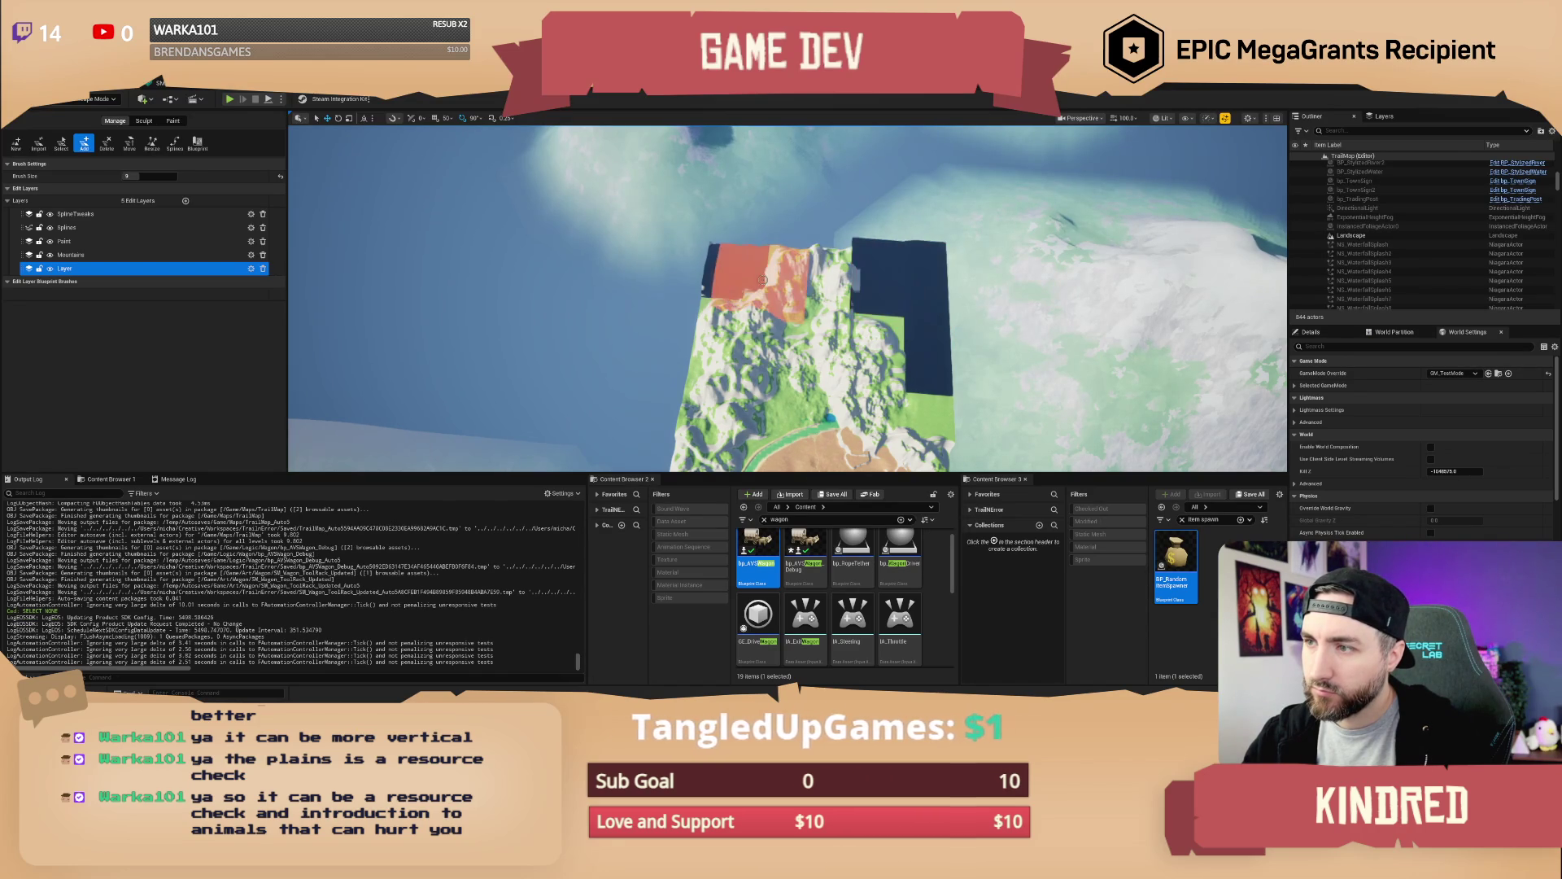
Set the Add tool's brush size to 11 and add more components around the terrain
scroll(898, 285, up, 10)
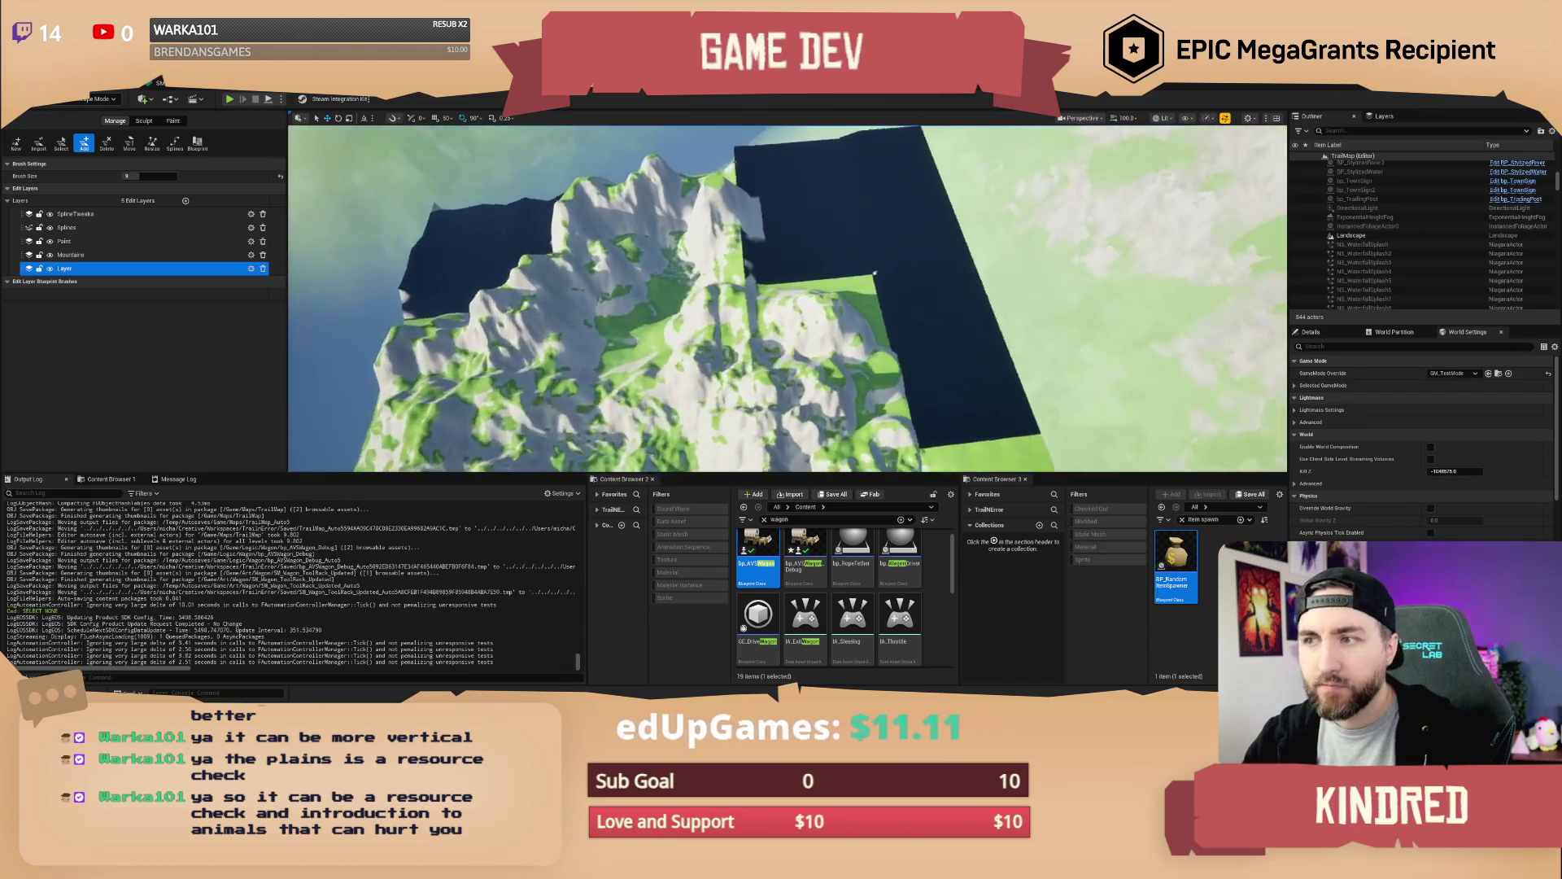
scroll(931, 245, down, 10)
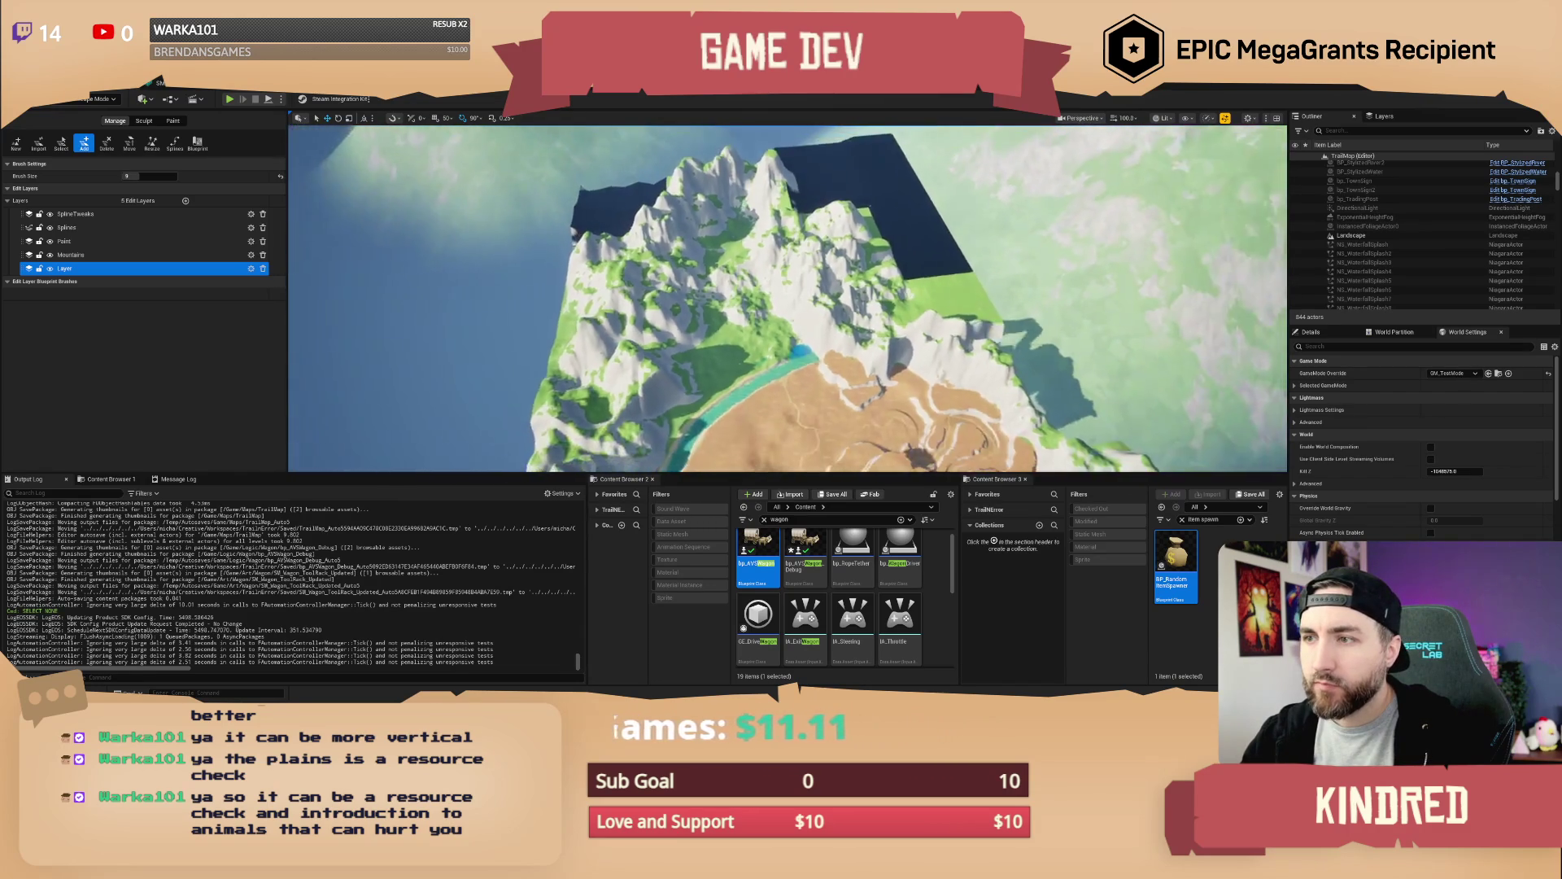
scroll(789, 298, down, 10)
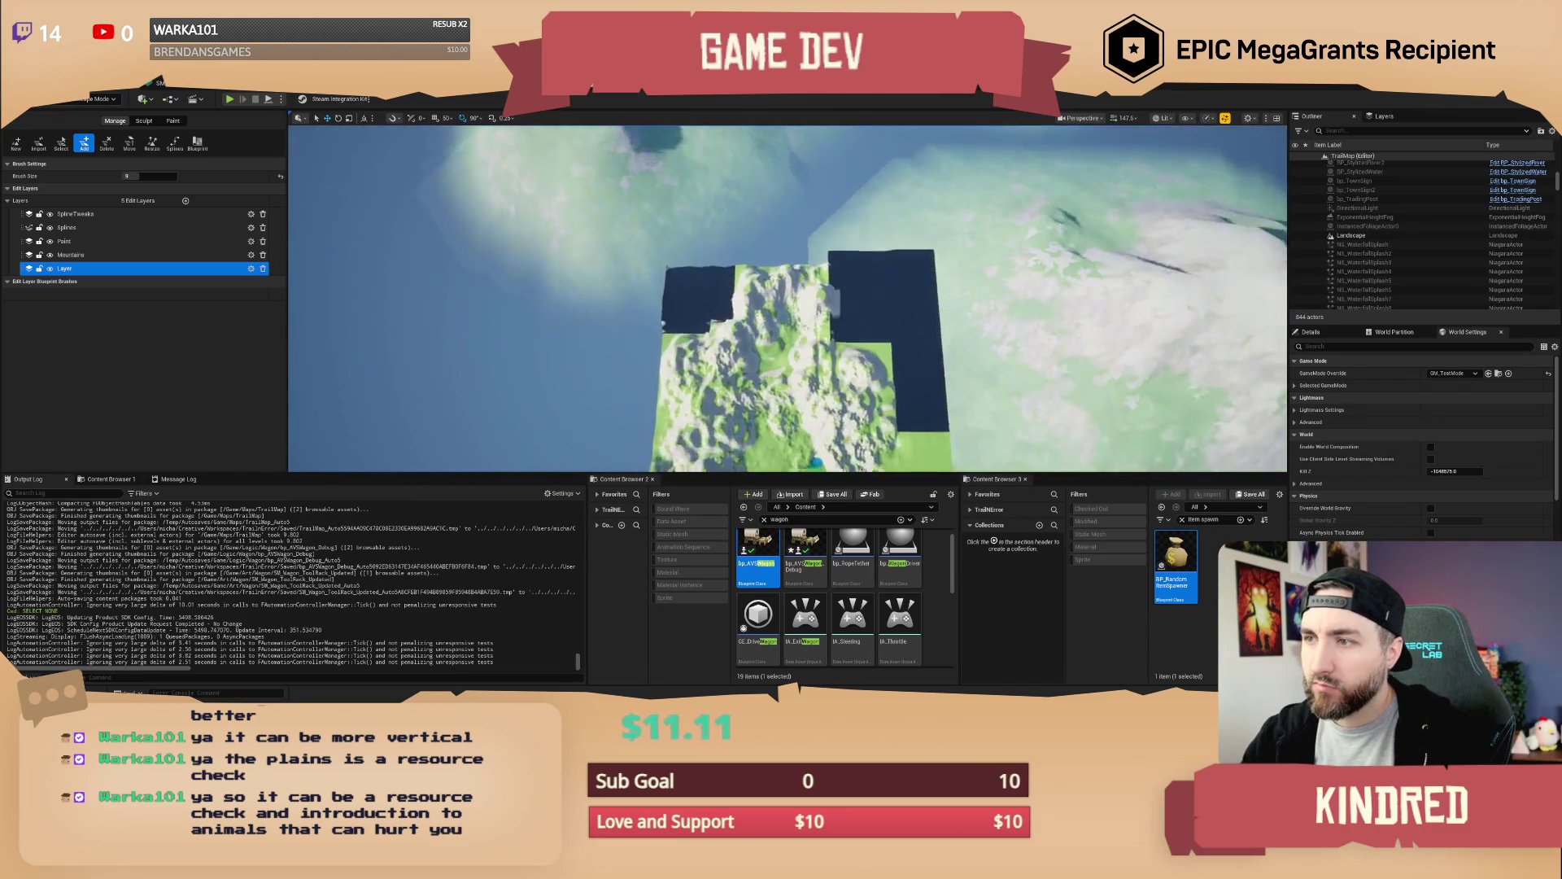
scroll(788, 298, down, 5)
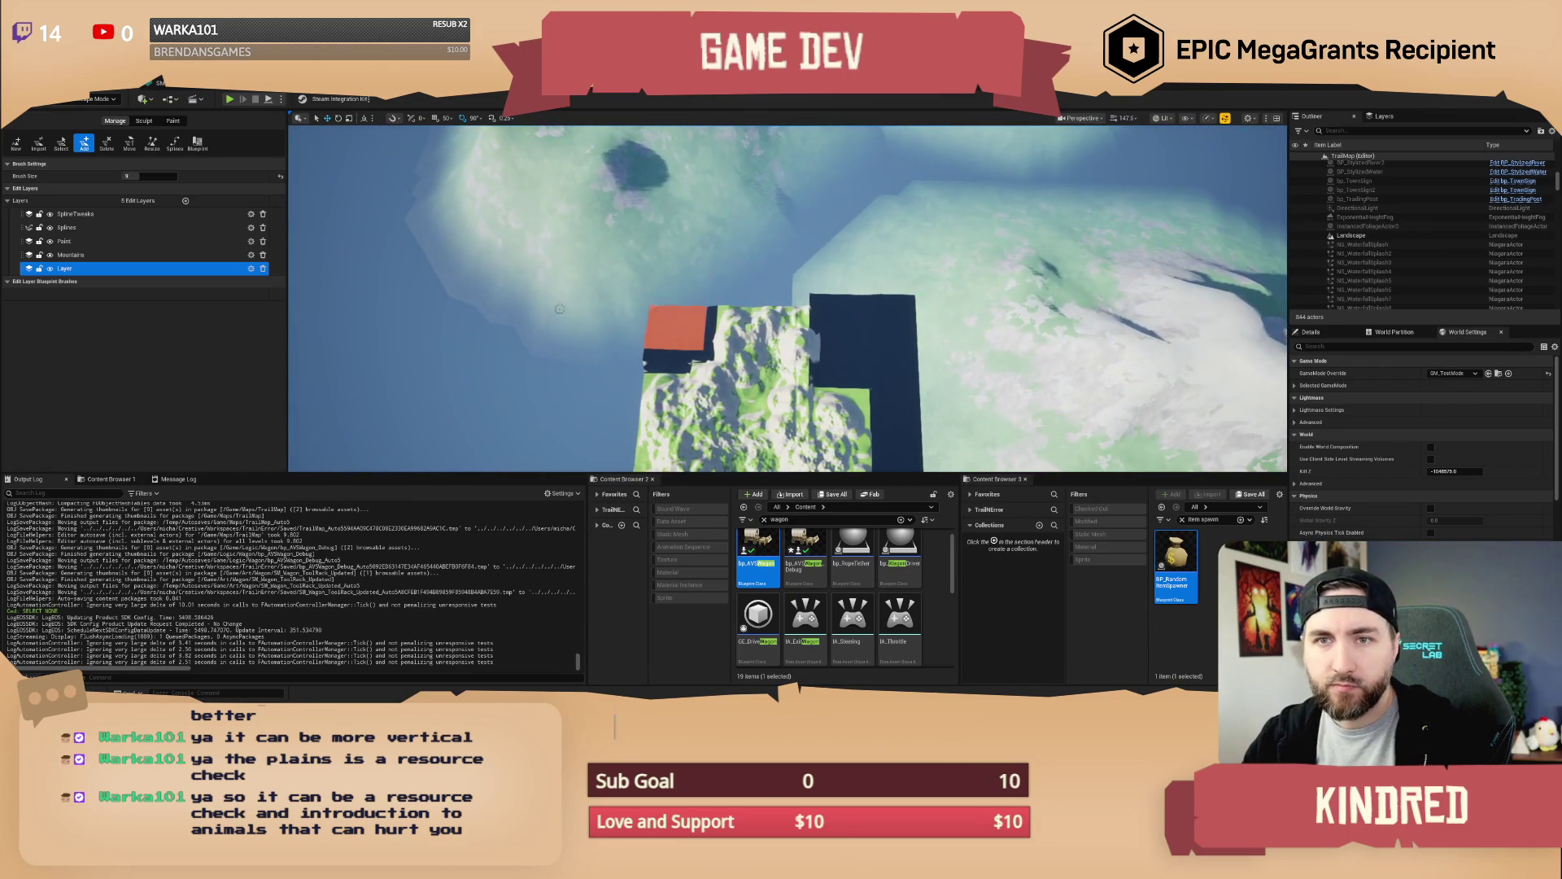
drag(130, 176, 141, 176)
mouse_move(691, 341)
mouse_down()
mouse_move(765, 341)
mouse_move(713, 323)
mouse_move(659, 338)
mouse_move(712, 301)
mouse_up()
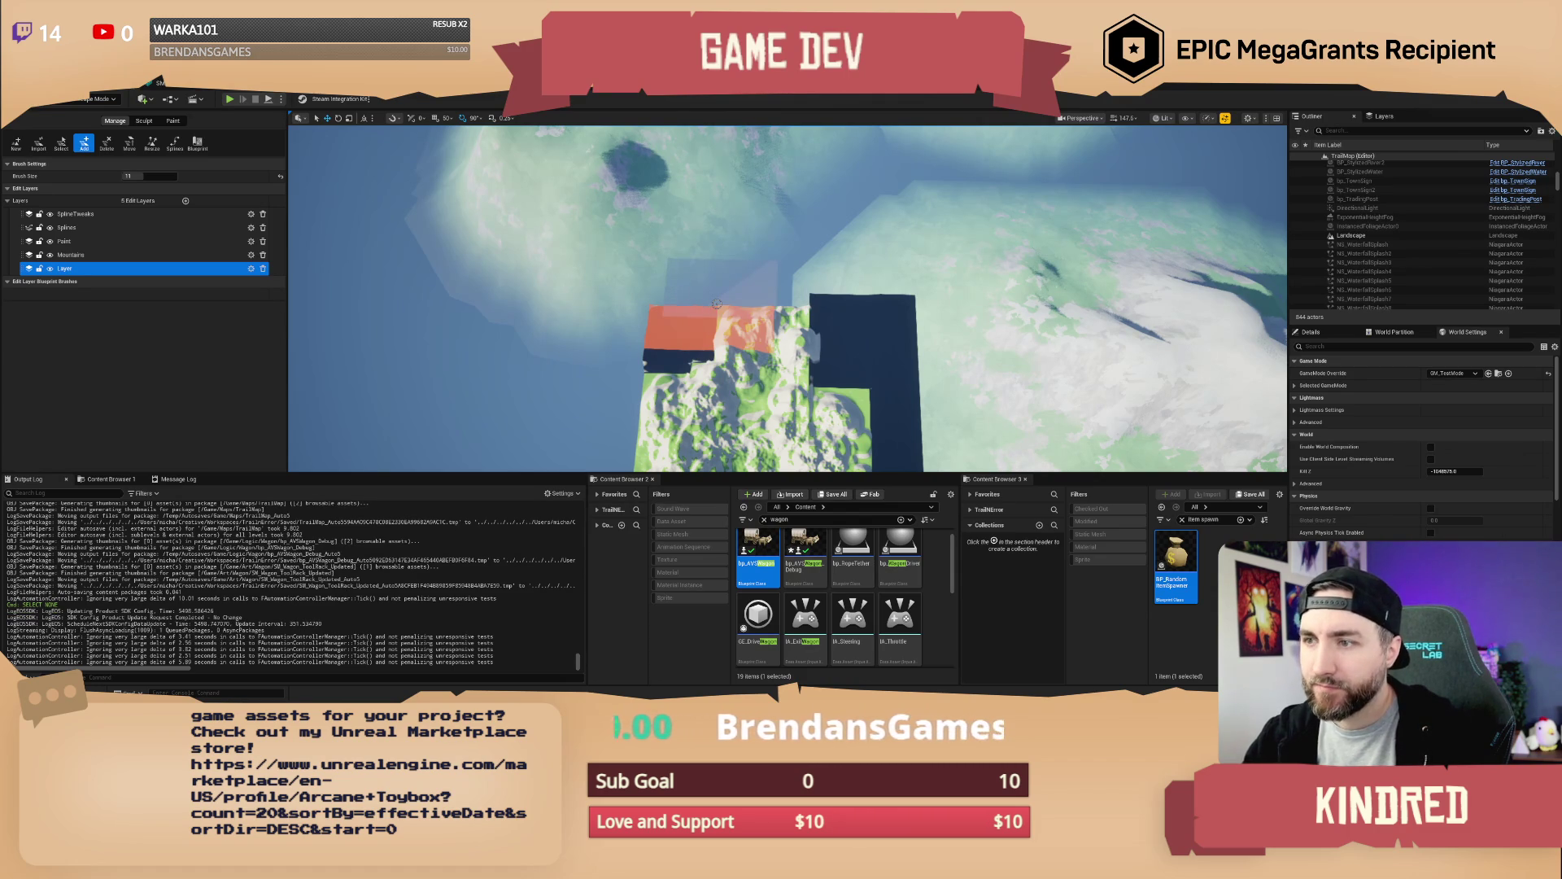
click(772, 328)
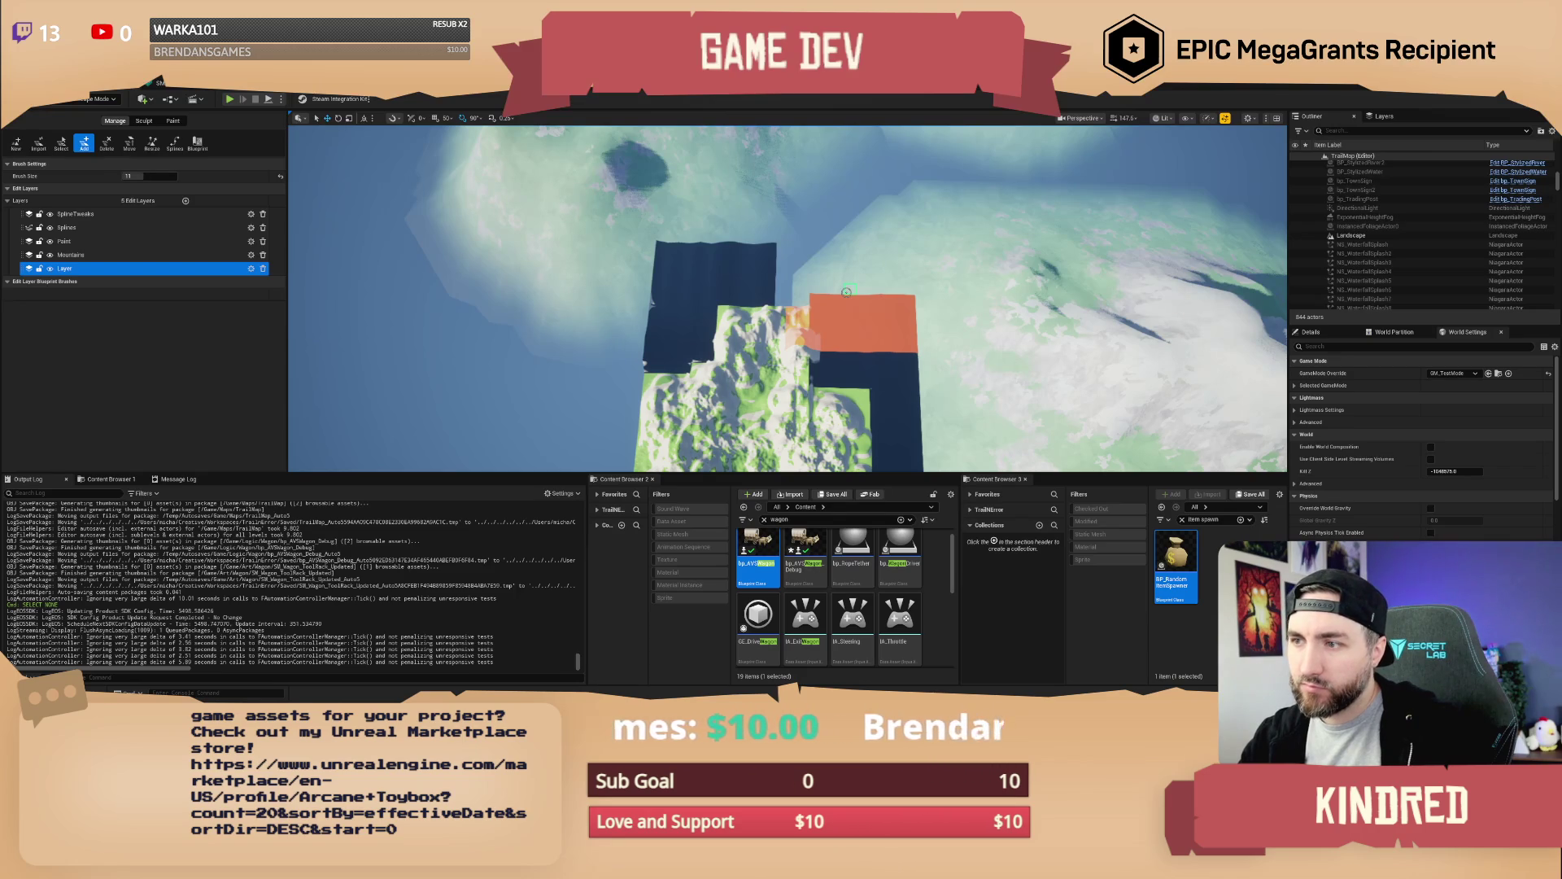
Add components along the top and right gaps, then switch to the Paint tools
click(846, 291)
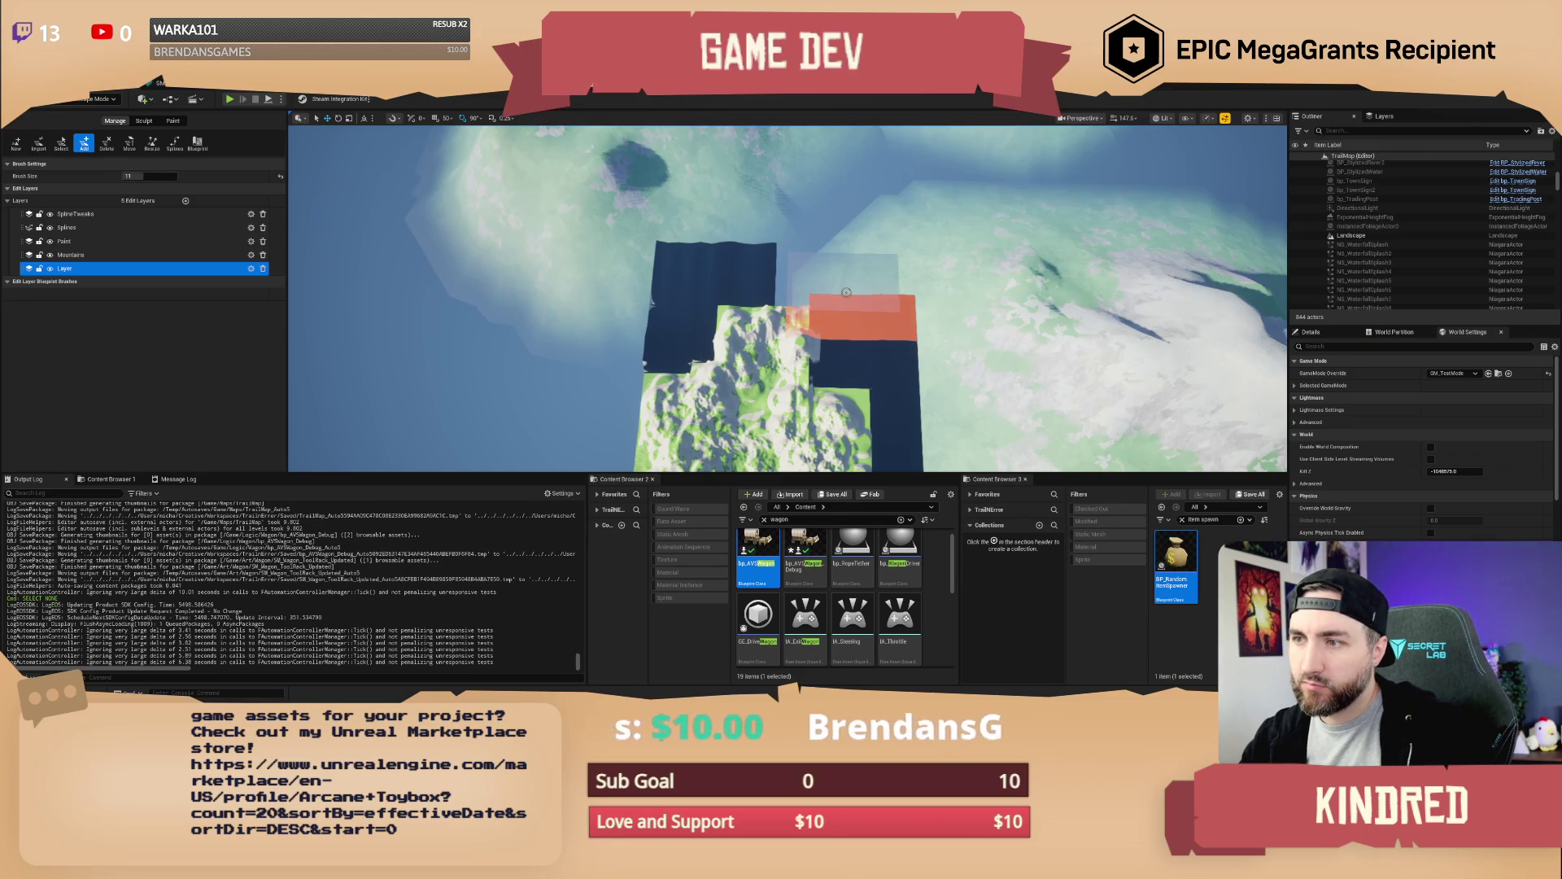
click(779, 349)
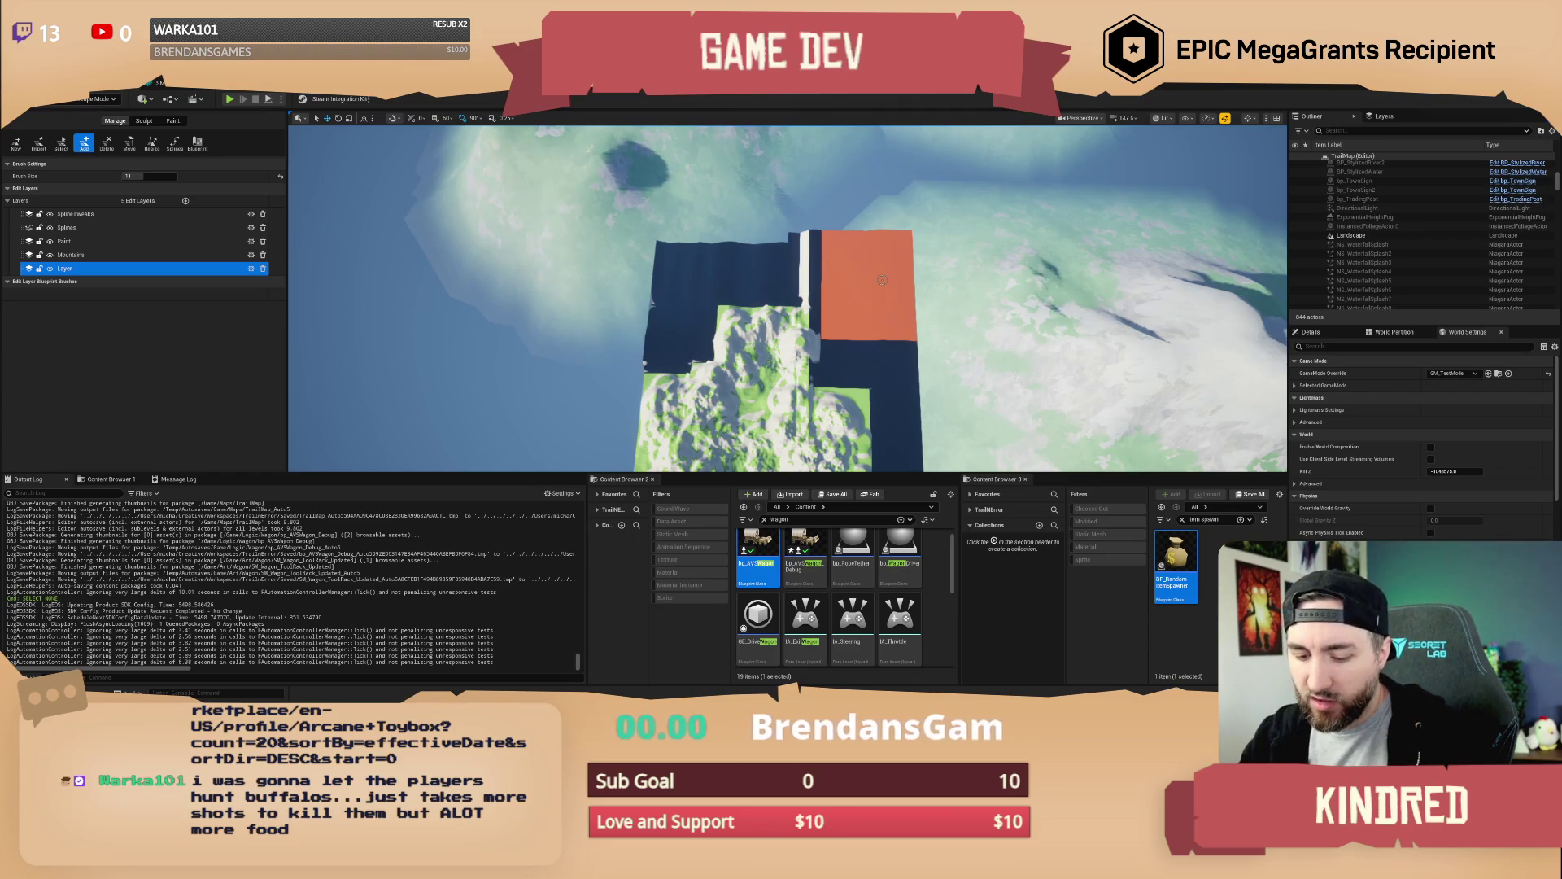
mouse_move(864, 275)
mouse_down()
mouse_move(818, 189)
mouse_move(821, 286)
mouse_up()
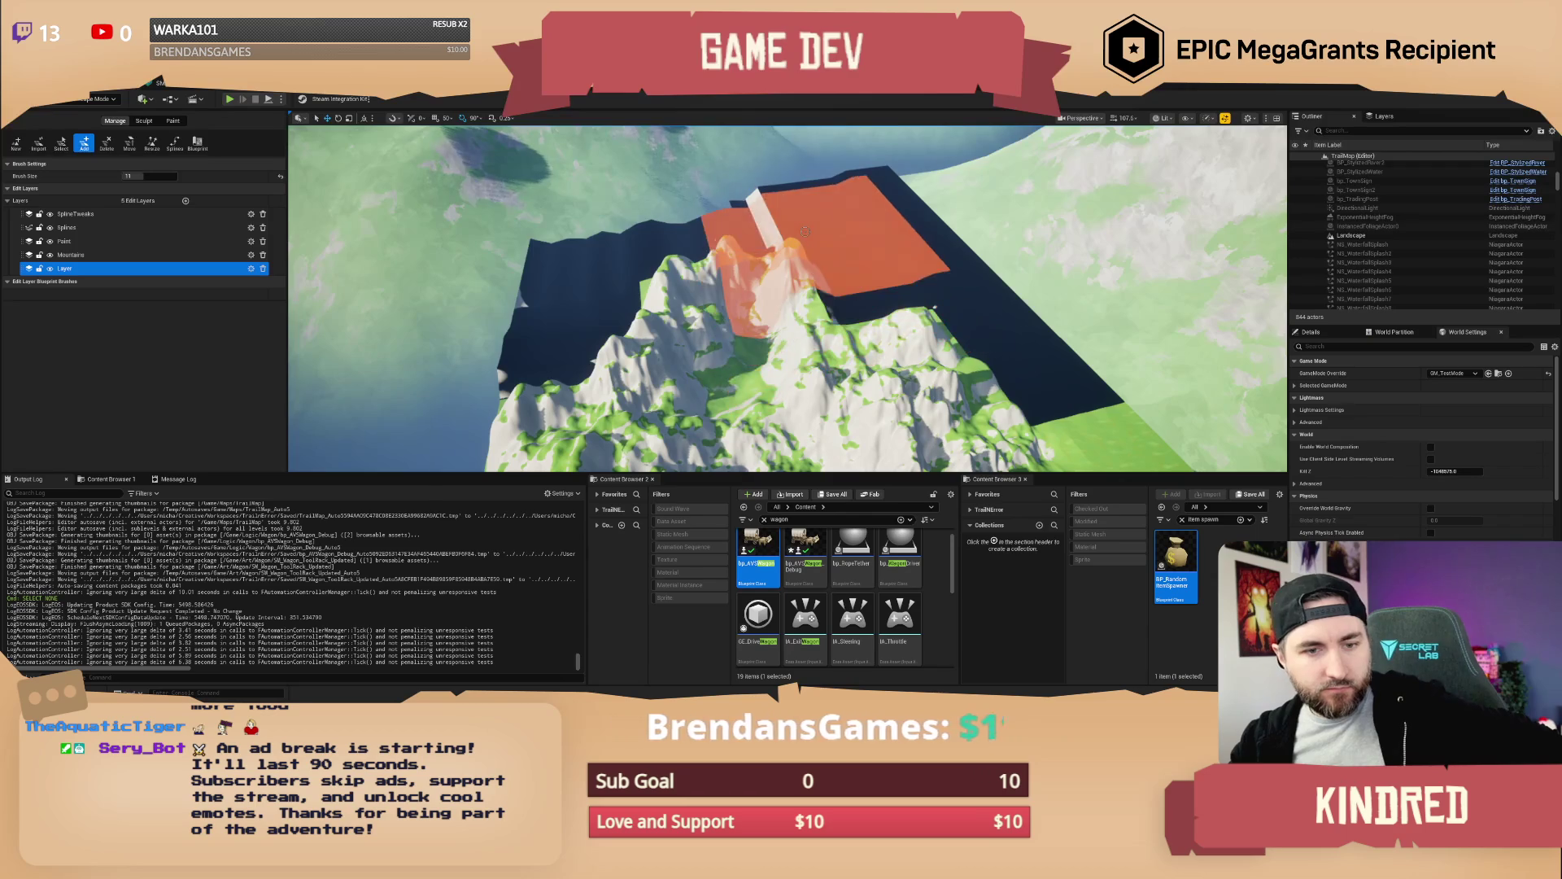
click(173, 121)
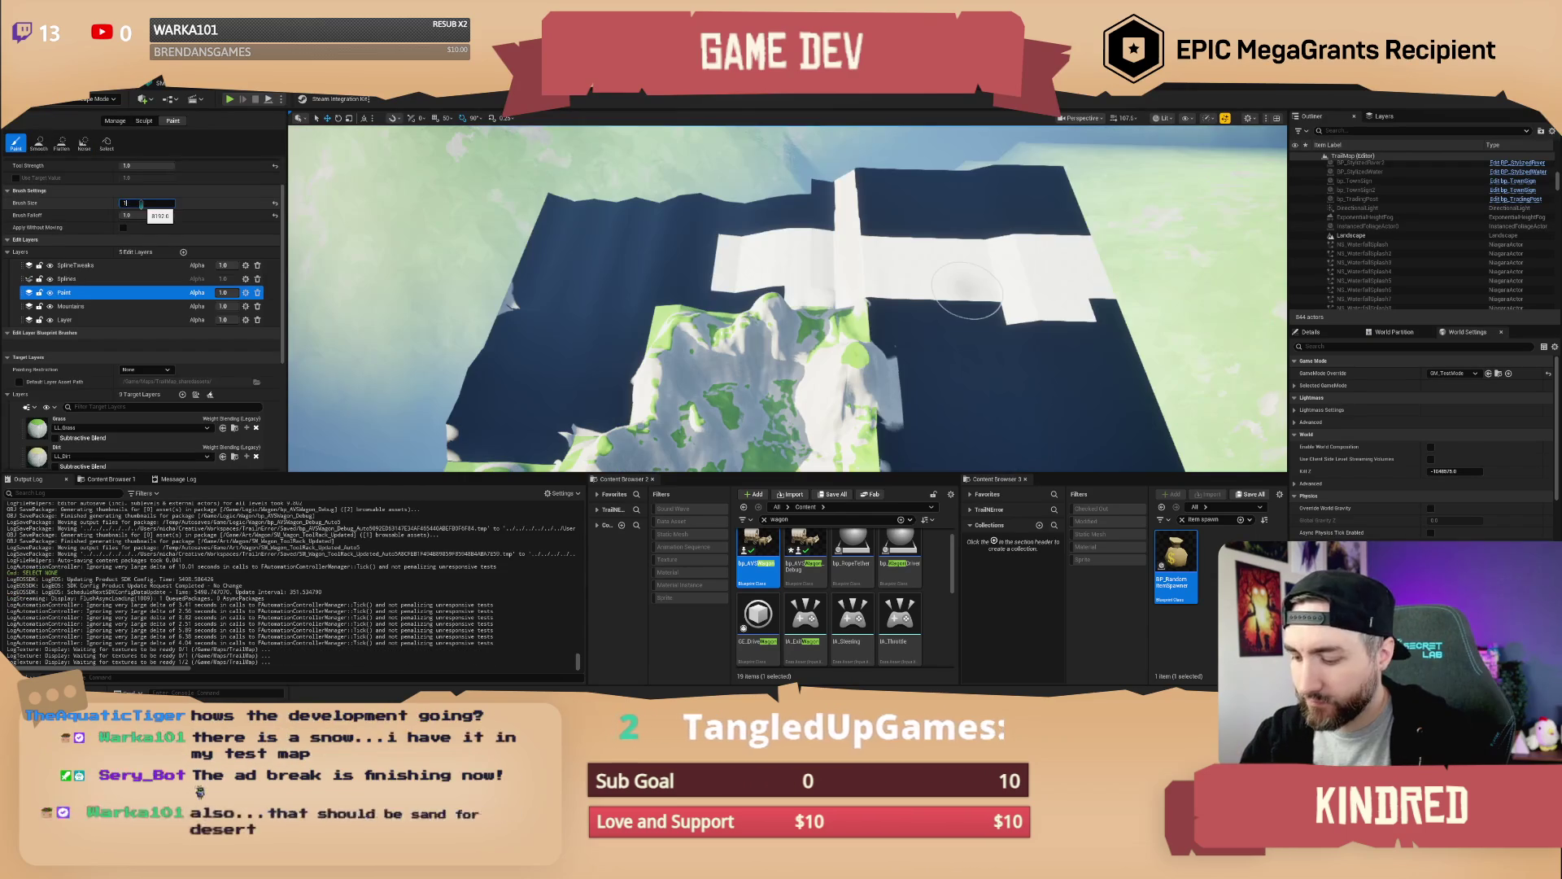
Set Brush Size to 16000 and brush snow over the dark new flat strips and right area
click(139, 203)
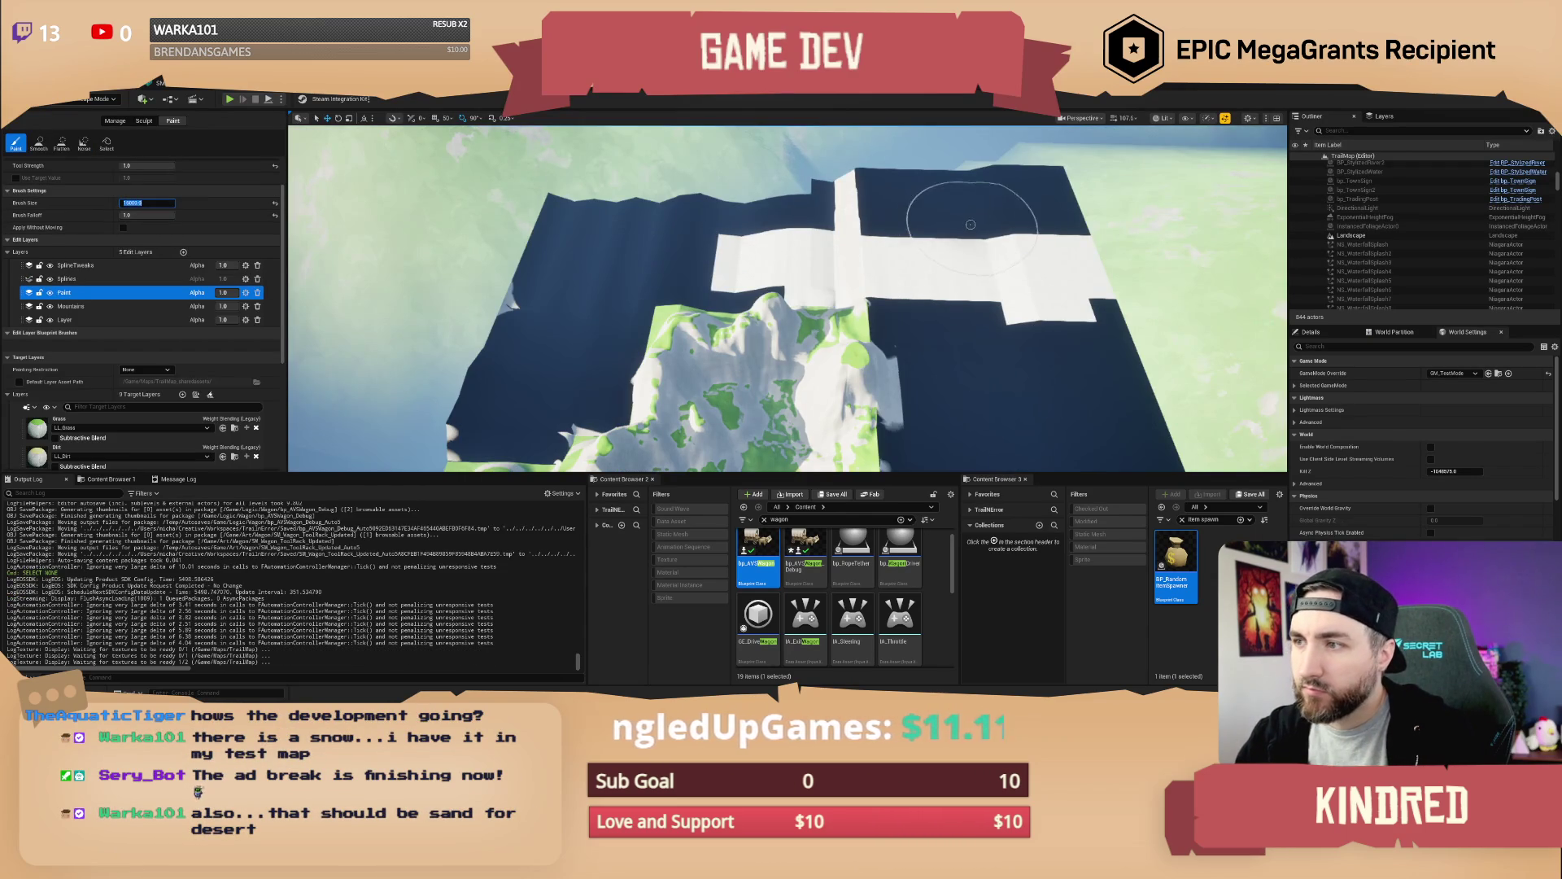
click(1035, 201)
mouse_move(964, 202)
mouse_down()
mouse_move(644, 235)
mouse_move(607, 359)
mouse_move(708, 293)
mouse_up()
mouse_move(922, 285)
mouse_down()
mouse_move(936, 321)
mouse_move(992, 321)
mouse_move(960, 297)
mouse_up()
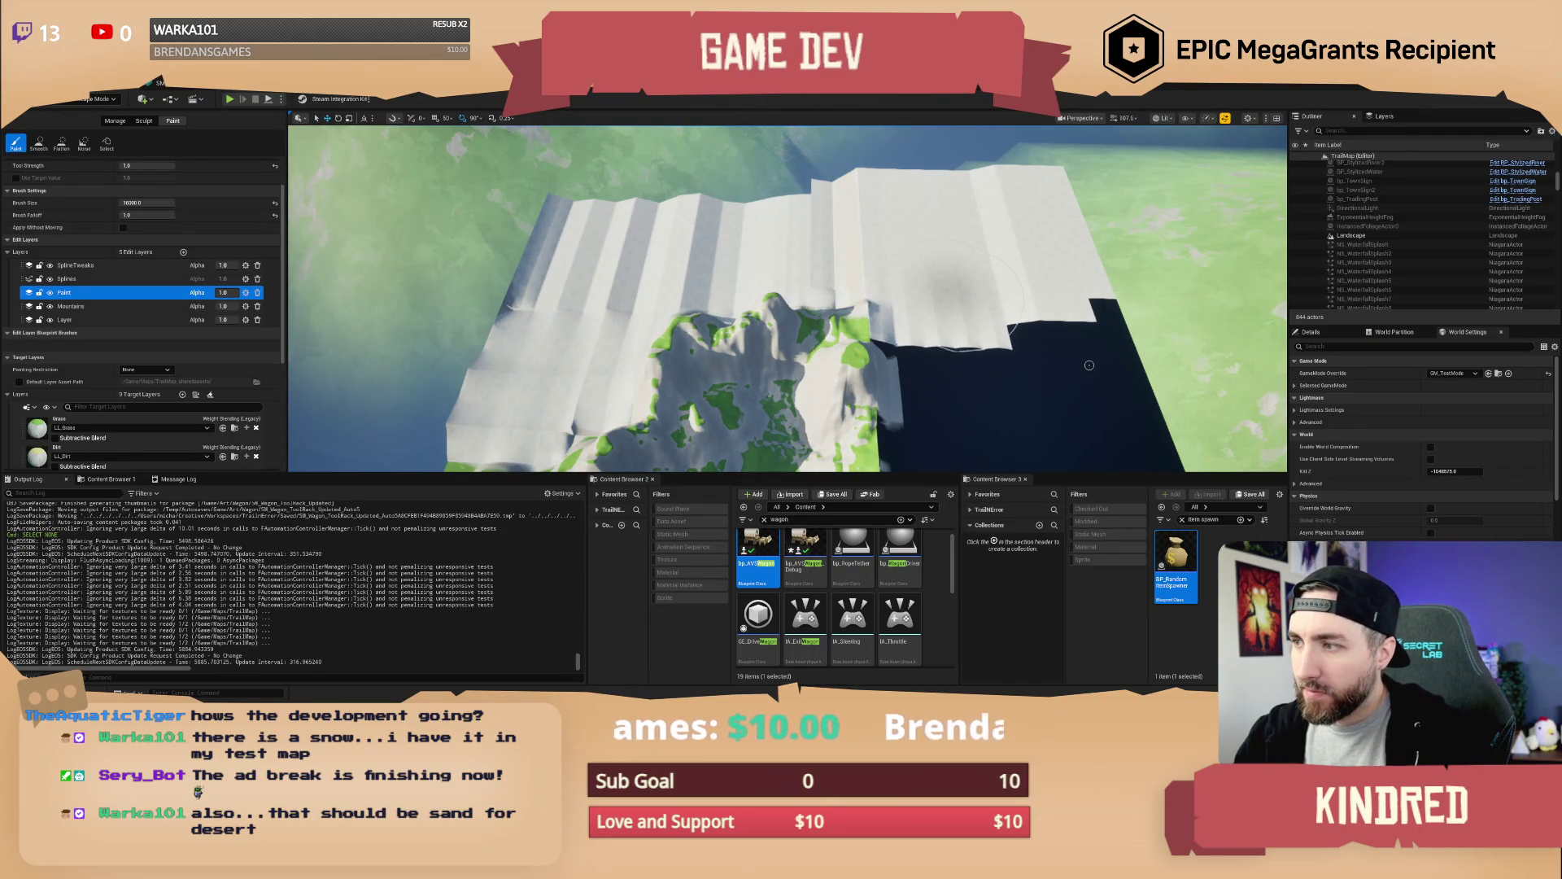
mouse_move(1090, 365)
mouse_down()
mouse_move(944, 346)
mouse_move(716, 276)
mouse_move(806, 259)
mouse_move(831, 209)
mouse_move(789, 236)
mouse_move(838, 242)
mouse_move(826, 238)
mouse_up()
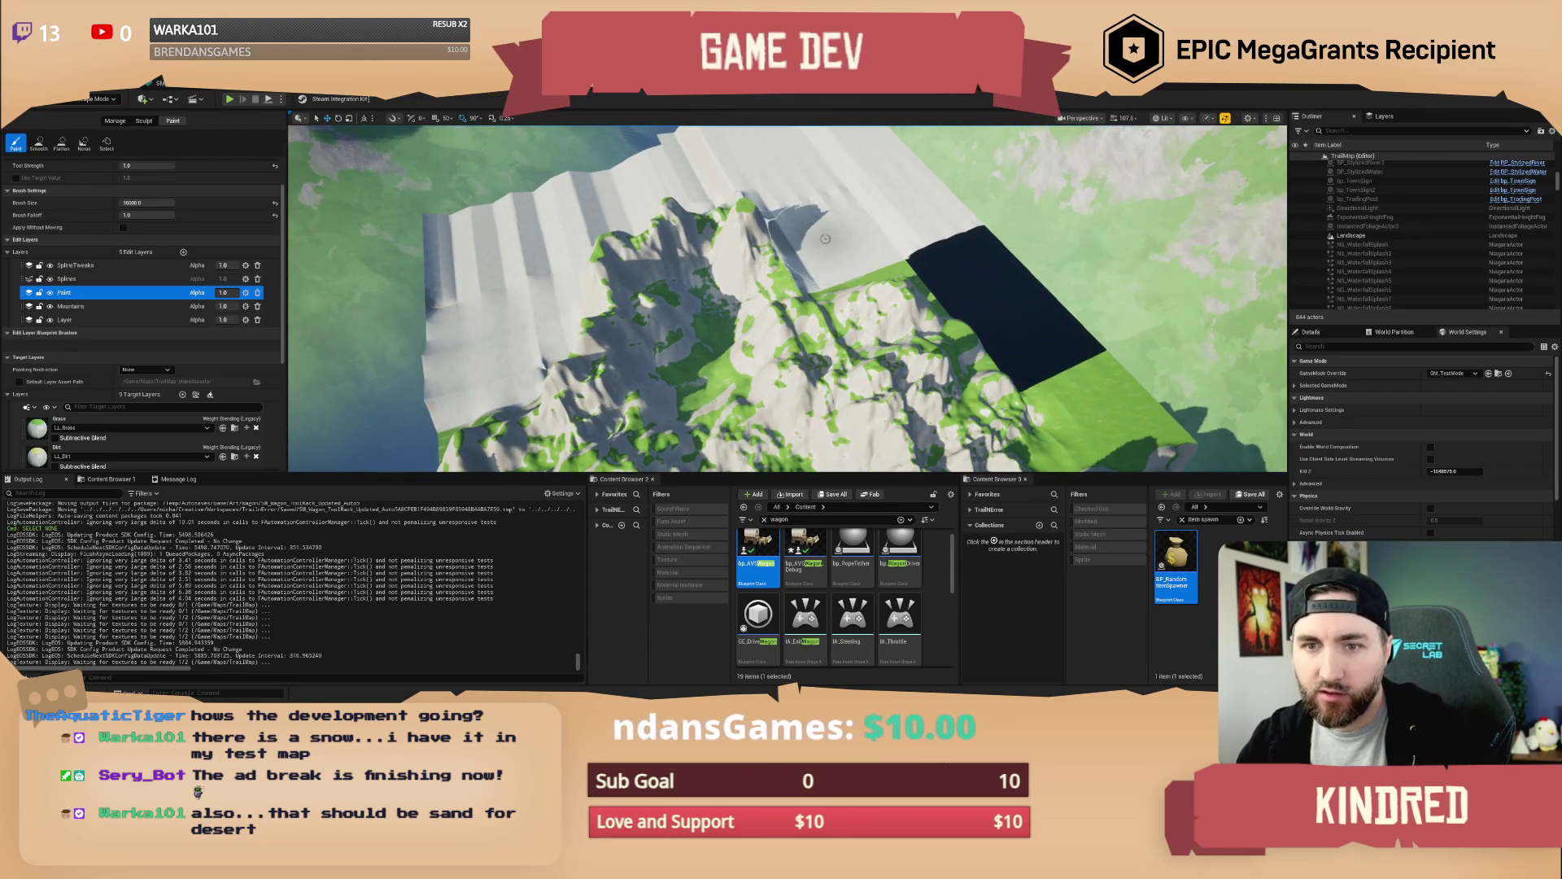
scroll(104, 369, down, 3)
Paint the green mountain centre with the SnowGrass layer
click(103, 407)
scroll(103, 368, down, 2)
scroll(104, 369, down, 1)
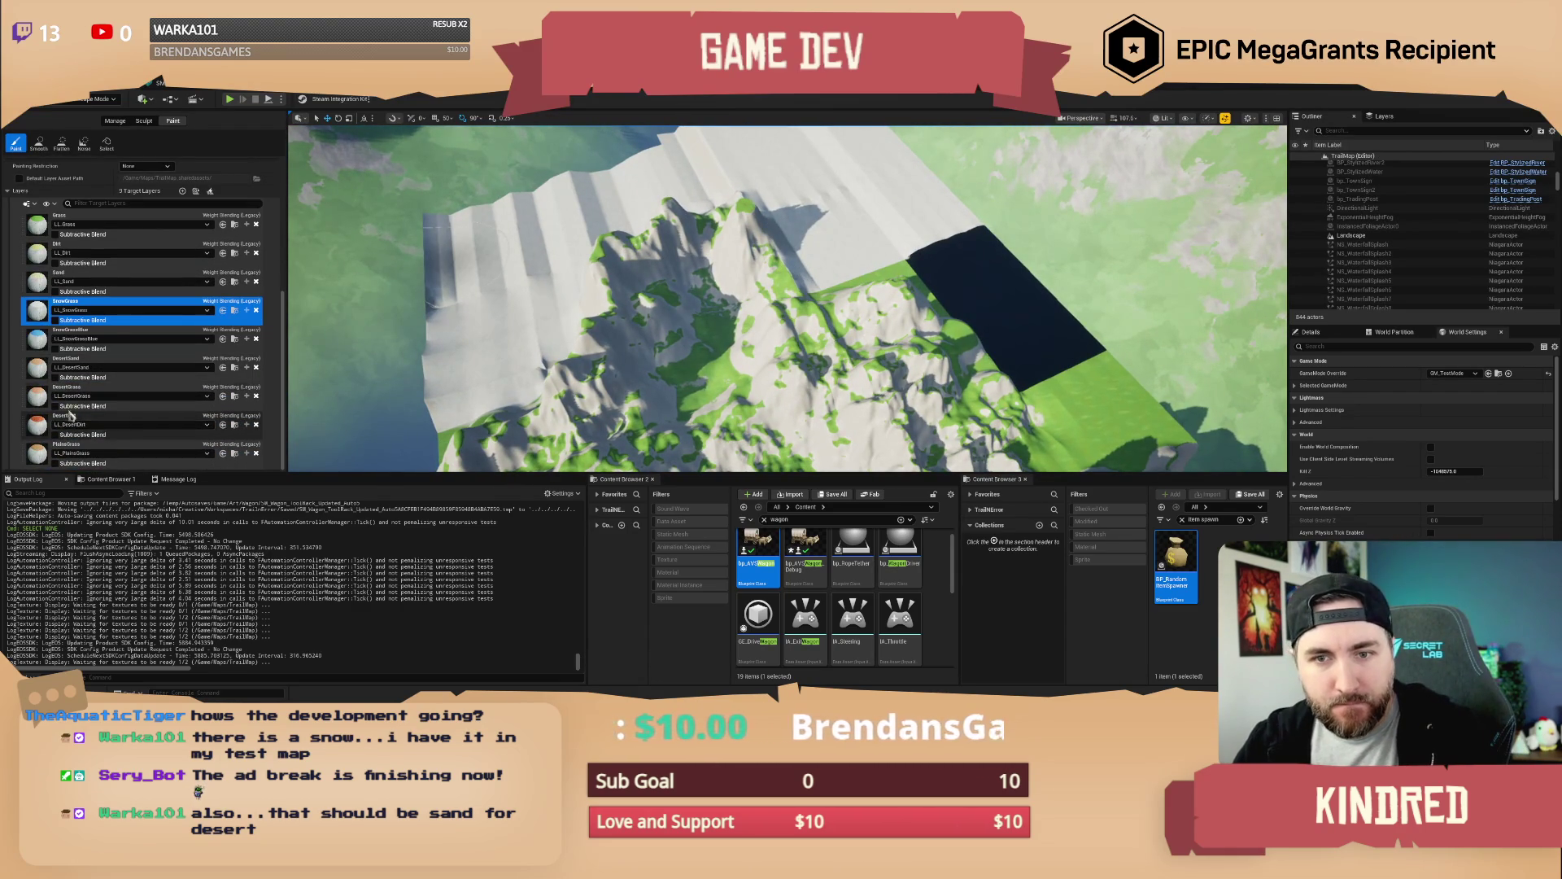
click(41, 399)
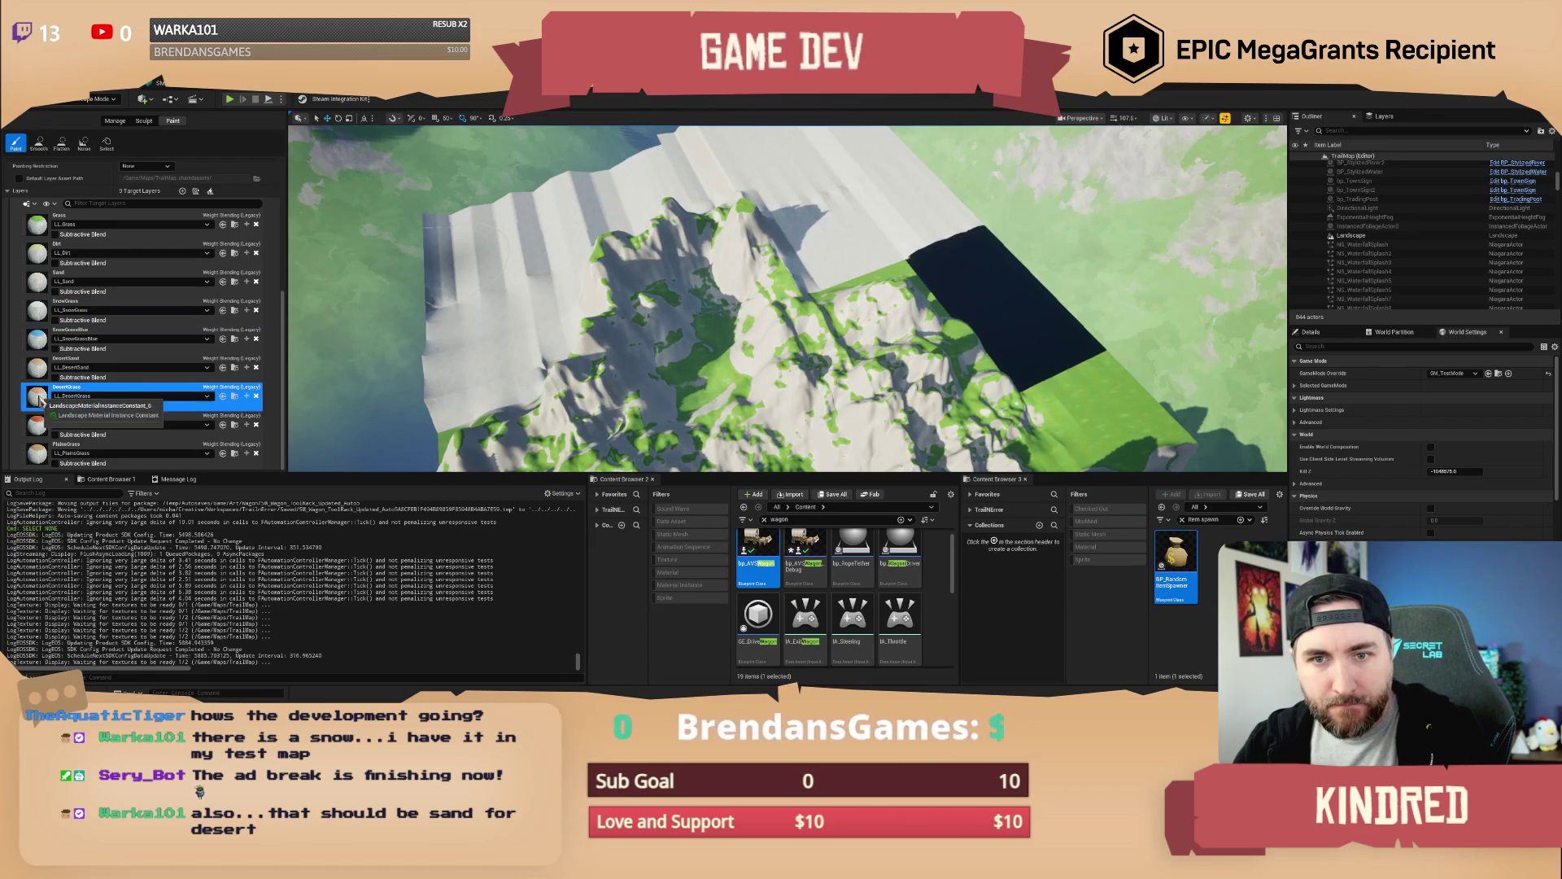
click(42, 375)
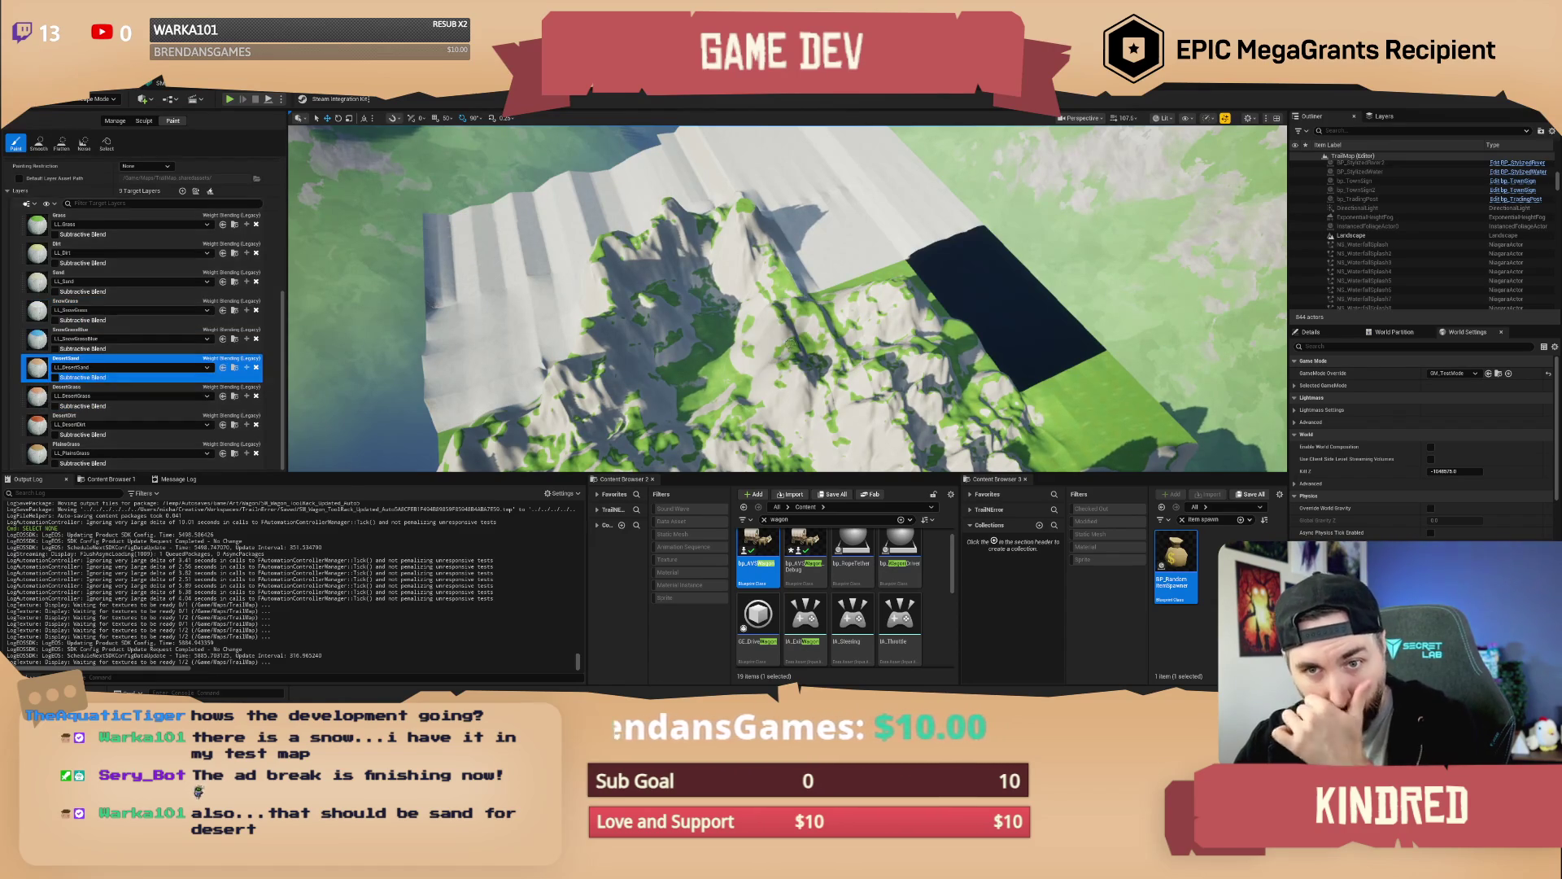
scroll(1047, 314, up, 3)
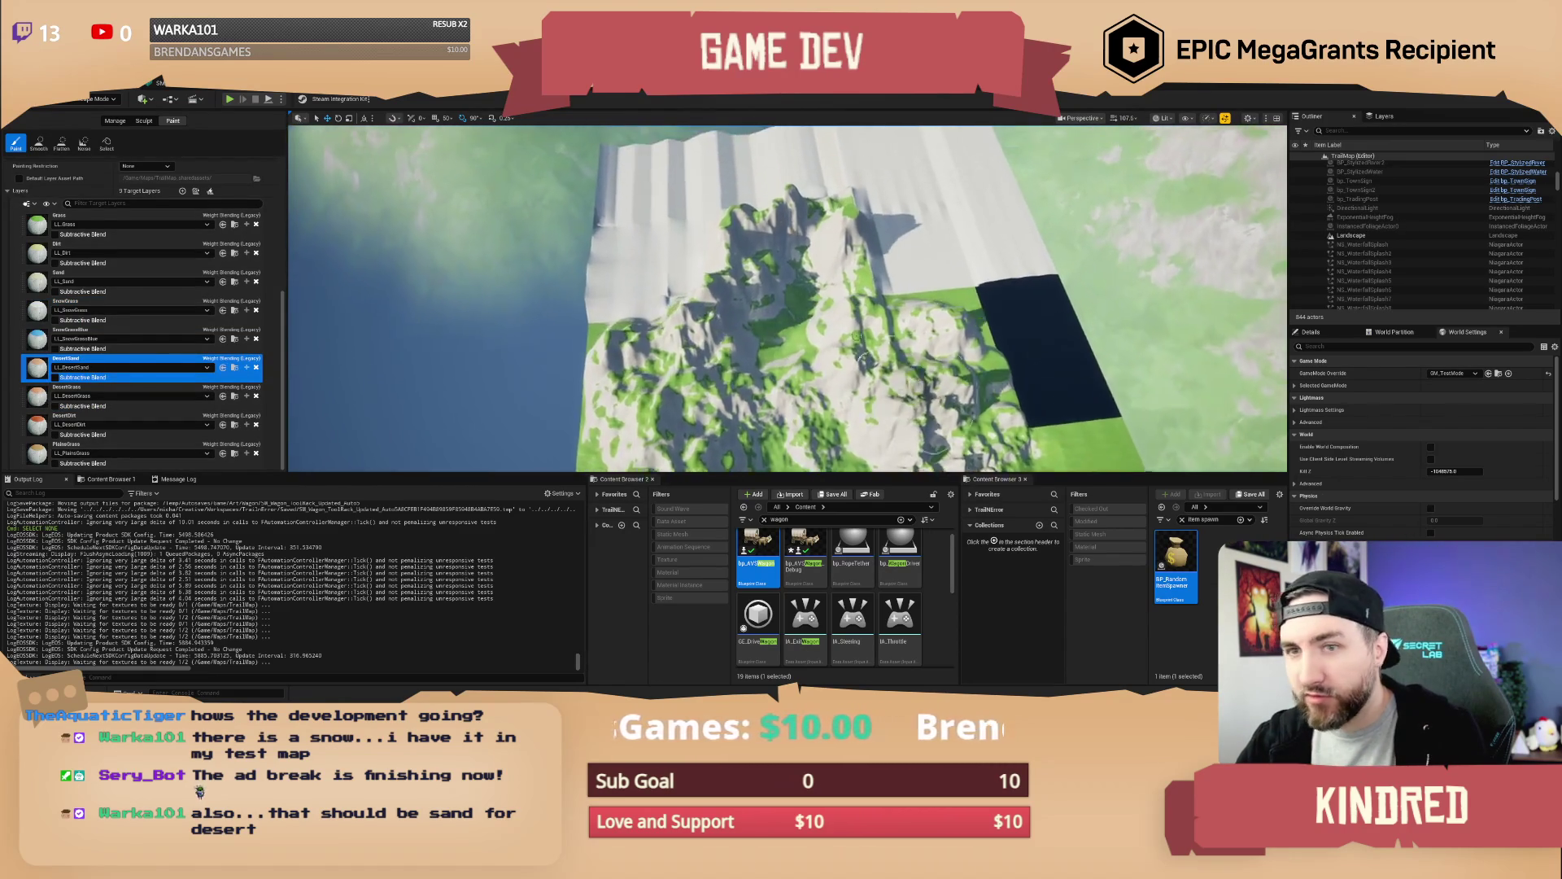
click(36, 311)
scroll(832, 303, up, 1)
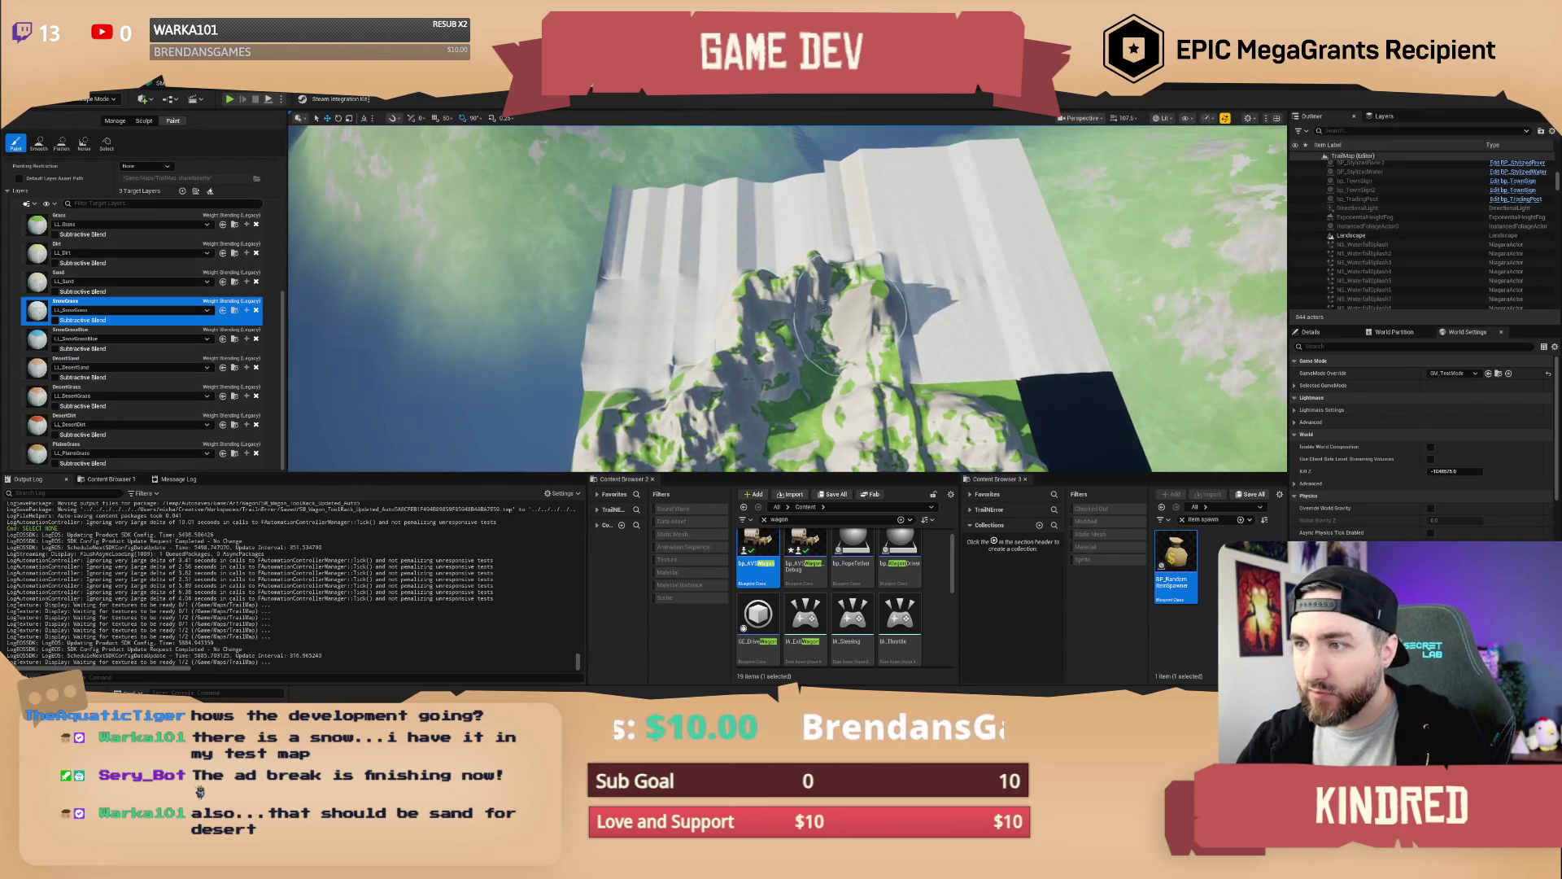
drag(850, 320, 693, 323)
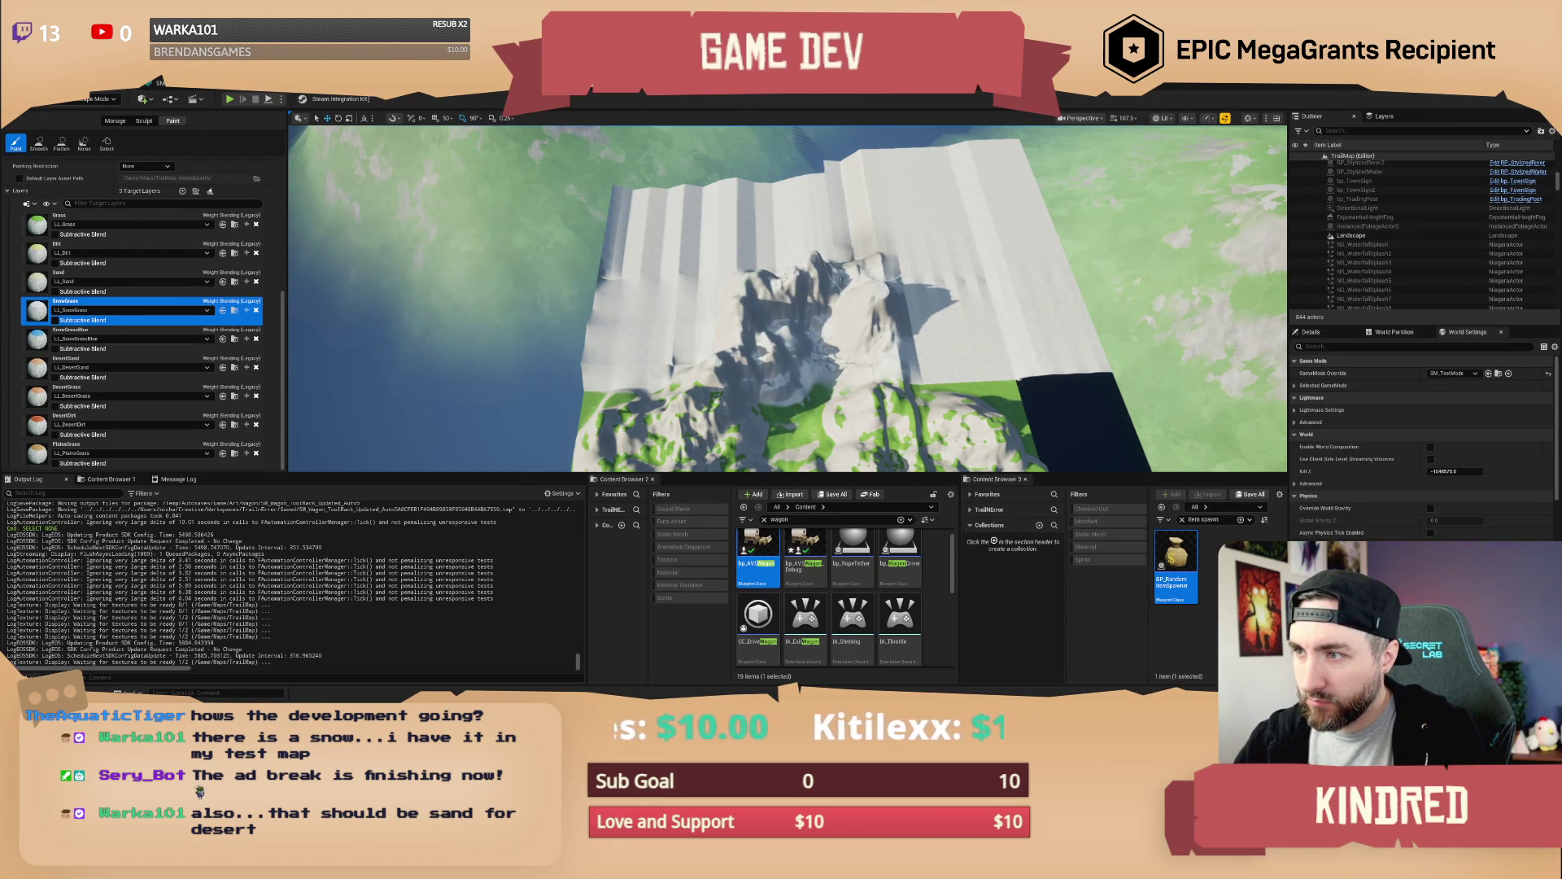
Paint DesertSand patches across the green slope on the mountain's far side
mouse_move(816, 311)
mouse_down()
mouse_move(325, 291)
mouse_move(325, 233)
mouse_up()
mouse_move(664, 416)
mouse_down()
mouse_move(663, 456)
mouse_move(651, 366)
mouse_move(716, 325)
mouse_move(797, 358)
mouse_move(894, 347)
mouse_move(919, 366)
mouse_move(976, 342)
mouse_move(822, 297)
mouse_move(757, 325)
mouse_up()
click(47, 373)
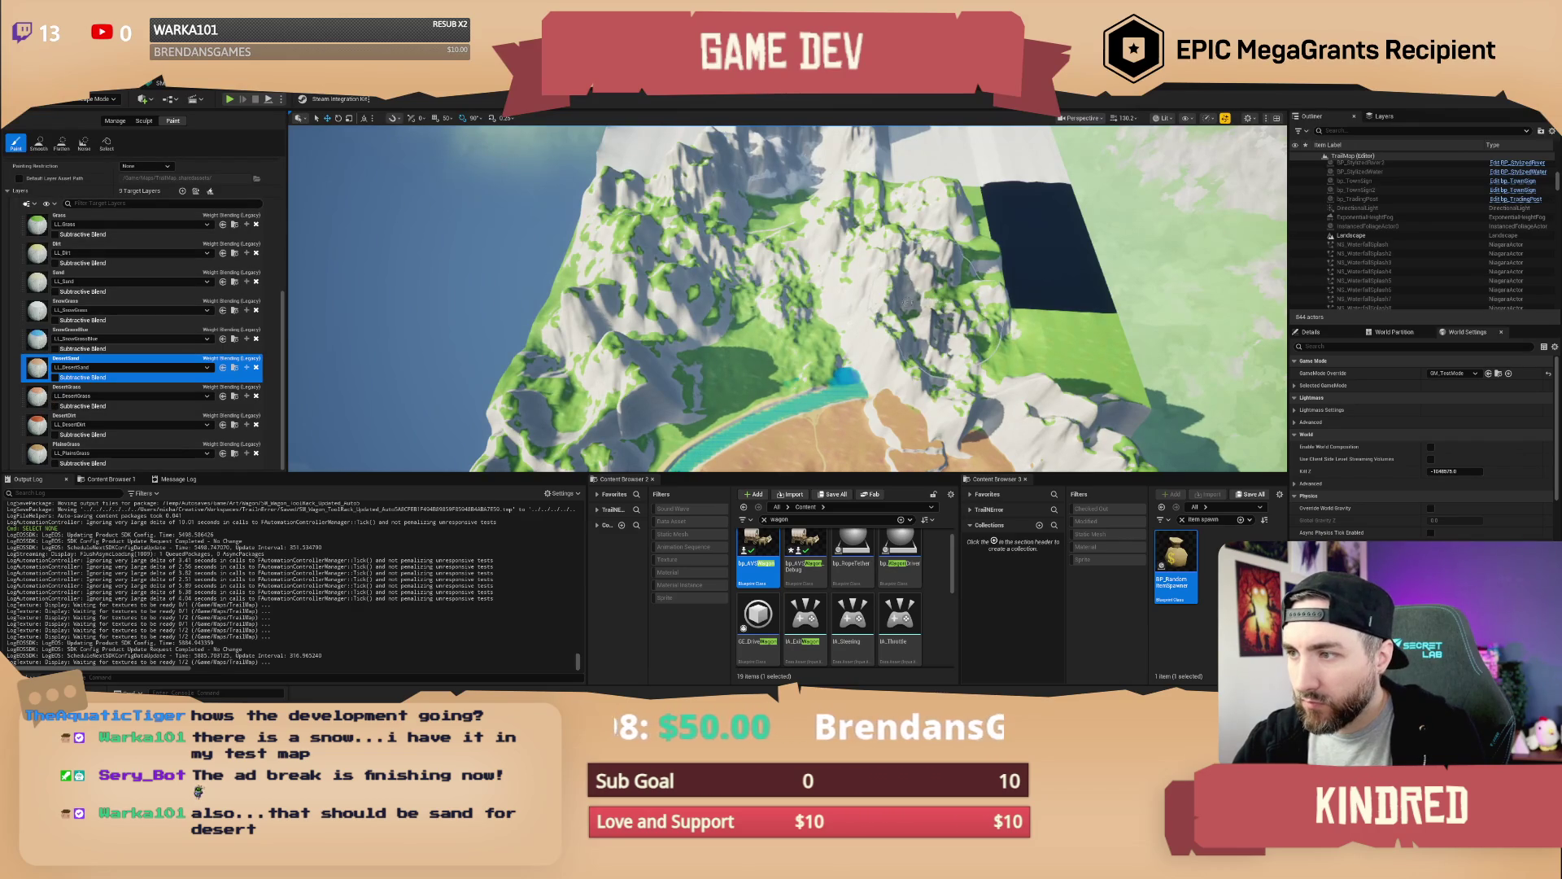
click(907, 303)
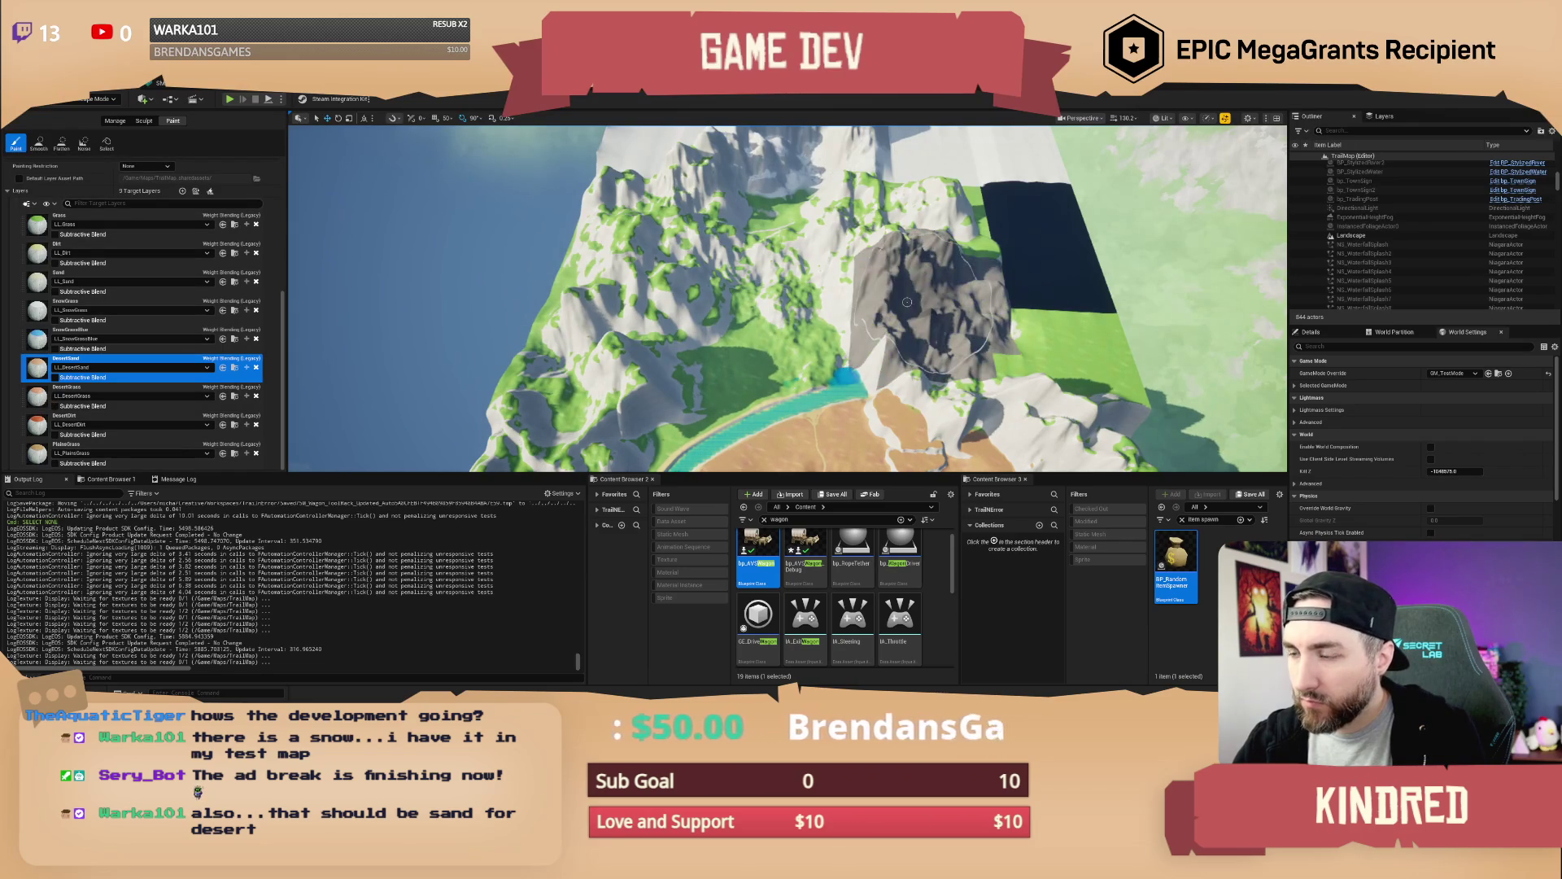
click(1057, 285)
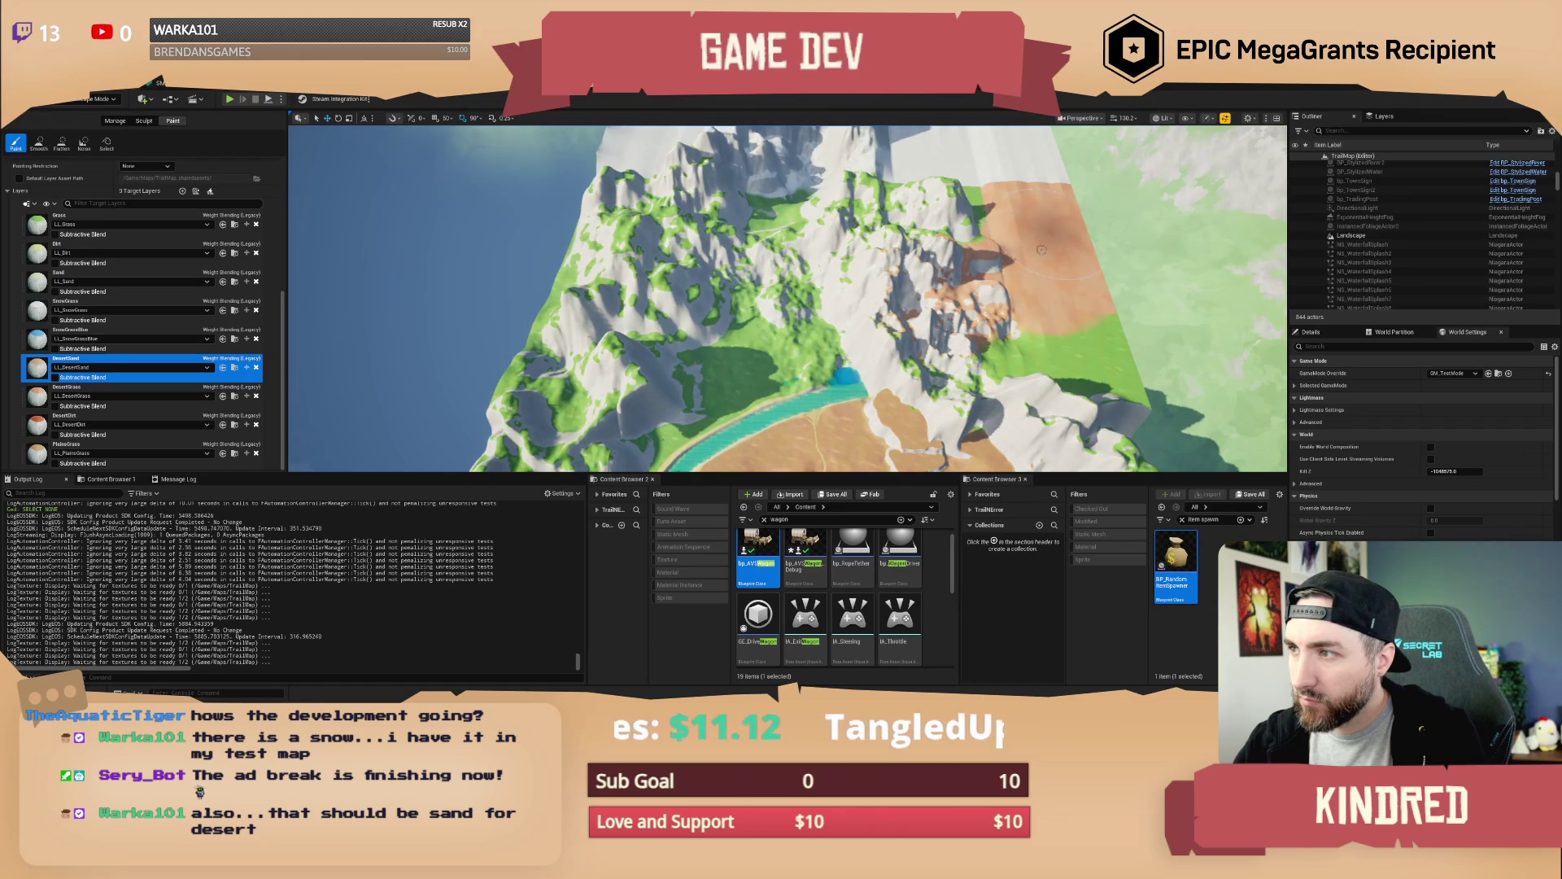
mouse_move(1055, 298)
mouse_down()
mouse_move(1079, 325)
mouse_move(969, 313)
mouse_move(930, 327)
mouse_move(841, 297)
mouse_up()
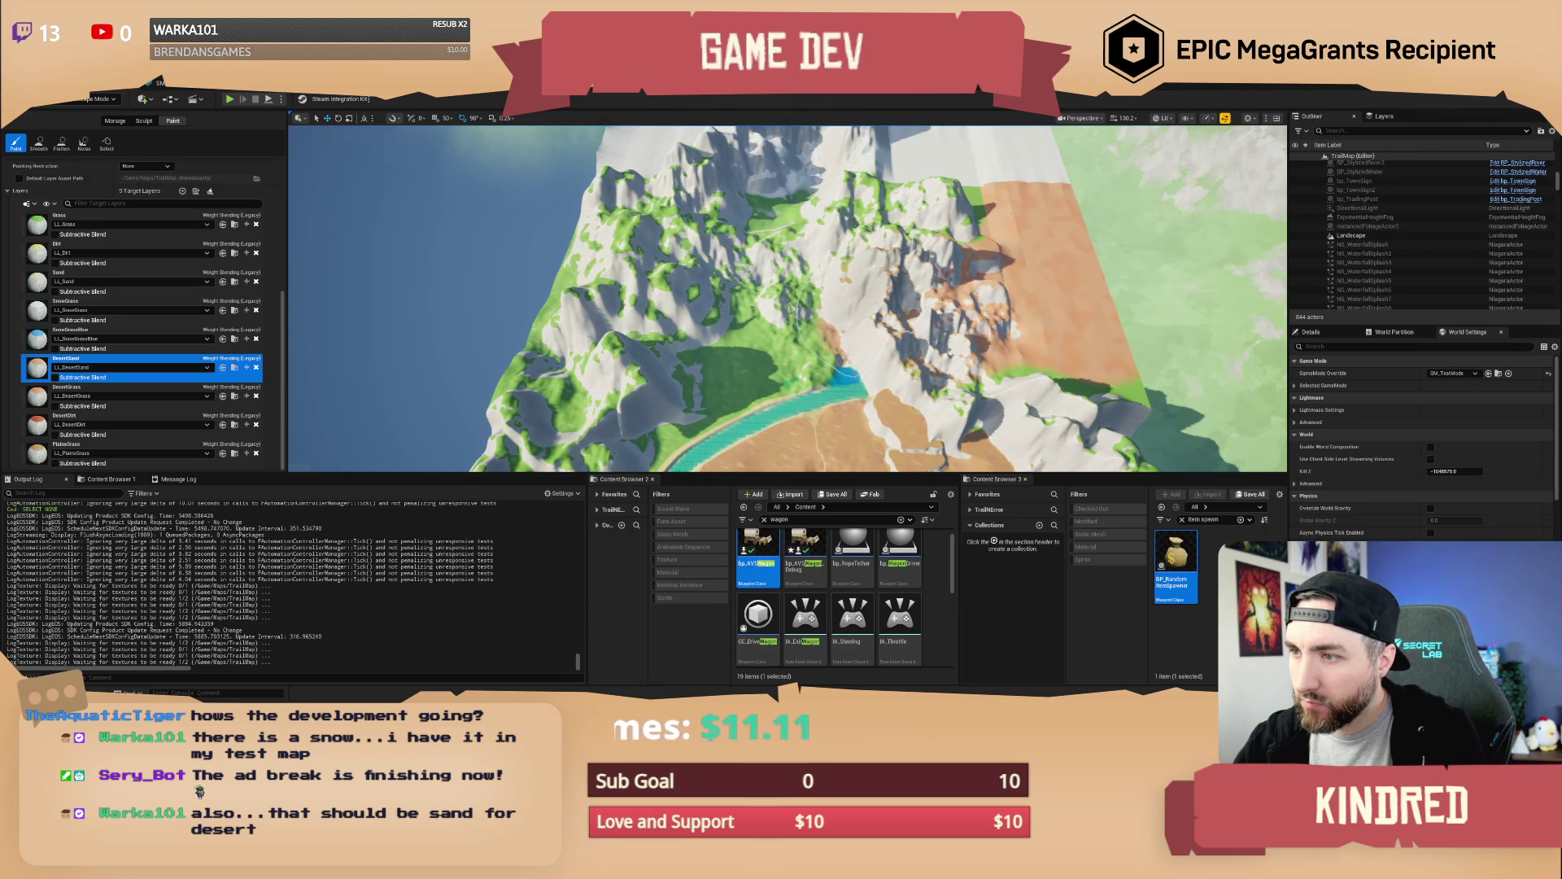
drag(791, 308, 769, 322)
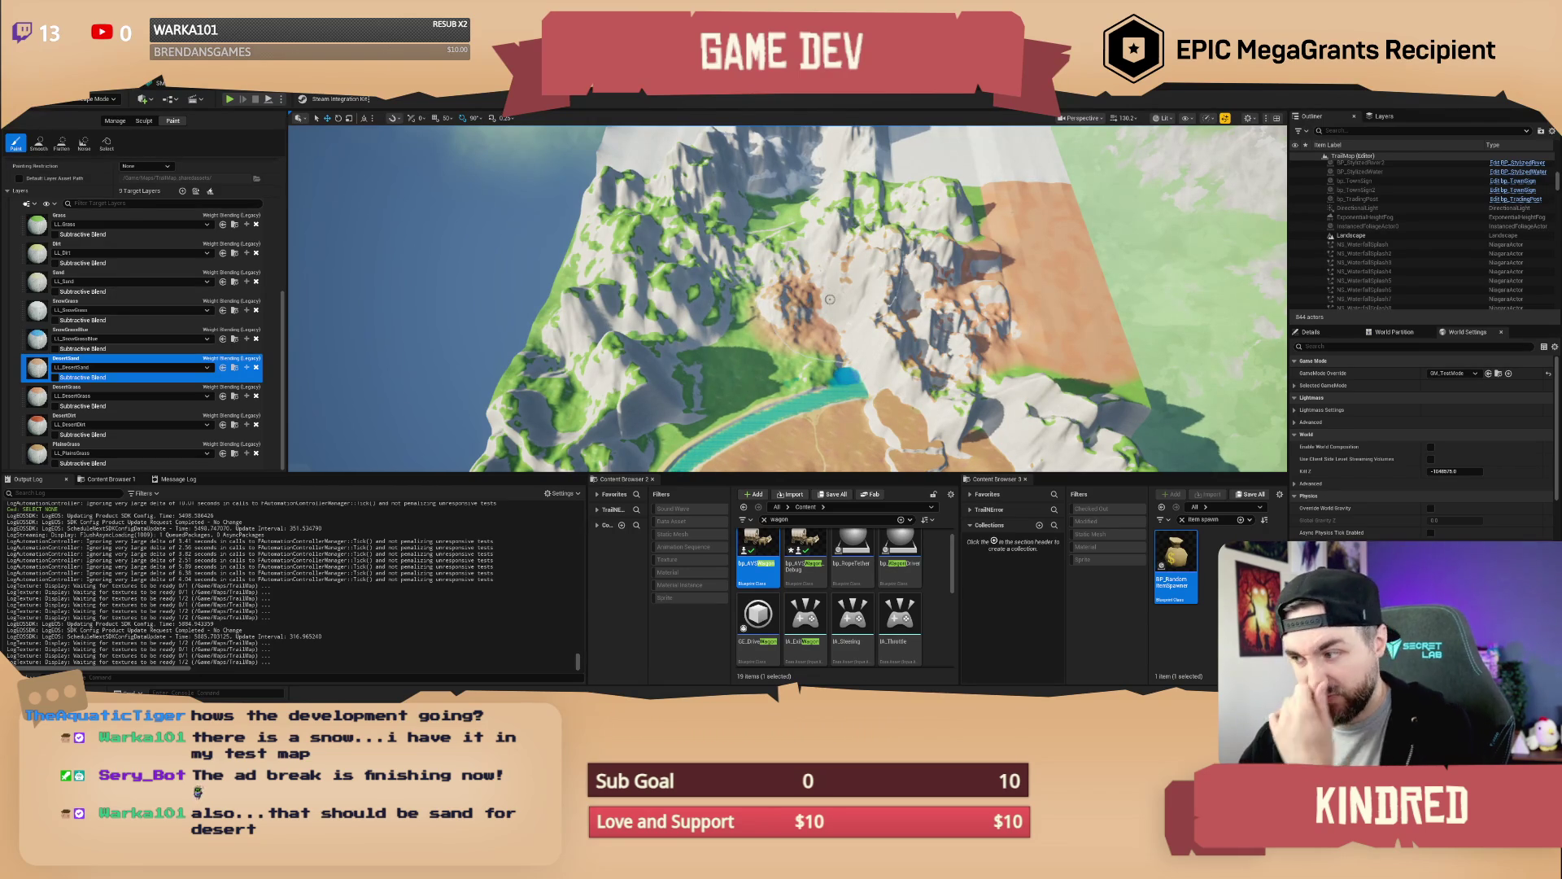
Set all viewport scalability groups to Low
click(1208, 118)
mouse_move(1261, 173)
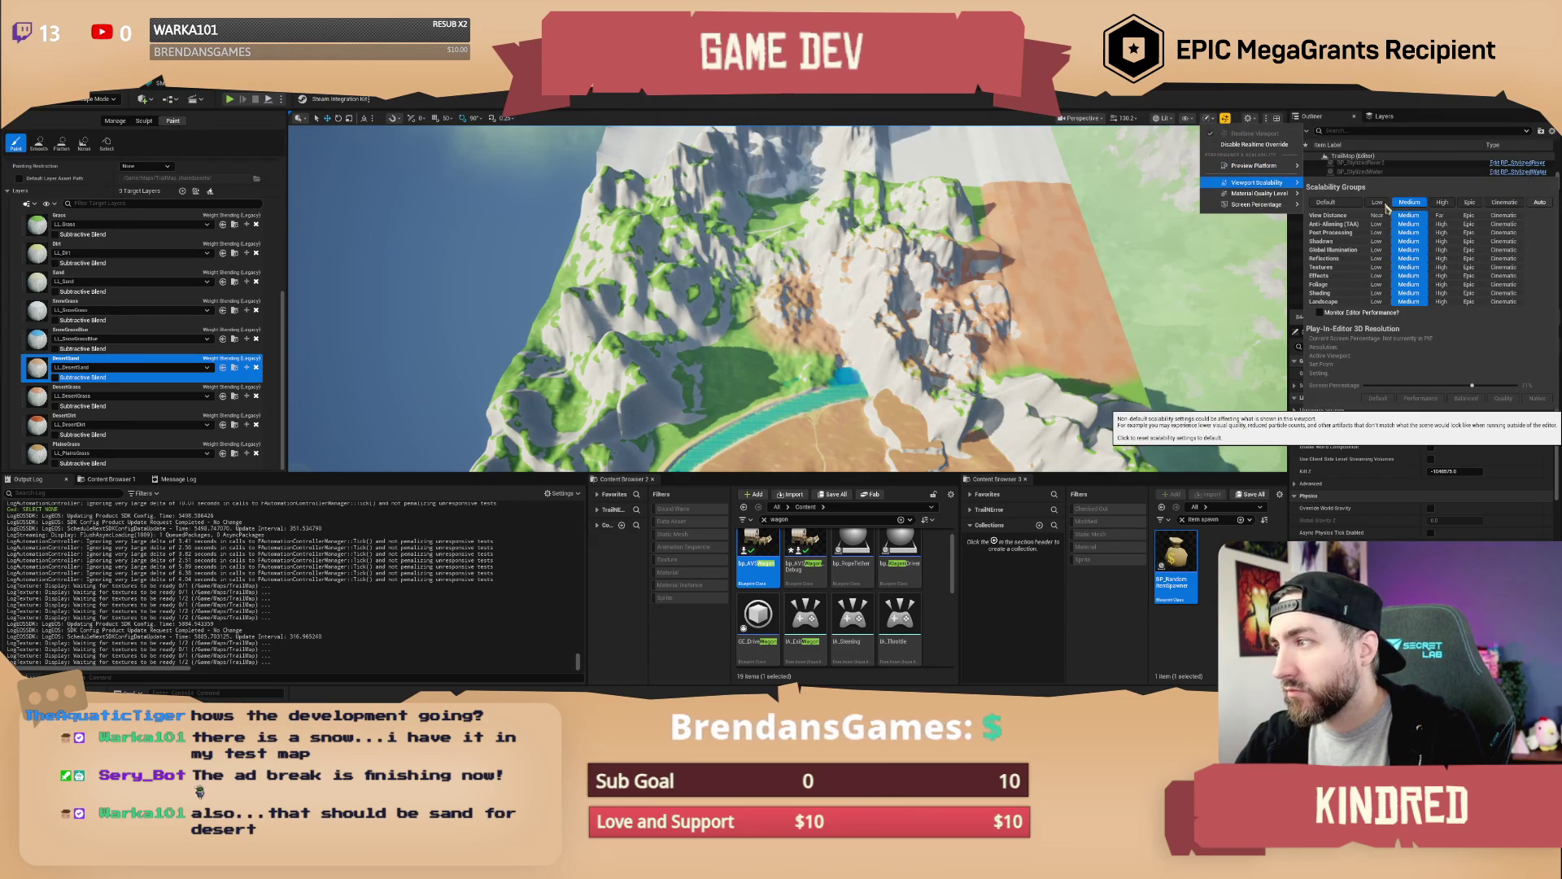
click(1377, 203)
click(803, 234)
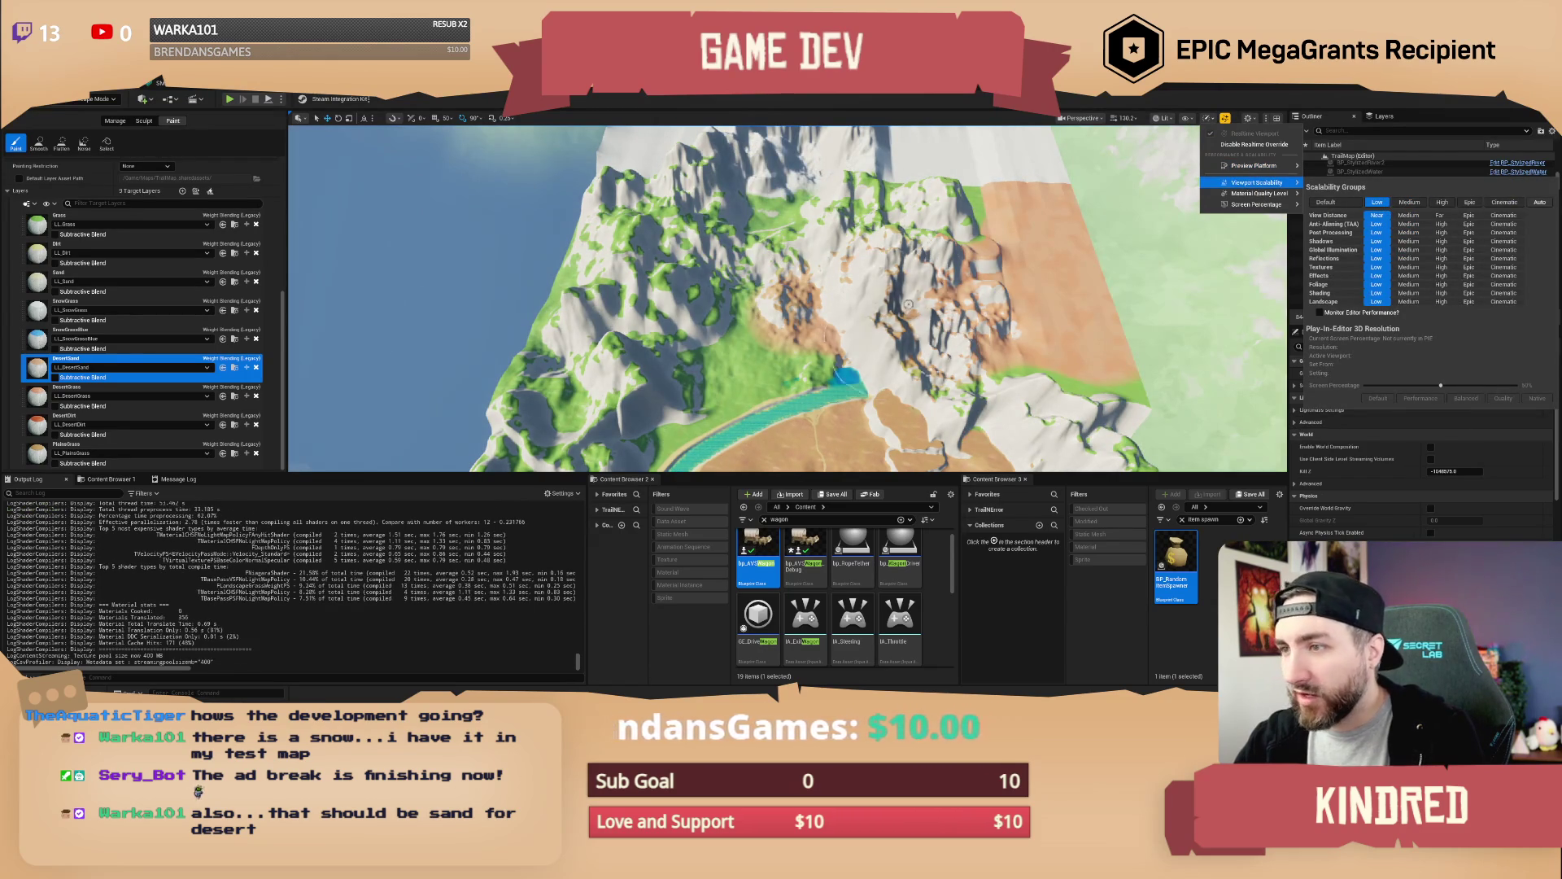
Spread desert sand over the snowy slope and the remaining green patches
mouse_move(900, 285)
mouse_down()
mouse_move(604, 354)
mouse_move(627, 333)
mouse_move(611, 305)
mouse_move(639, 260)
mouse_move(724, 244)
mouse_move(822, 260)
mouse_up()
mouse_move(931, 229)
mouse_down()
mouse_move(1123, 195)
mouse_move(1082, 245)
mouse_up()
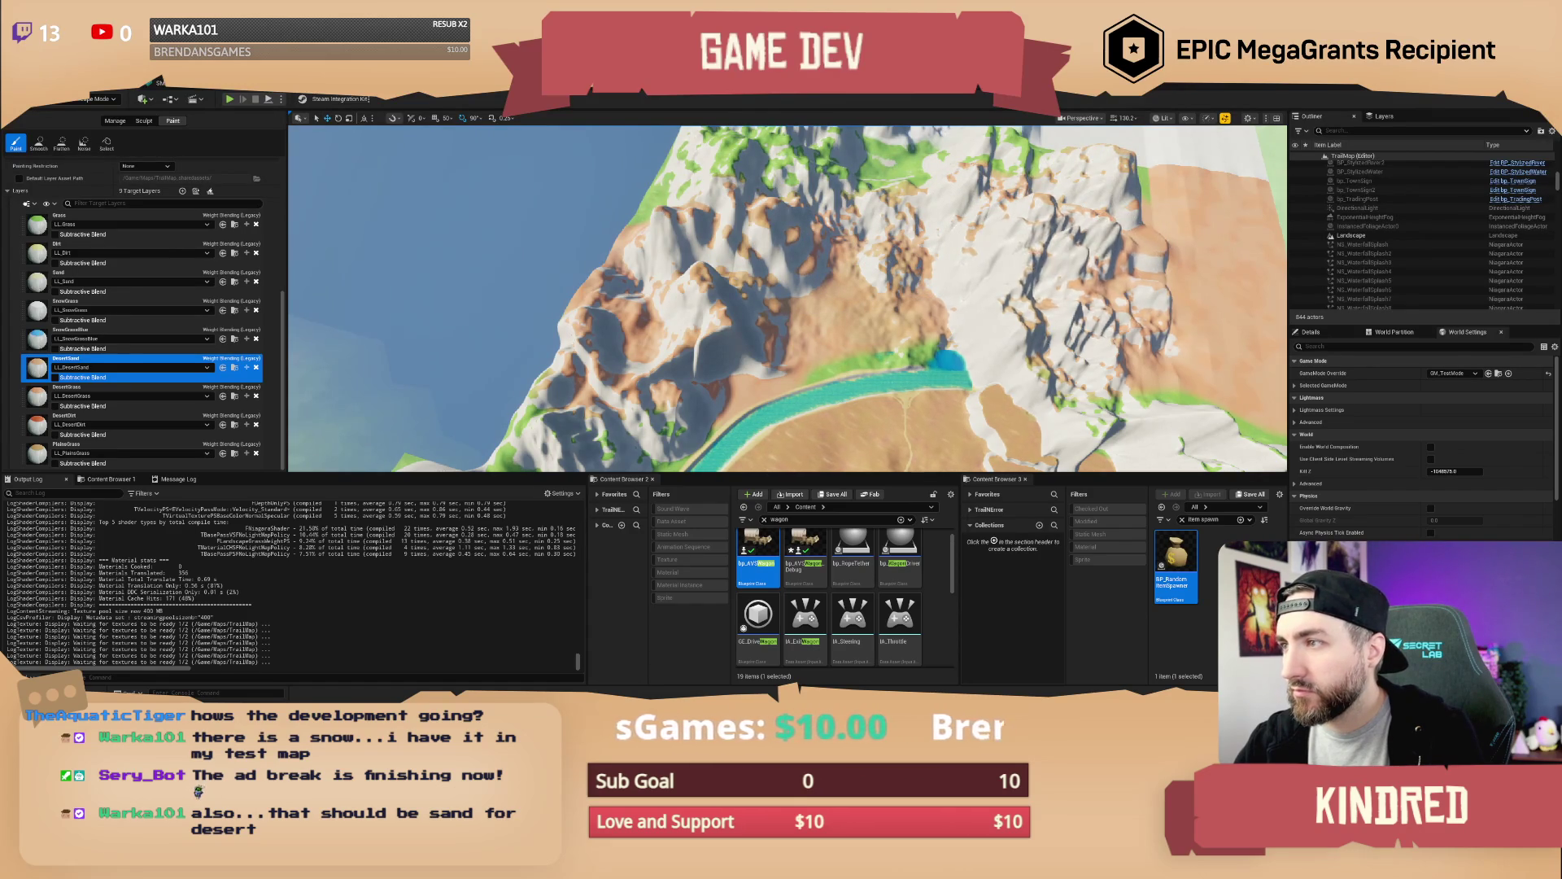
mouse_move(798, 216)
mouse_down()
mouse_move(741, 221)
mouse_move(799, 216)
mouse_move(761, 232)
mouse_up()
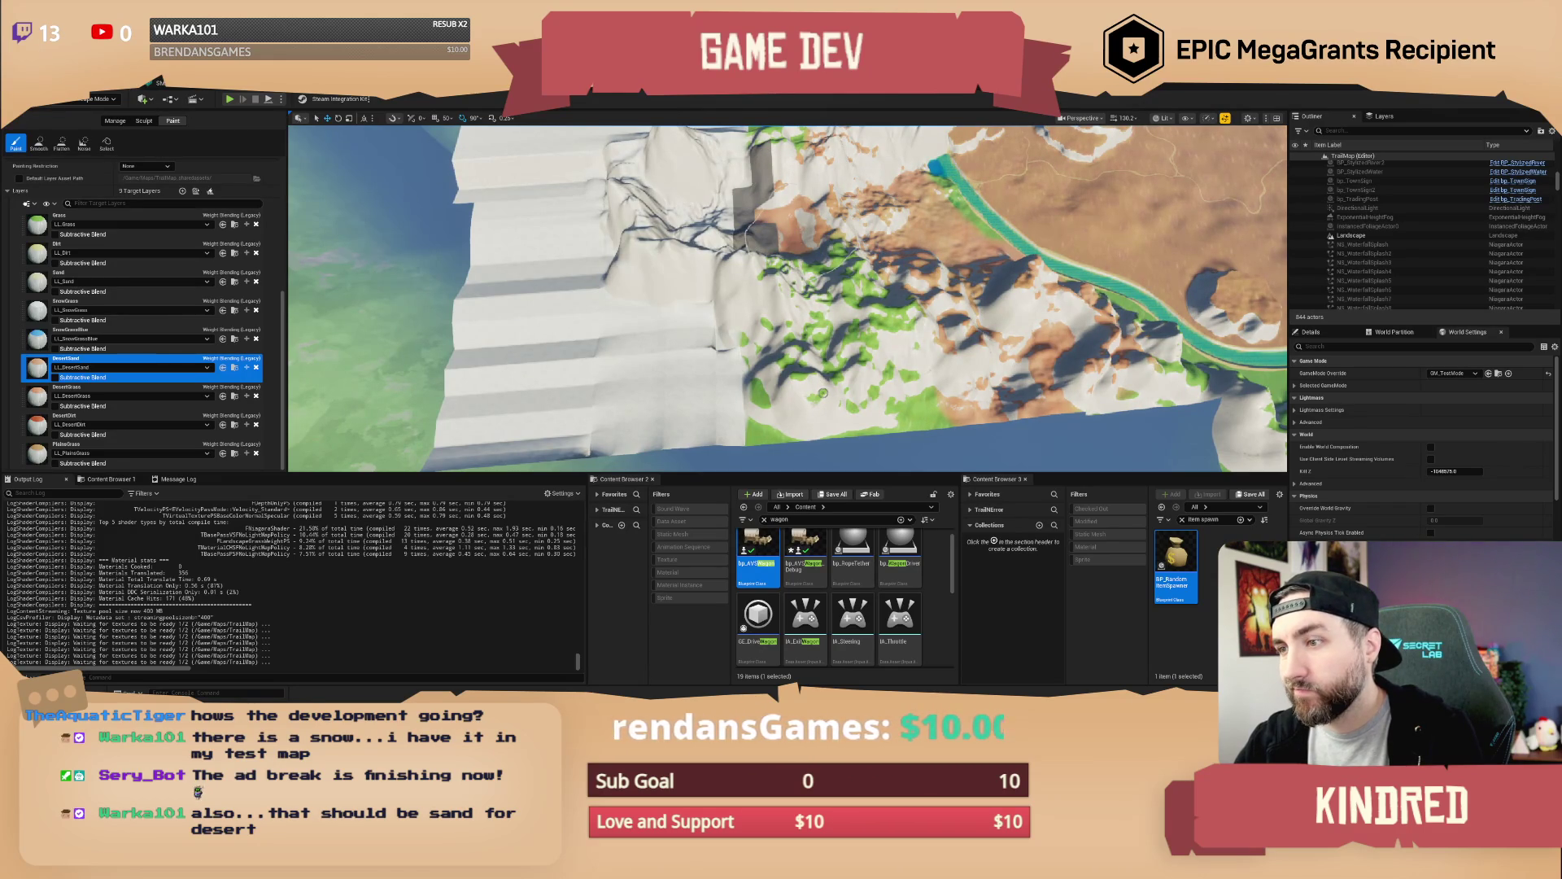
mouse_move(808, 404)
mouse_down()
mouse_move(761, 382)
mouse_move(822, 260)
mouse_move(871, 293)
mouse_move(925, 371)
mouse_move(1133, 362)
mouse_move(1116, 346)
mouse_move(1082, 362)
mouse_move(1131, 382)
mouse_move(1107, 338)
mouse_up()
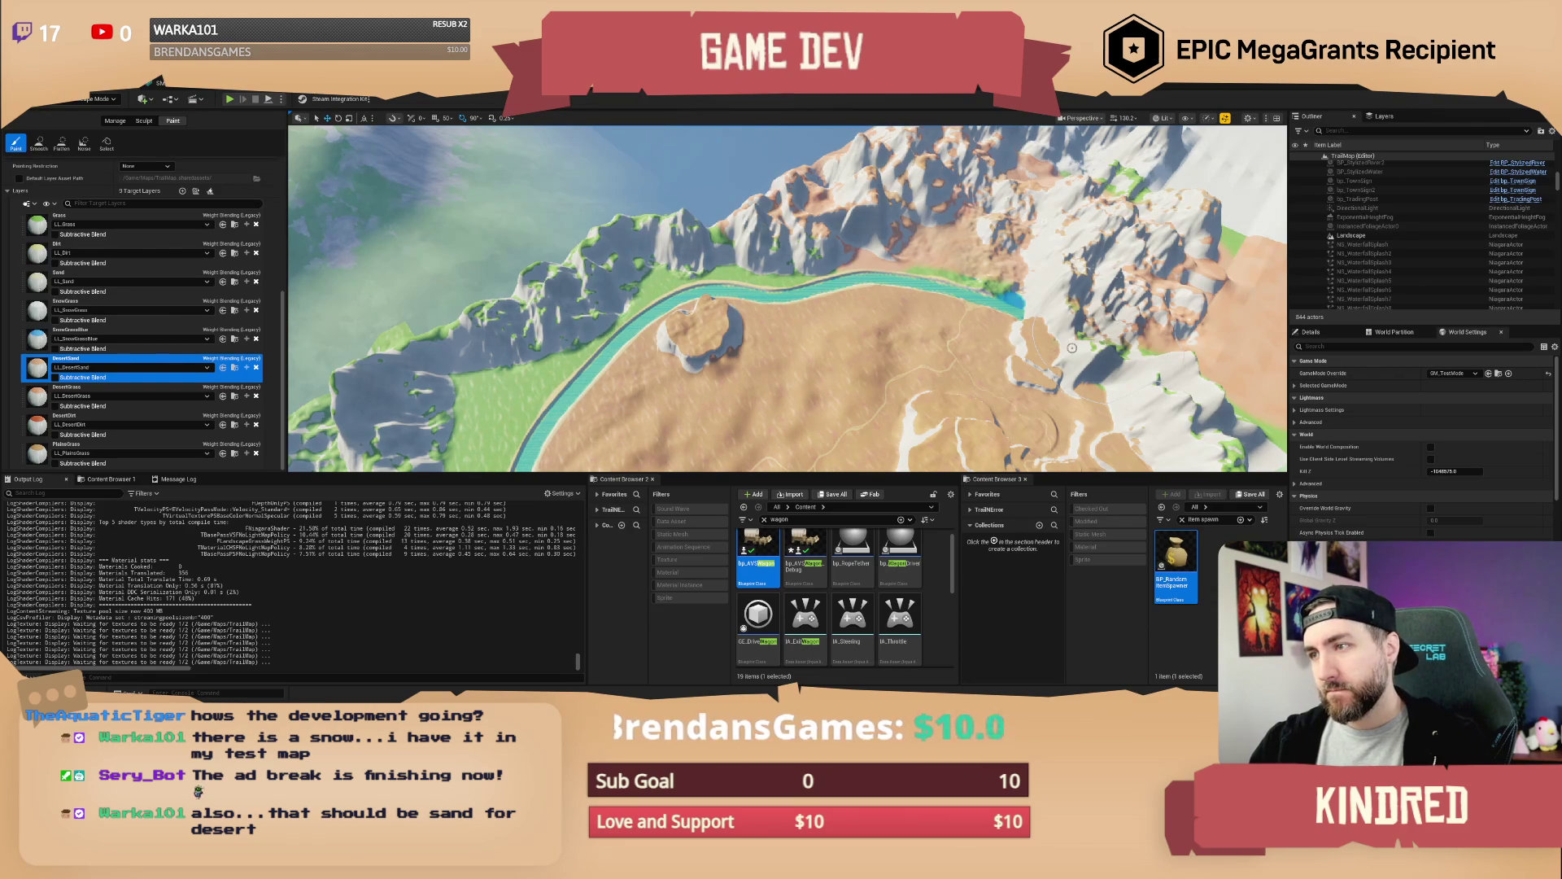
scroll(788, 298, up, 5)
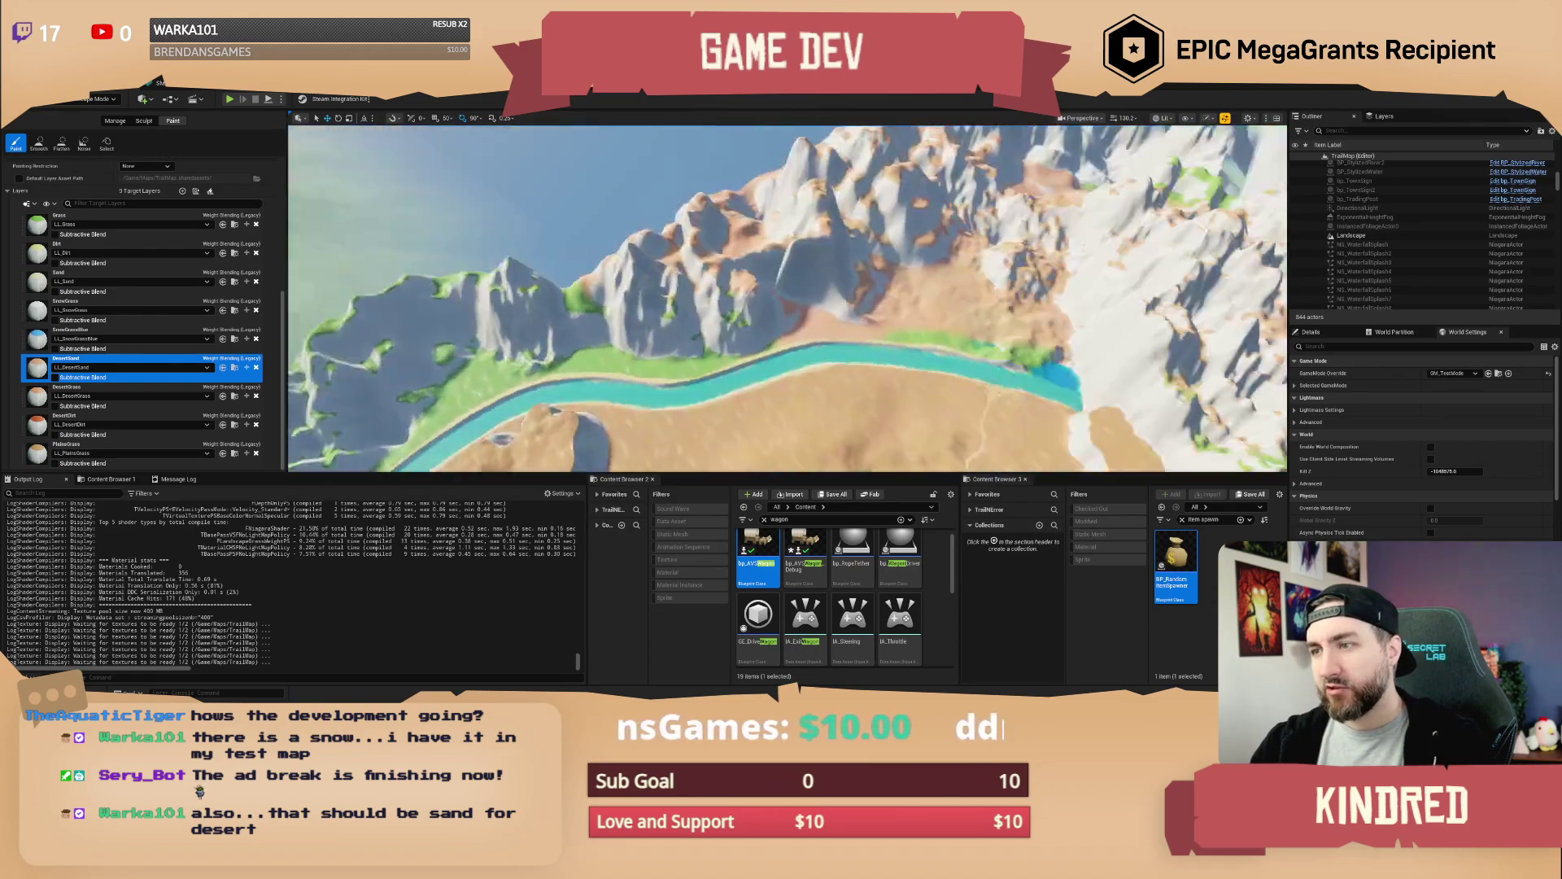
Paint DesertSand along the river bank slope and over the leftover green terrain patches
scroll(867, 284, down, 2)
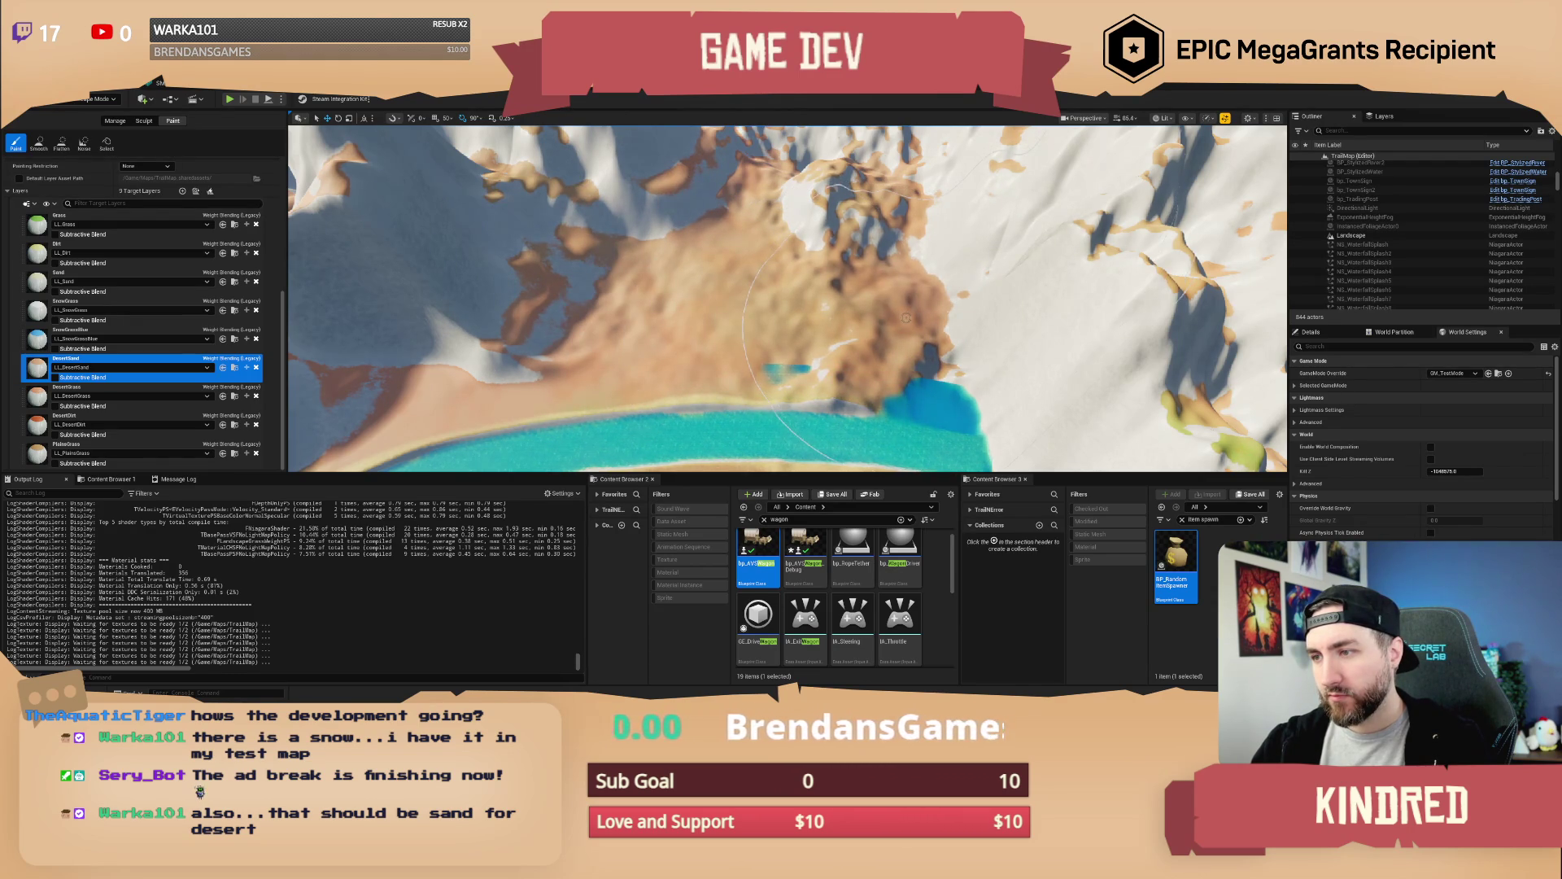
scroll(905, 318, down, 5)
mouse_move(877, 297)
mouse_down()
mouse_move(938, 299)
mouse_move(942, 328)
mouse_up()
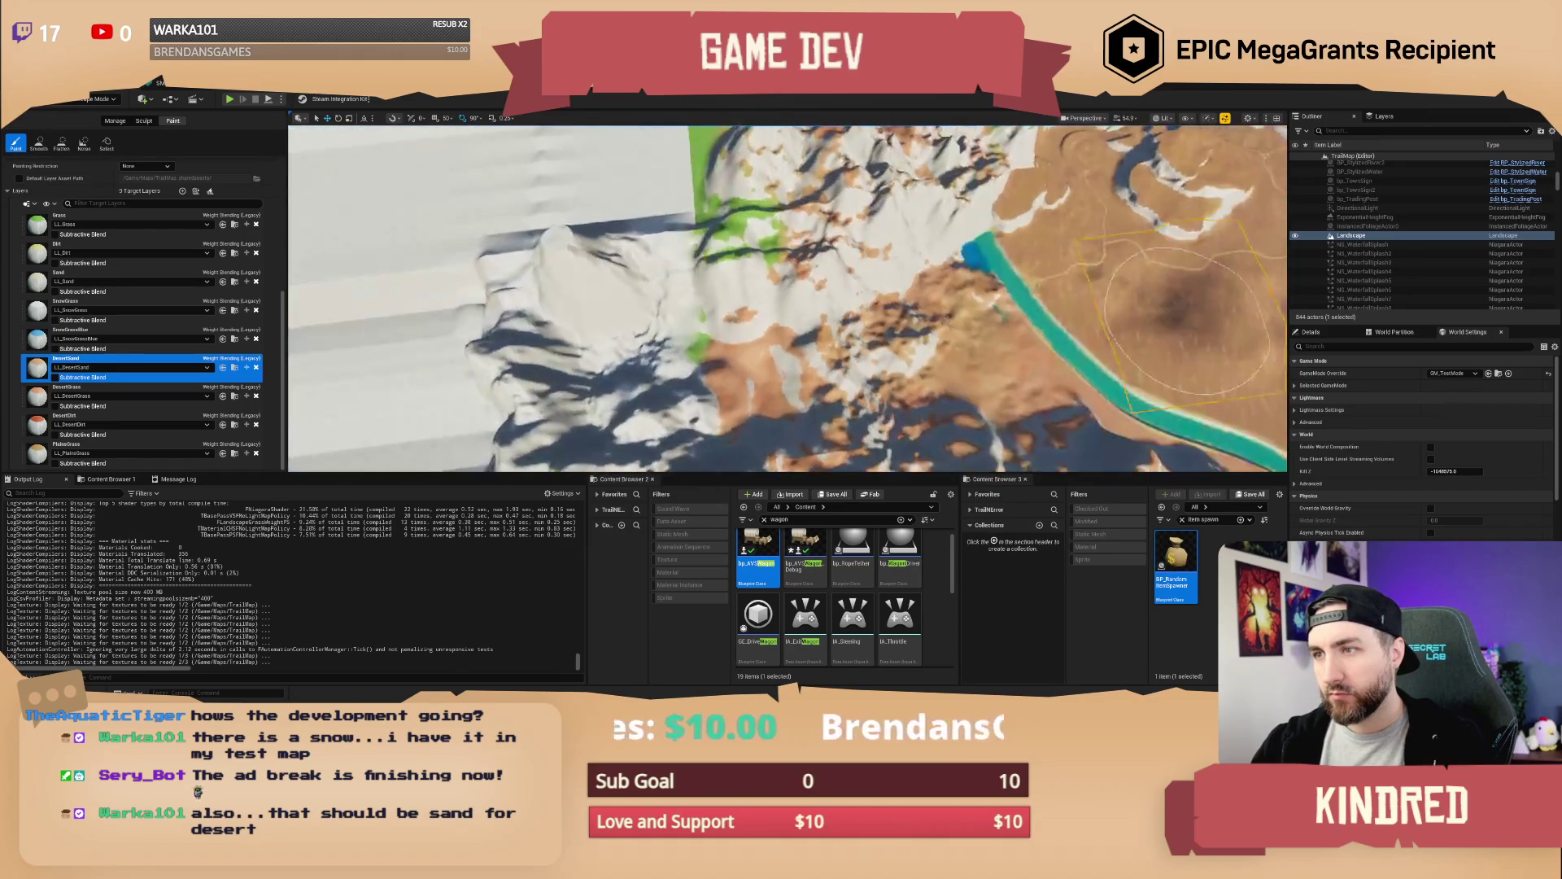
drag(760, 359, 767, 307)
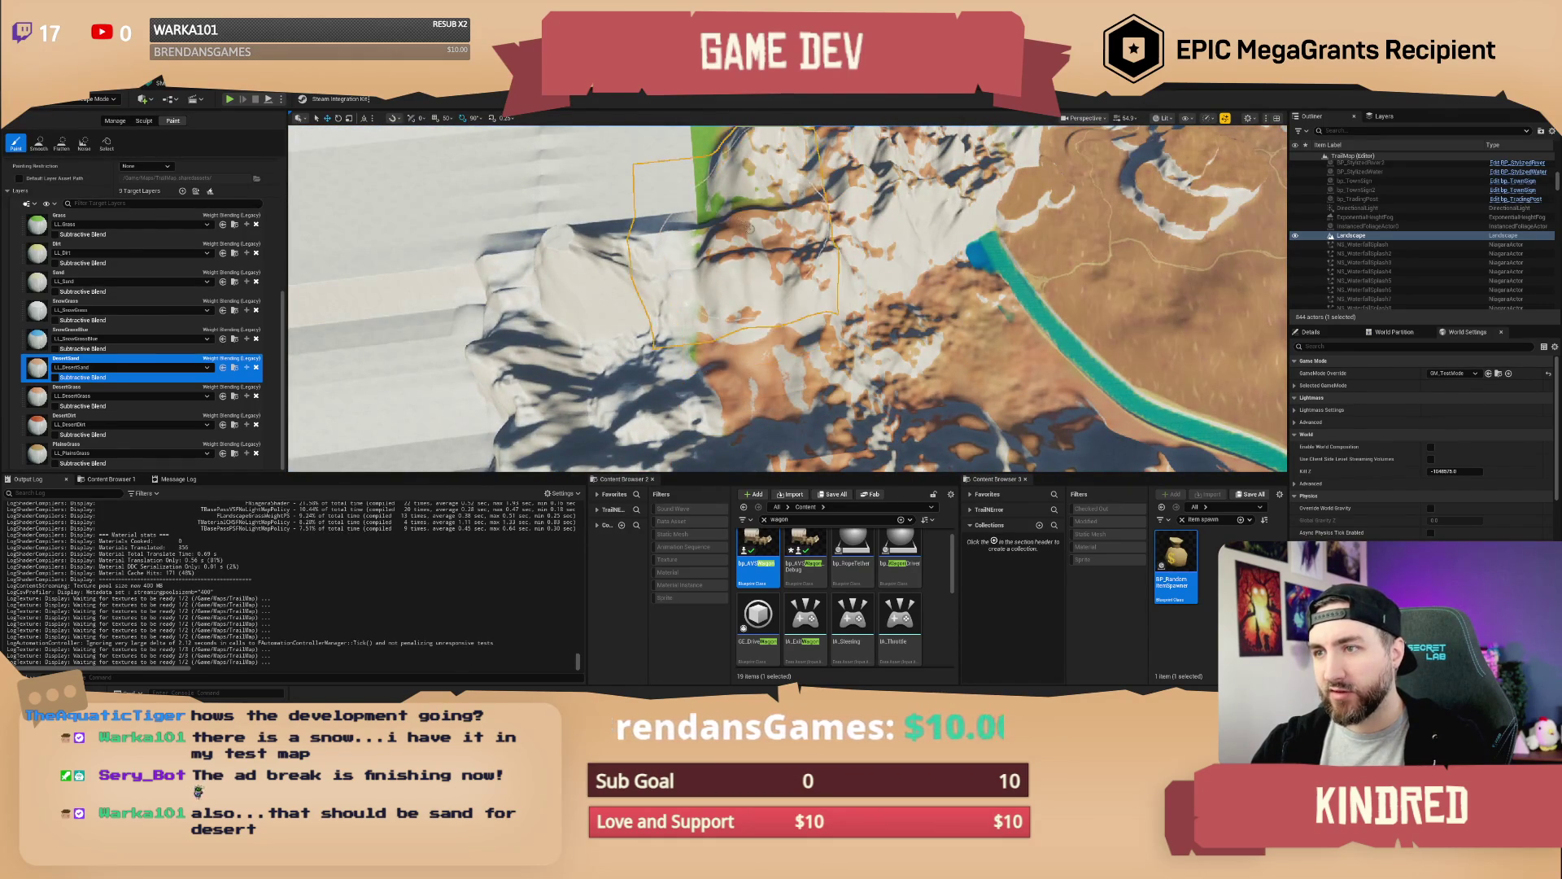
scroll(734, 355, down, 5)
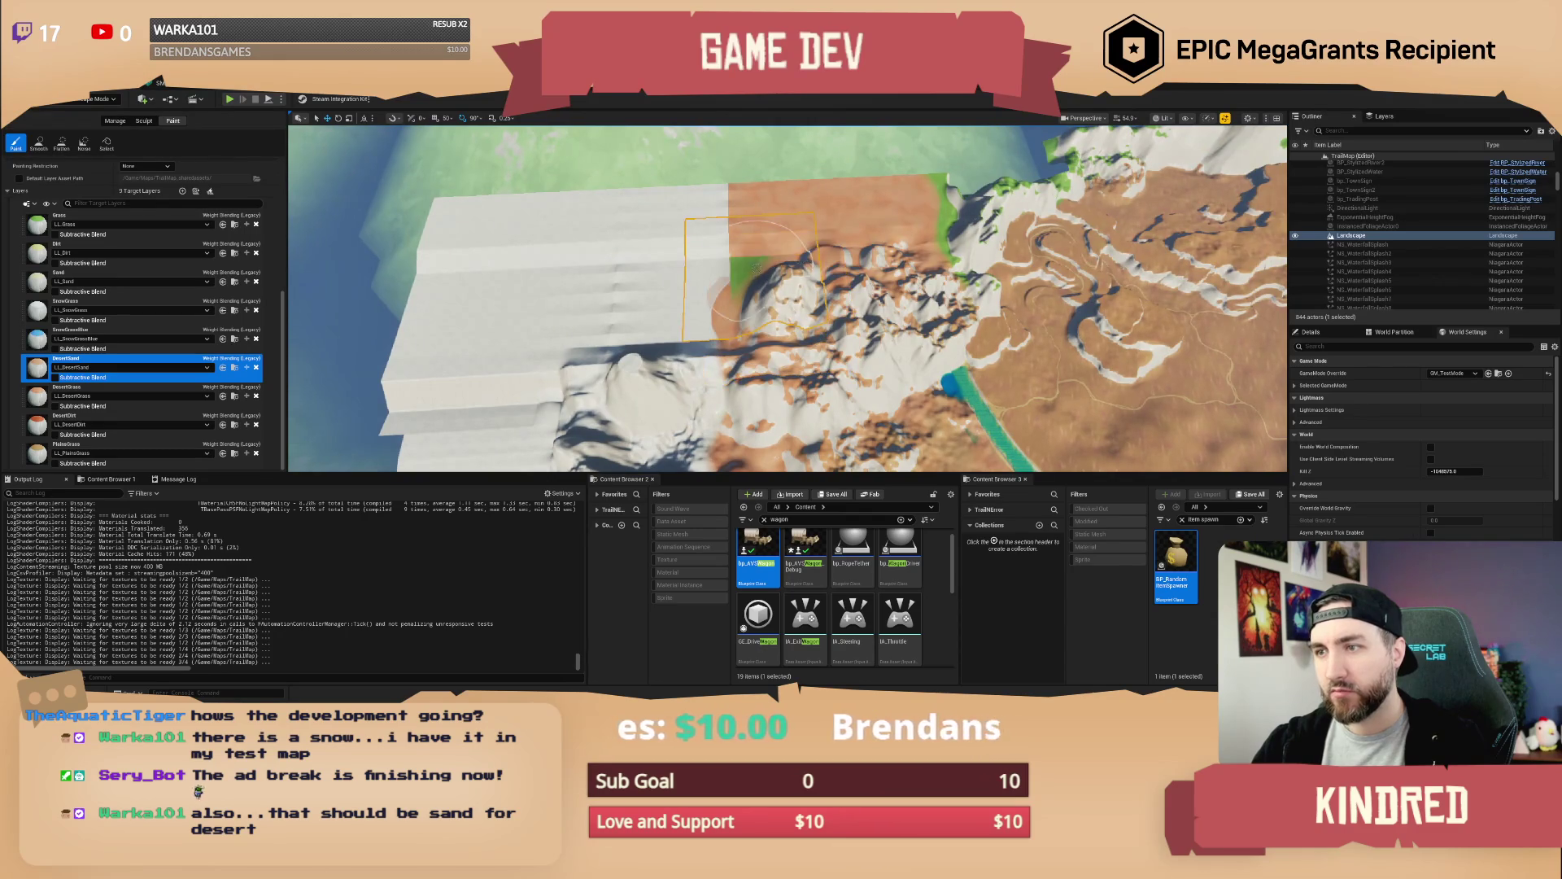
drag(755, 268, 765, 244)
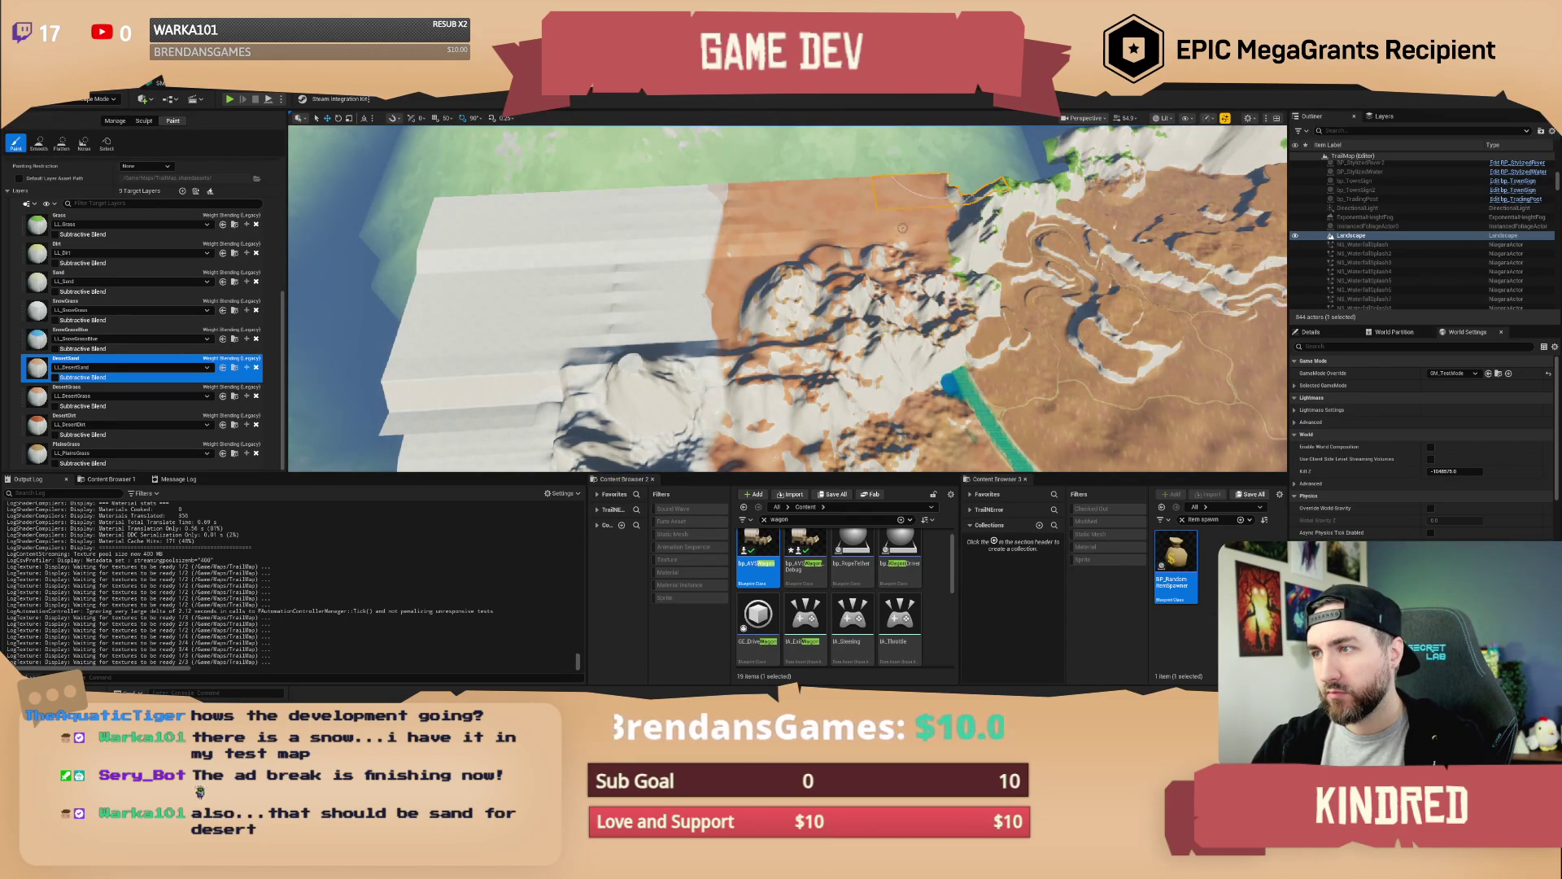
mouse_move(899, 244)
mouse_down()
mouse_move(781, 269)
mouse_move(781, 126)
mouse_move(753, 114)
mouse_up()
mouse_move(781, 293)
mouse_down()
mouse_move(782, 260)
mouse_move(781, 325)
mouse_move(781, 300)
mouse_up()
scroll(781, 306, up, 2)
Make Grass the active paint layer instead of DesertSand
click(43, 225)
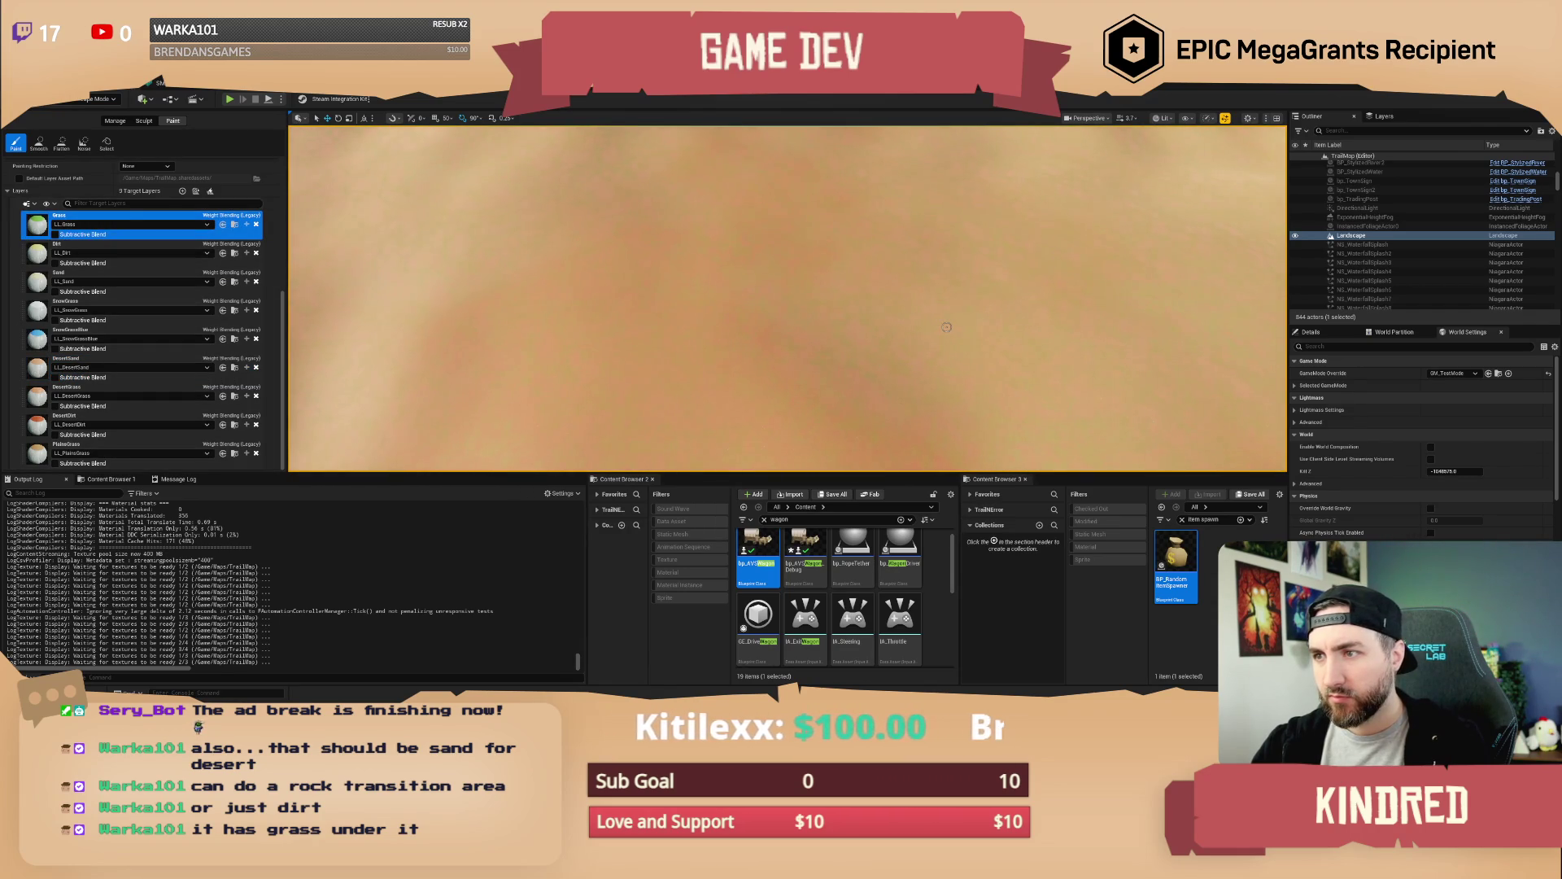
scroll(51, 345, up, 3)
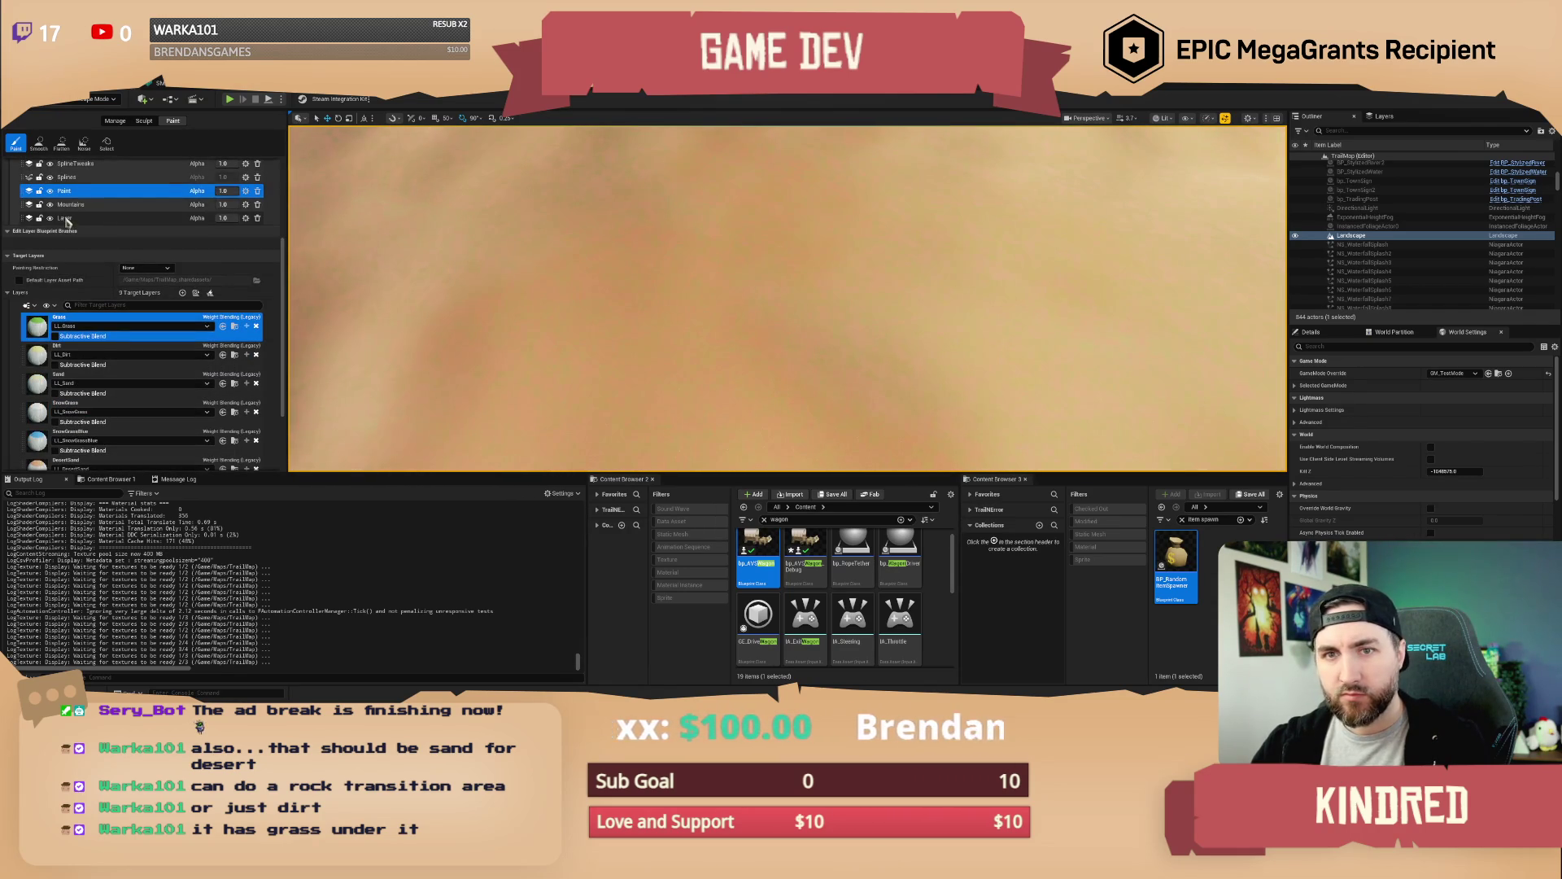
scroll(45, 439, down, 1)
click(42, 440)
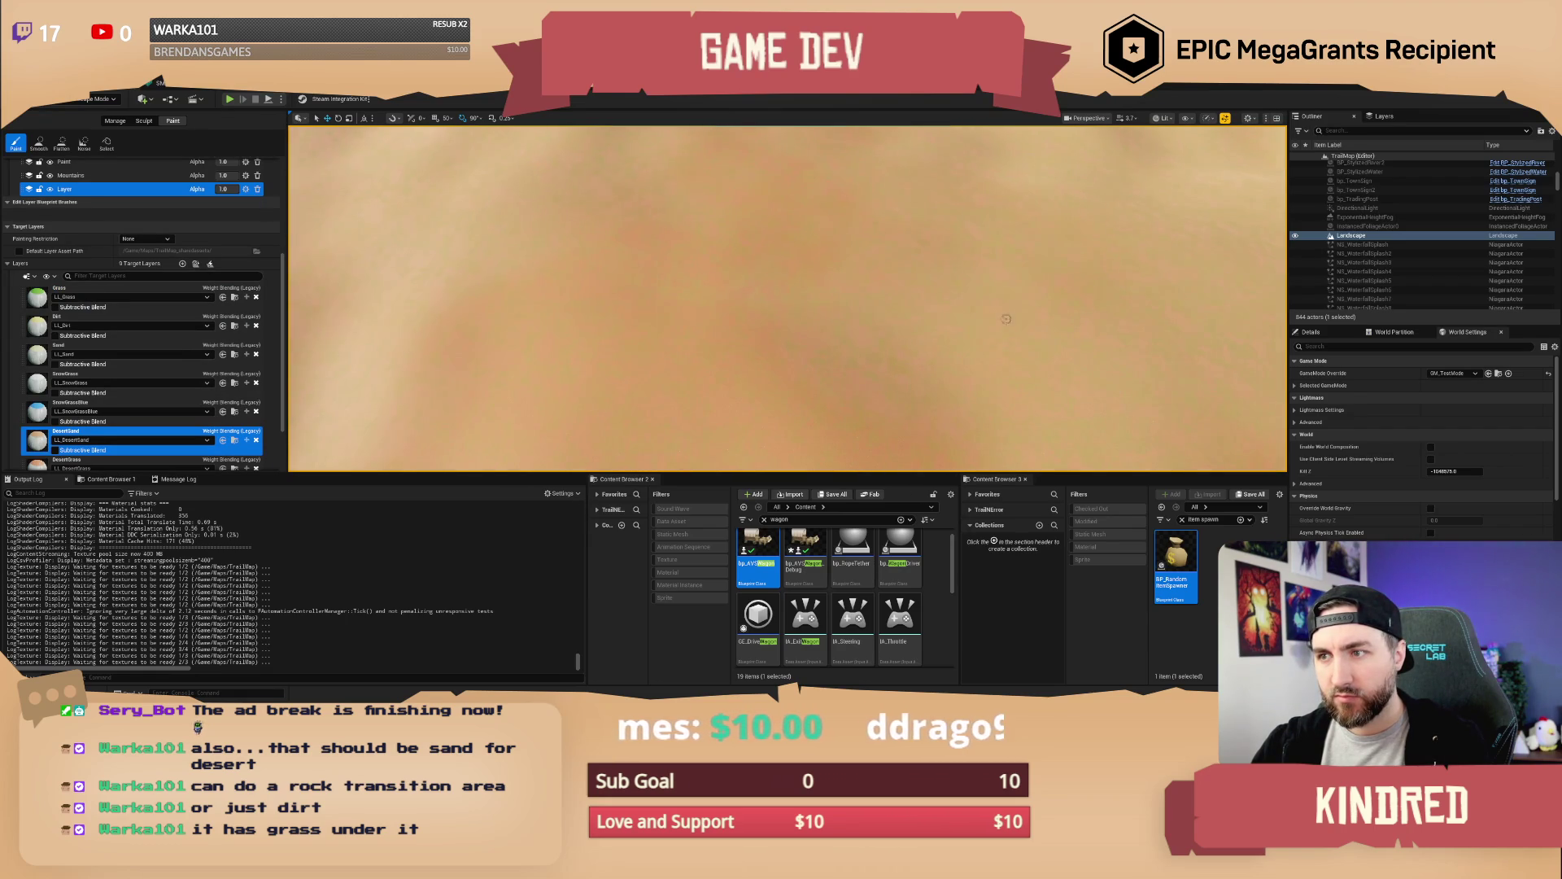
click(38, 299)
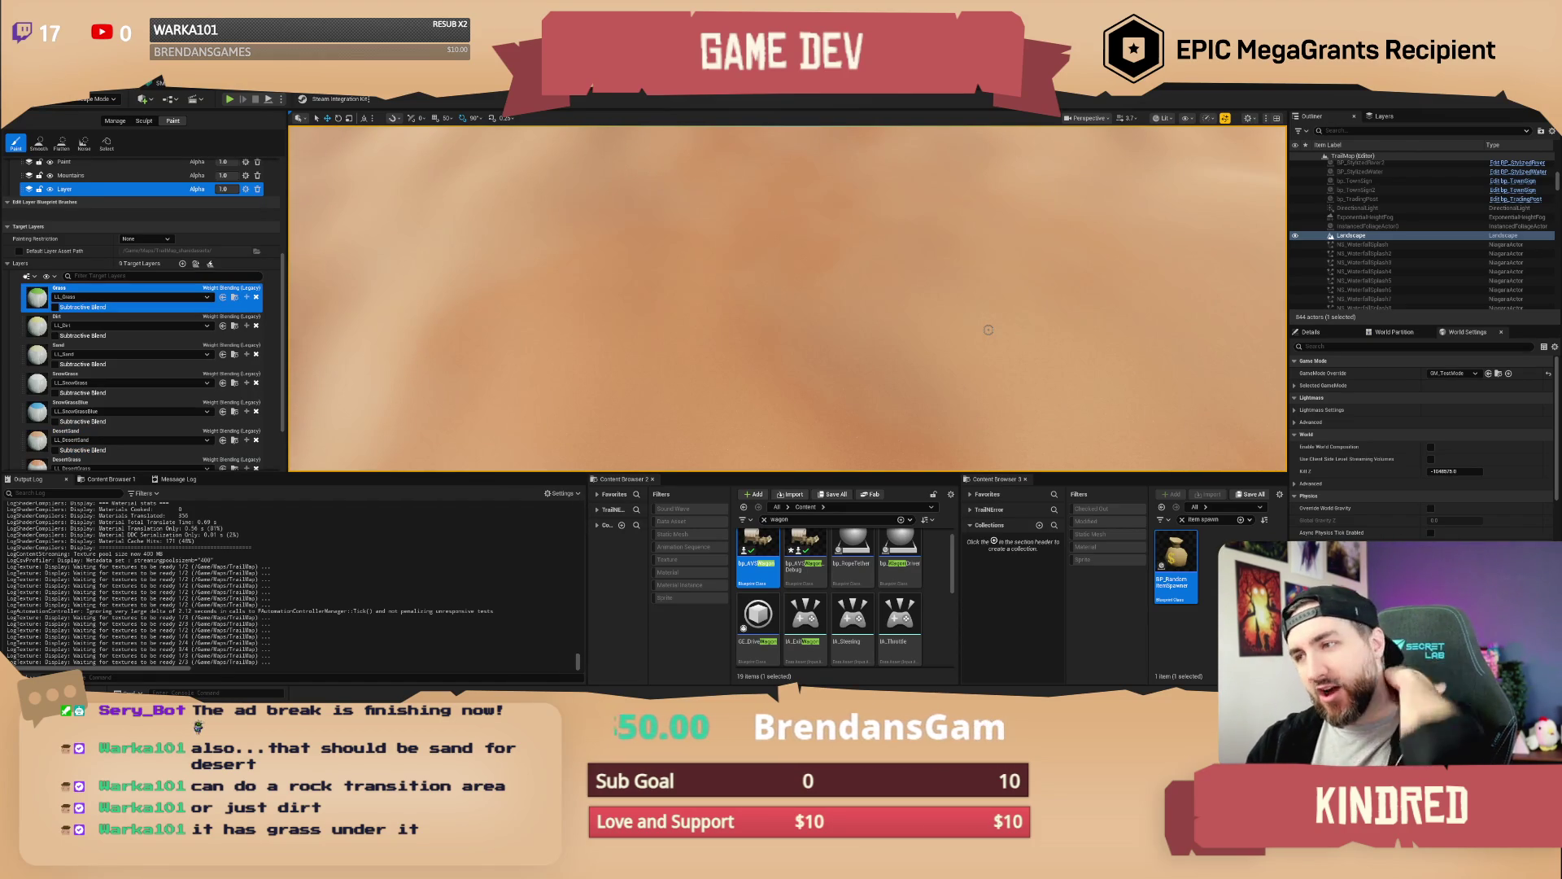
scroll(962, 299, down, 10)
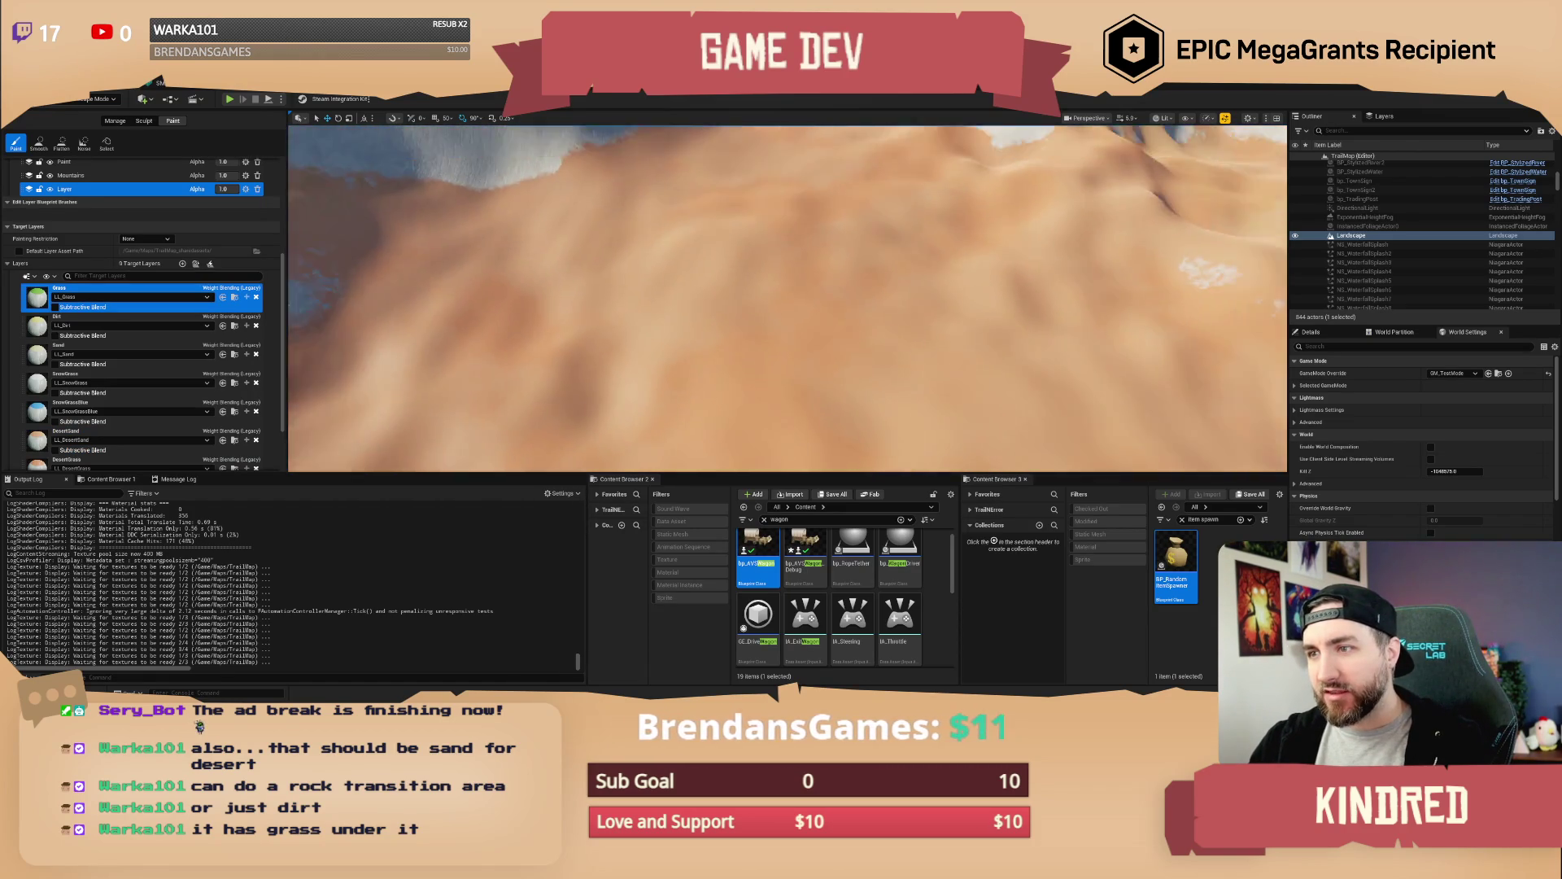
Switch the landscape editor from painting to sculpting
right_click(893, 305)
text(eeeeeeeeee)
key(Escape)
scroll(909, 309, up, 3)
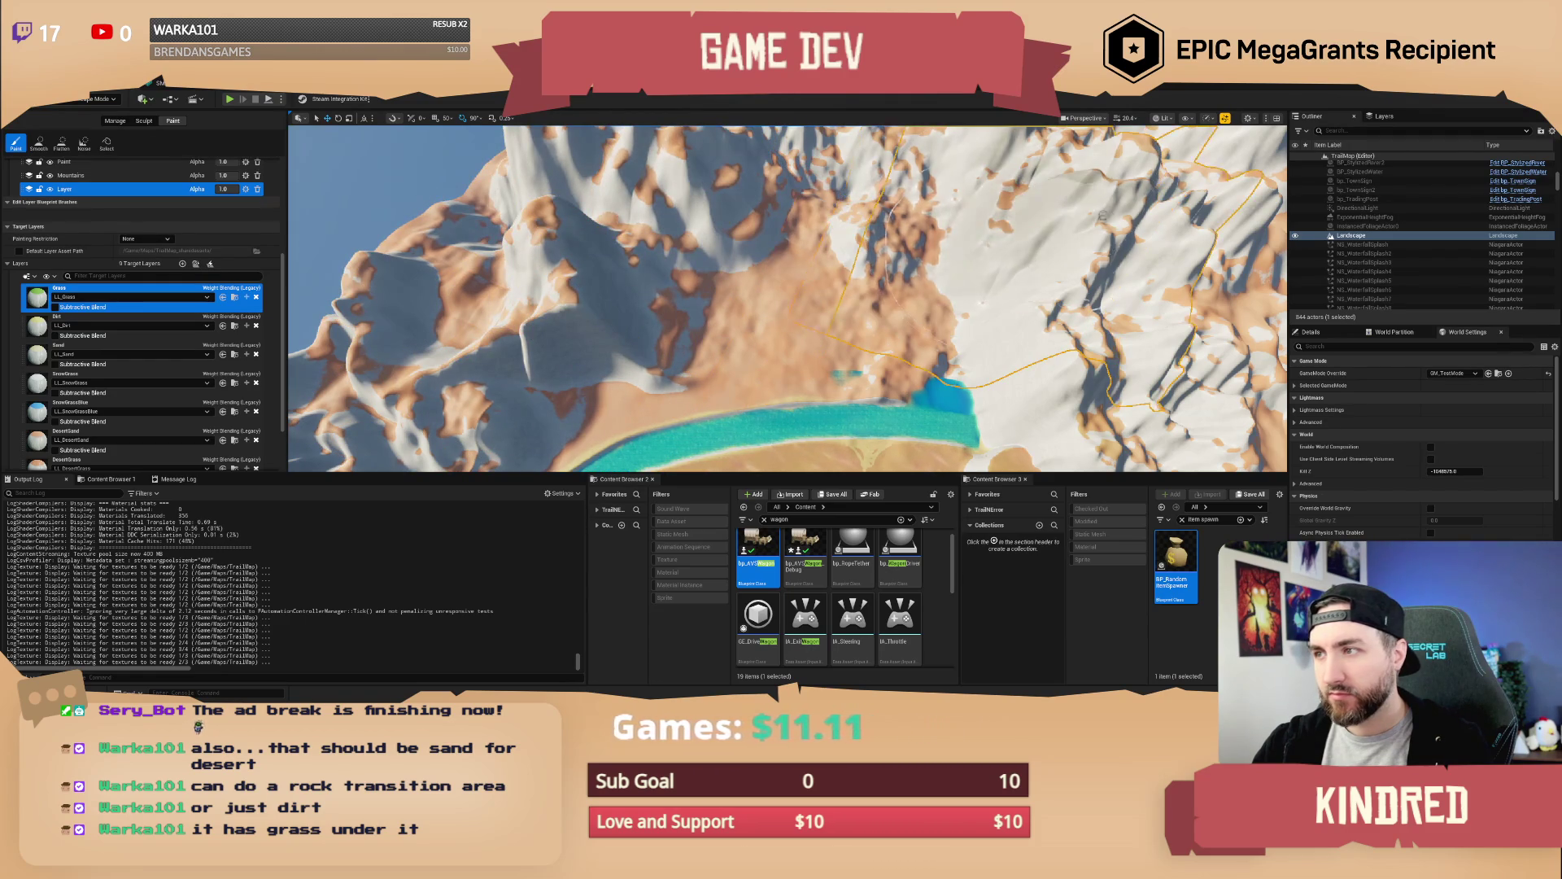
scroll(969, 297, down, 5)
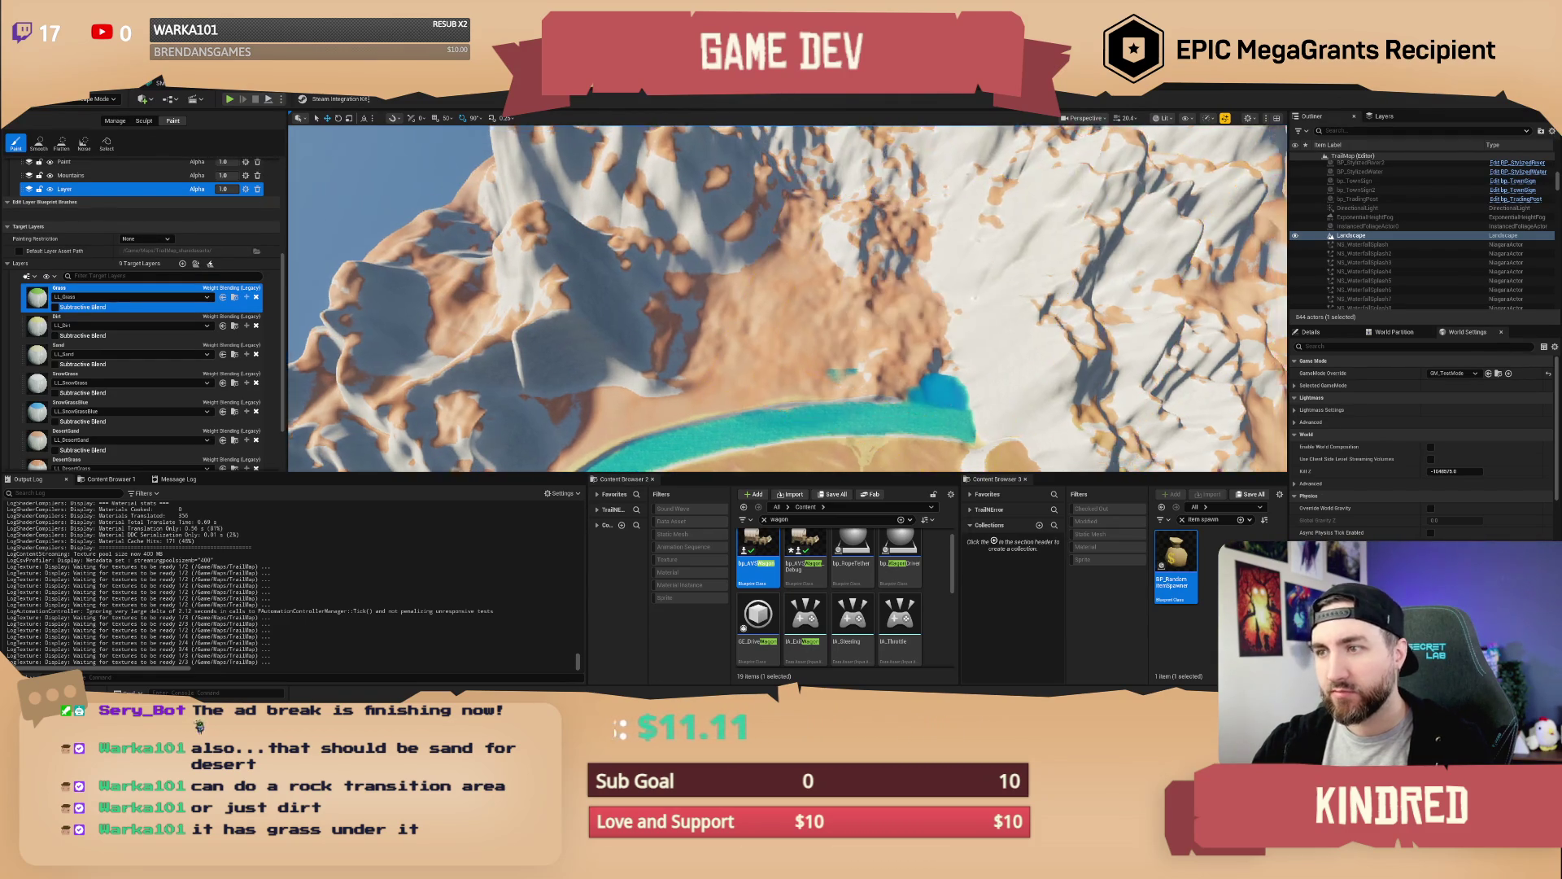
click(144, 120)
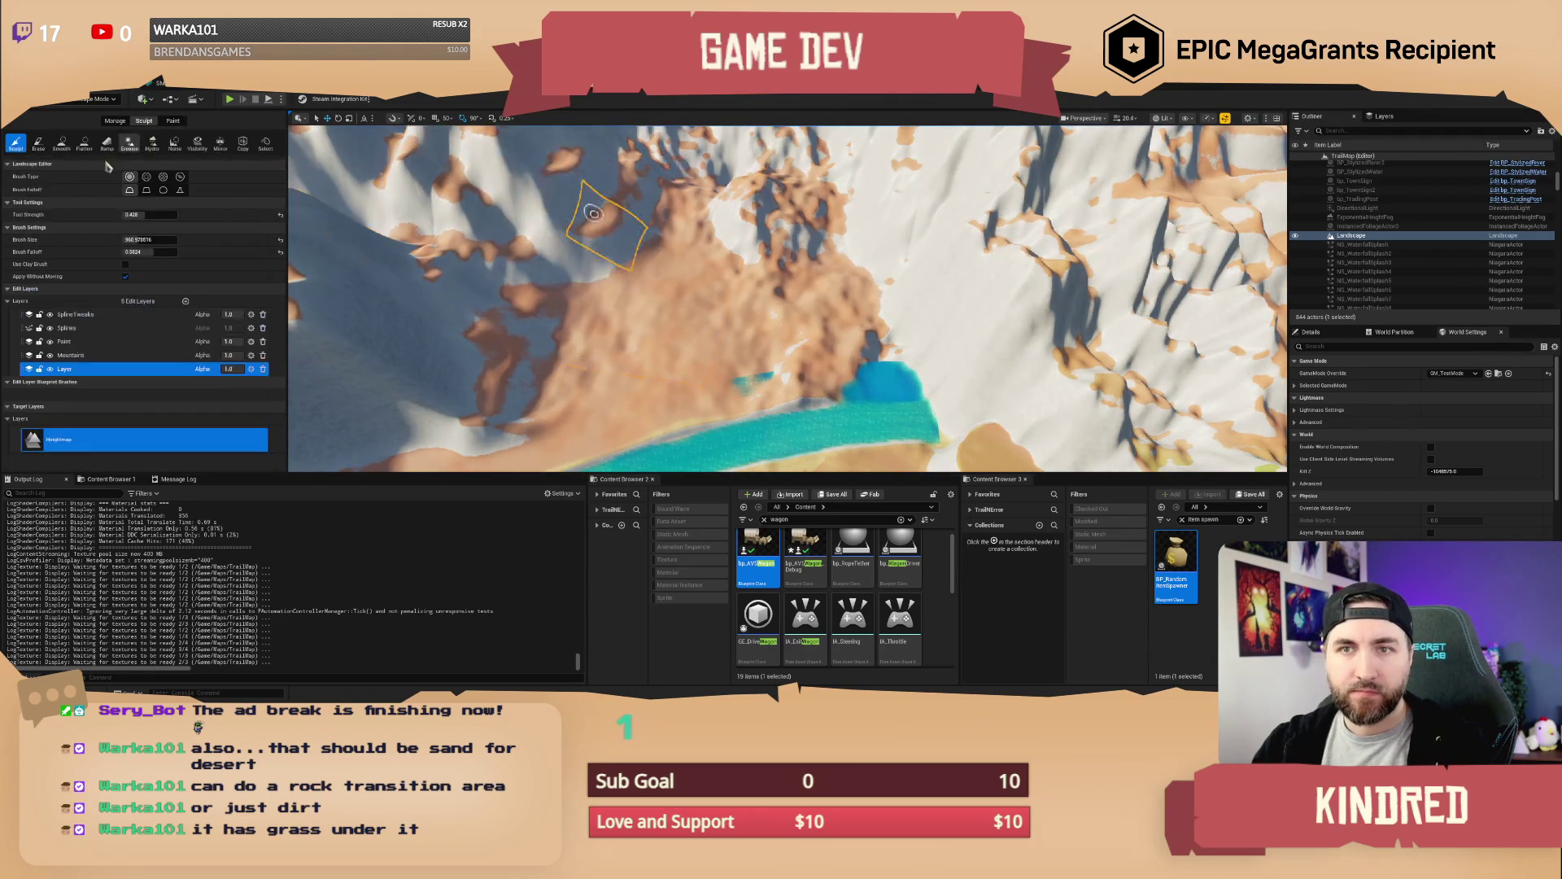
Target the Mountains edit layer with the Flatten tool at about 0.53 strength
click(71, 355)
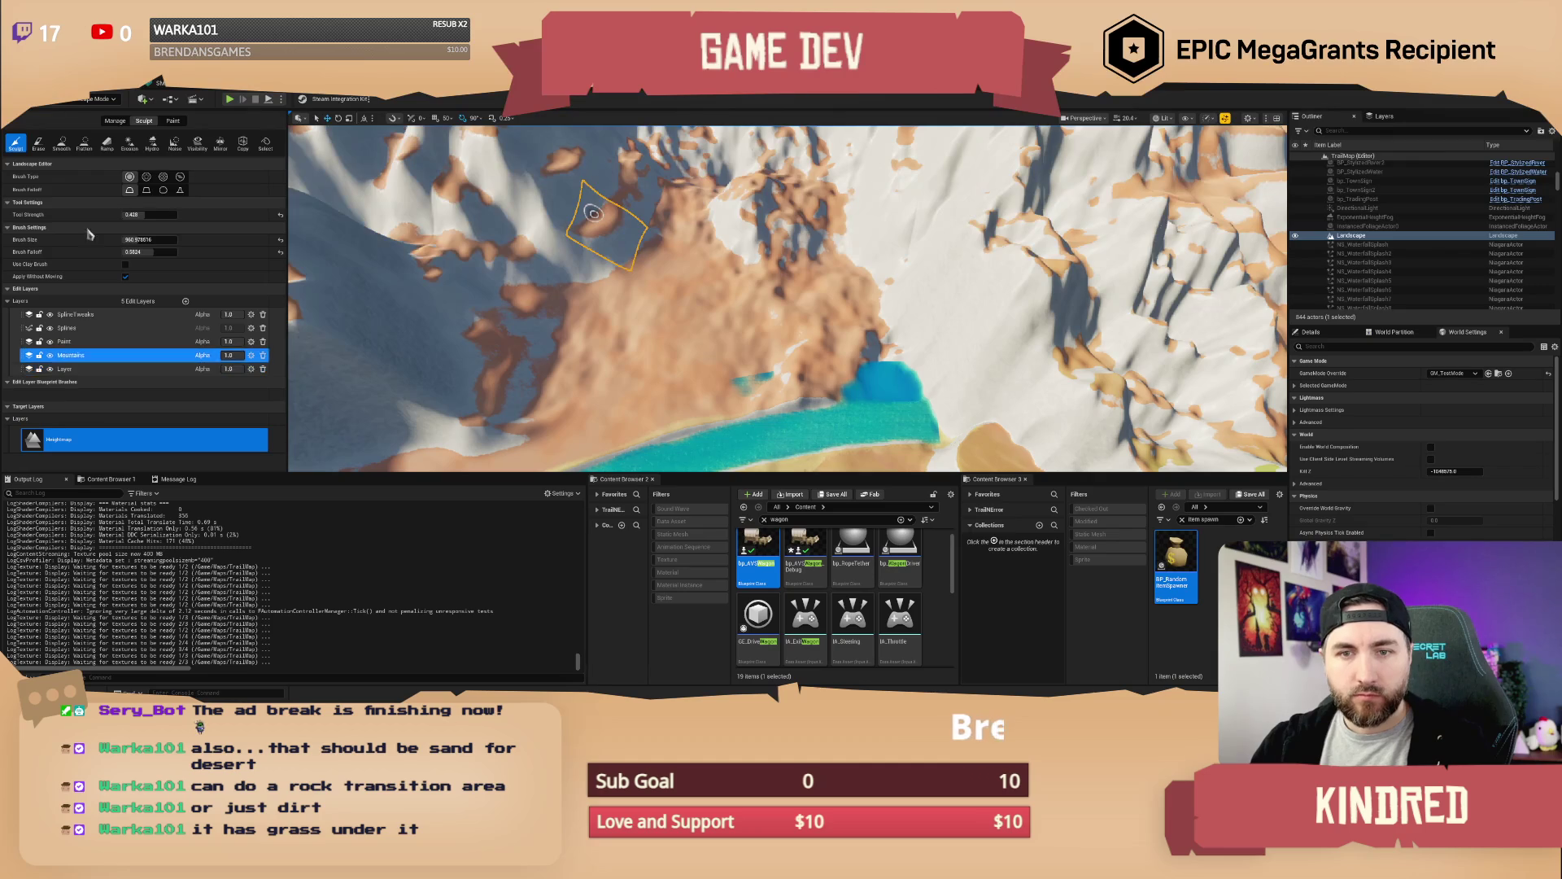
click(84, 145)
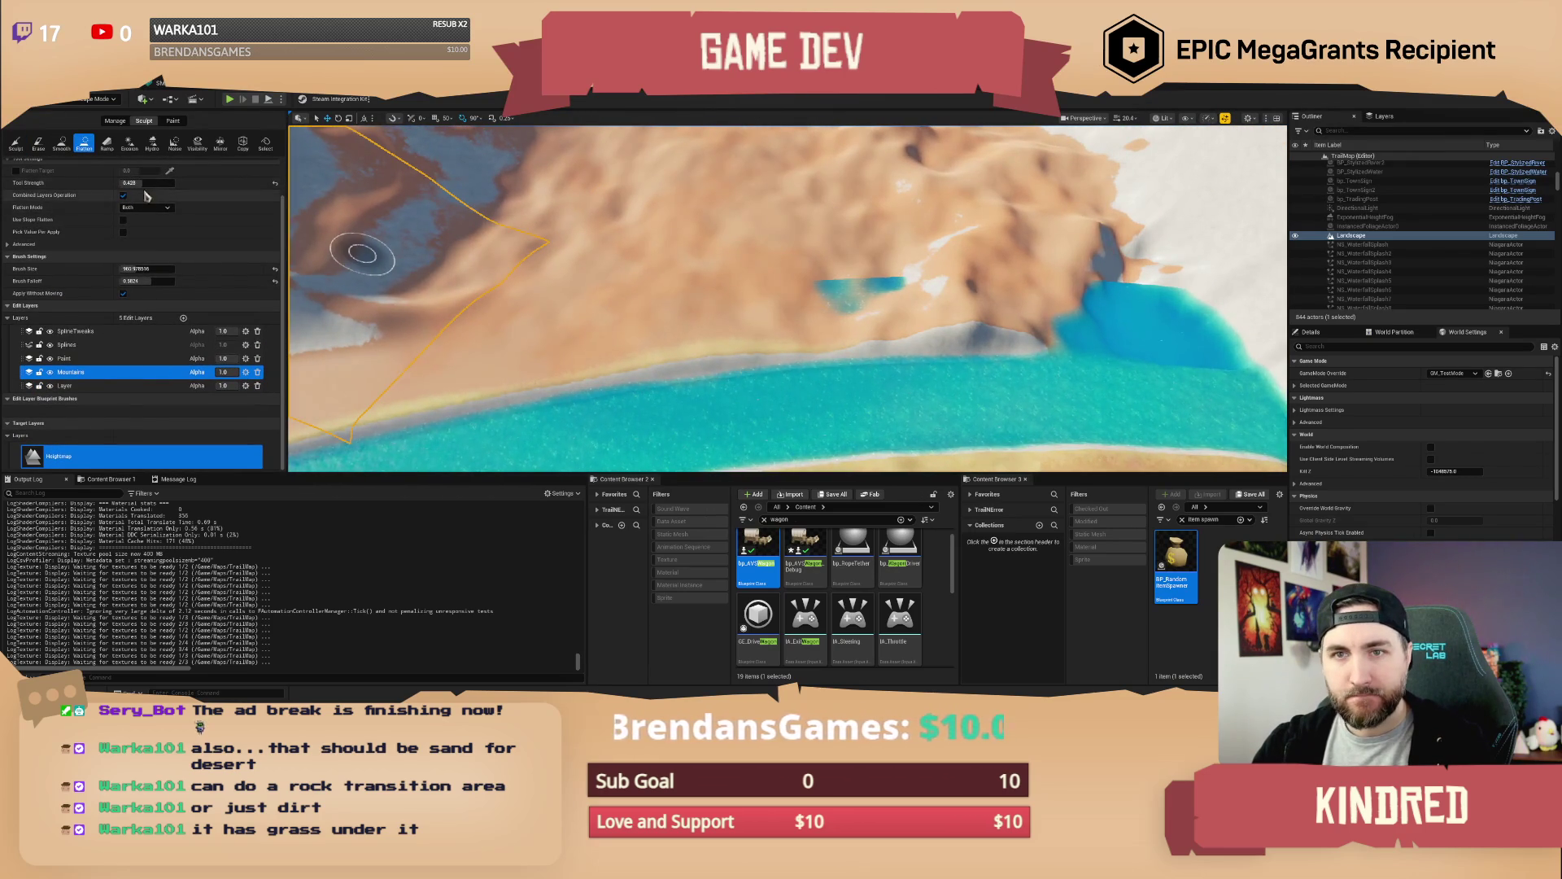
scroll(147, 195, up, 1)
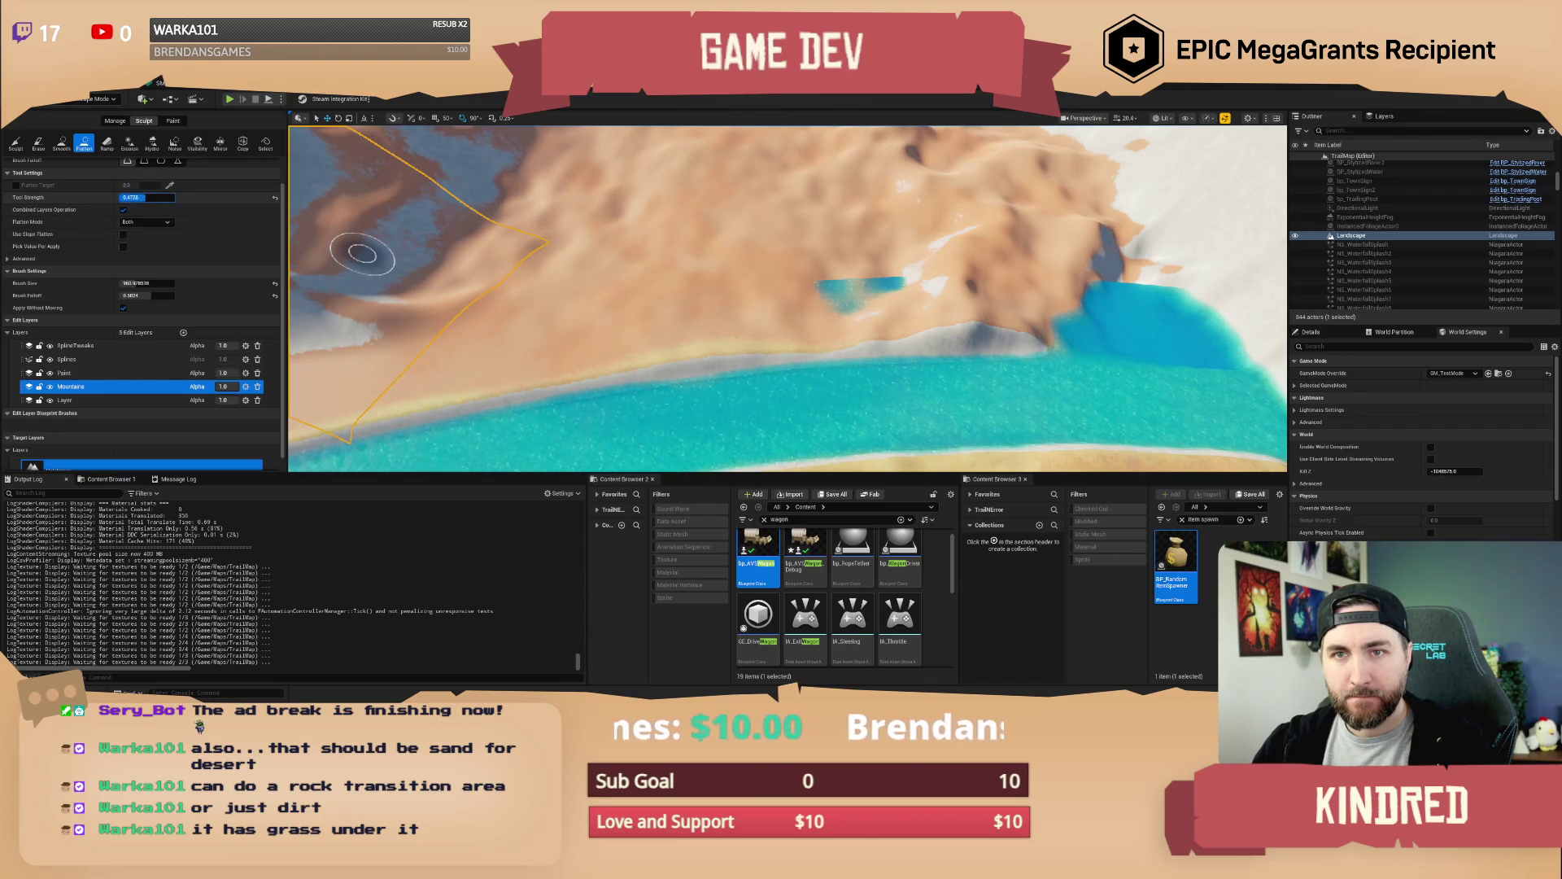
drag(146, 197, 150, 197)
scroll(206, 262, up, 2)
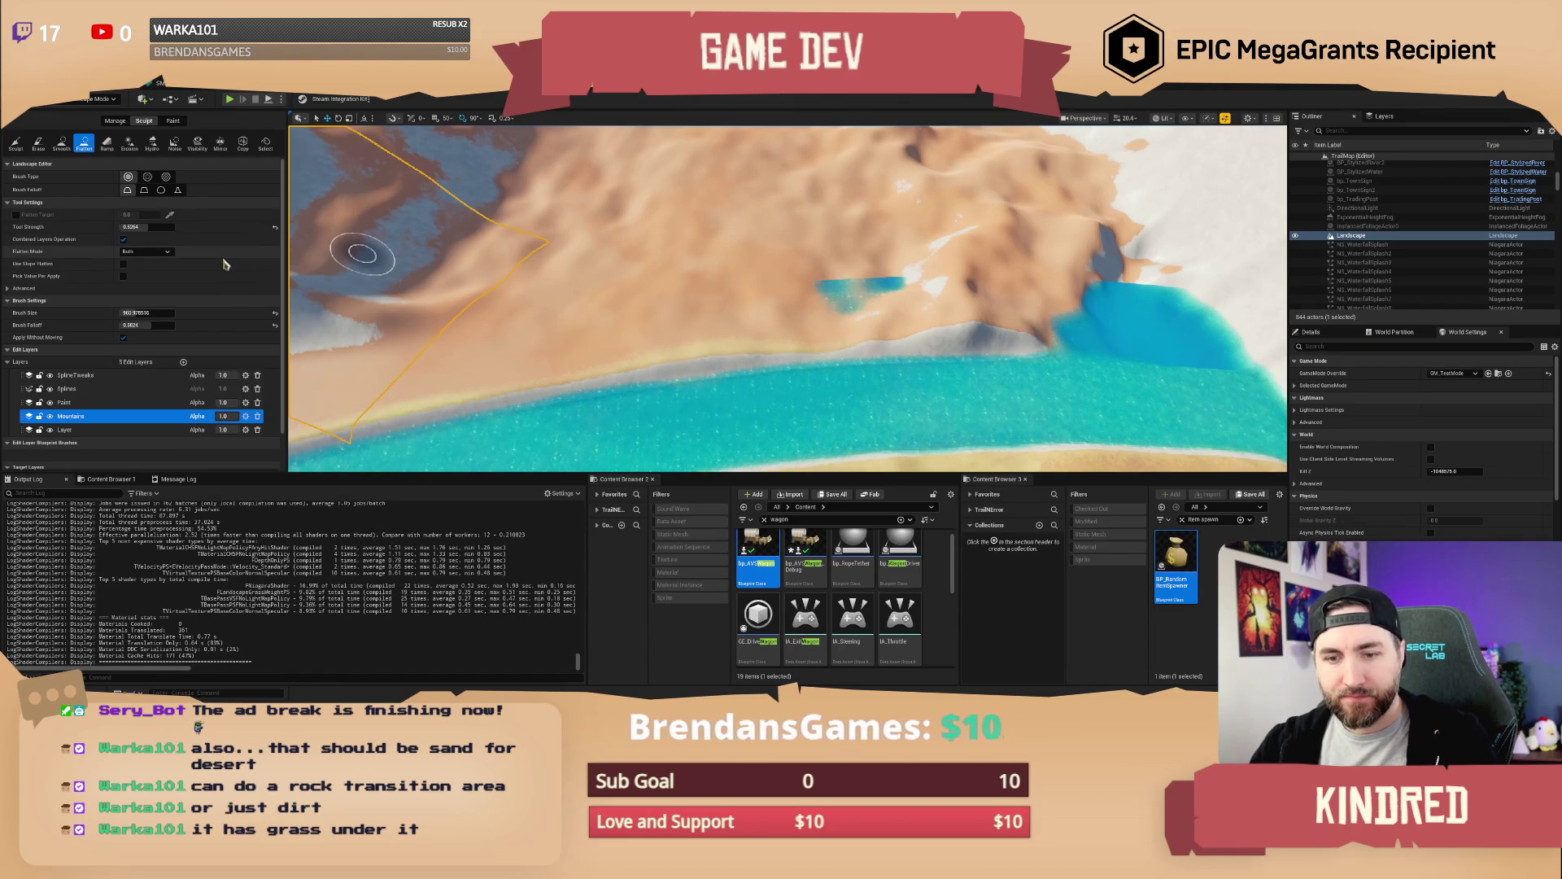
Enlarge the Flatten brush size to about 4548.68
click(108, 482)
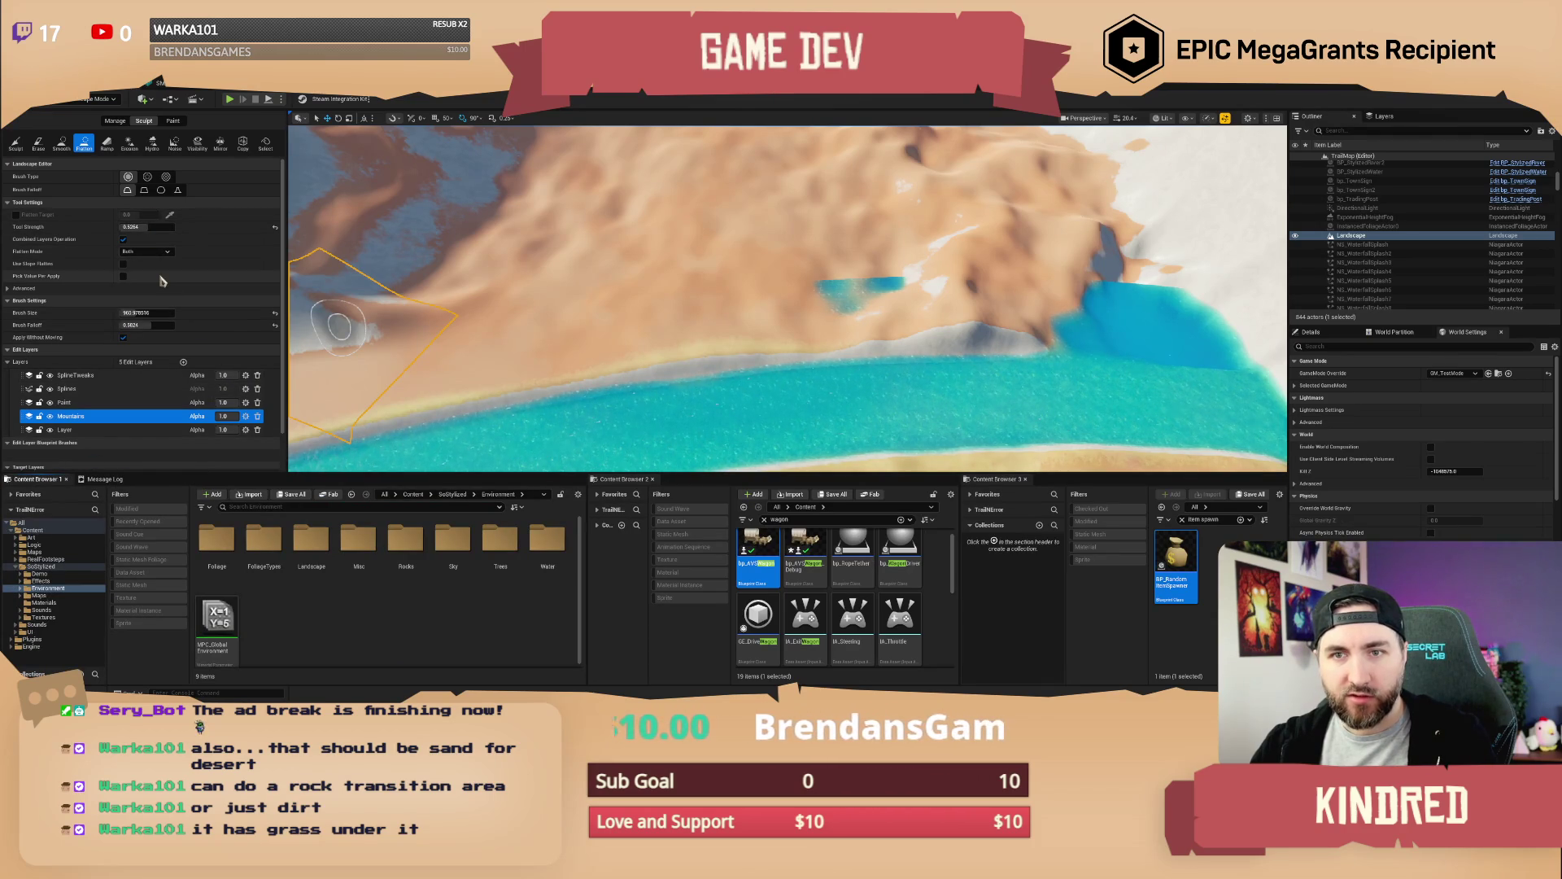
drag(139, 313, 687, 310)
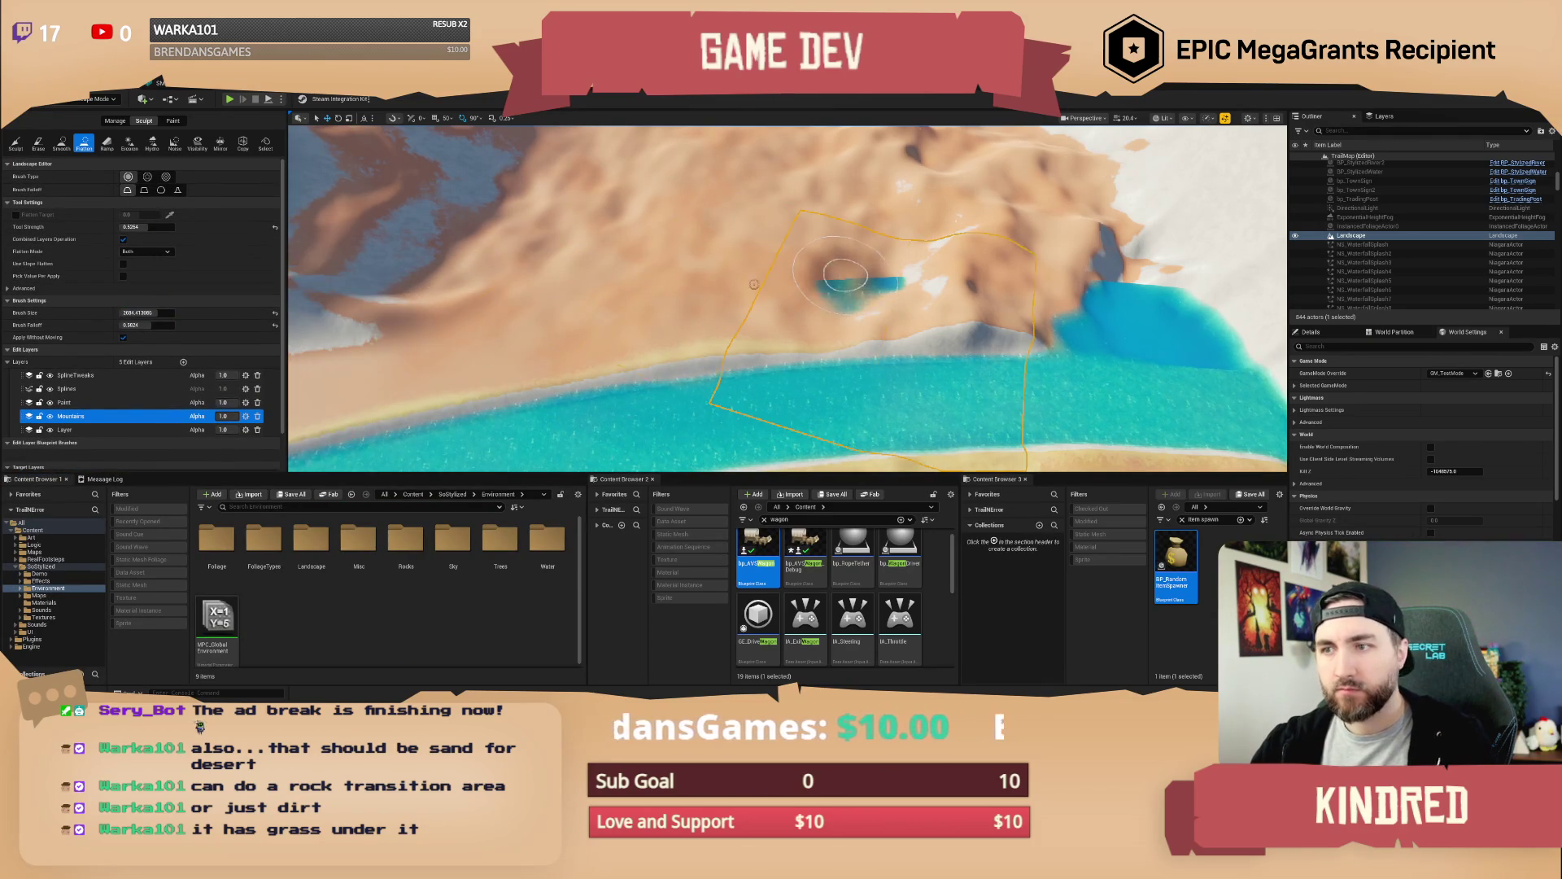
key(bracketright)
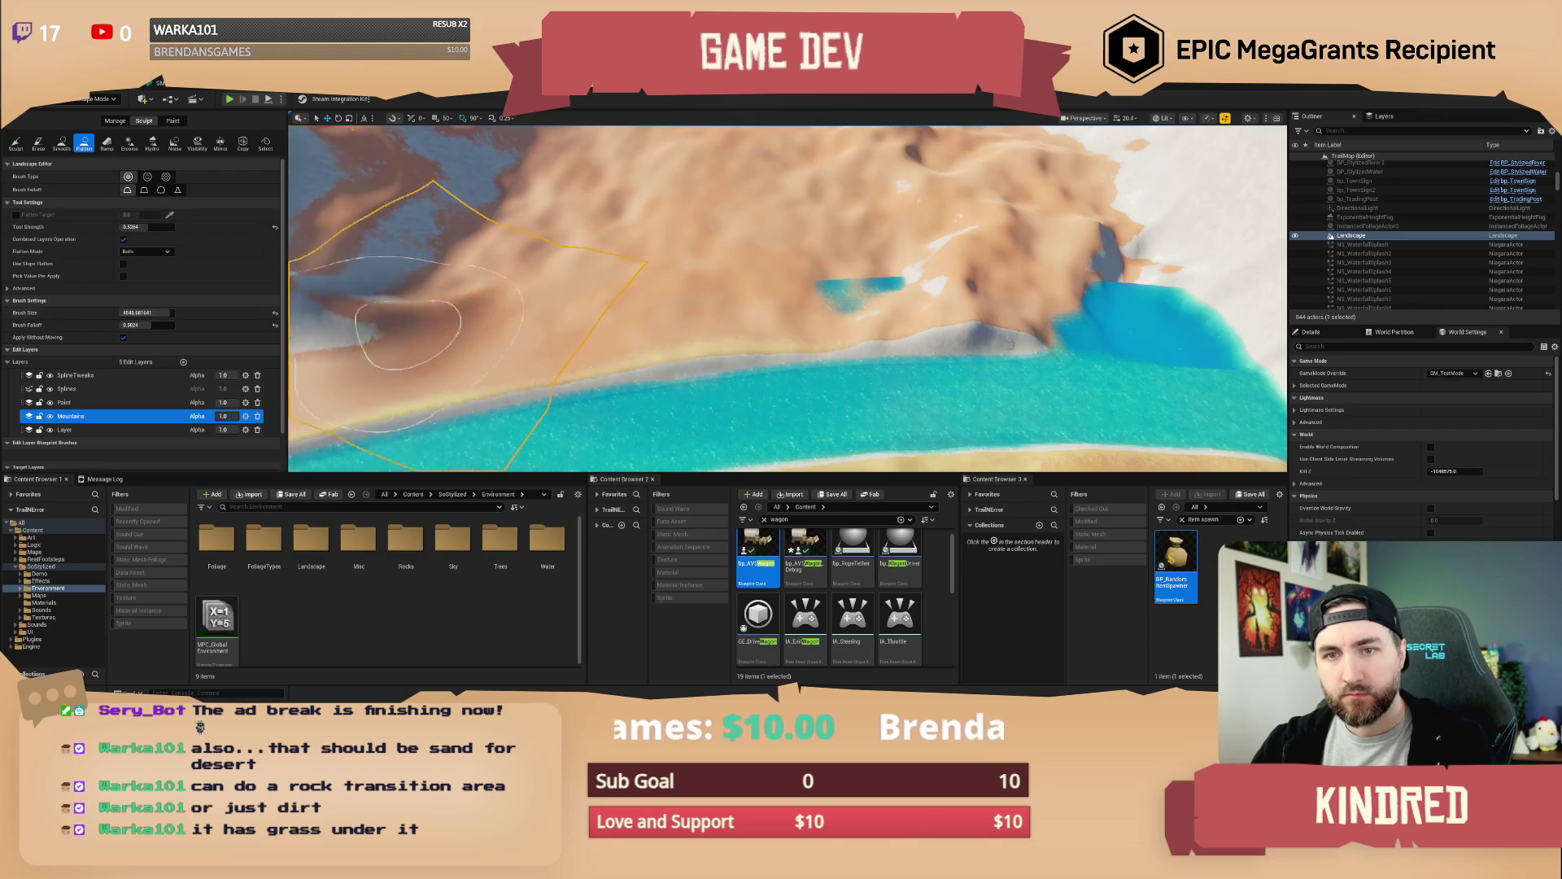
scroll(788, 299, up, 5)
scroll(1016, 341, down, 5)
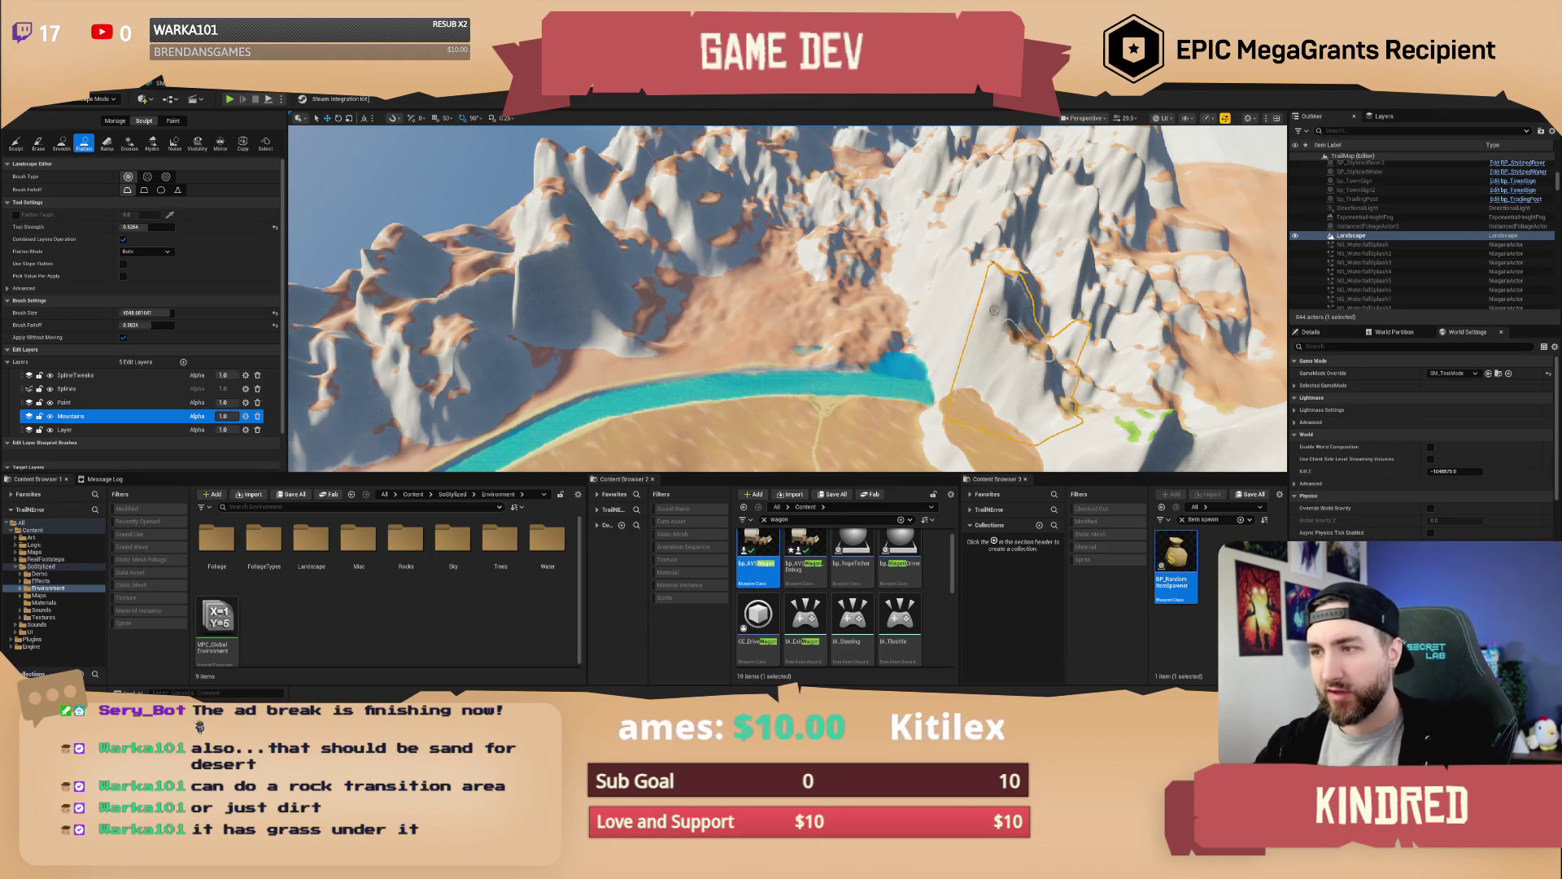
Flatten the dip in the sand beside the river
scroll(995, 310, up, 5)
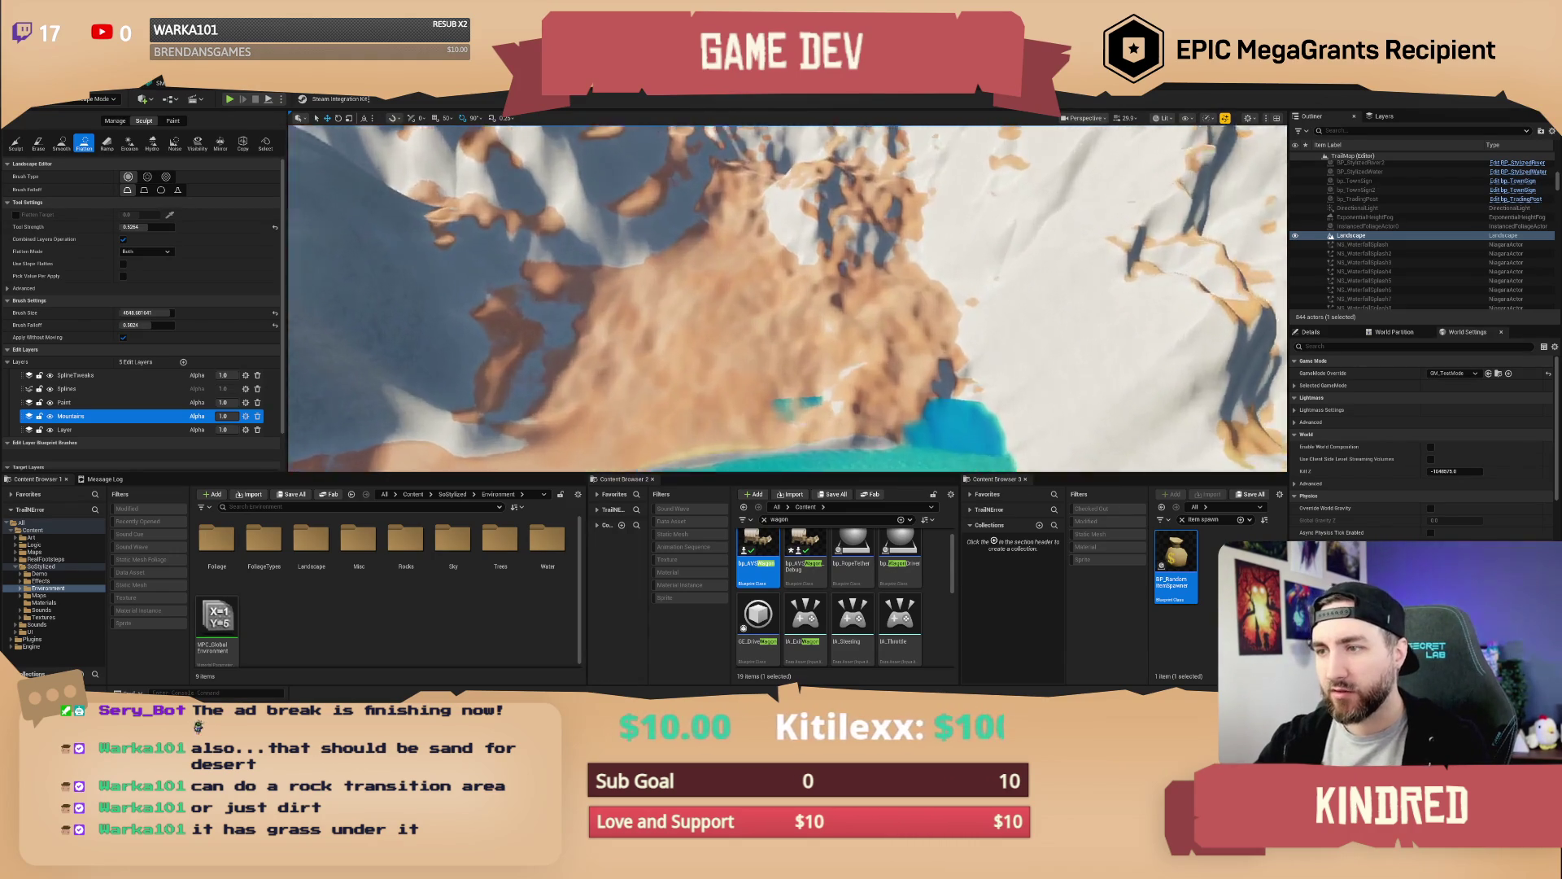
scroll(655, 309, down, 4)
mouse_move(655, 309)
mouse_down()
mouse_move(819, 328)
mouse_move(691, 334)
mouse_move(1041, 342)
mouse_move(623, 336)
mouse_move(872, 322)
mouse_move(936, 228)
mouse_move(862, 203)
mouse_move(627, 277)
mouse_move(537, 268)
mouse_move(618, 204)
mouse_move(549, 325)
mouse_up()
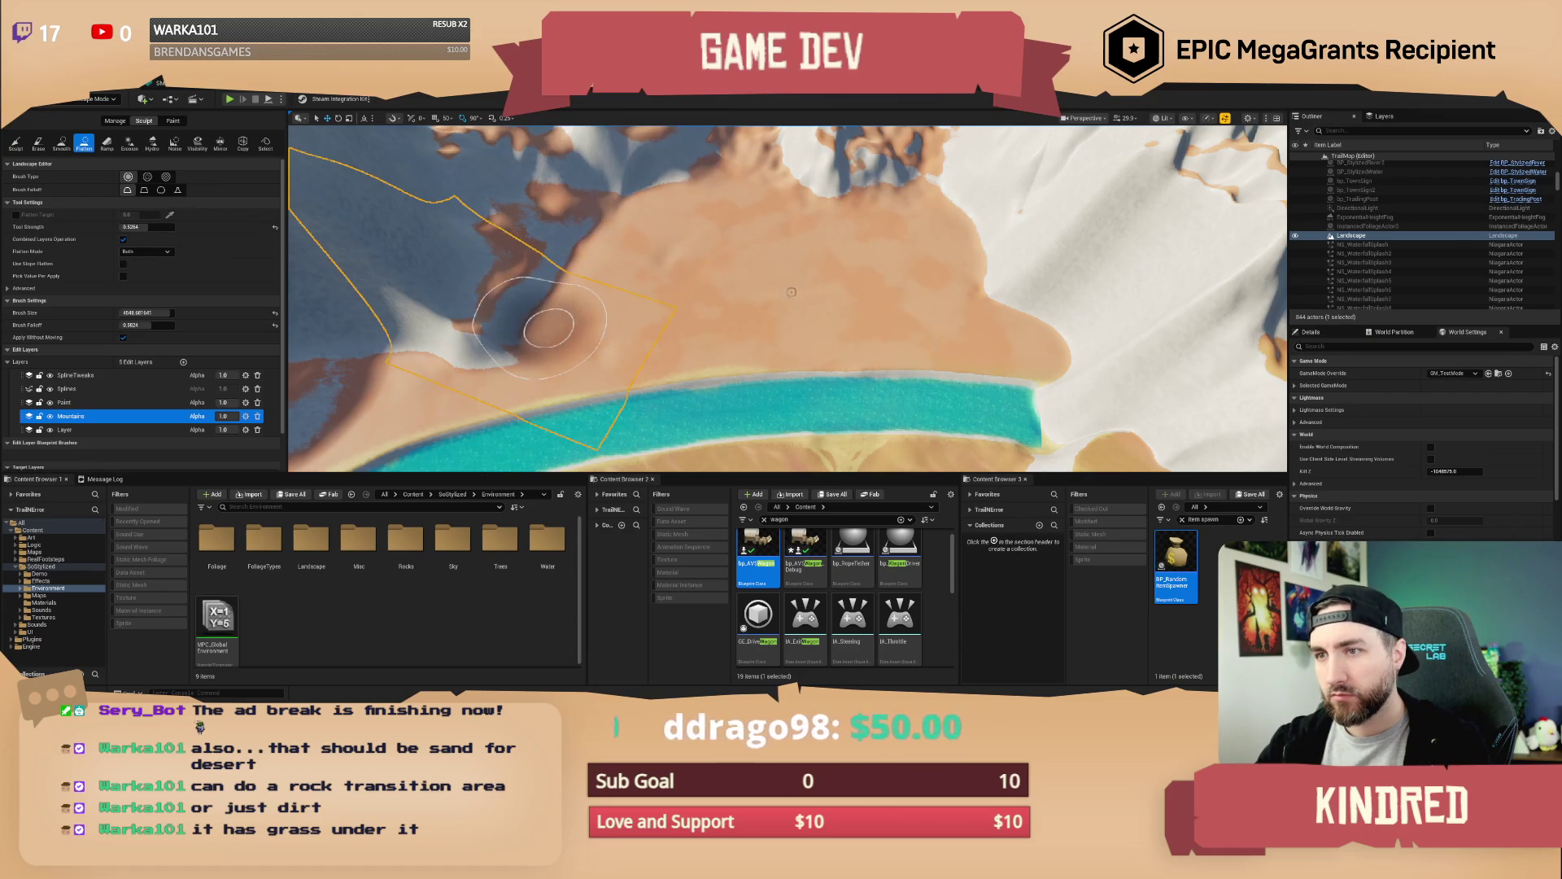
scroll(549, 326, down, 10)
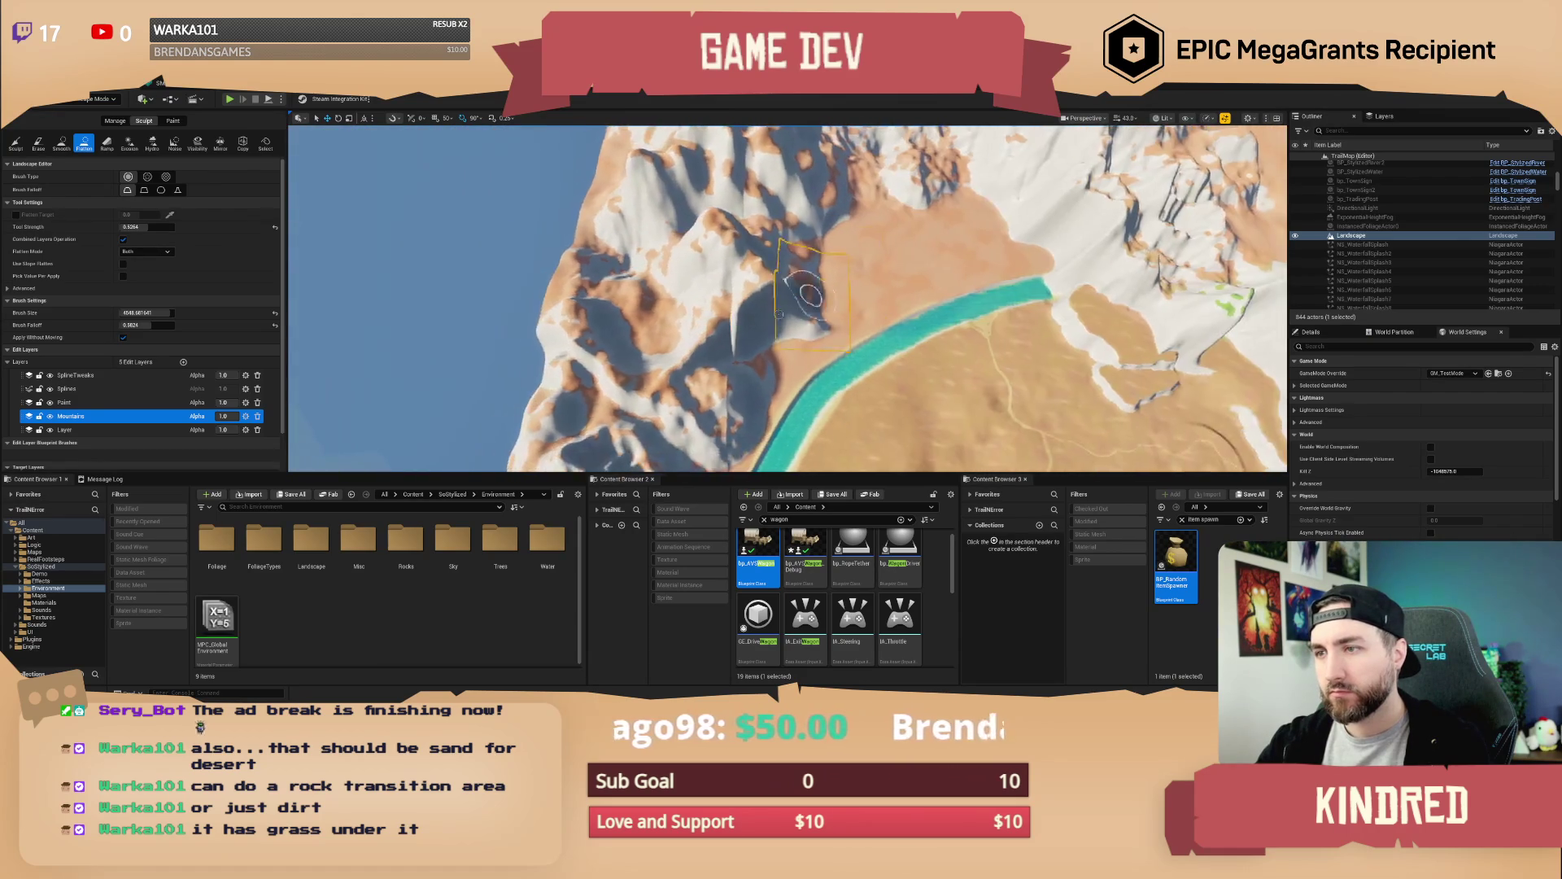
key(d)
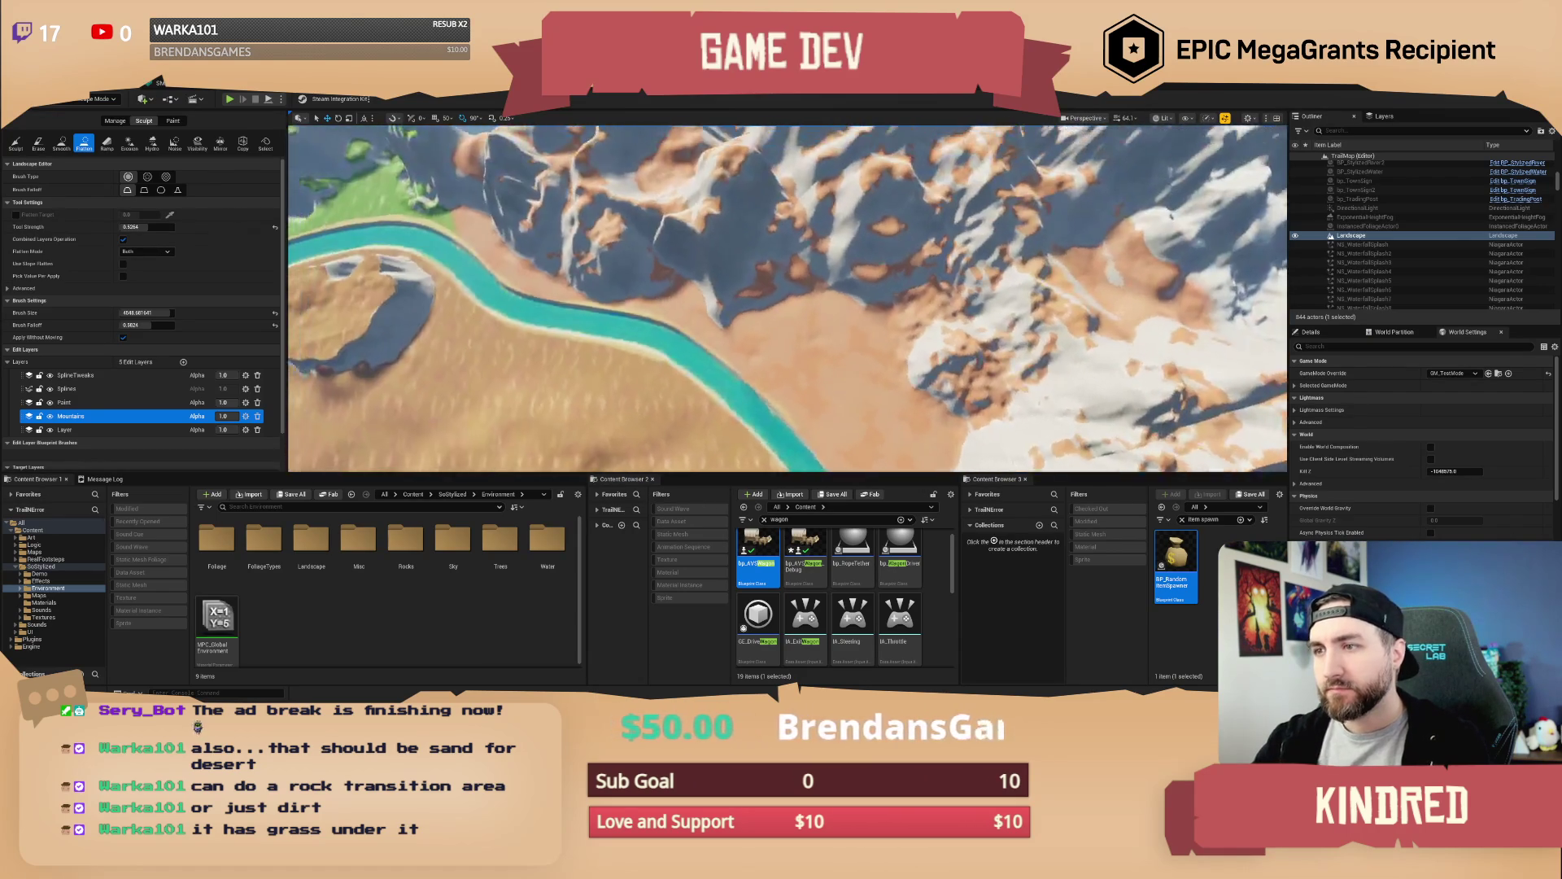
key(d)
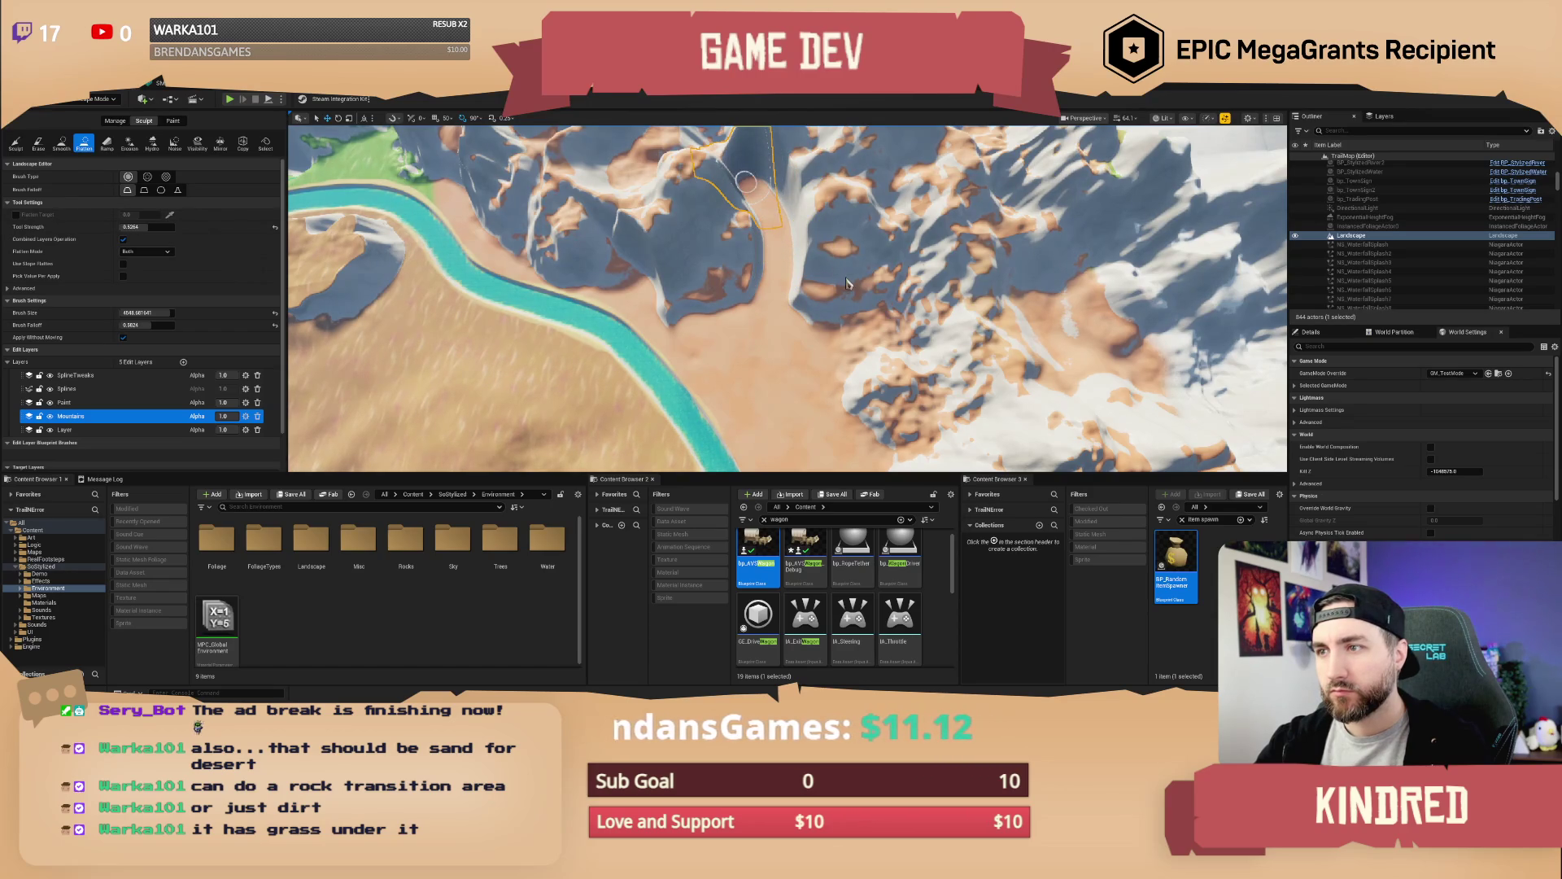
Flatten the mountain slope near the river bend into level sand
scroll(846, 285, down, 5)
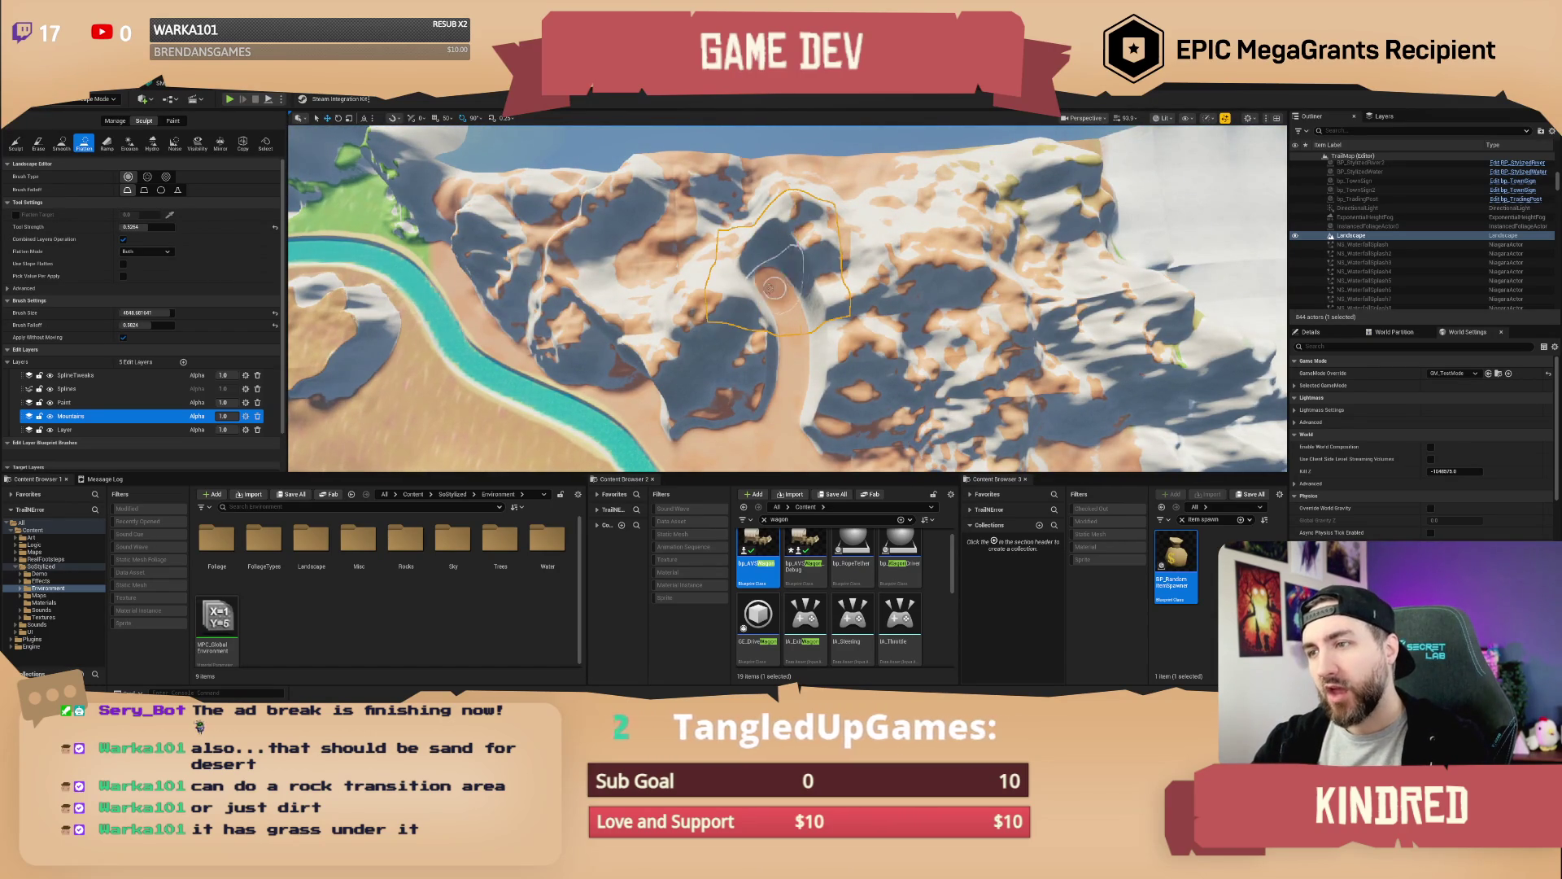
scroll(767, 287, up, 5)
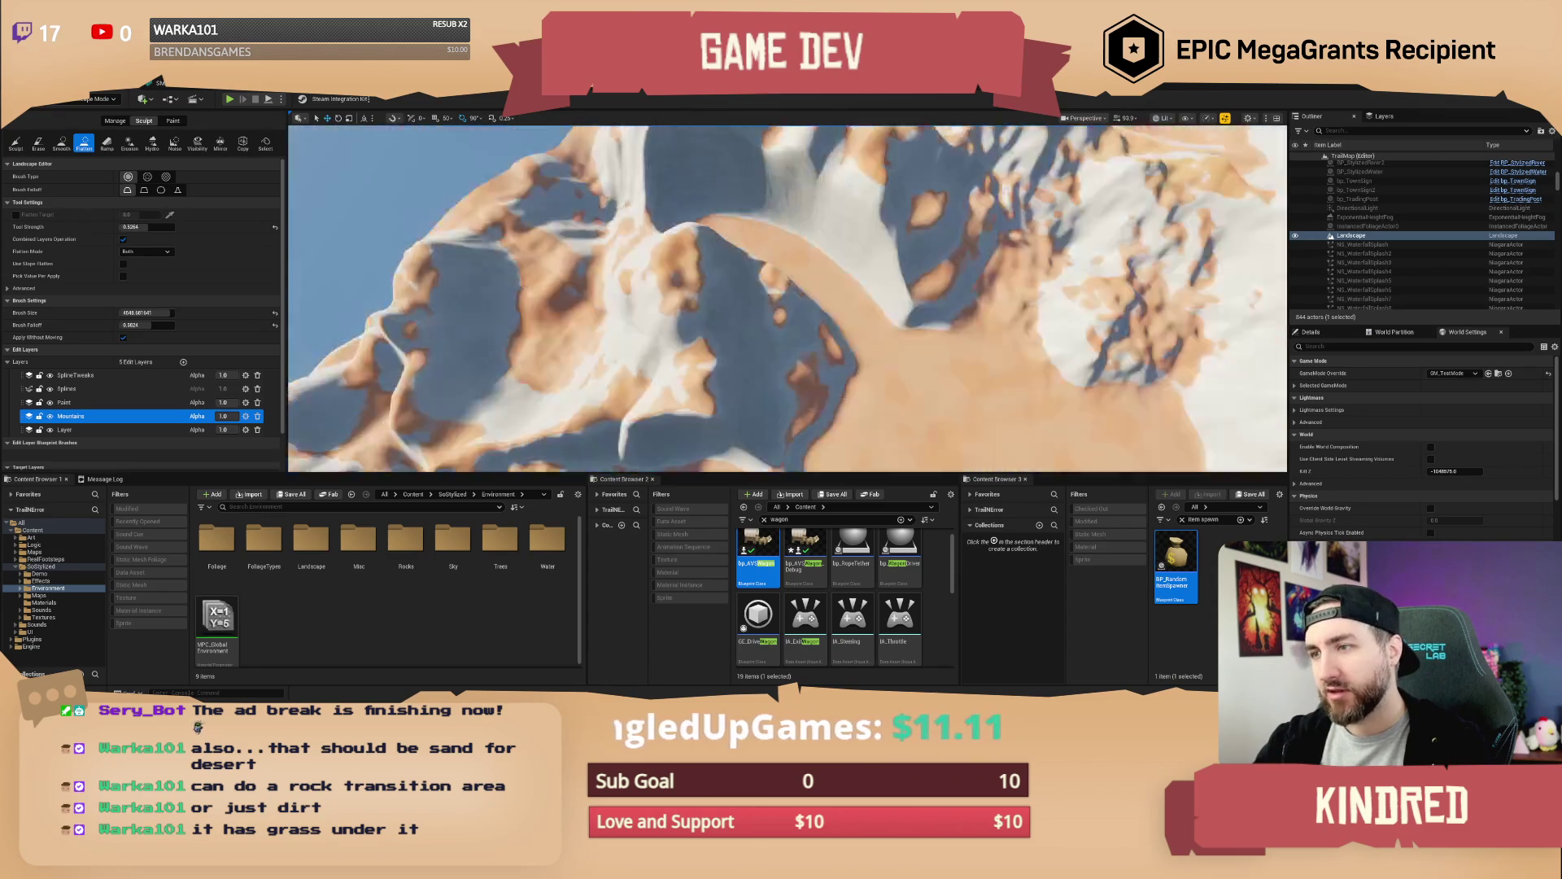
scroll(788, 298, up, 5)
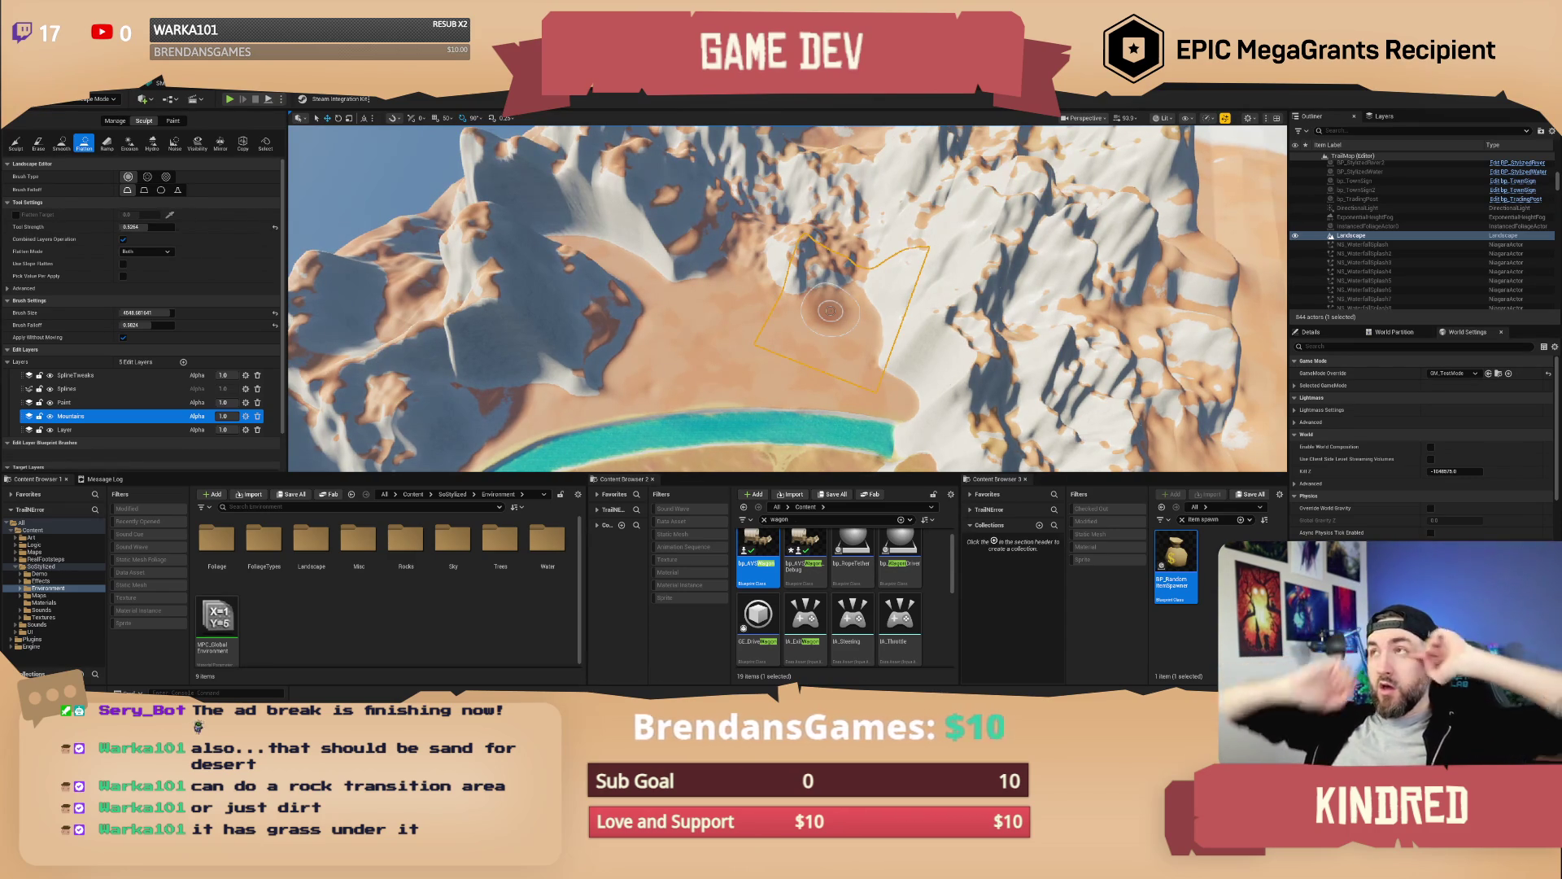
mouse_move(830, 310)
mouse_down()
mouse_move(781, 244)
mouse_move(645, 314)
mouse_up()
mouse_move(751, 297)
mouse_down()
mouse_move(651, 219)
mouse_move(711, 207)
mouse_move(805, 237)
mouse_up()
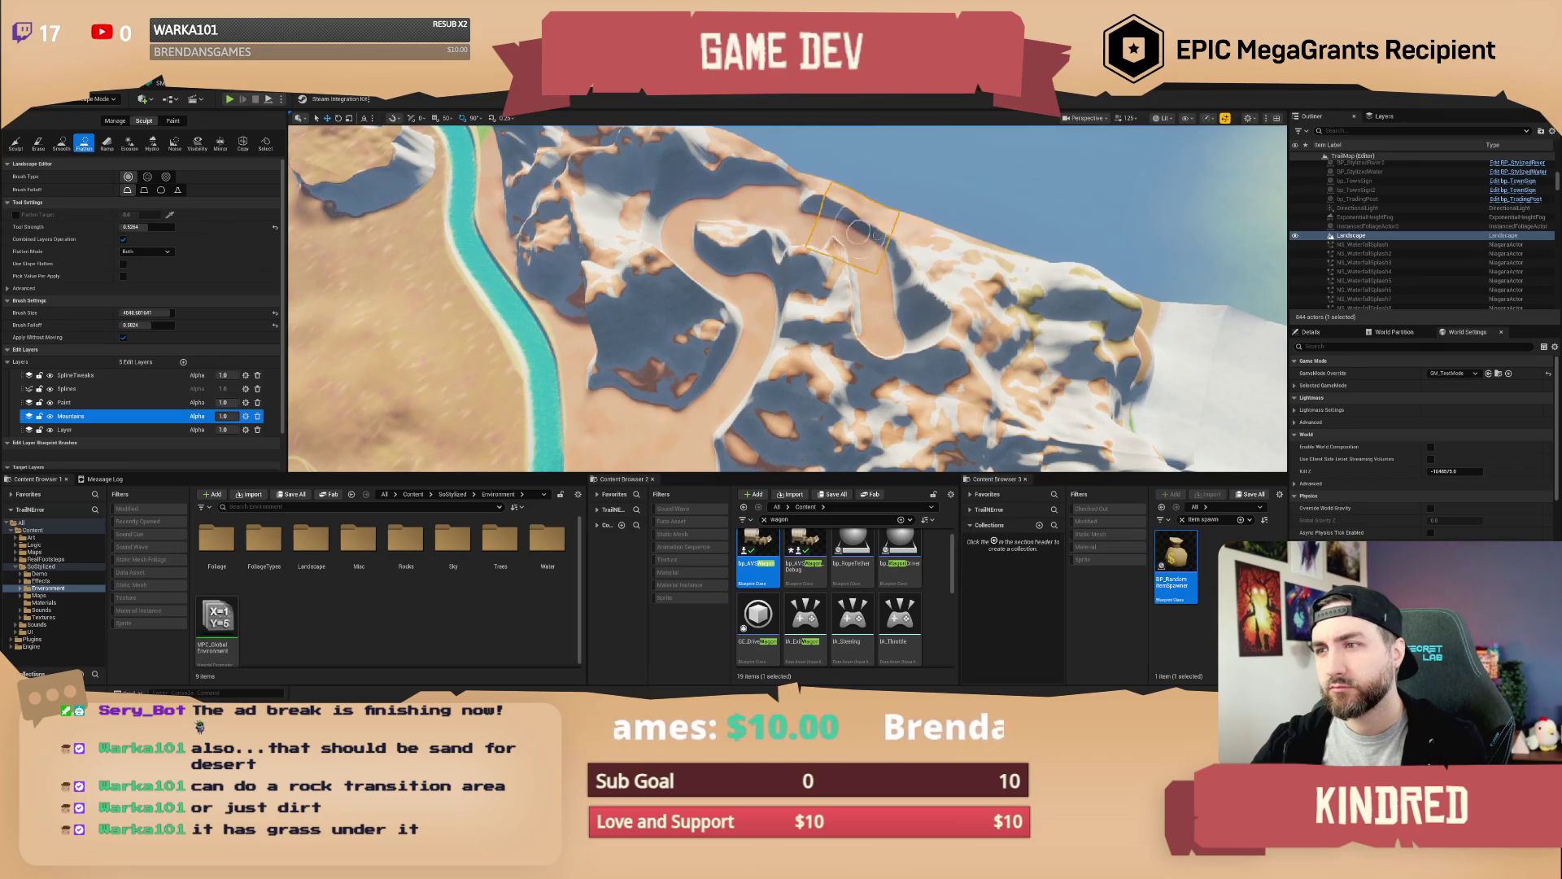
key(w)
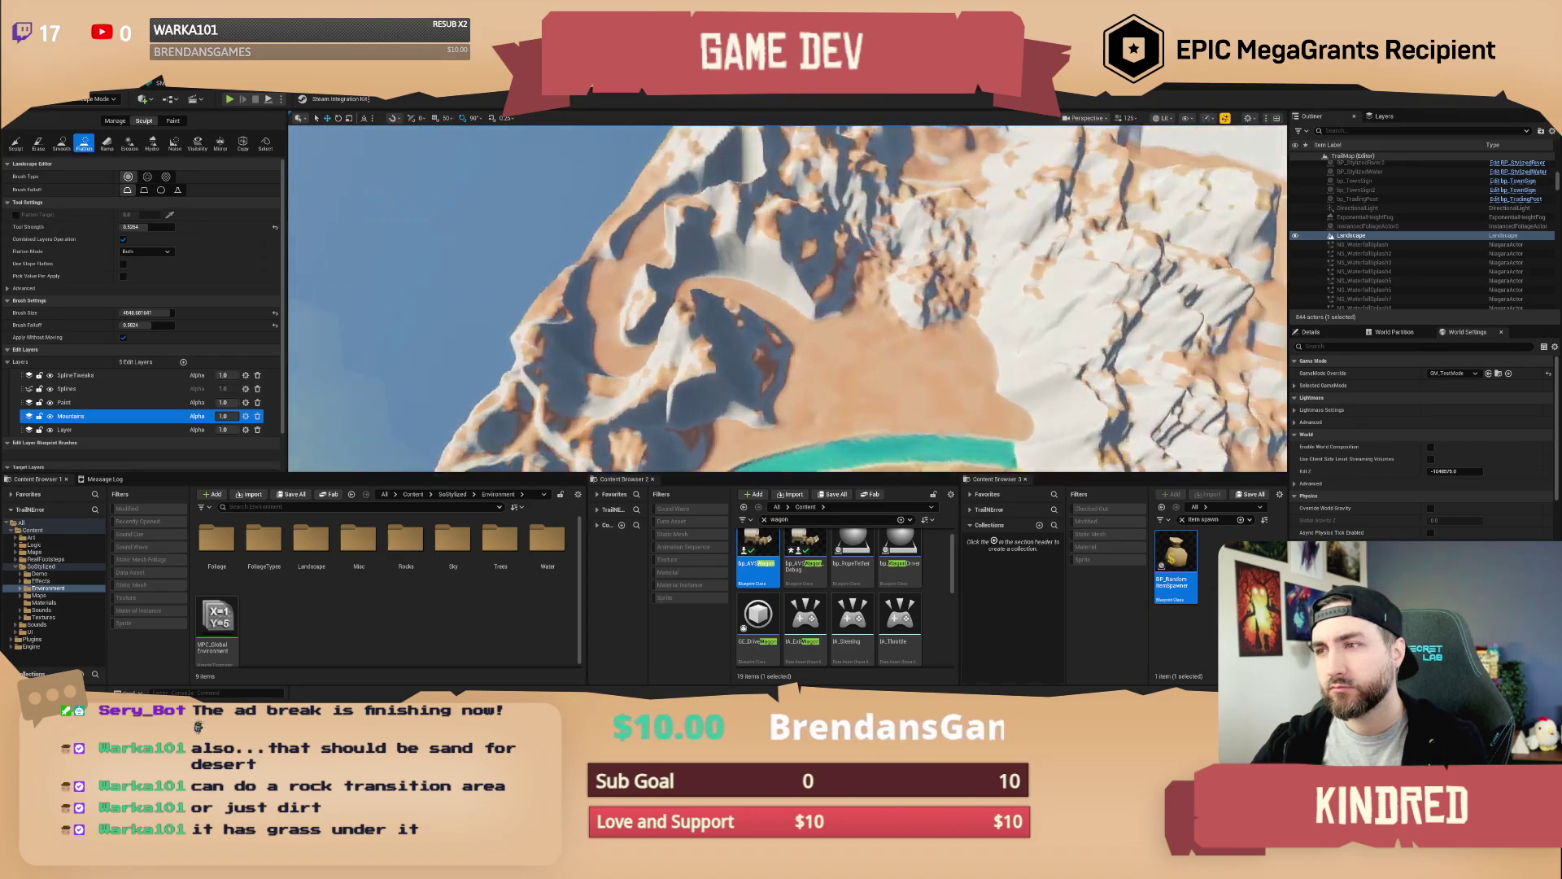
key(s)
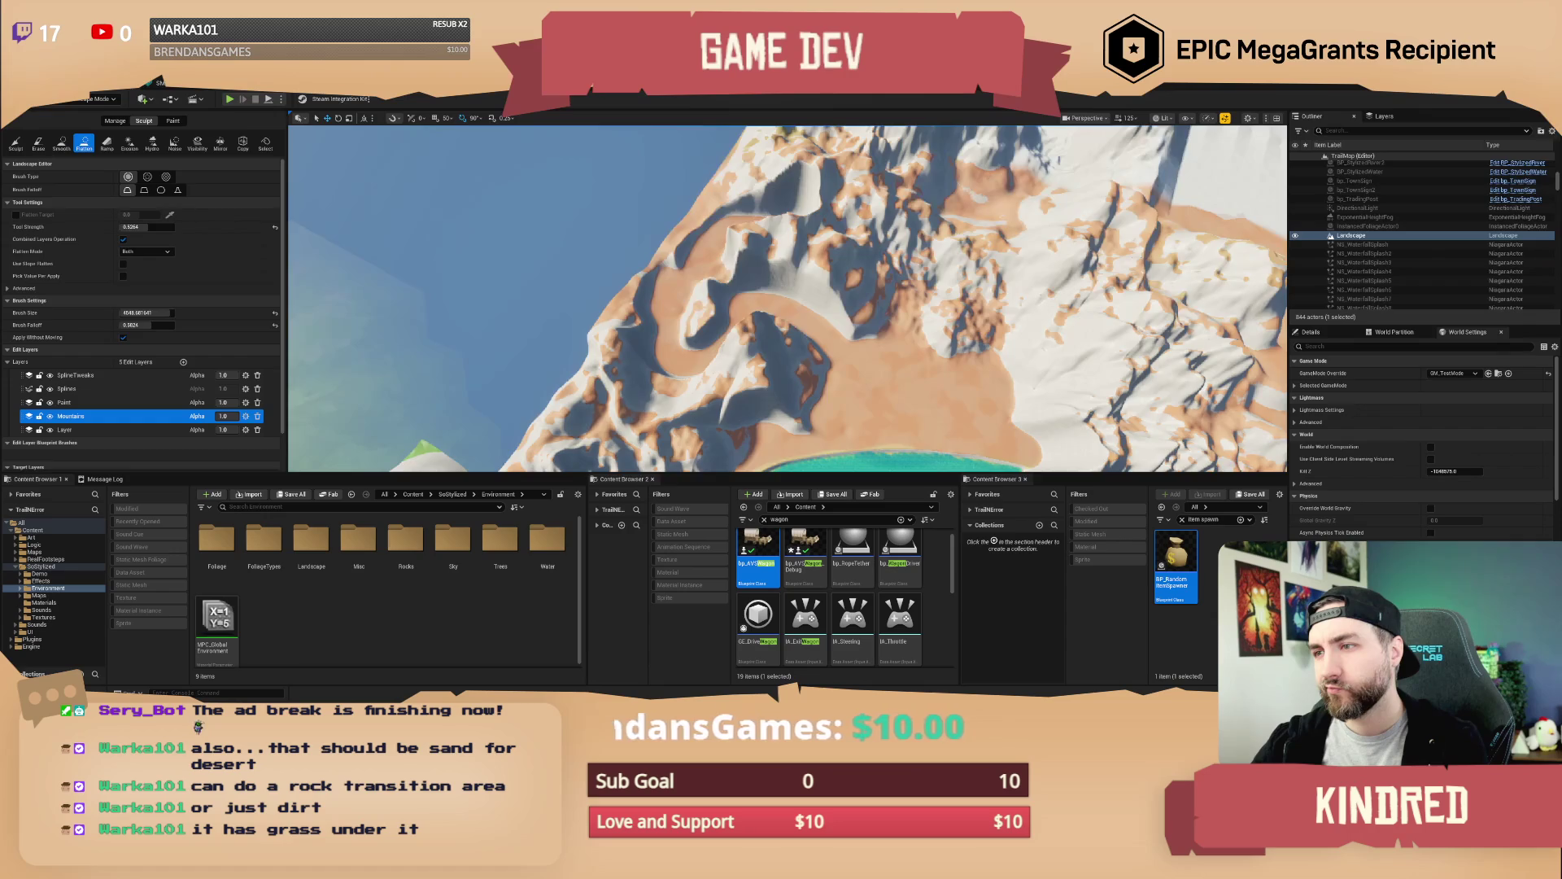
key(w)
key(w)
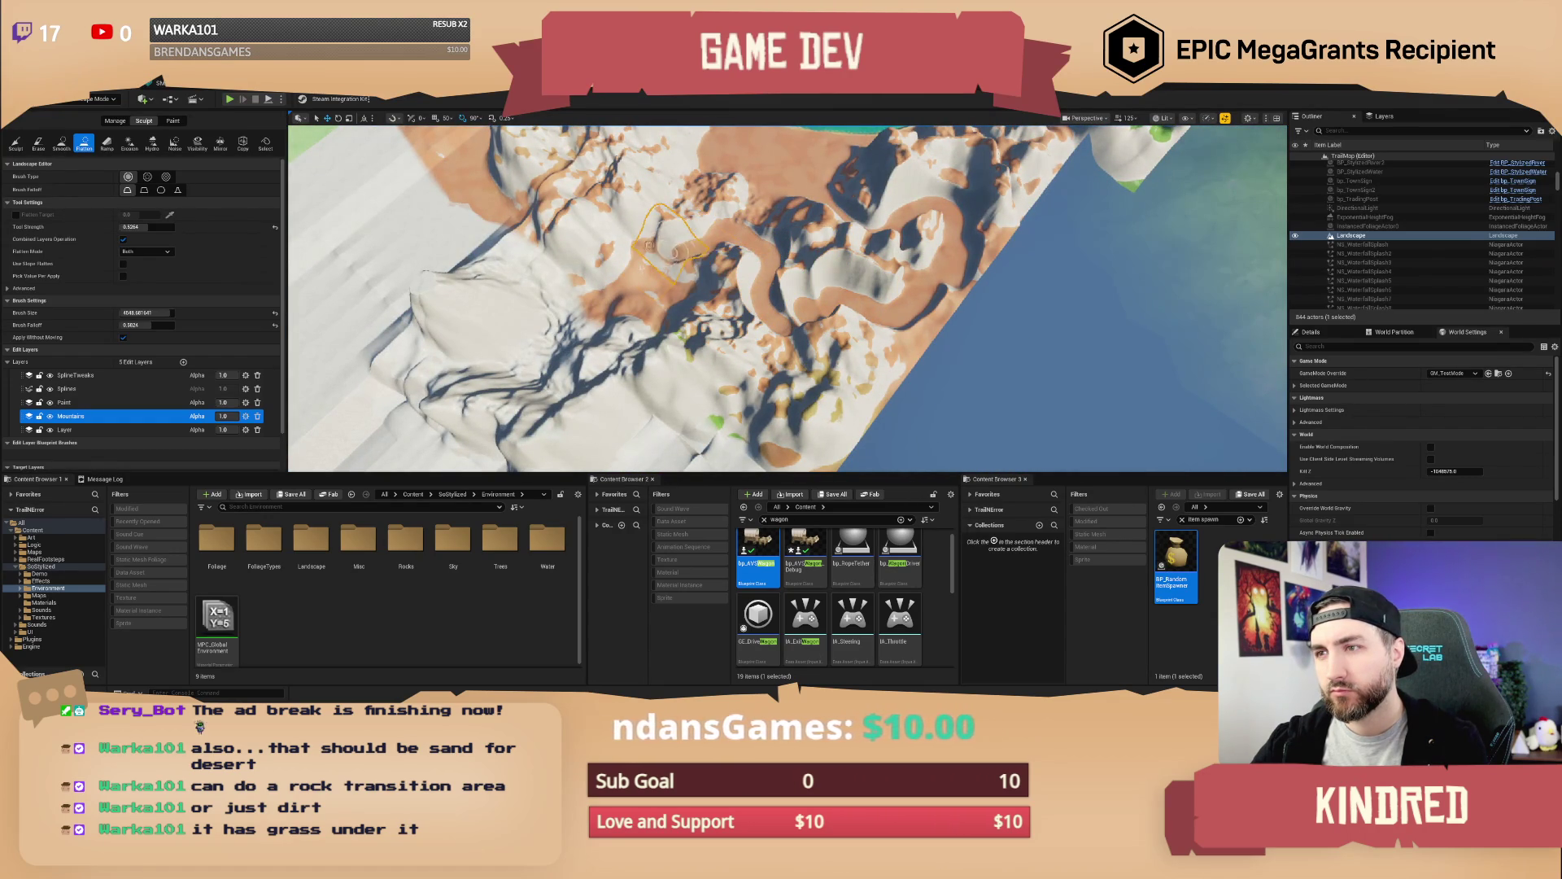
key(w)
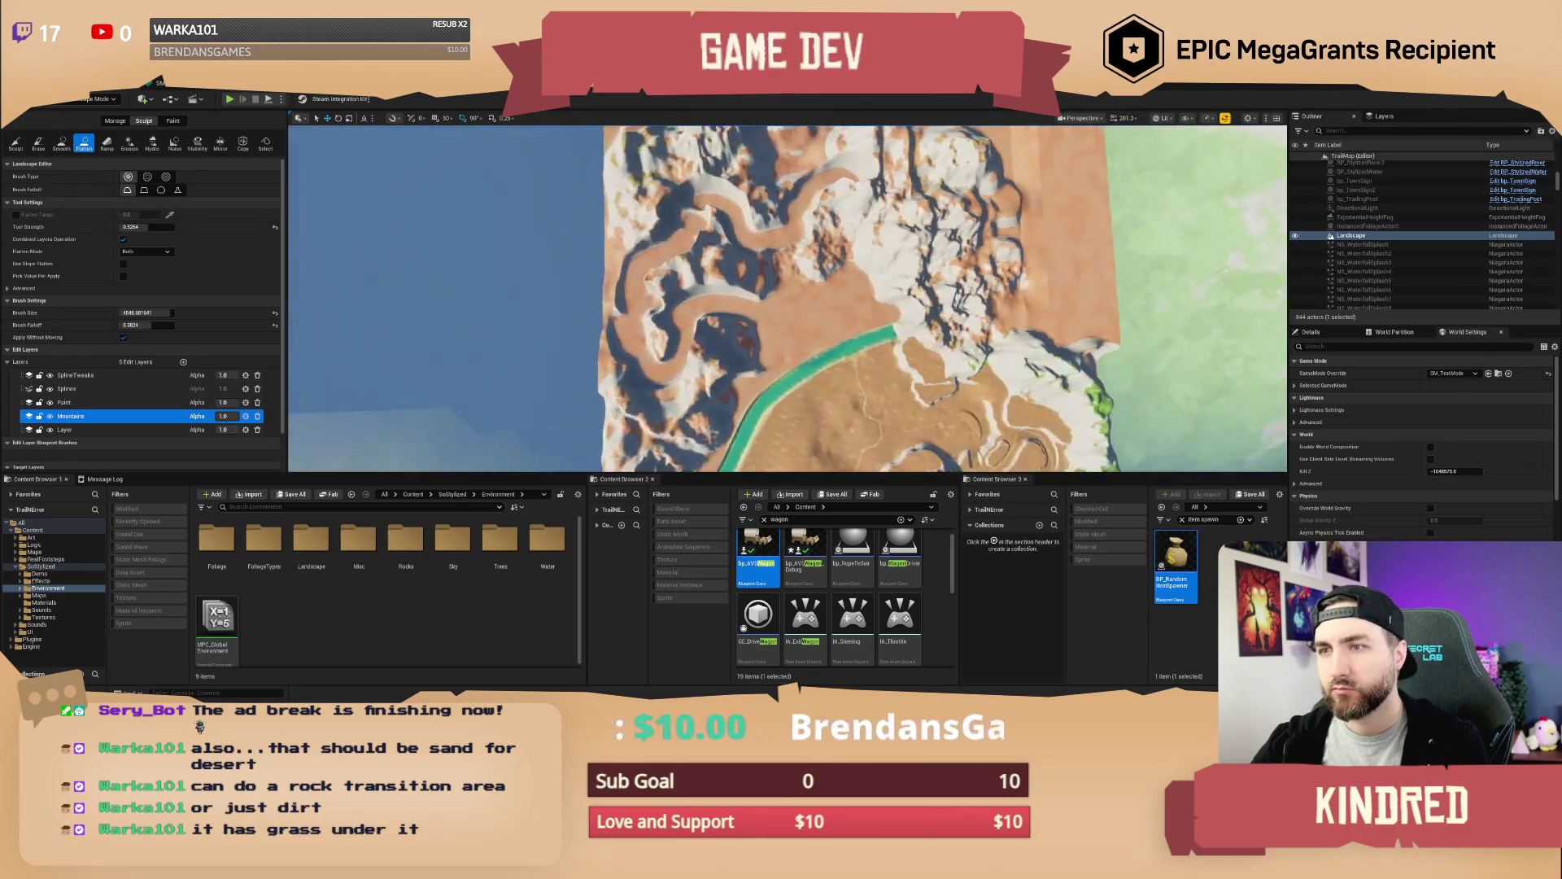
right_click(839, 275)
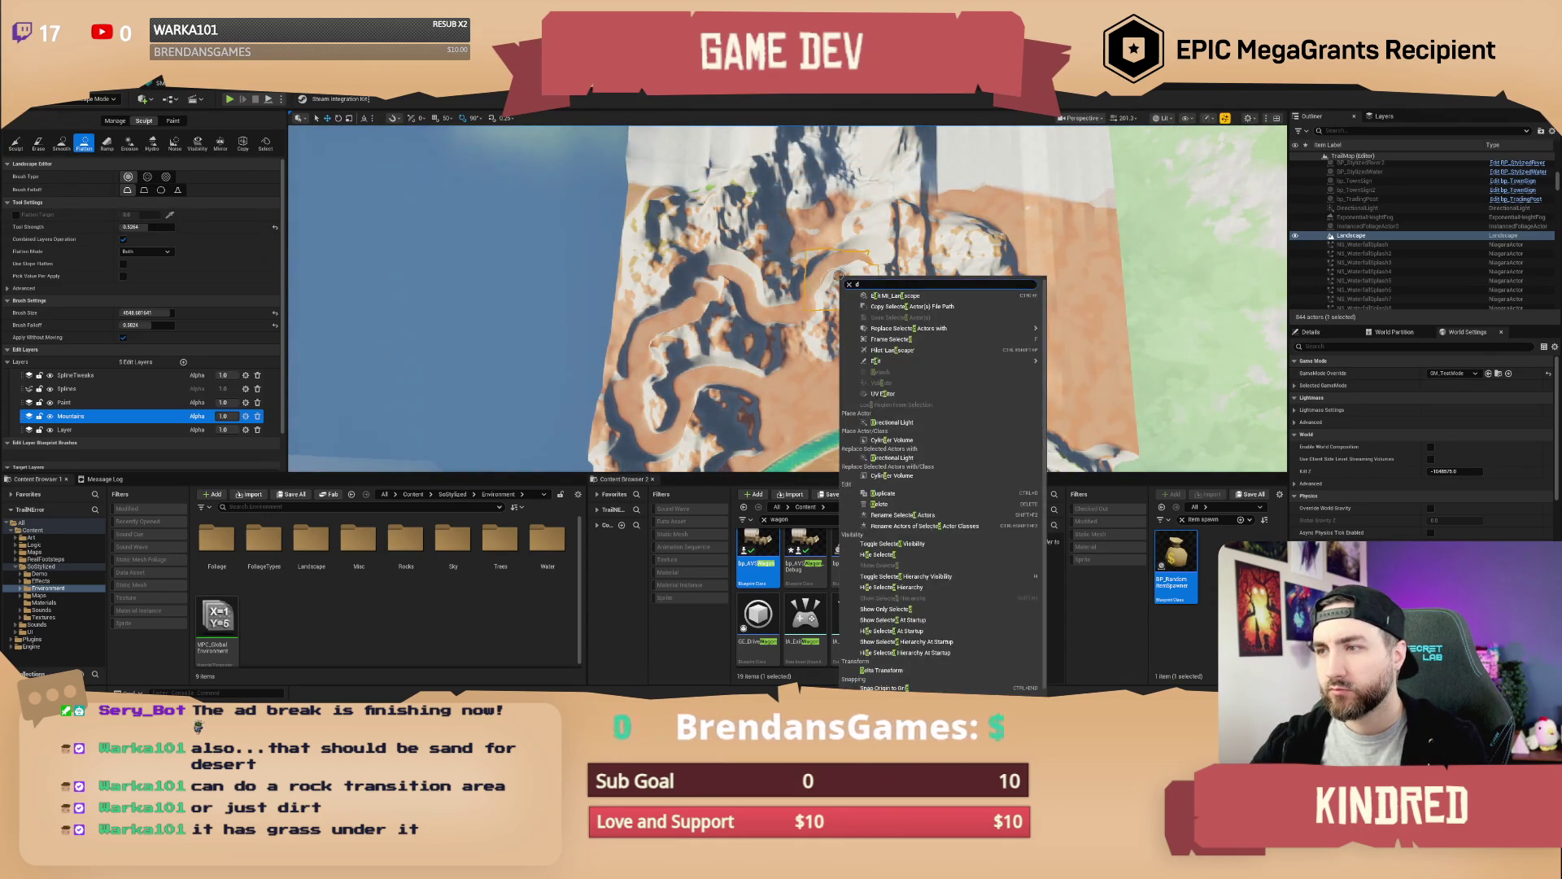
right_click(839, 275)
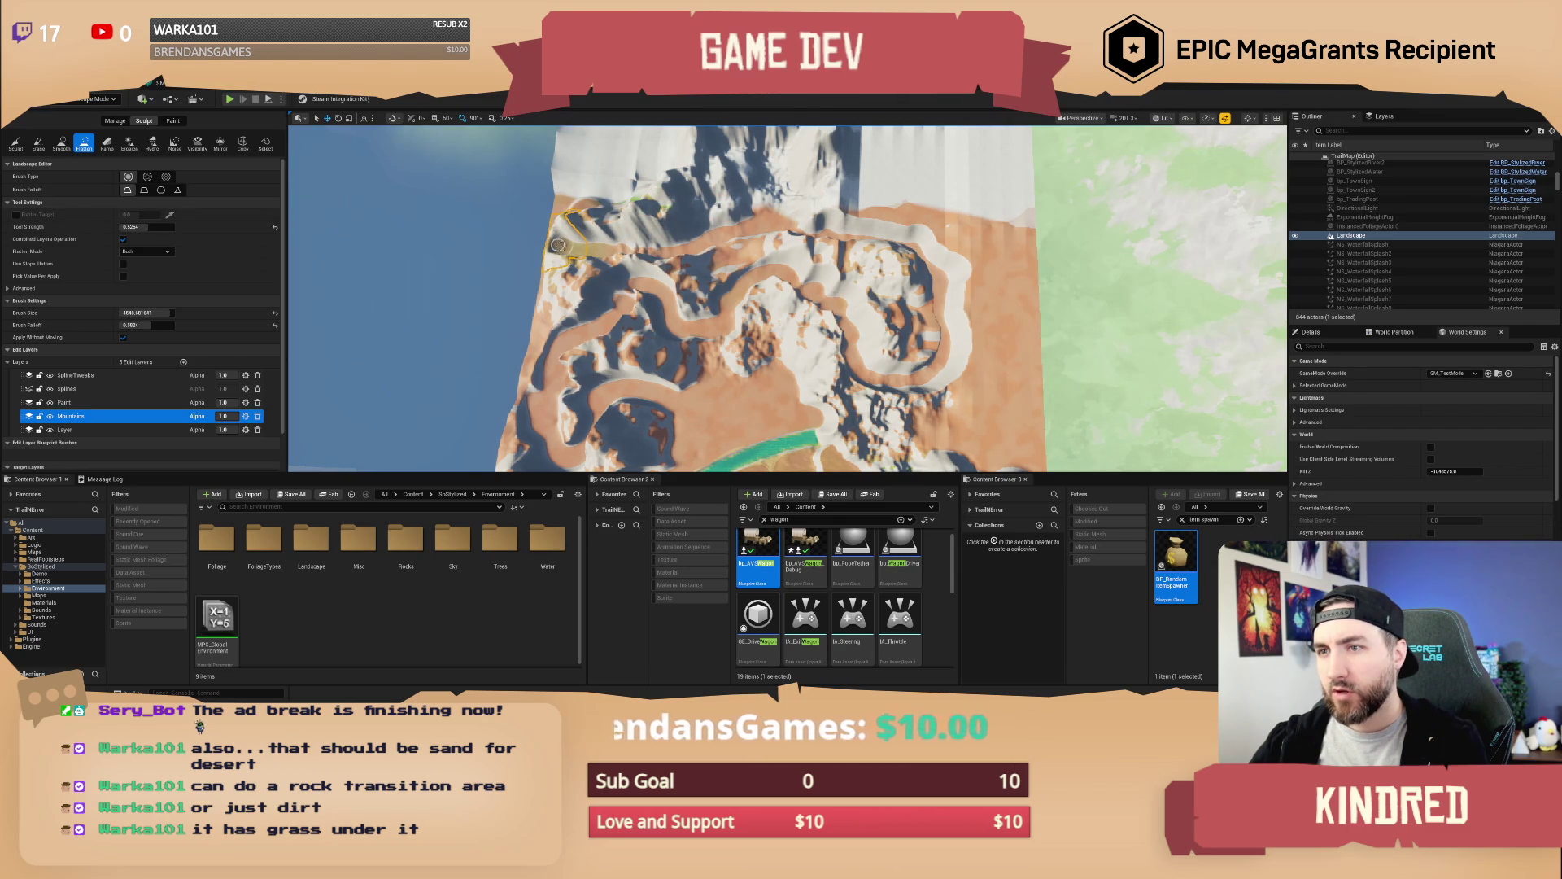
drag(570, 246, 898, 317)
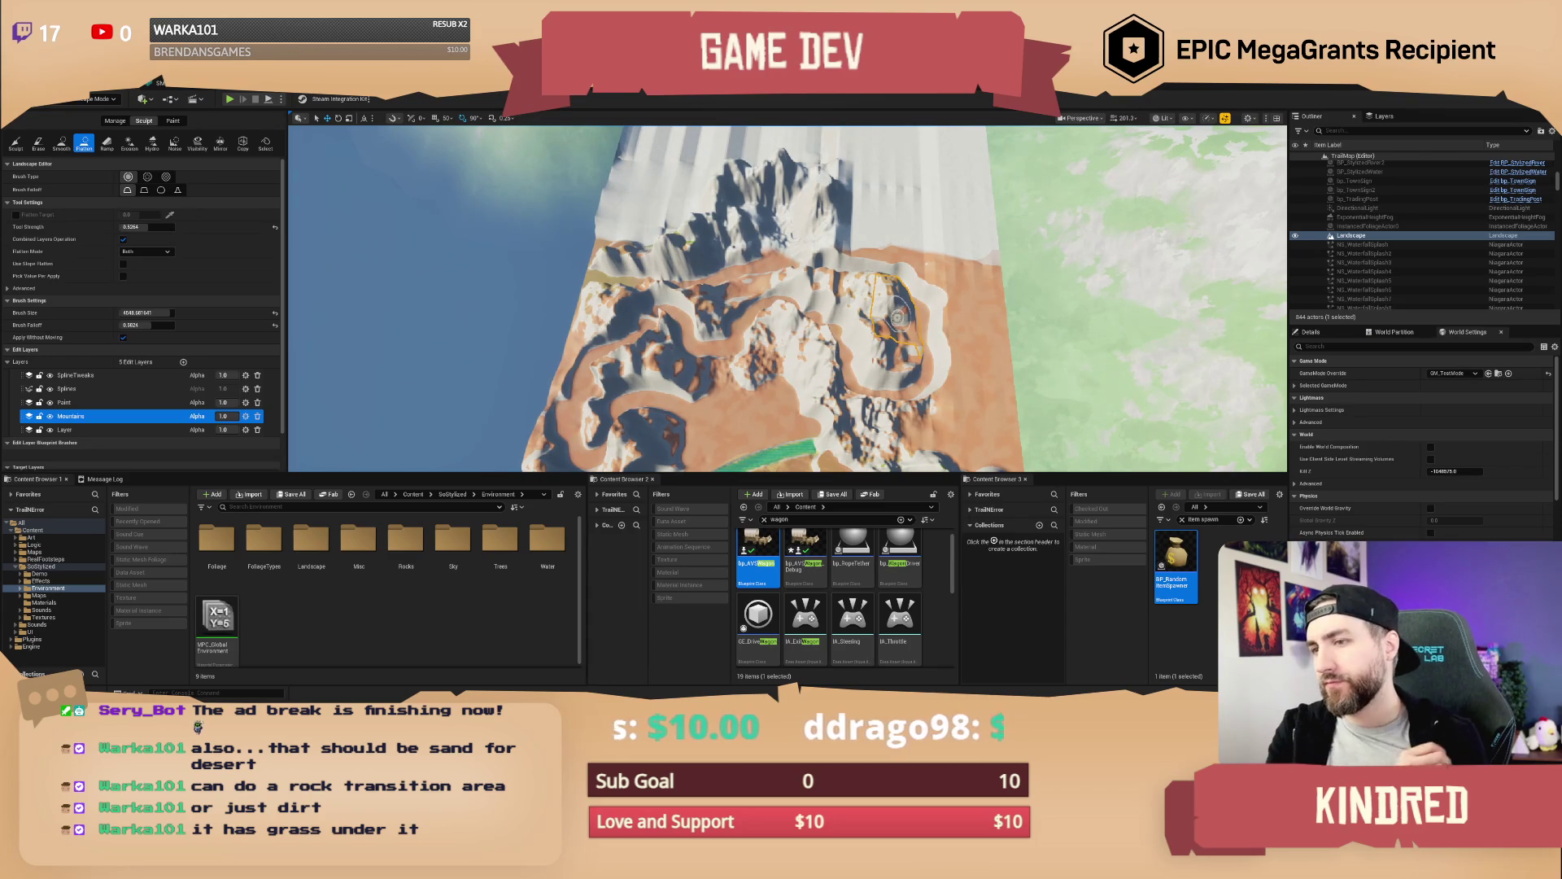
scroll(897, 317, up, 8)
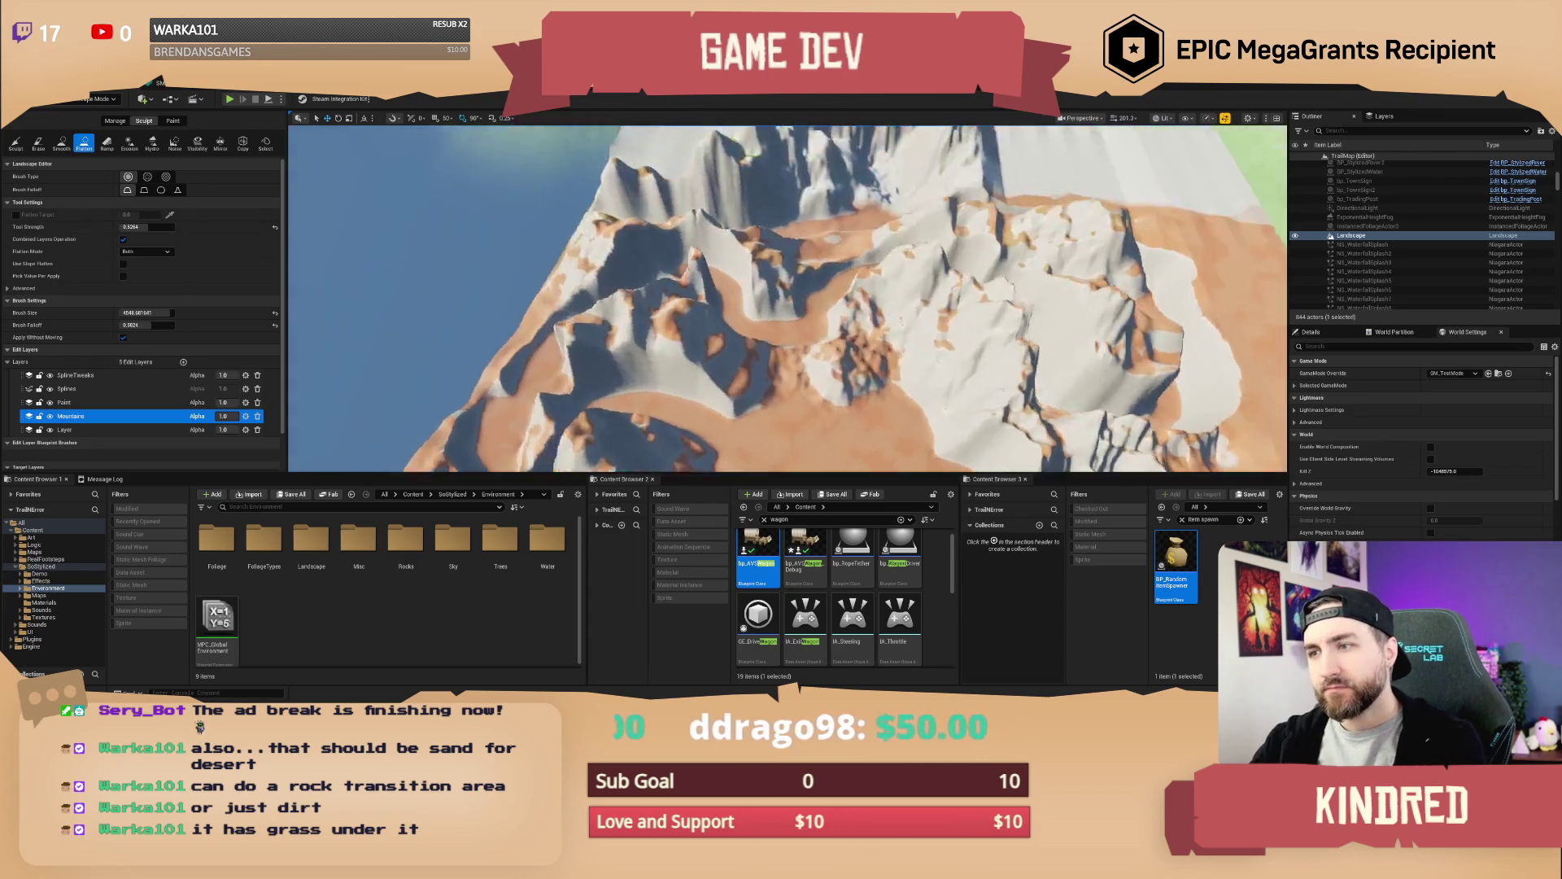
scroll(787, 299, up, 6)
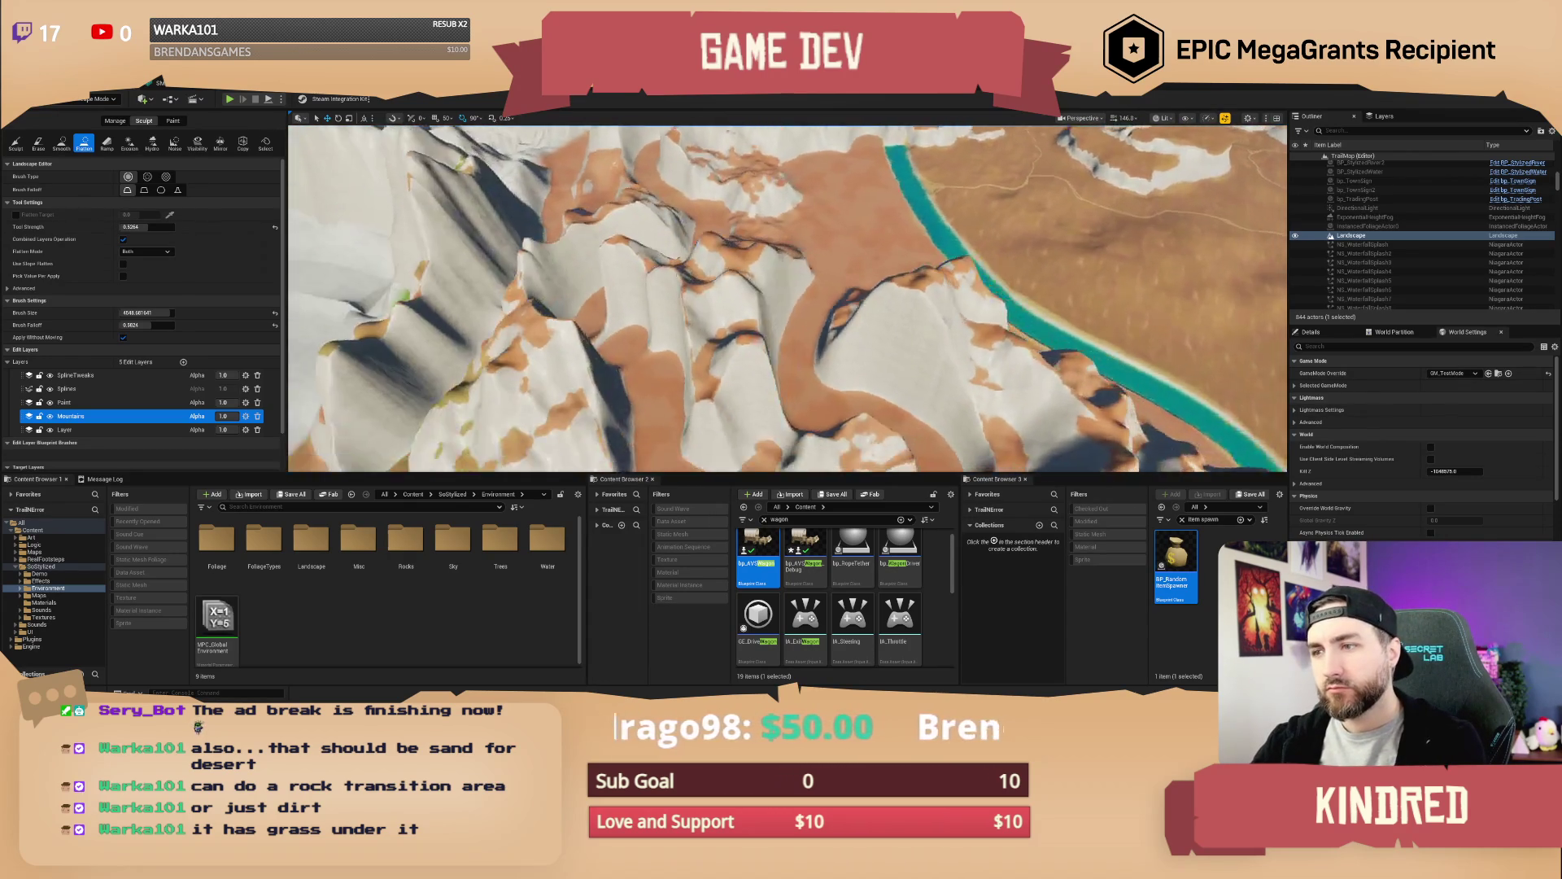
Smooth the jagged canyon terrain with the Smooth tool at brush size 5192, strength 1.0
click(61, 143)
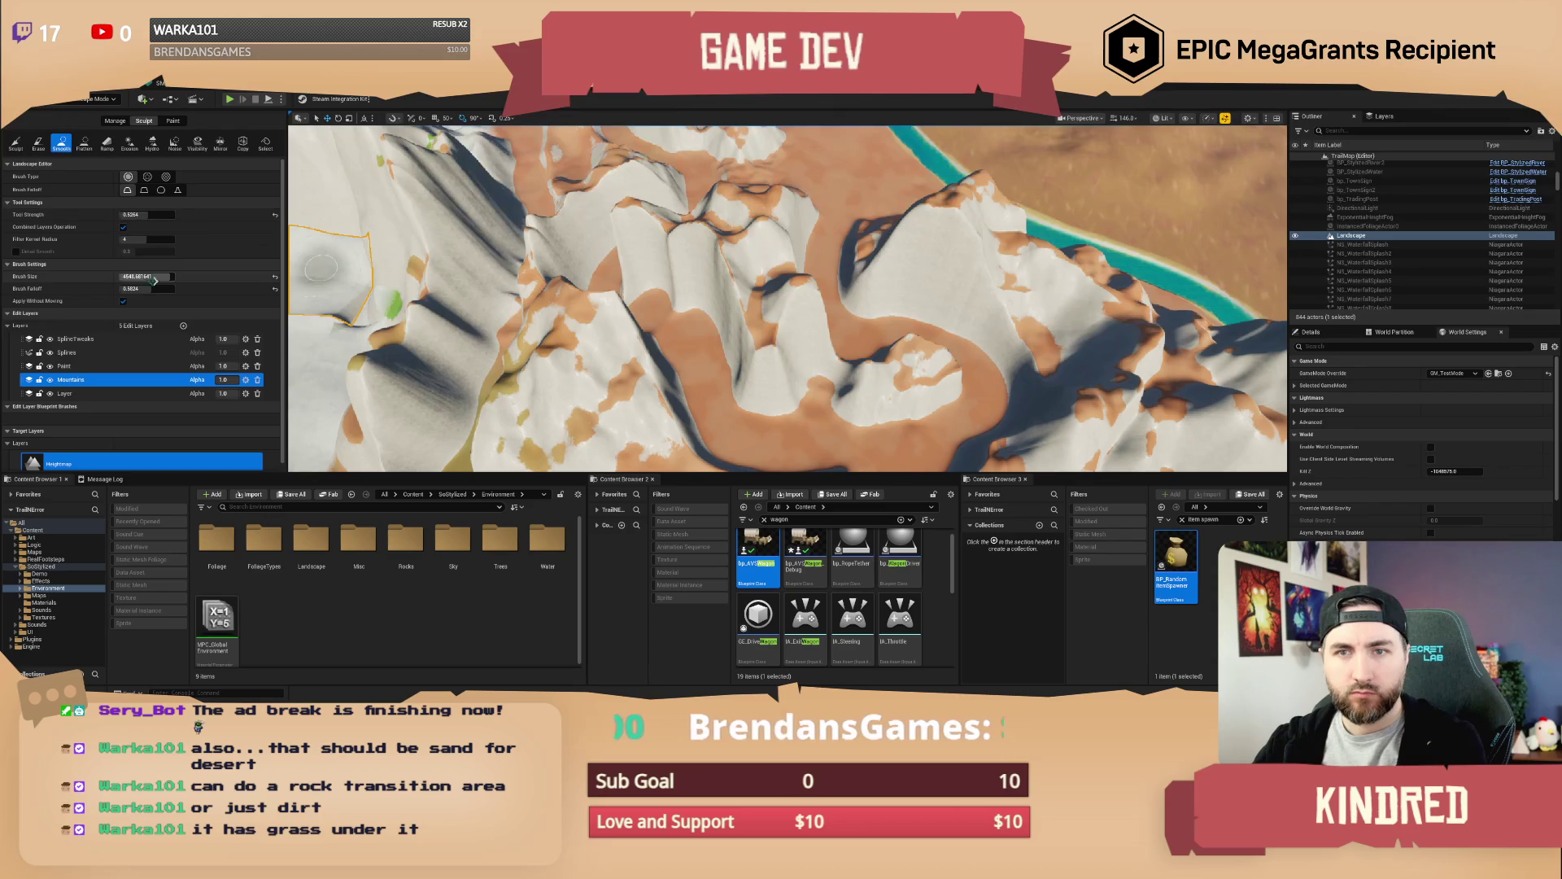
drag(146, 277, 167, 276)
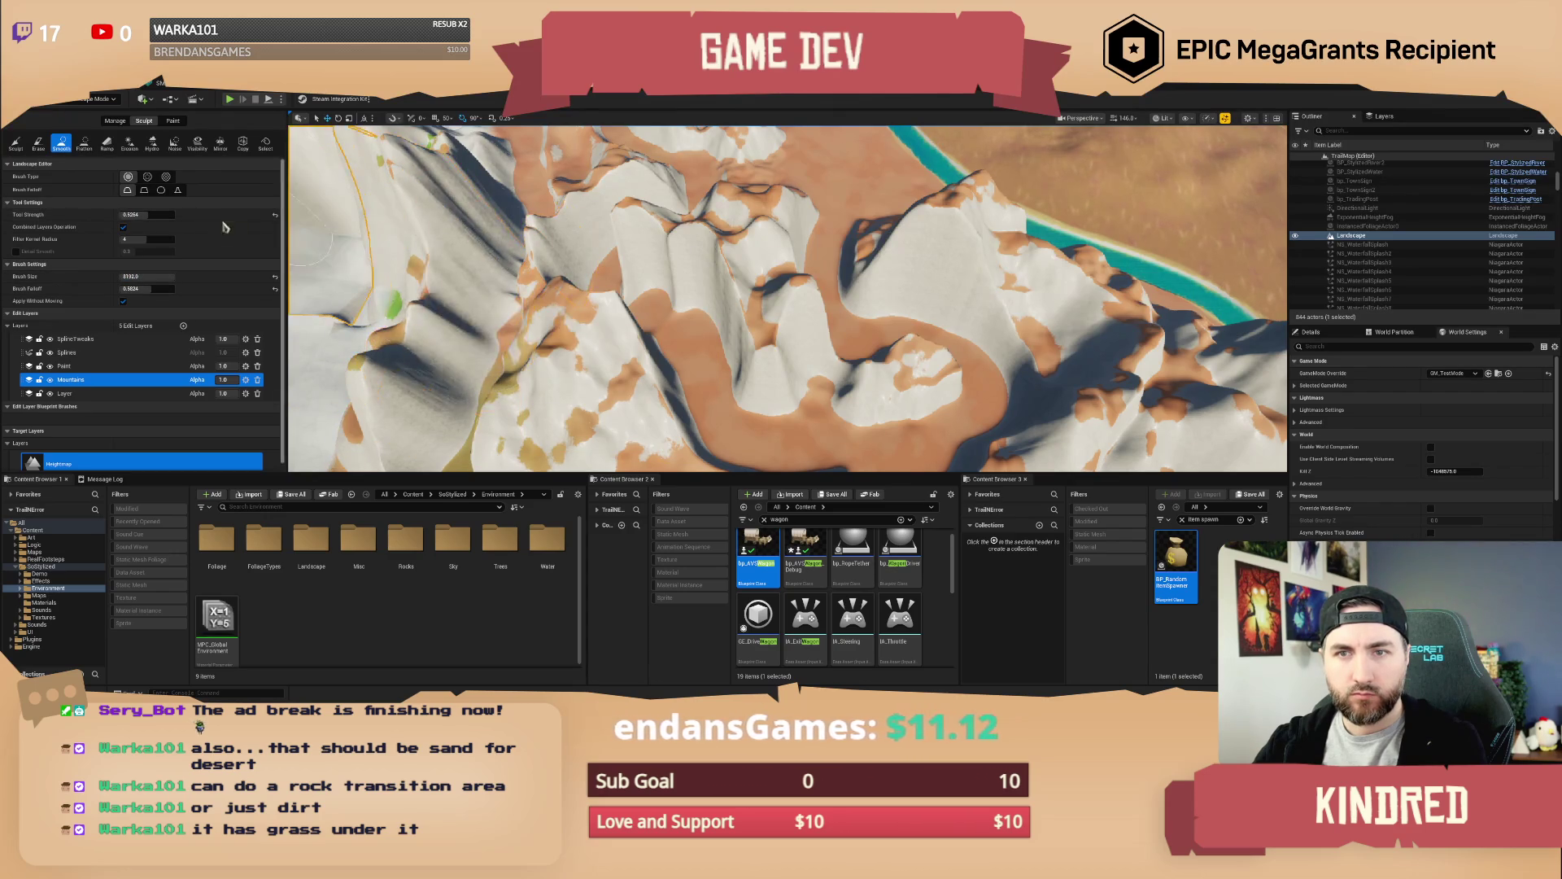
scroll(711, 347, down, 6)
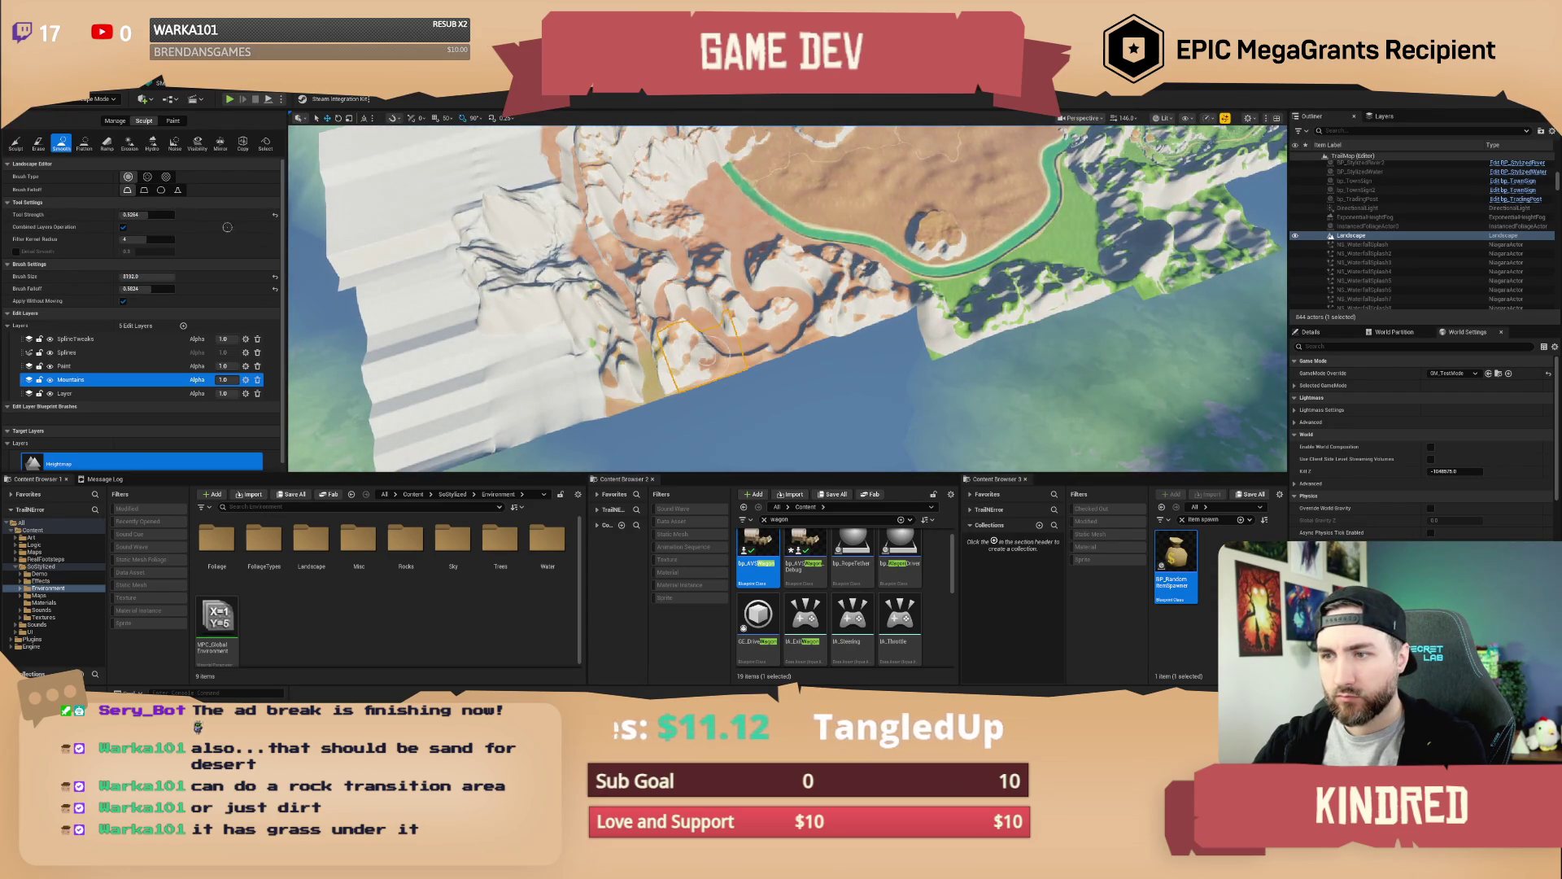
text(1)
key(Return)
mouse_move(659, 346)
mouse_down()
mouse_move(639, 301)
mouse_move(633, 367)
mouse_move(606, 325)
mouse_move(630, 362)
mouse_move(728, 329)
mouse_move(716, 297)
mouse_move(680, 295)
mouse_move(712, 322)
mouse_move(707, 273)
mouse_move(777, 308)
mouse_move(849, 301)
mouse_up()
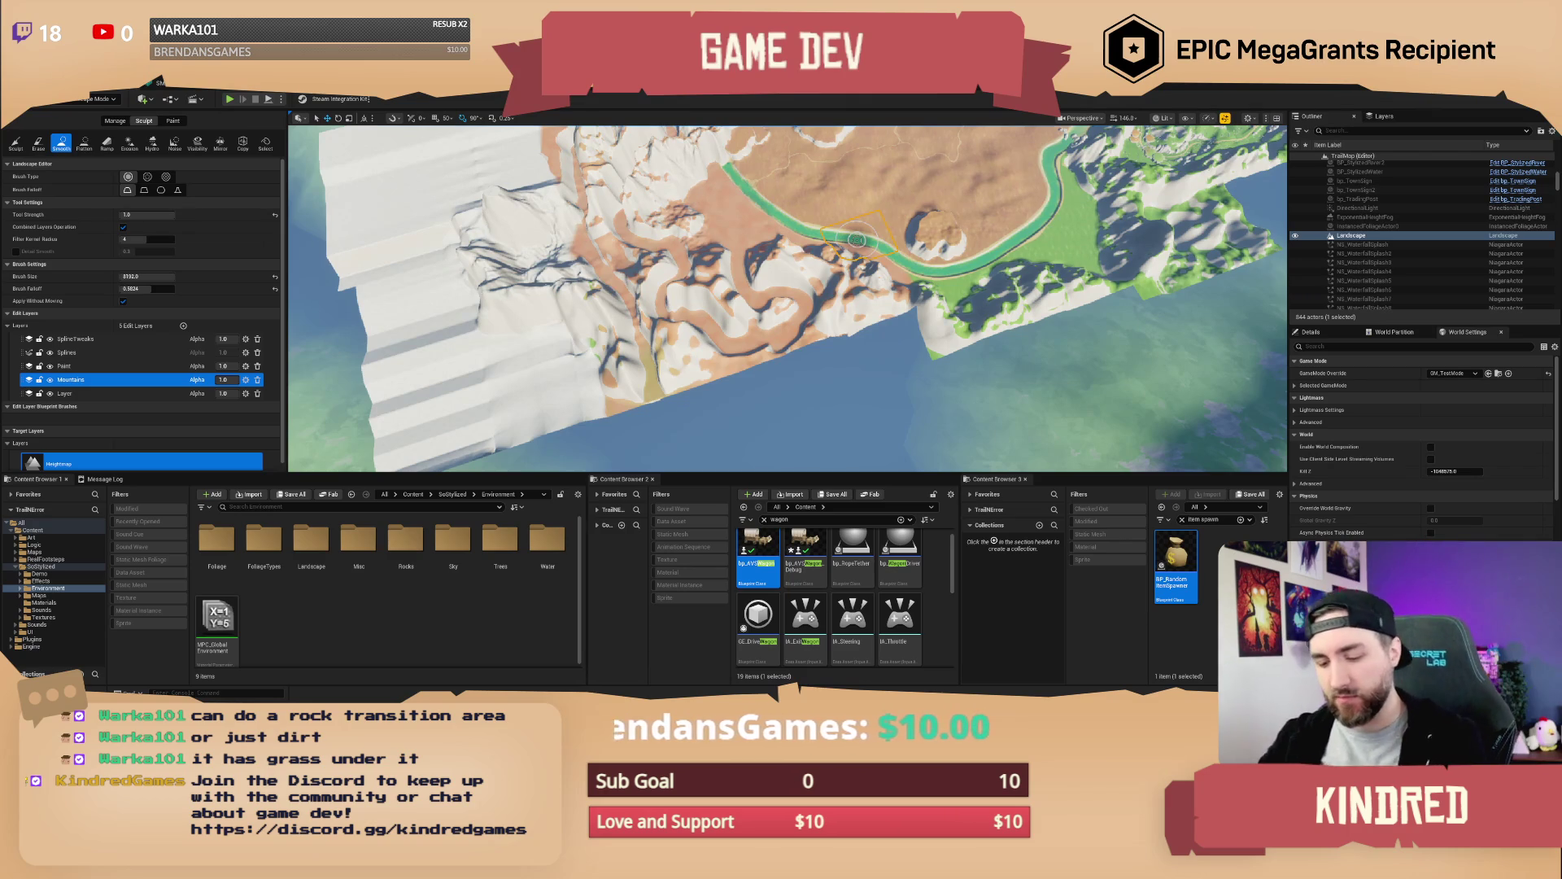
key(f)
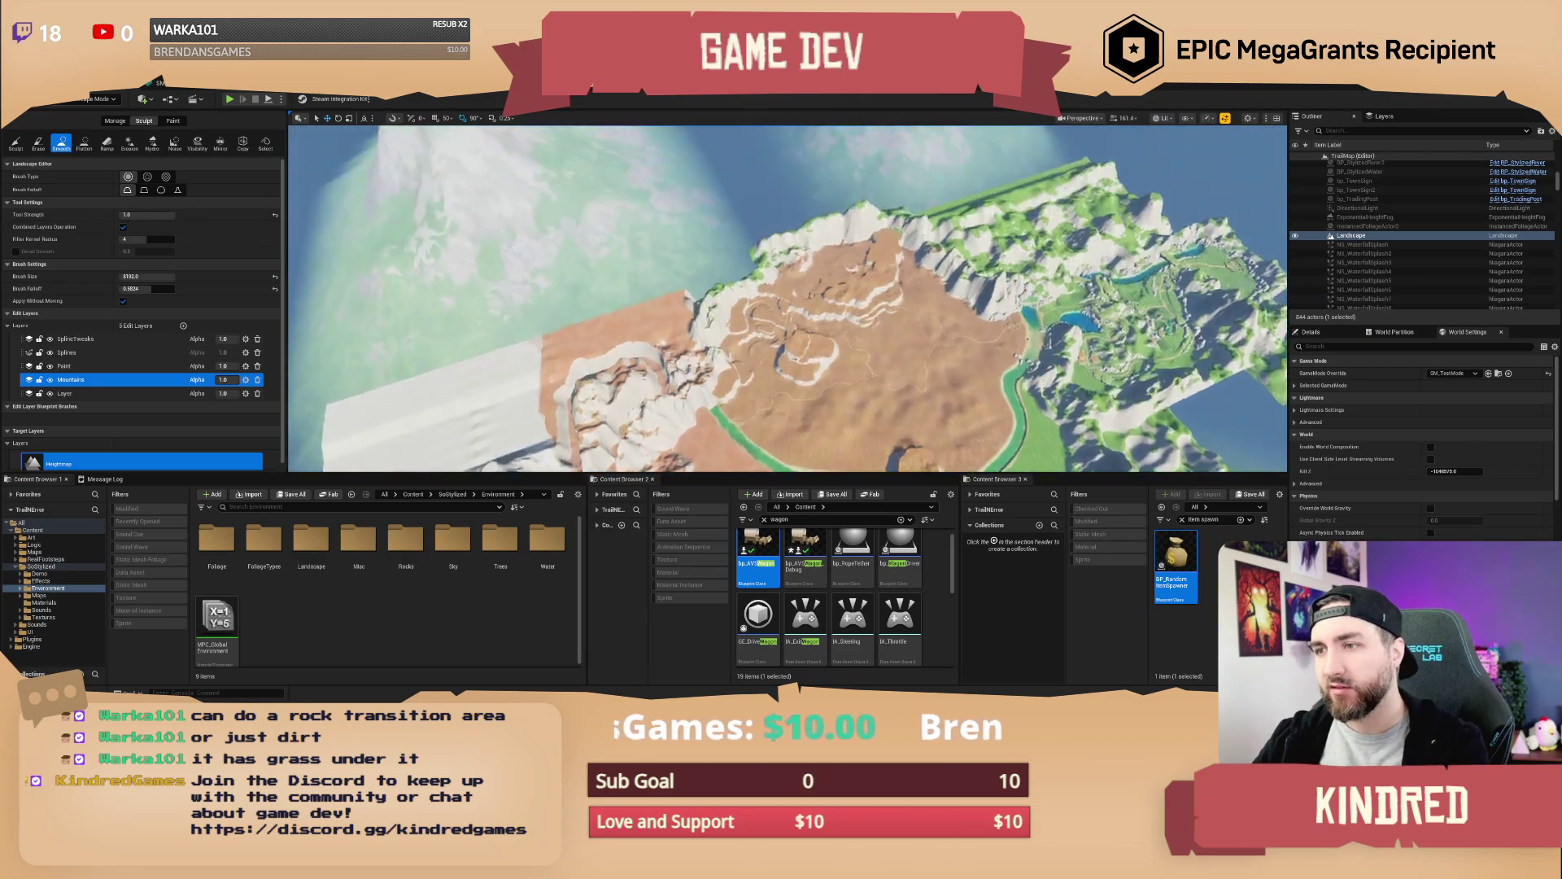
scroll(917, 259, up, 3)
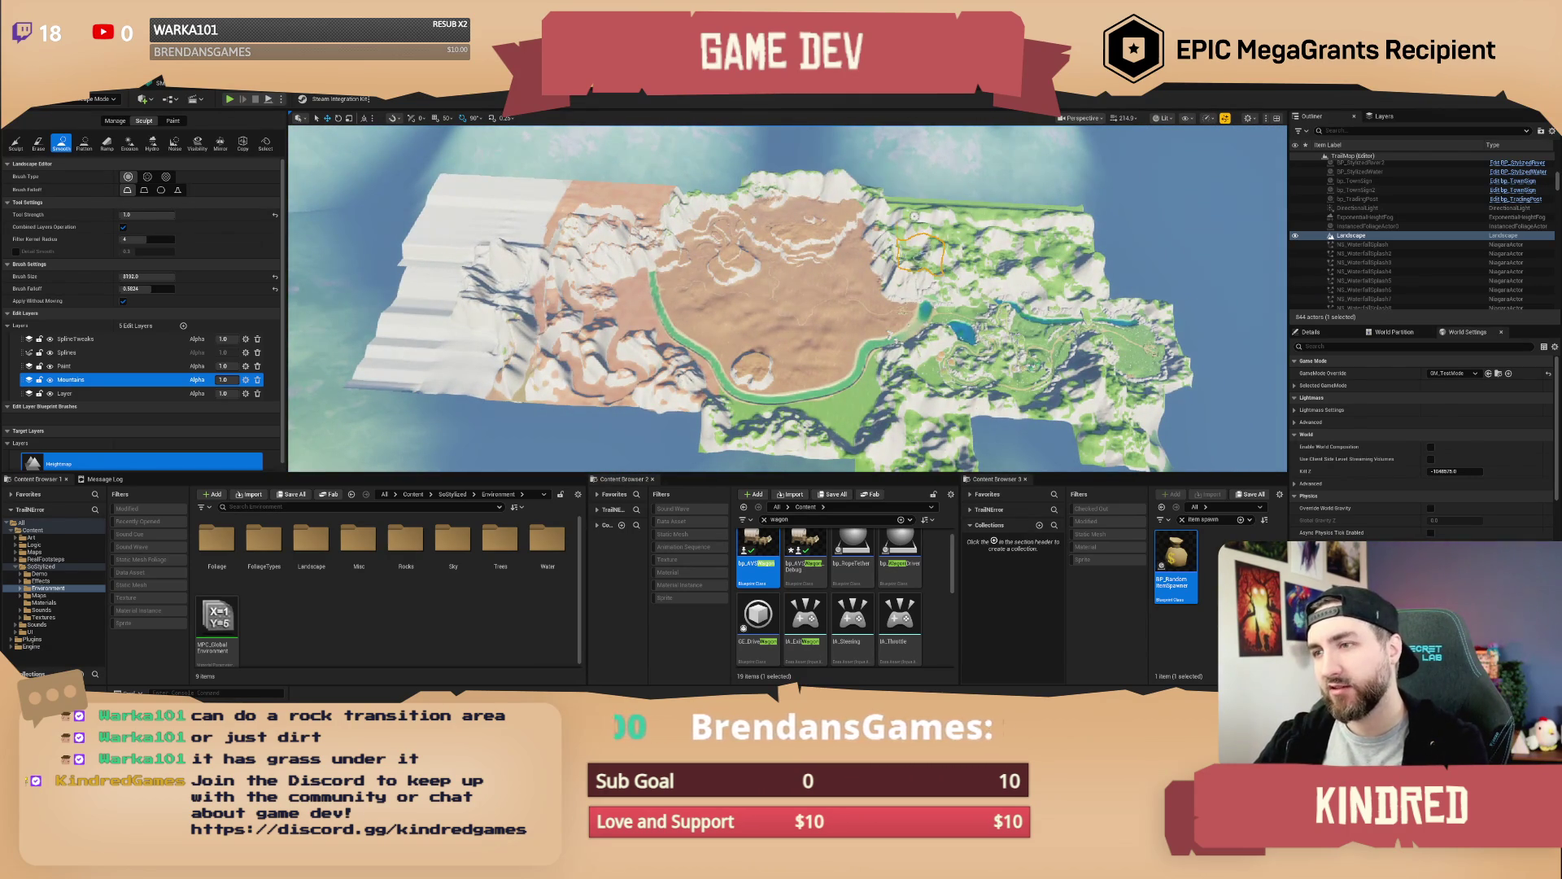
scroll(730, 340, up, 5)
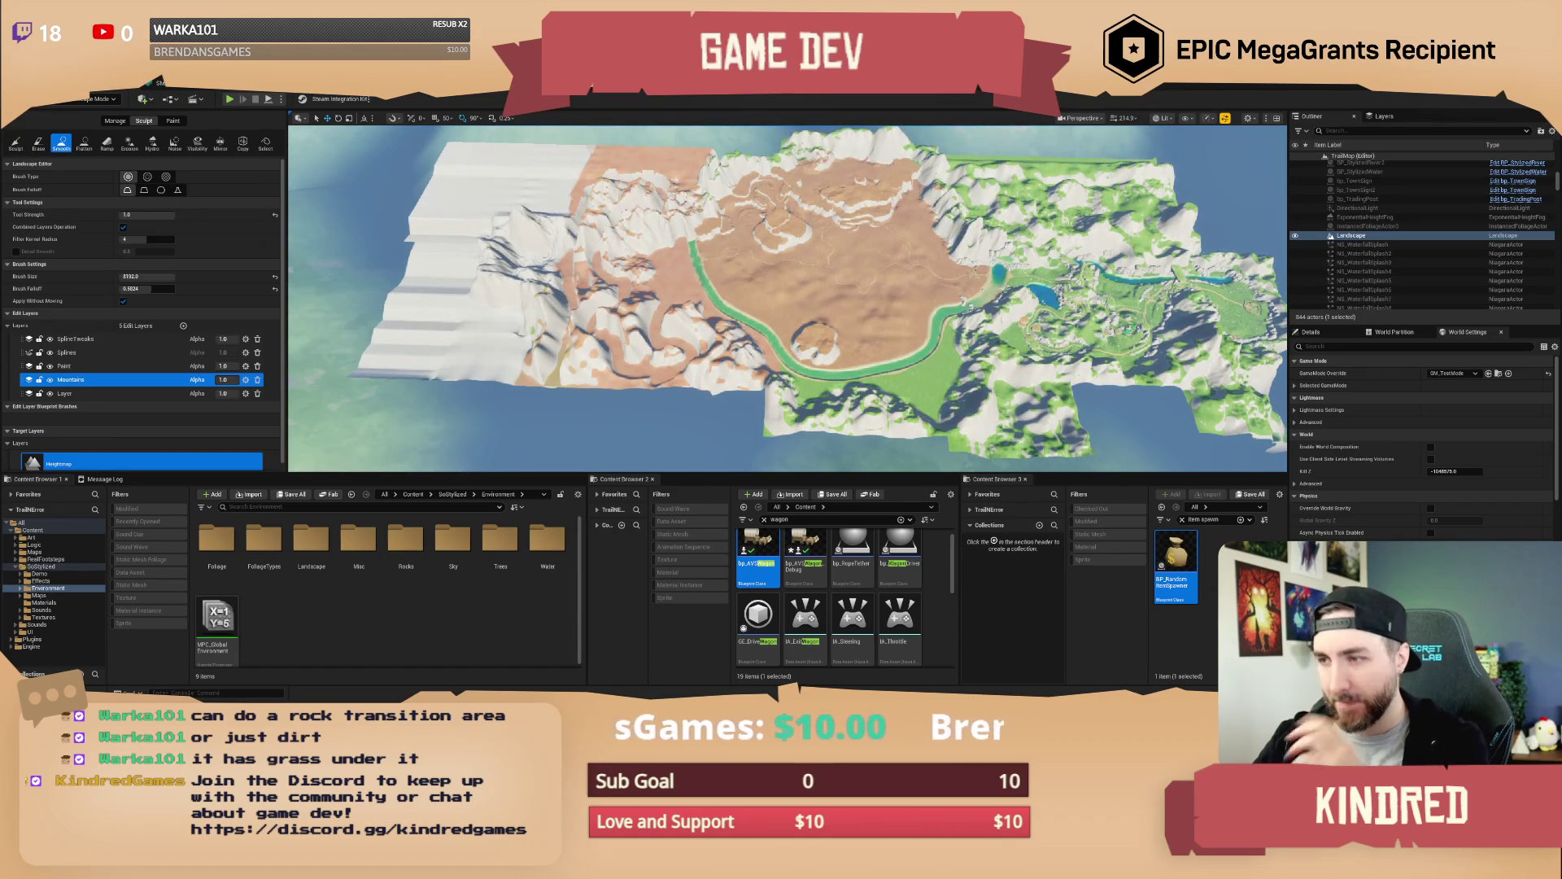
scroll(788, 298, up, 5)
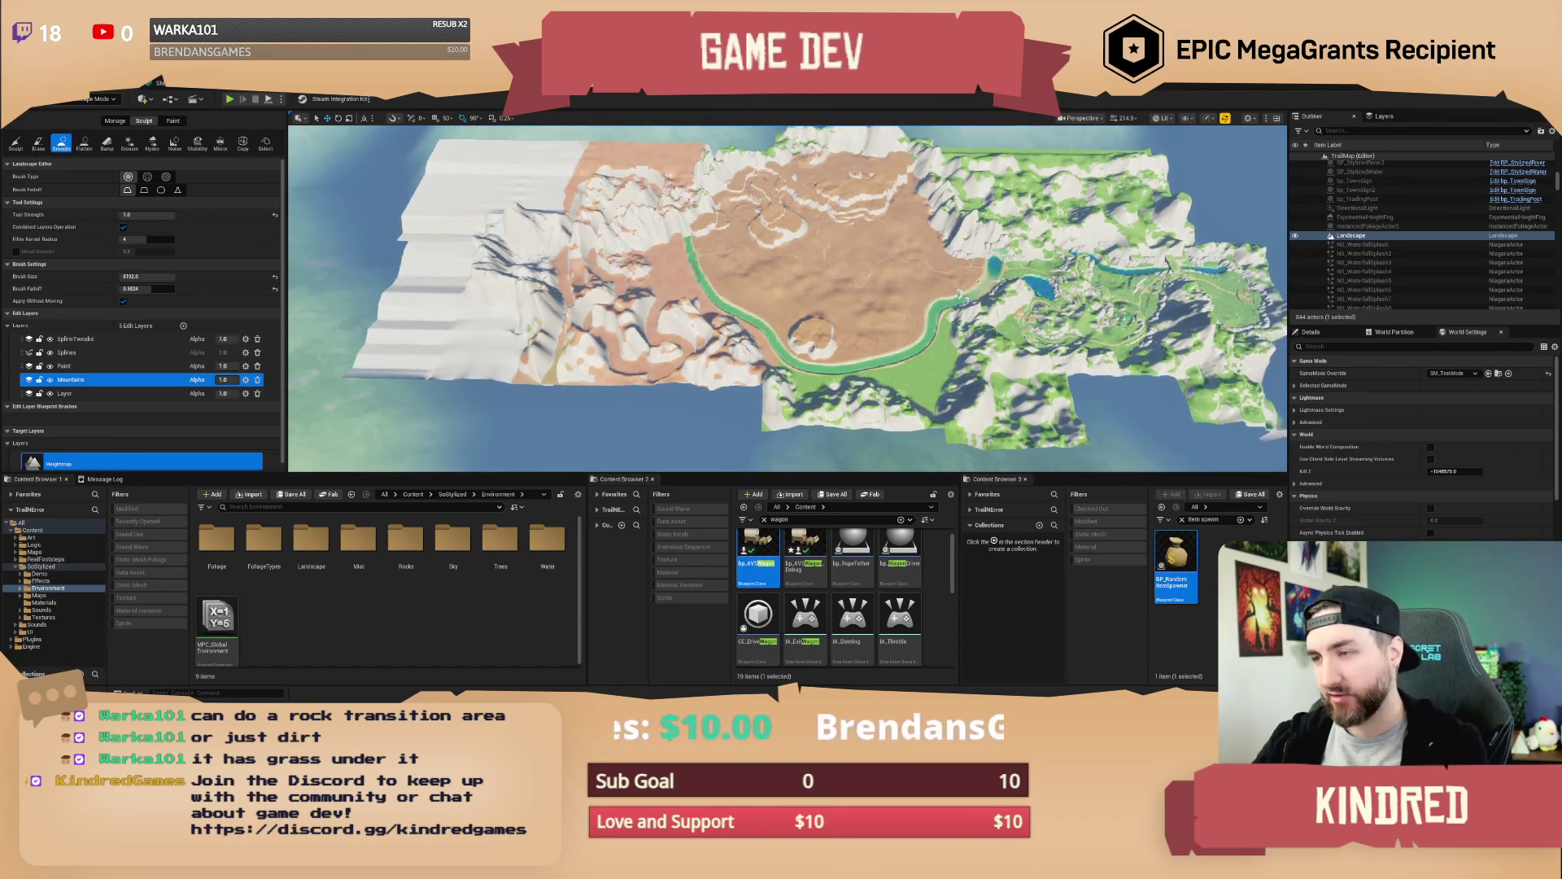
scroll(788, 297, up, 2)
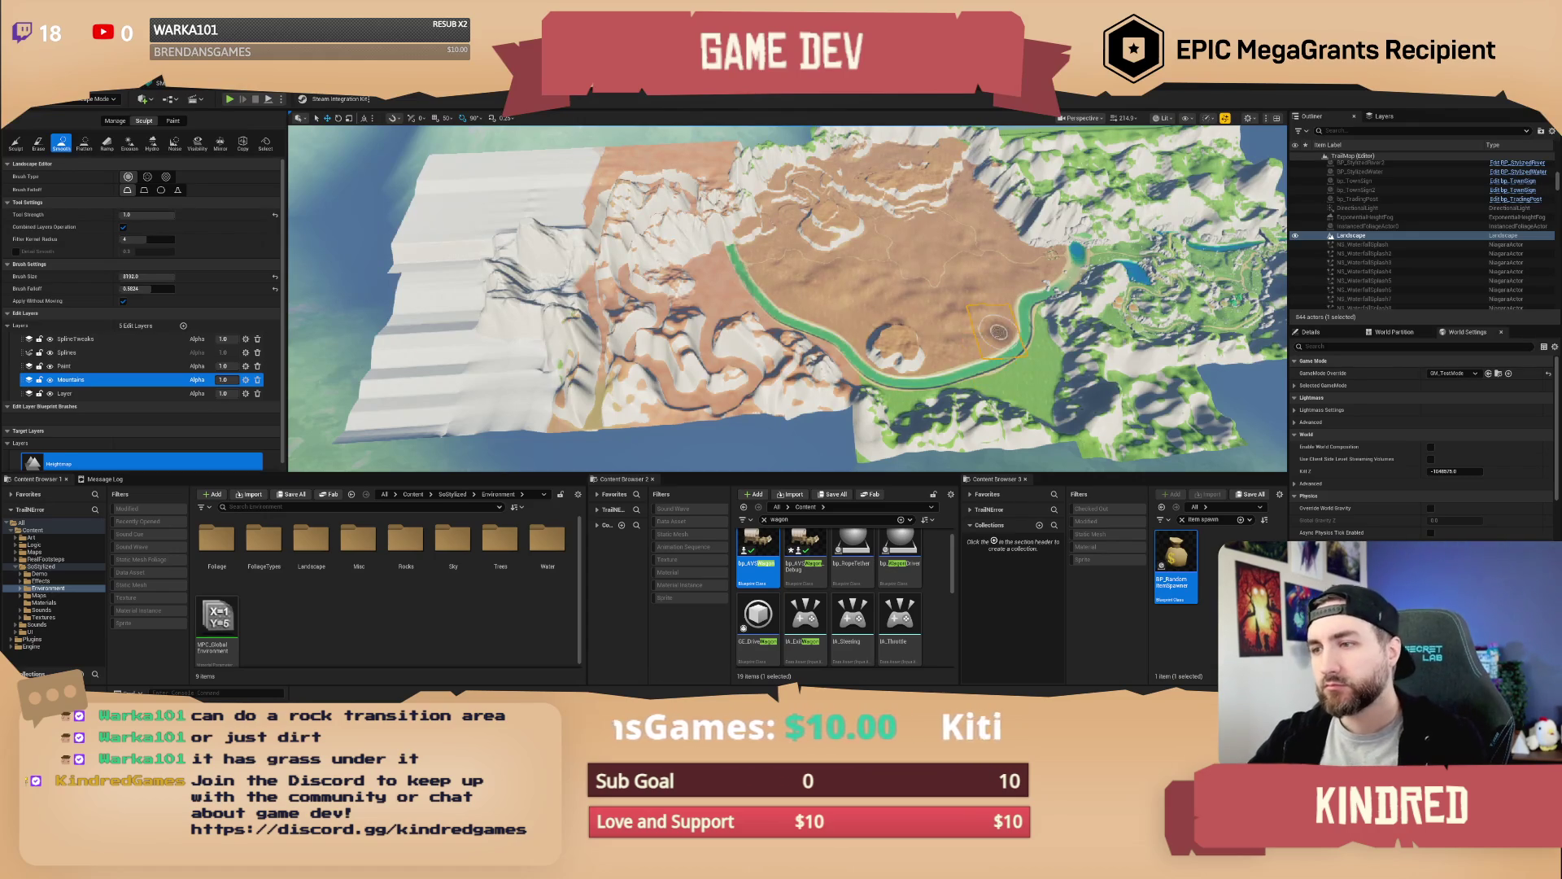
scroll(999, 332, up, 8)
scroll(788, 297, up, 8)
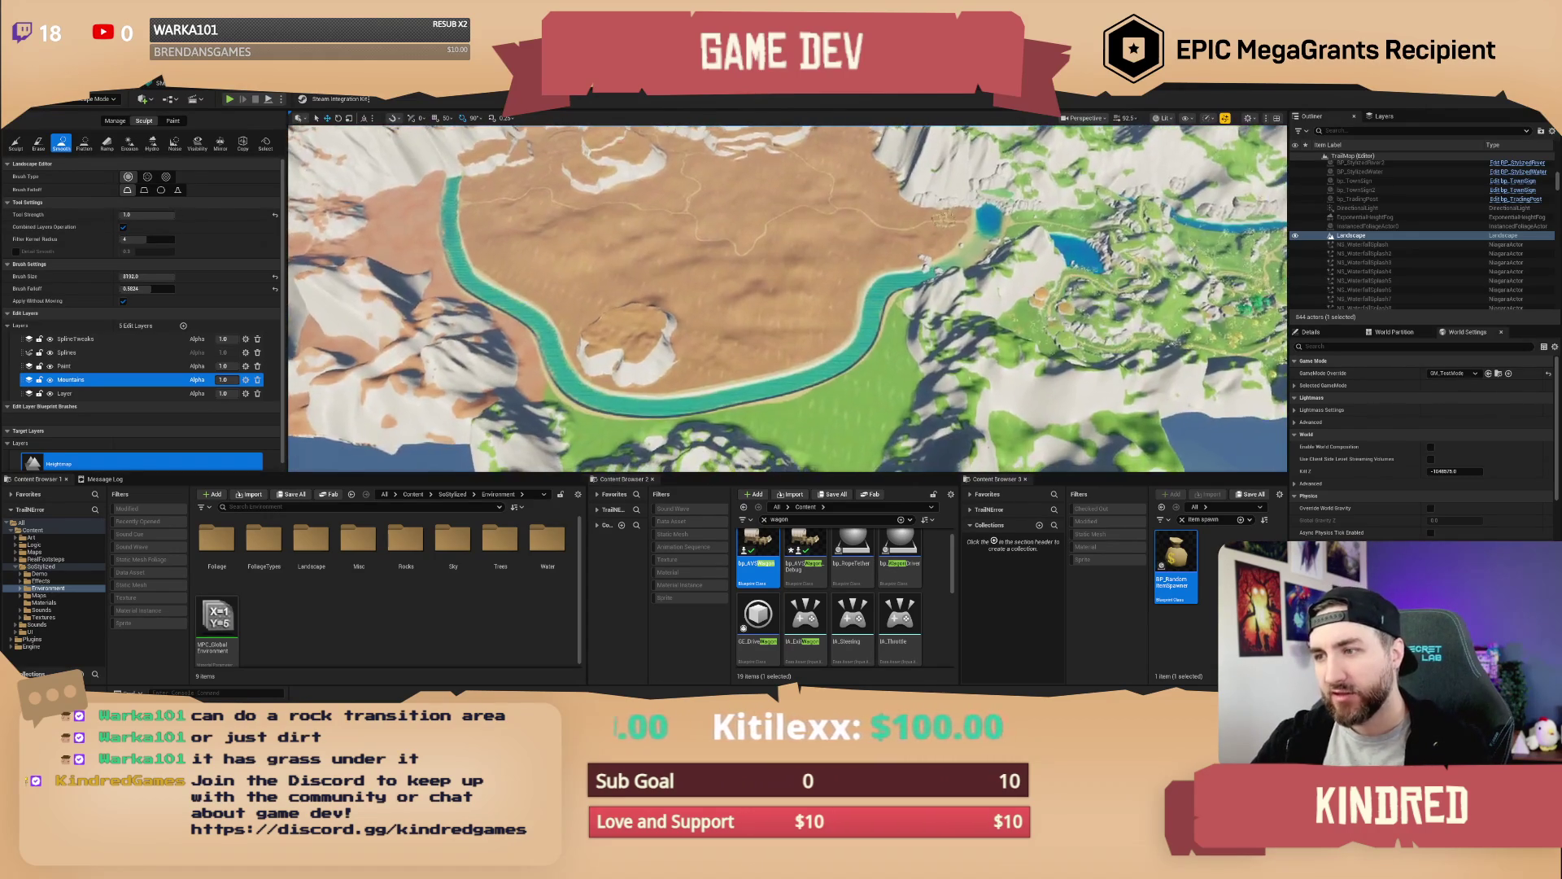
scroll(788, 298, up, 5)
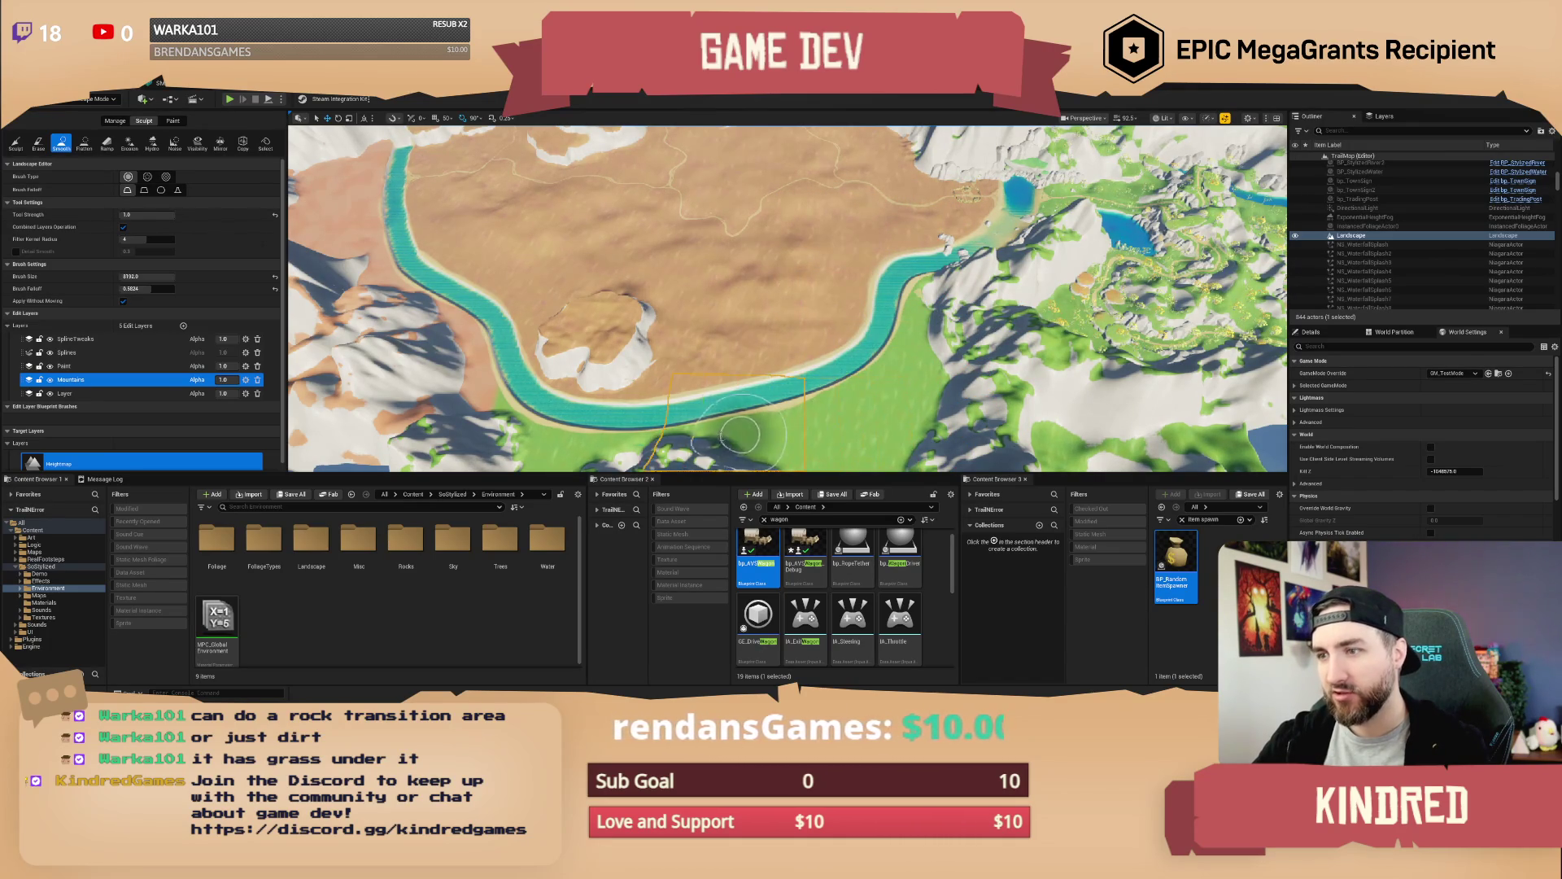
mouse_move(423, 310)
mouse_down()
mouse_move(554, 309)
mouse_move(1074, 378)
mouse_up()
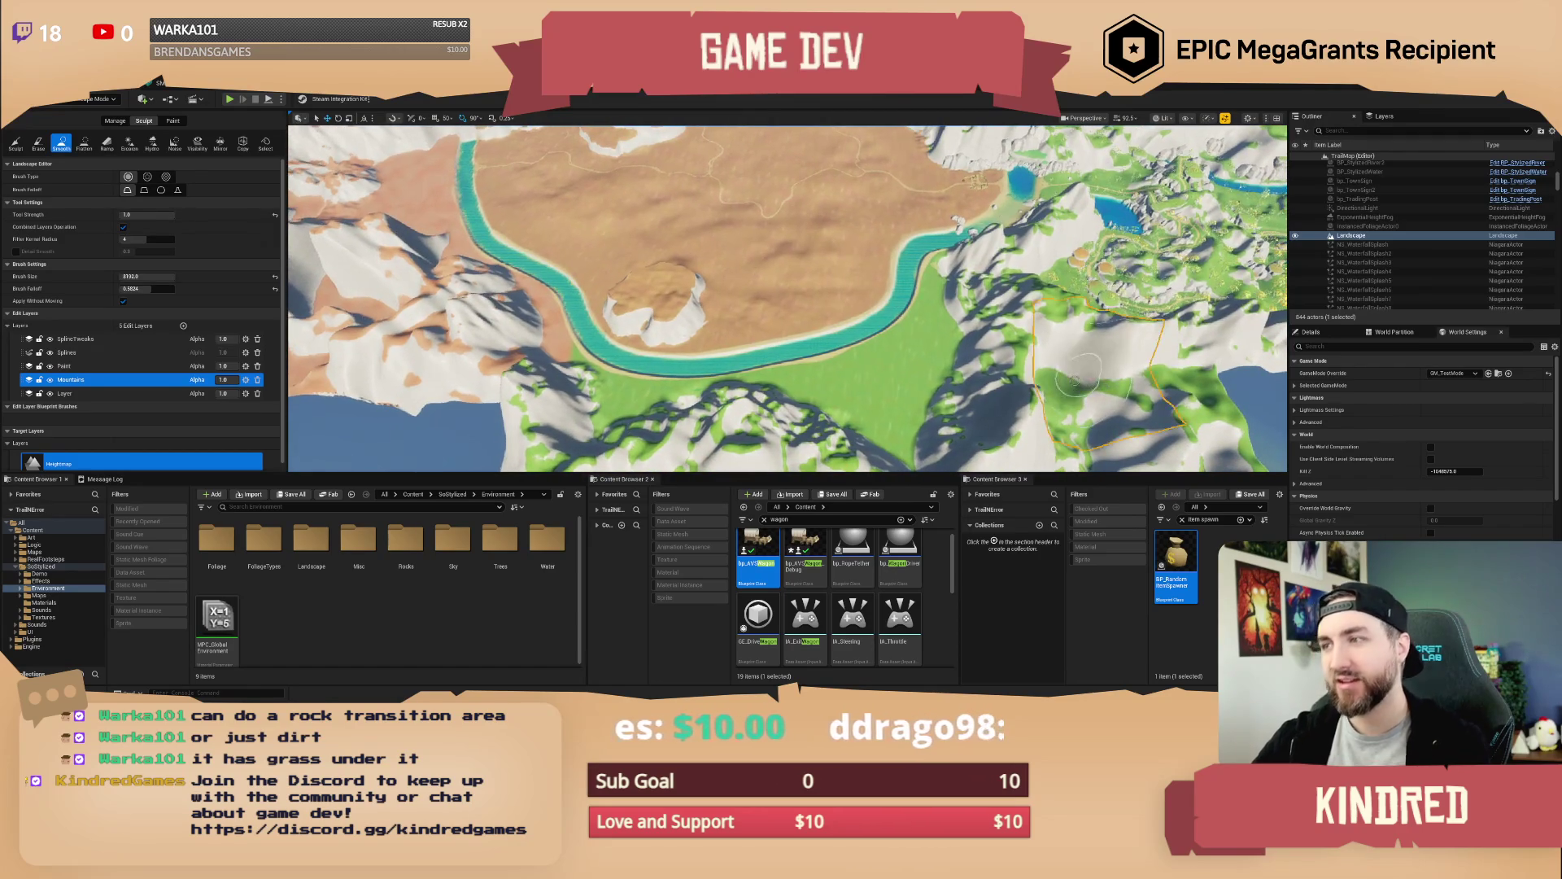
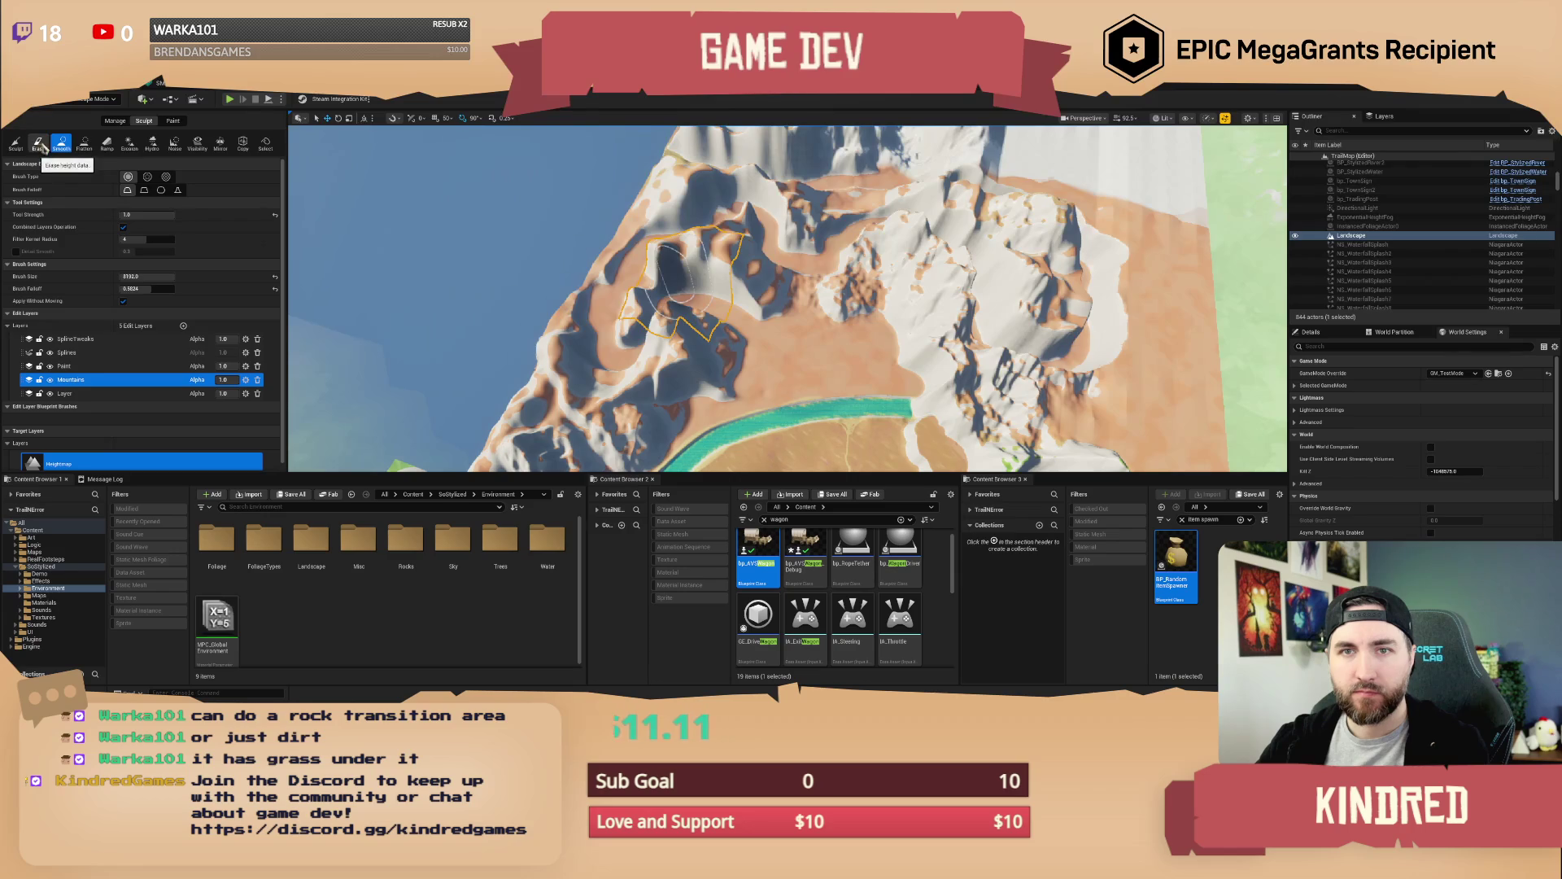
Flatten a path through the mountains toward the upper right with the Flatten tool
click(84, 144)
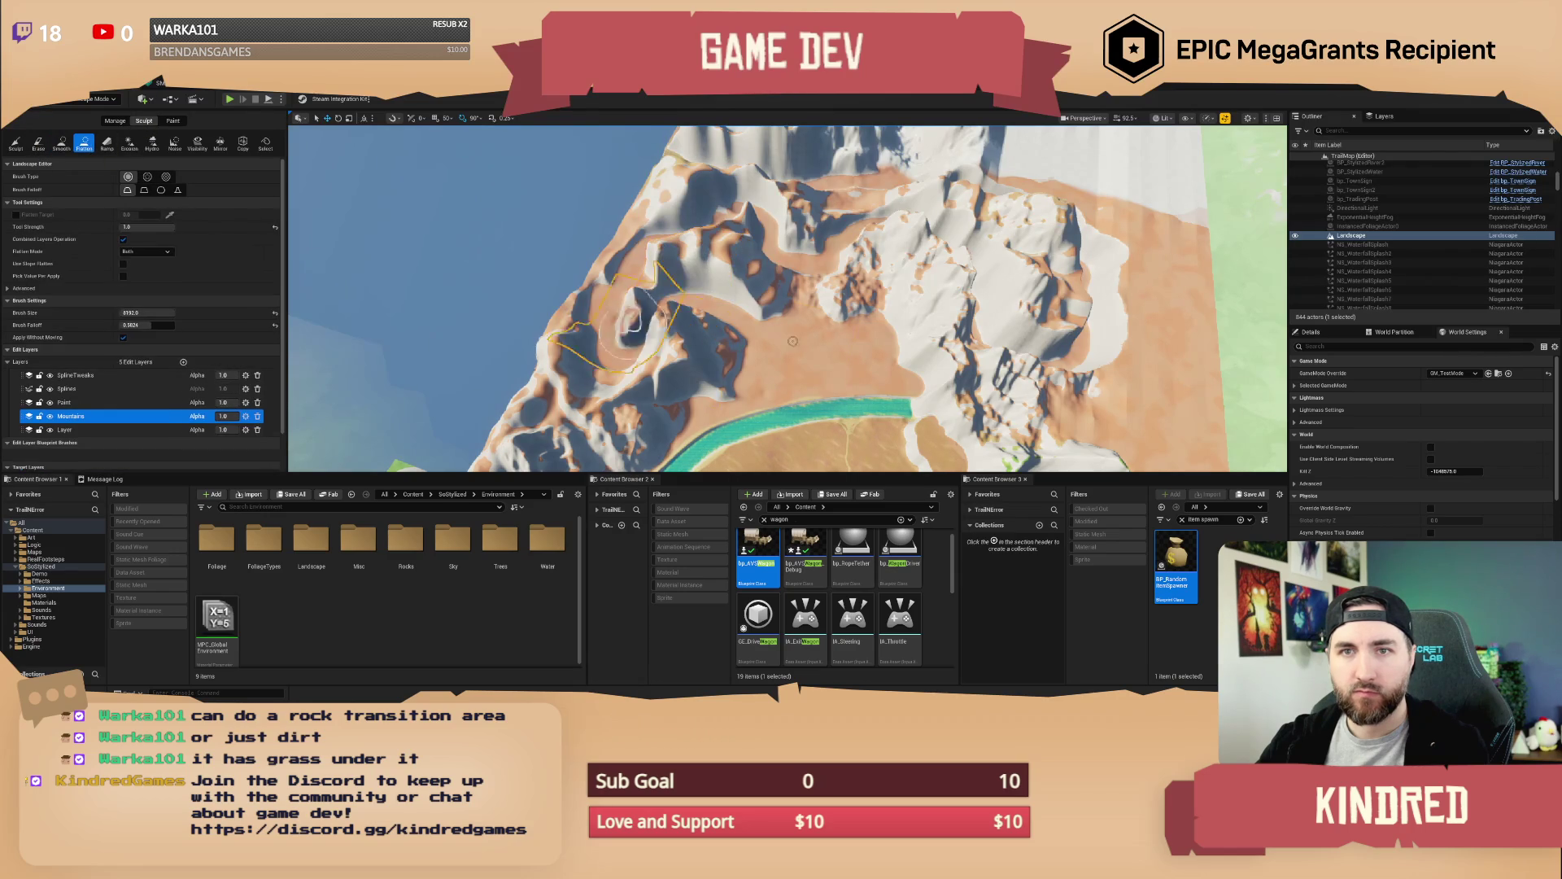
right_click(854, 355)
click(795, 329)
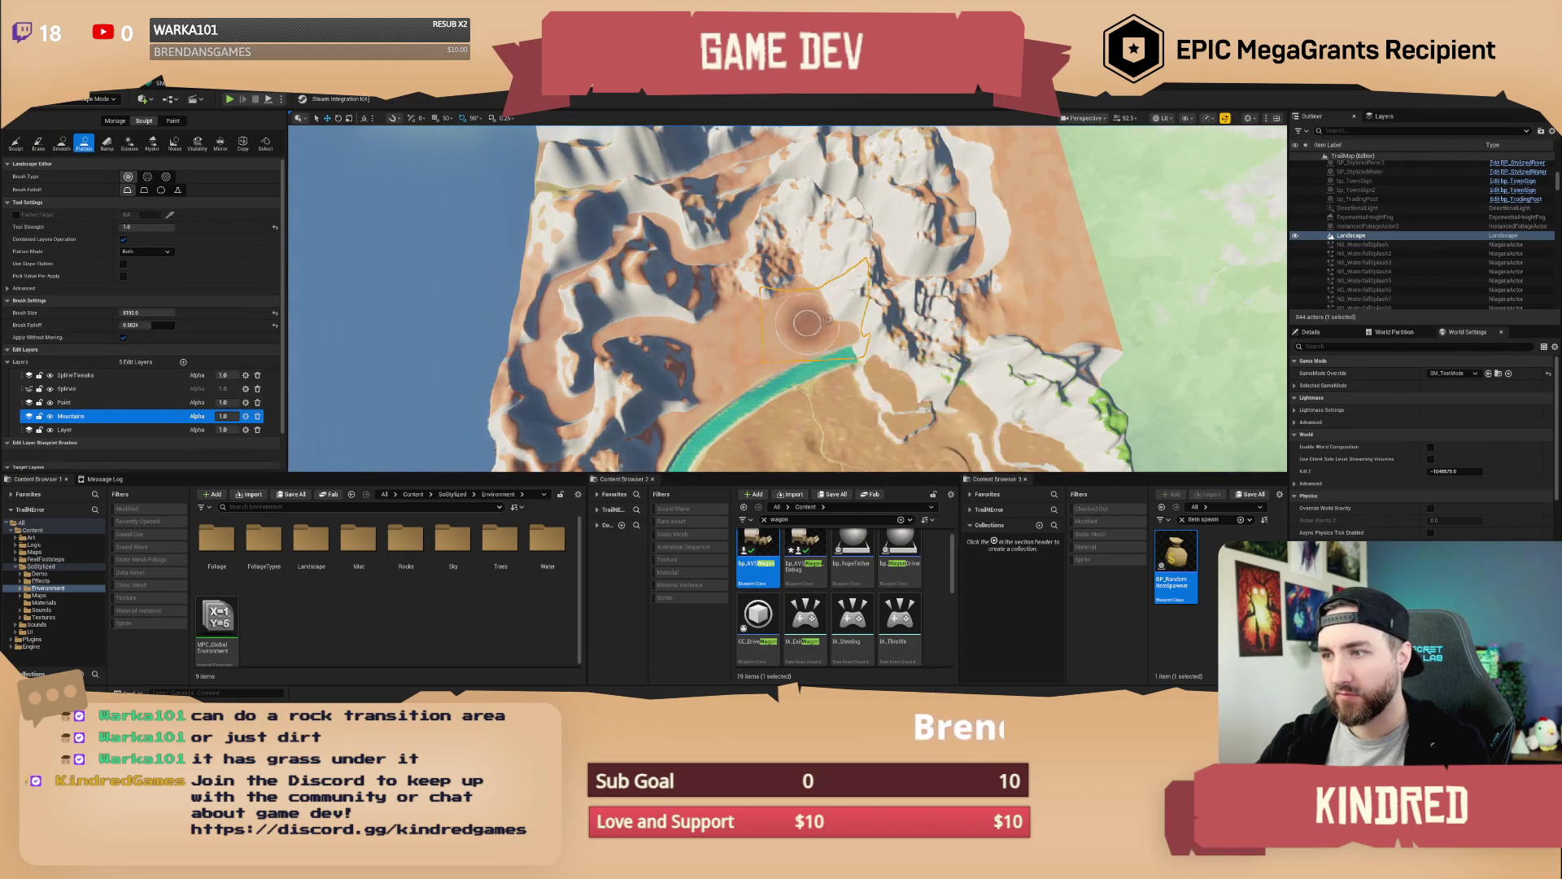
mouse_move(885, 310)
mouse_down()
mouse_move(983, 225)
mouse_move(965, 167)
mouse_move(923, 151)
mouse_move(932, 241)
mouse_move(919, 167)
mouse_move(891, 163)
mouse_move(879, 187)
mouse_move(864, 152)
mouse_move(773, 170)
mouse_move(858, 209)
mouse_move(801, 224)
mouse_move(895, 232)
mouse_move(734, 253)
mouse_move(887, 252)
mouse_move(855, 283)
mouse_move(757, 244)
mouse_move(708, 268)
mouse_move(716, 175)
mouse_move(643, 203)
mouse_move(576, 376)
mouse_move(664, 363)
mouse_move(659, 334)
mouse_move(614, 364)
mouse_move(655, 305)
mouse_move(659, 232)
mouse_move(702, 245)
mouse_move(671, 350)
mouse_move(606, 431)
mouse_move(572, 373)
mouse_move(592, 216)
mouse_move(607, 226)
mouse_move(621, 373)
mouse_move(680, 394)
mouse_move(709, 347)
mouse_move(640, 223)
mouse_move(760, 193)
mouse_move(873, 188)
mouse_move(947, 225)
mouse_move(795, 272)
mouse_up()
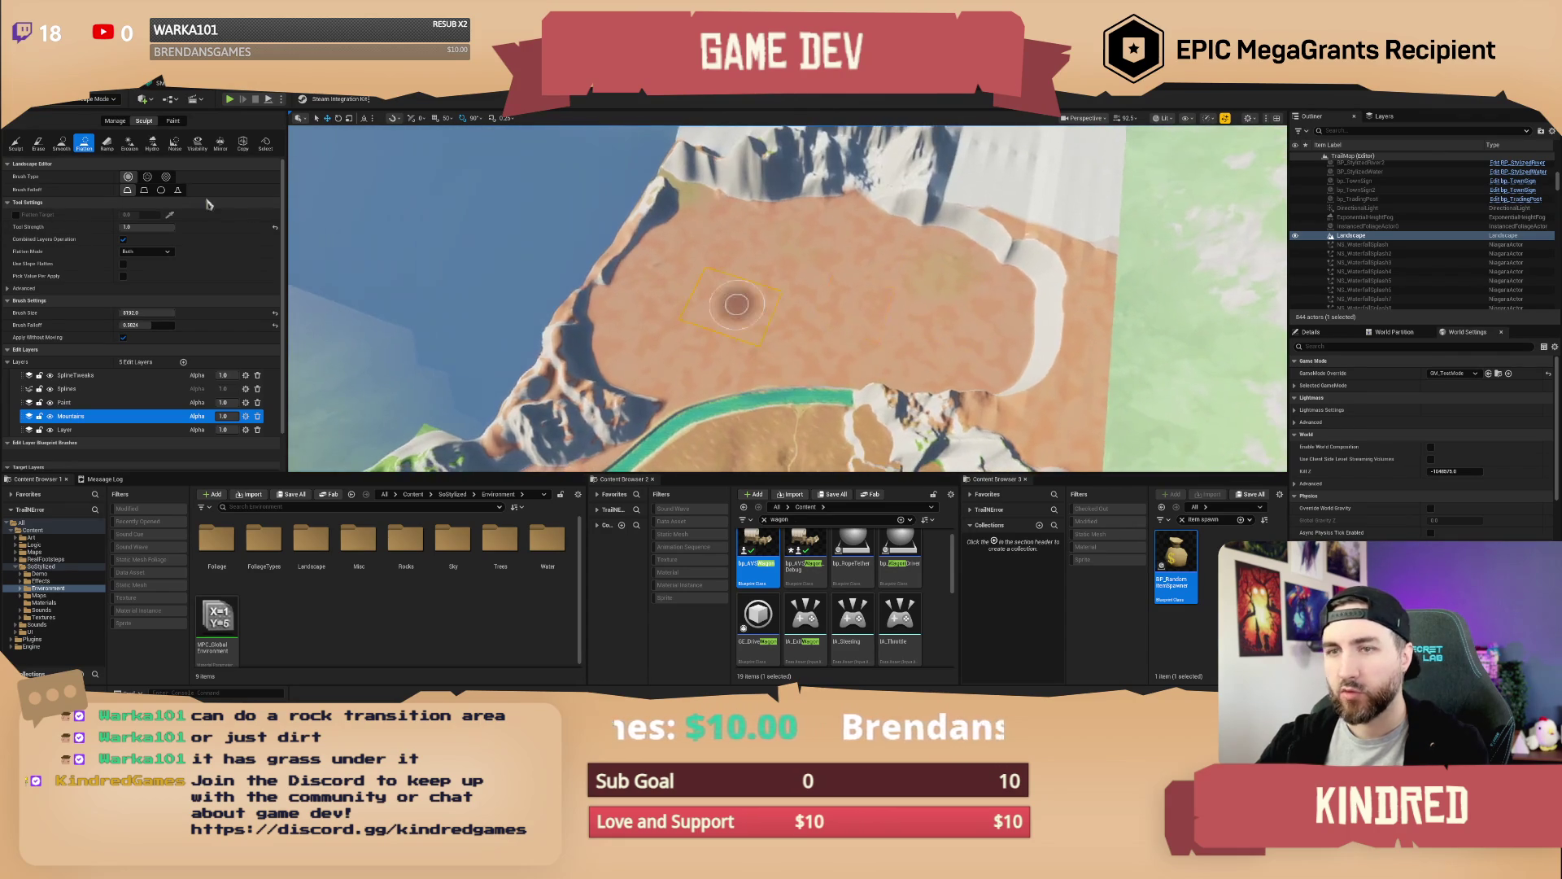
Switch to the Sculpt tool and carve a hollow into the terrain
click(16, 143)
mouse_move(800, 335)
mouse_down()
mouse_move(779, 283)
mouse_move(1025, 318)
mouse_up()
mouse_move(962, 319)
mouse_down()
mouse_move(1031, 370)
mouse_move(939, 355)
mouse_move(913, 322)
mouse_up()
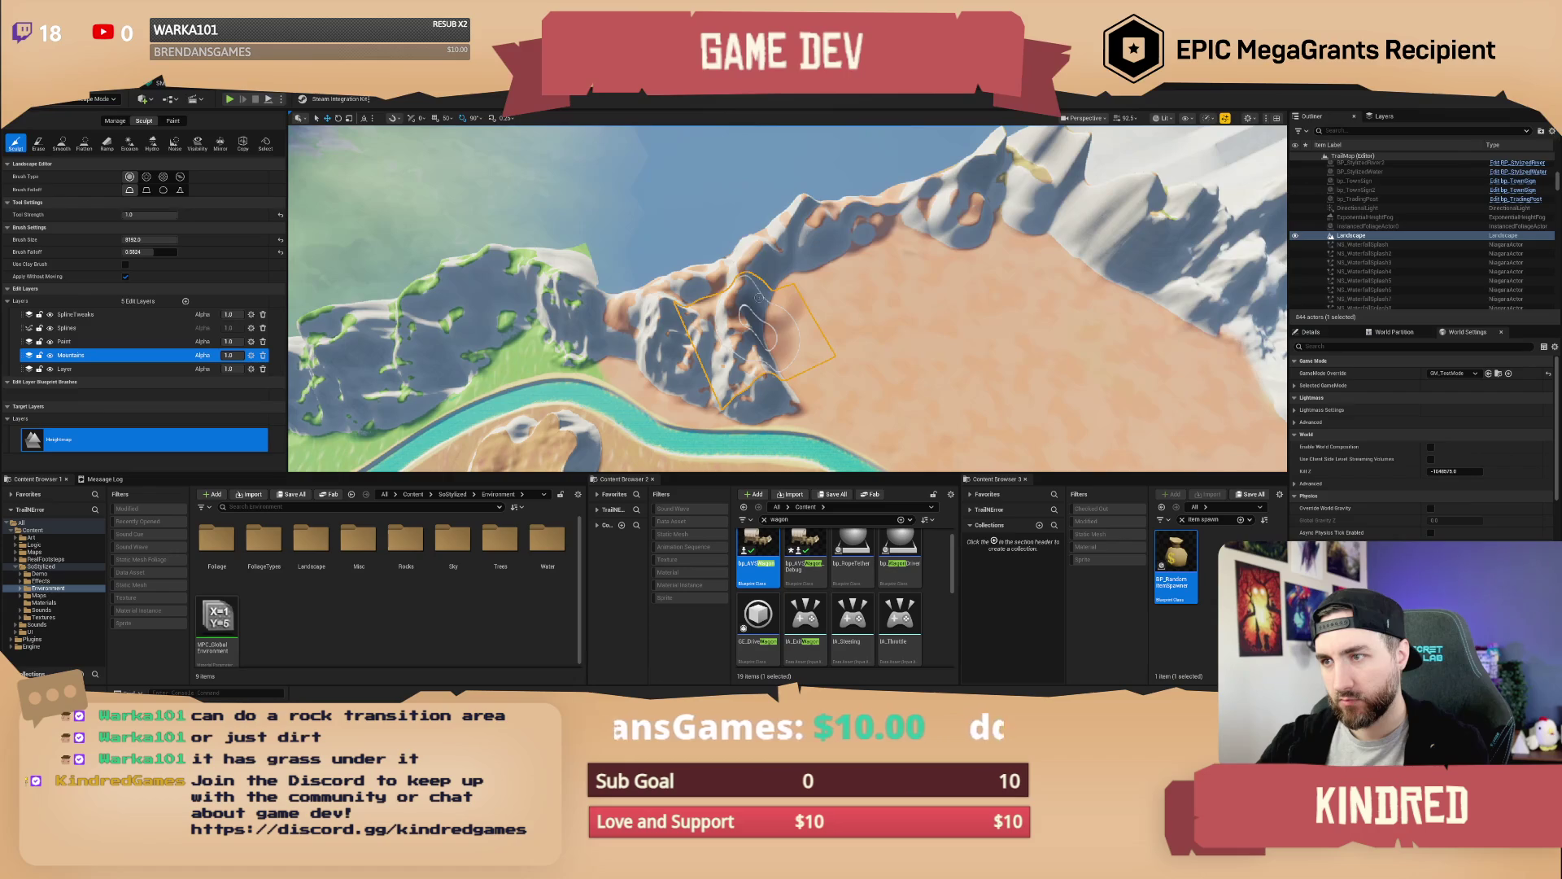
Deepen the hollow toward the upper left and try raising ridges at the basin edge, undoing both ridge strokes
drag(777, 310, 750, 297)
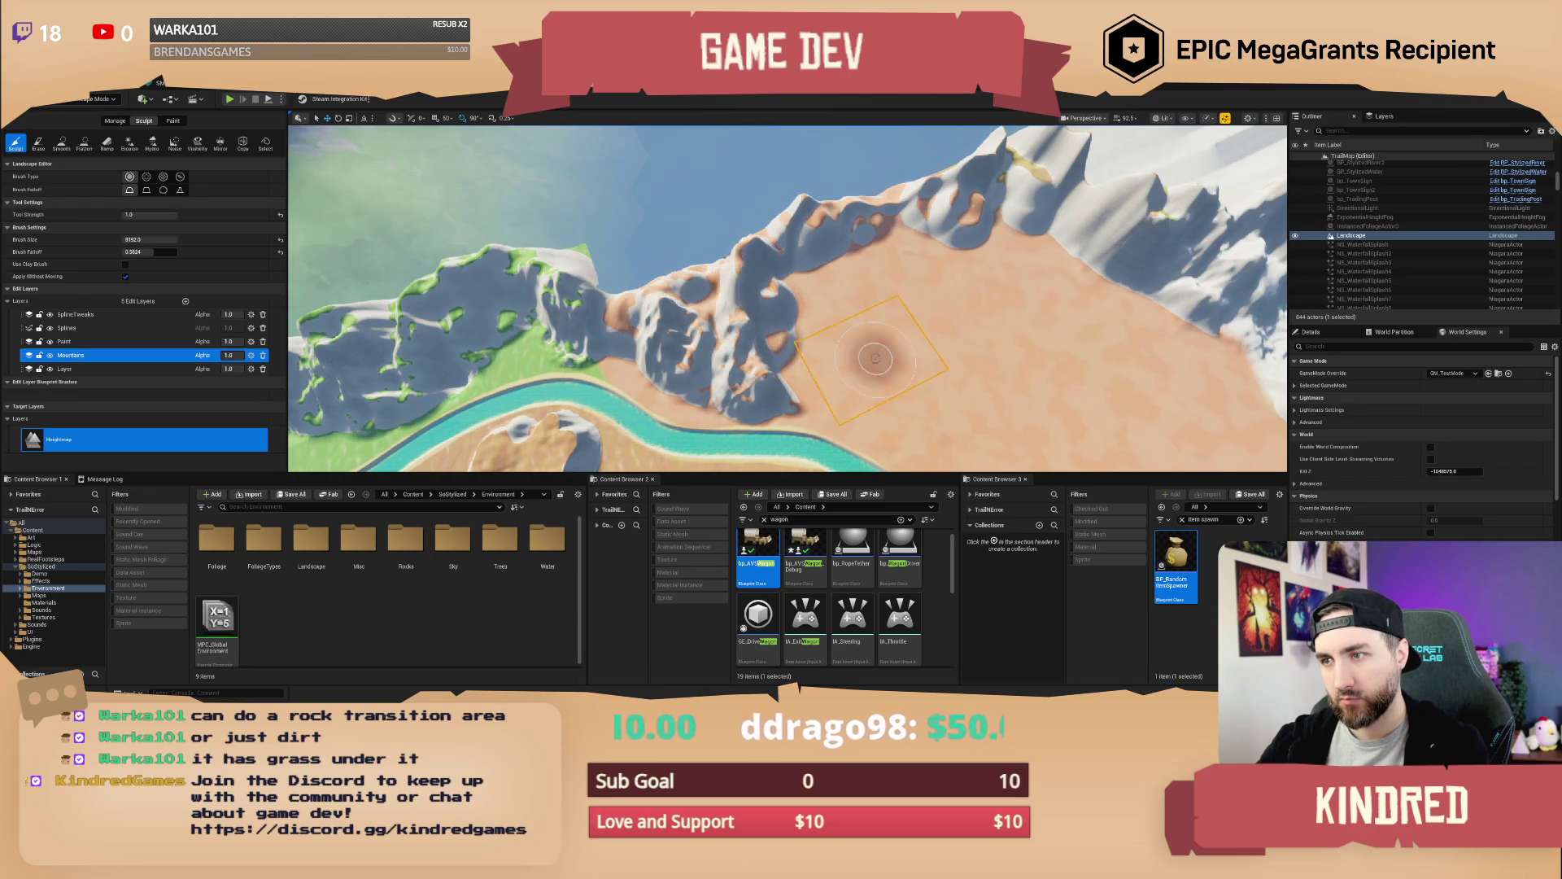
scroll(865, 359, up, 10)
scroll(805, 237, down, 5)
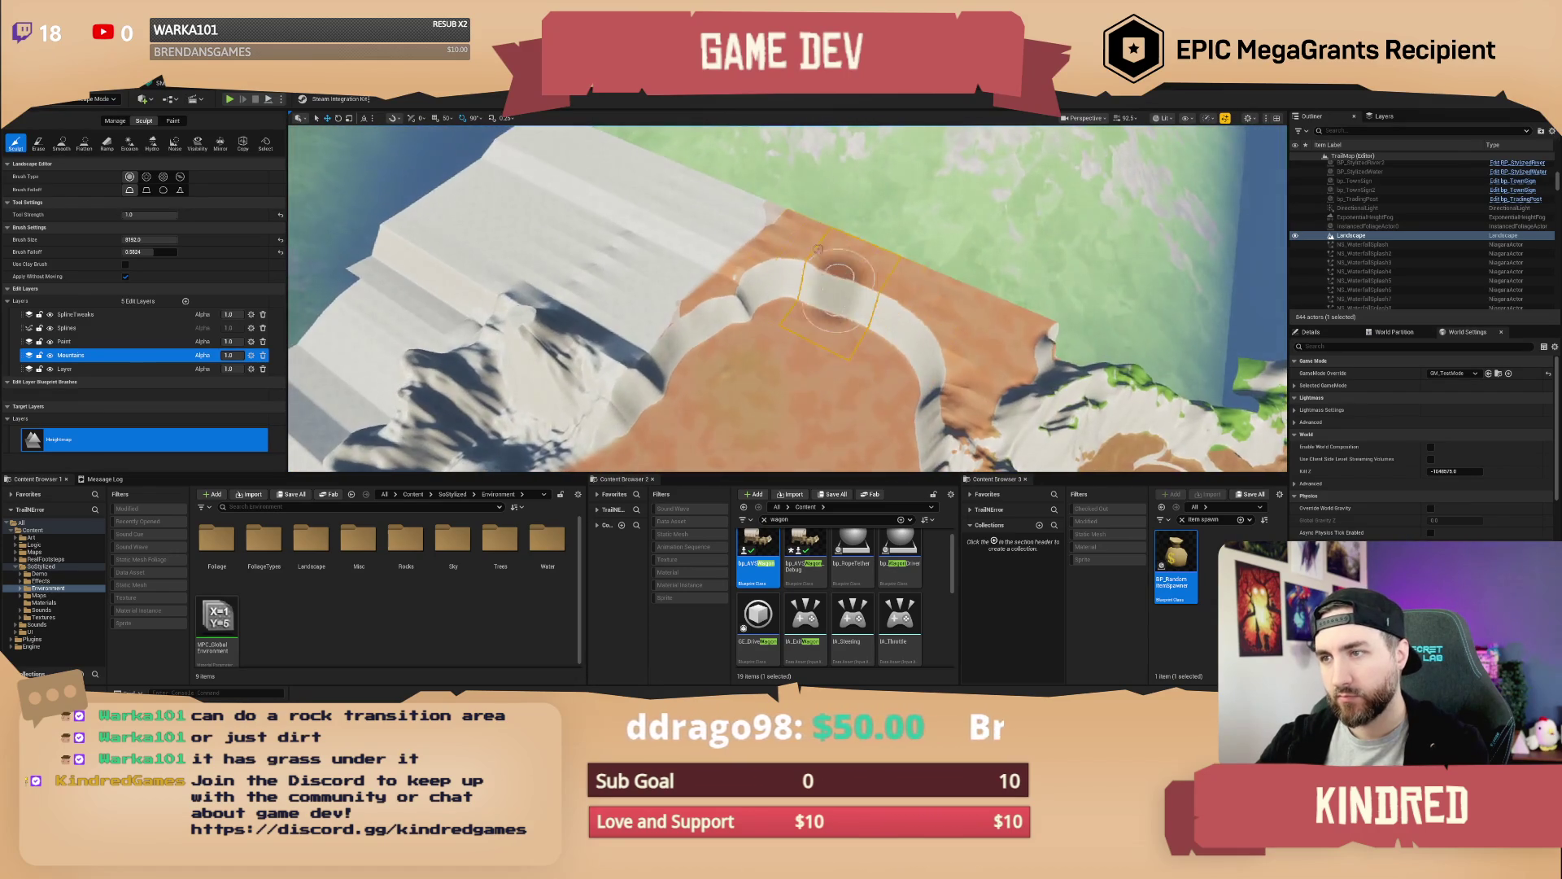
mouse_move(822, 236)
mouse_down()
mouse_move(944, 301)
mouse_move(876, 292)
mouse_up()
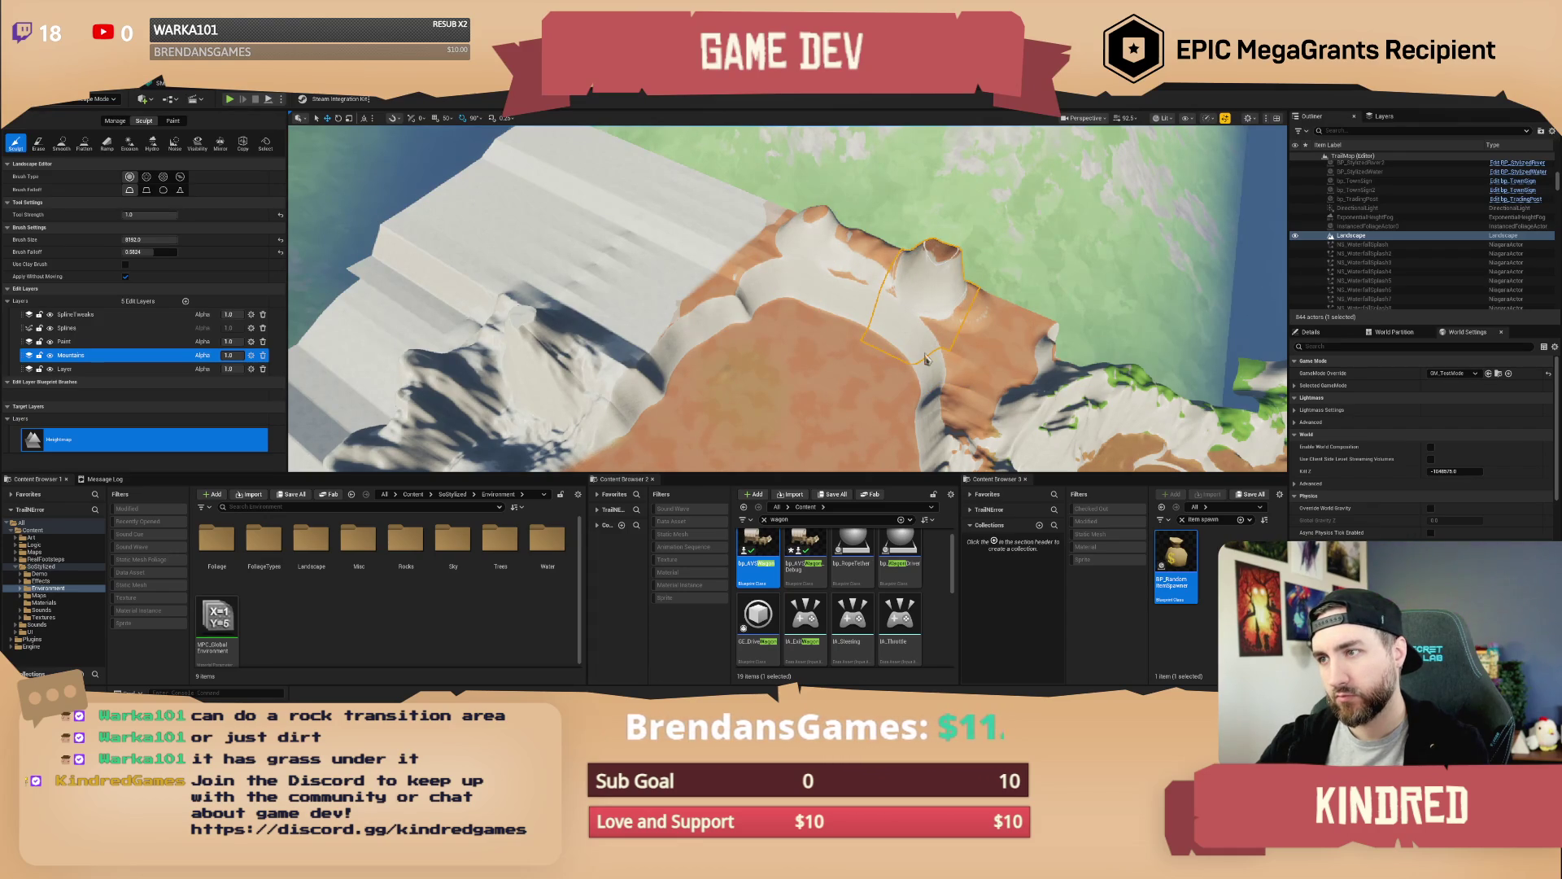
key(ctrl+z)
key(ctrl+z)
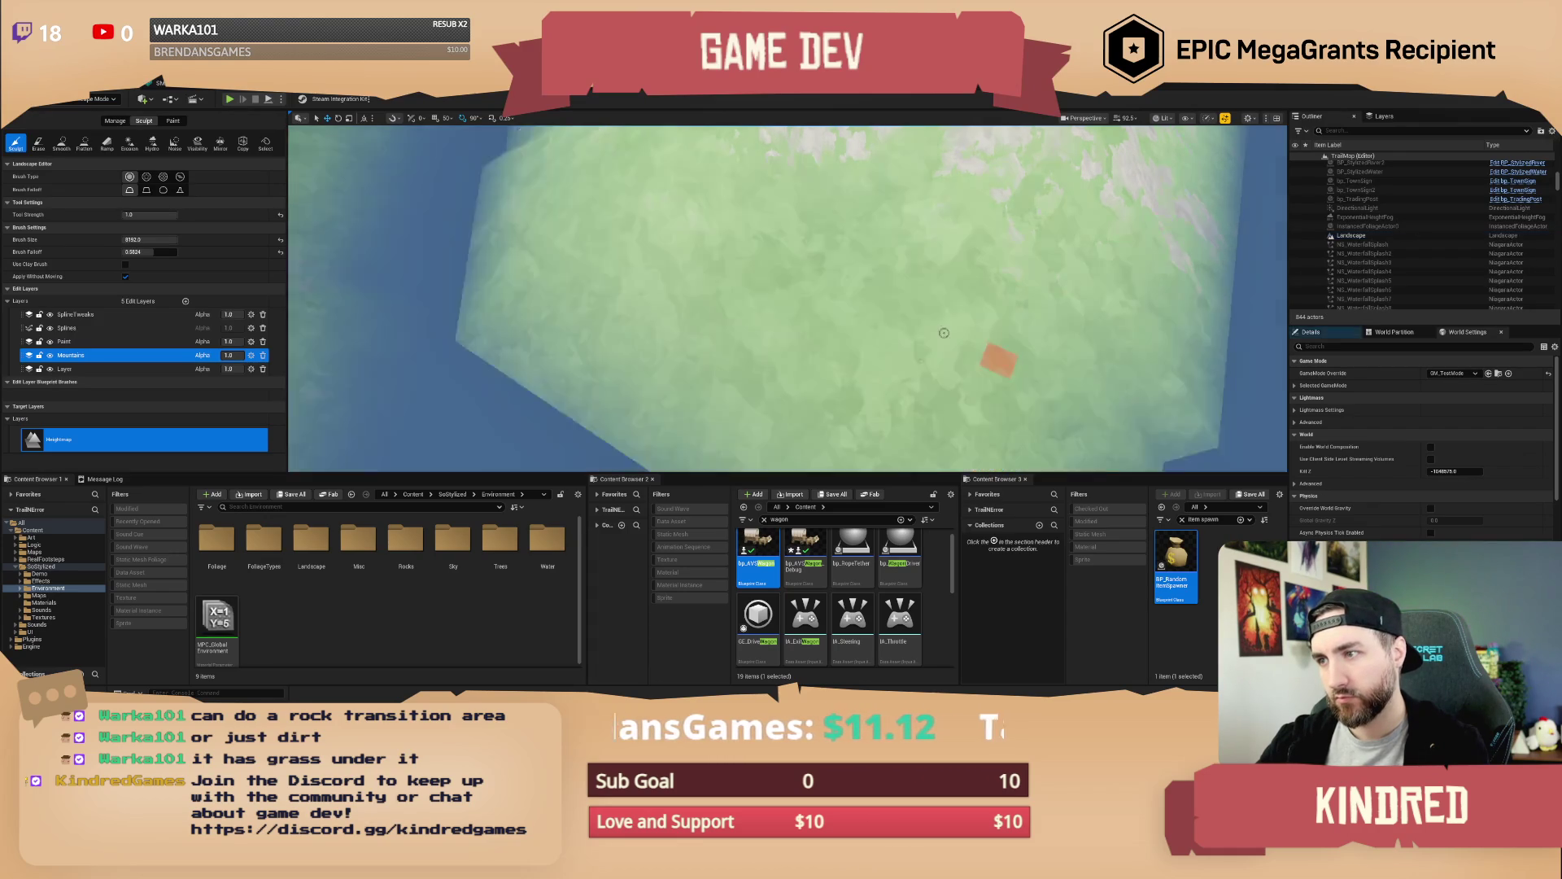
drag(914, 323, 897, 304)
key(ctrl+z)
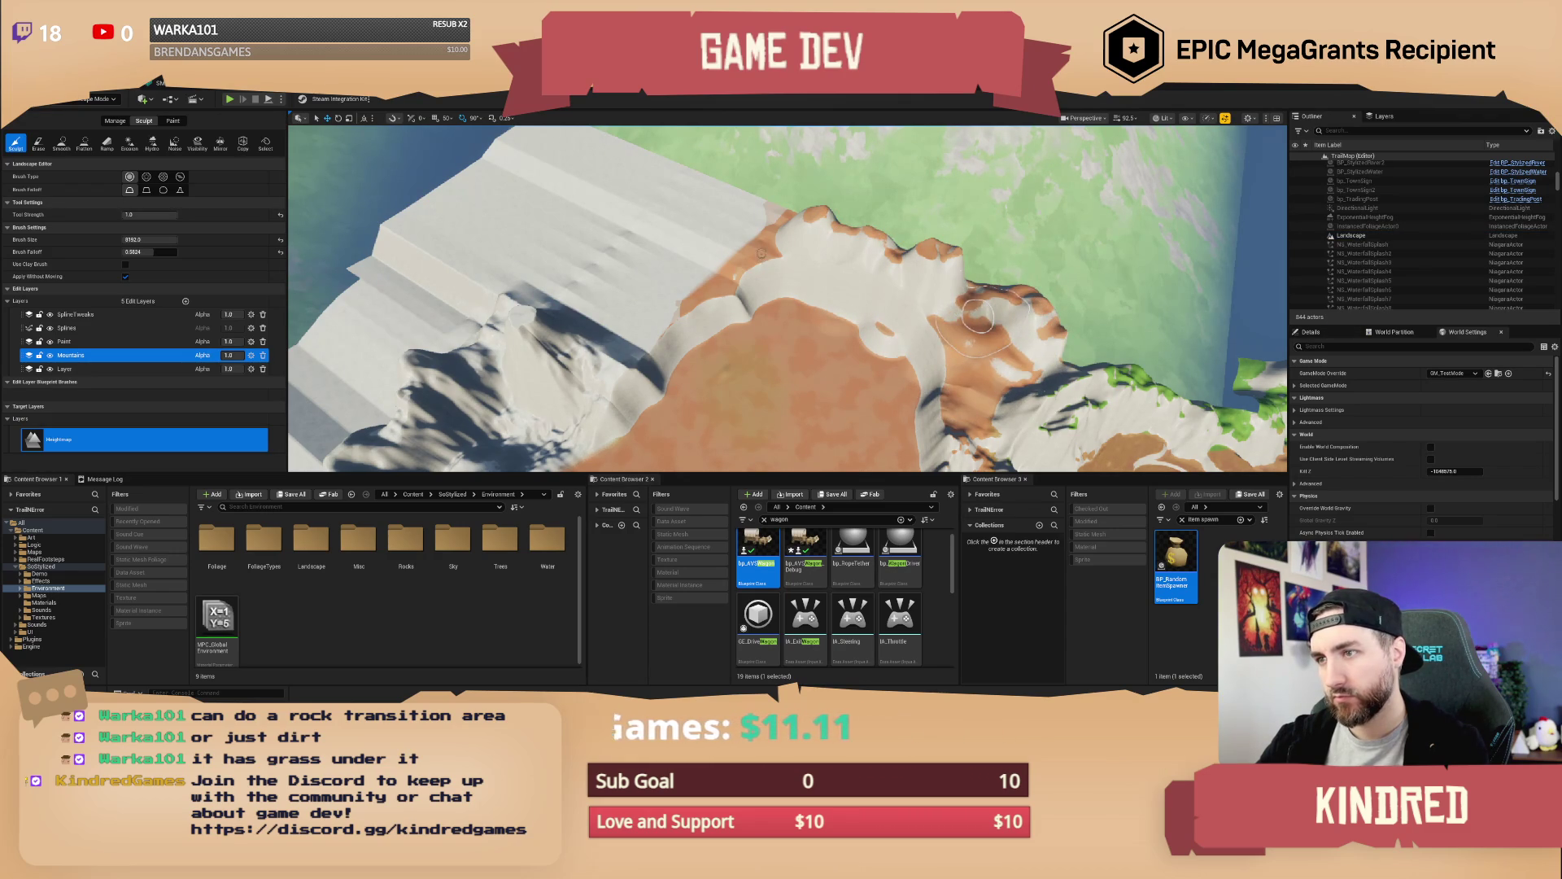
Sculpt the ridge wall further along the basin's rim
mouse_move(707, 320)
mouse_down()
mouse_move(715, 304)
mouse_move(700, 342)
mouse_move(739, 263)
mouse_up()
click(774, 213)
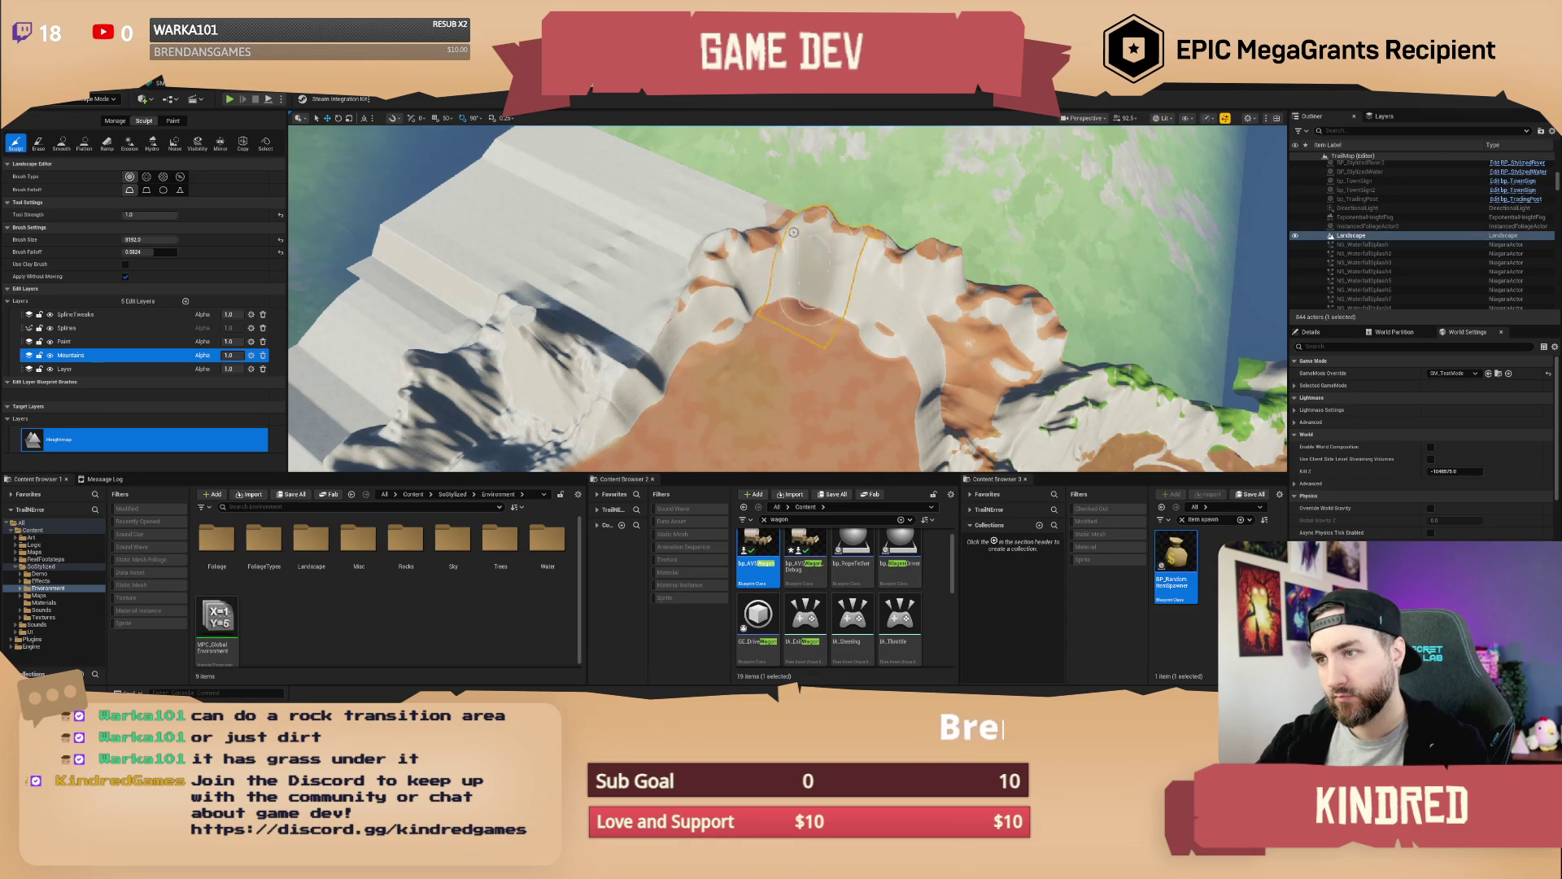
key(Escape)
drag(777, 217, 895, 247)
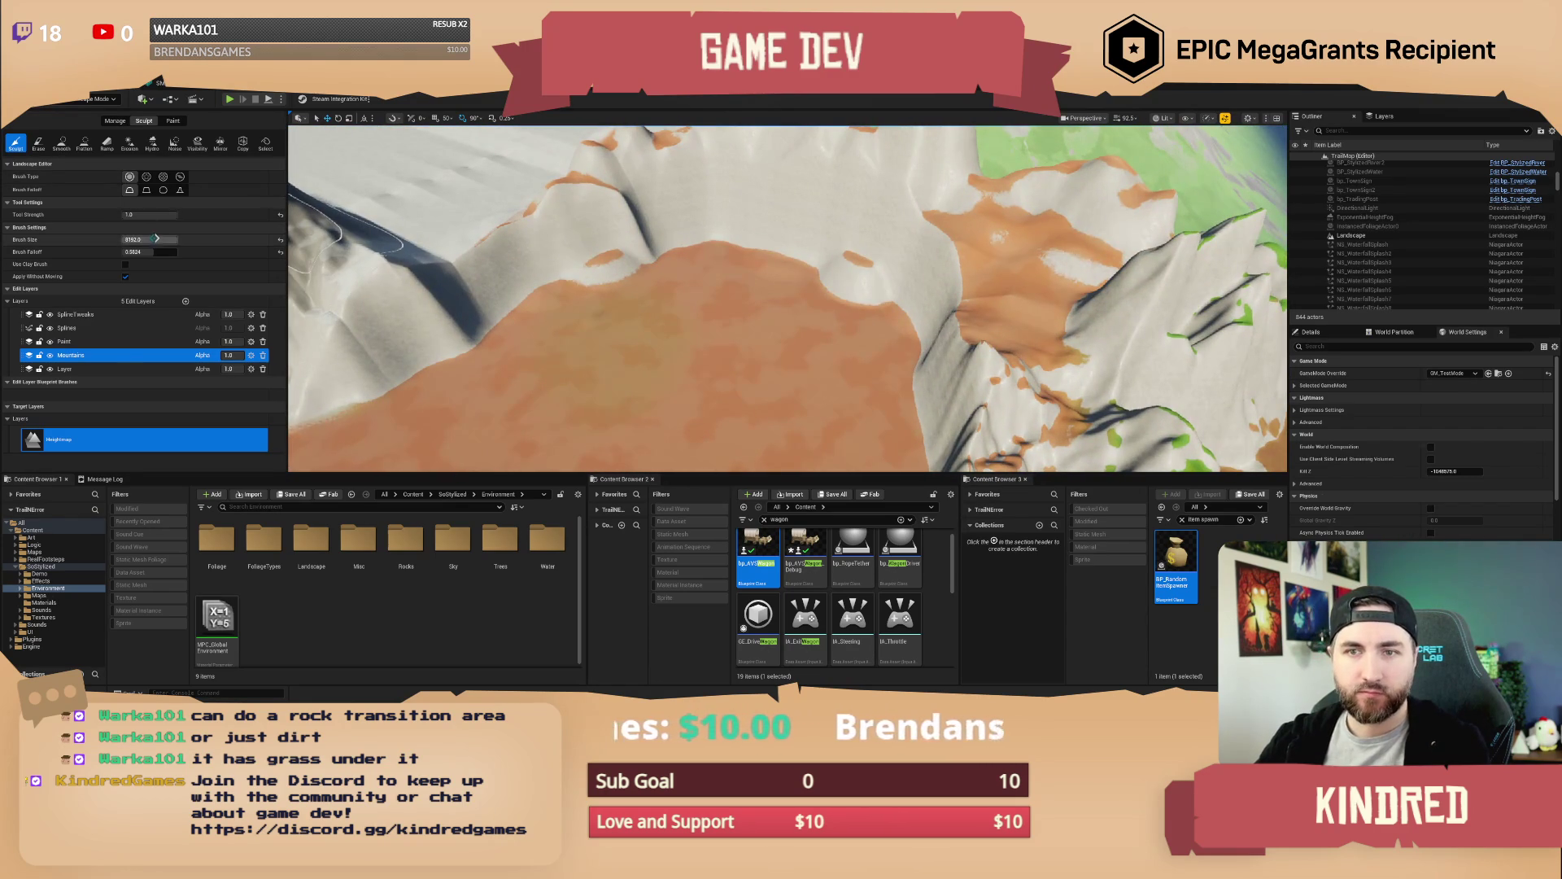
Shrink the brush size slightly, raise a new ridge along the basin wall, then undo it
click(155, 239)
drag(155, 241, 150, 240)
drag(781, 293, 830, 277)
drag(716, 326, 781, 325)
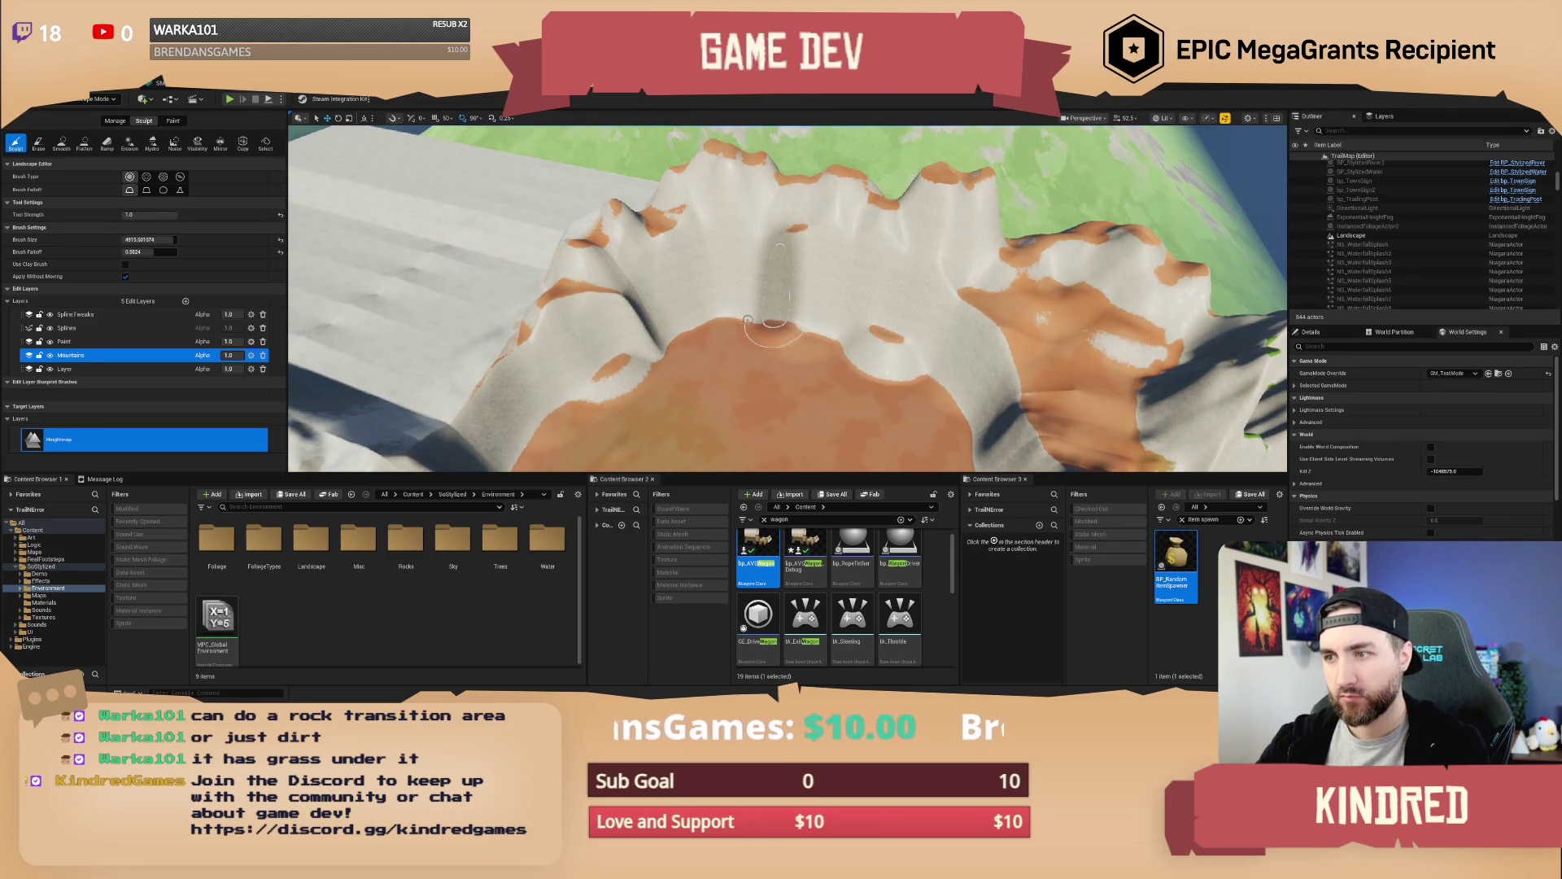
key(ctrl+z)
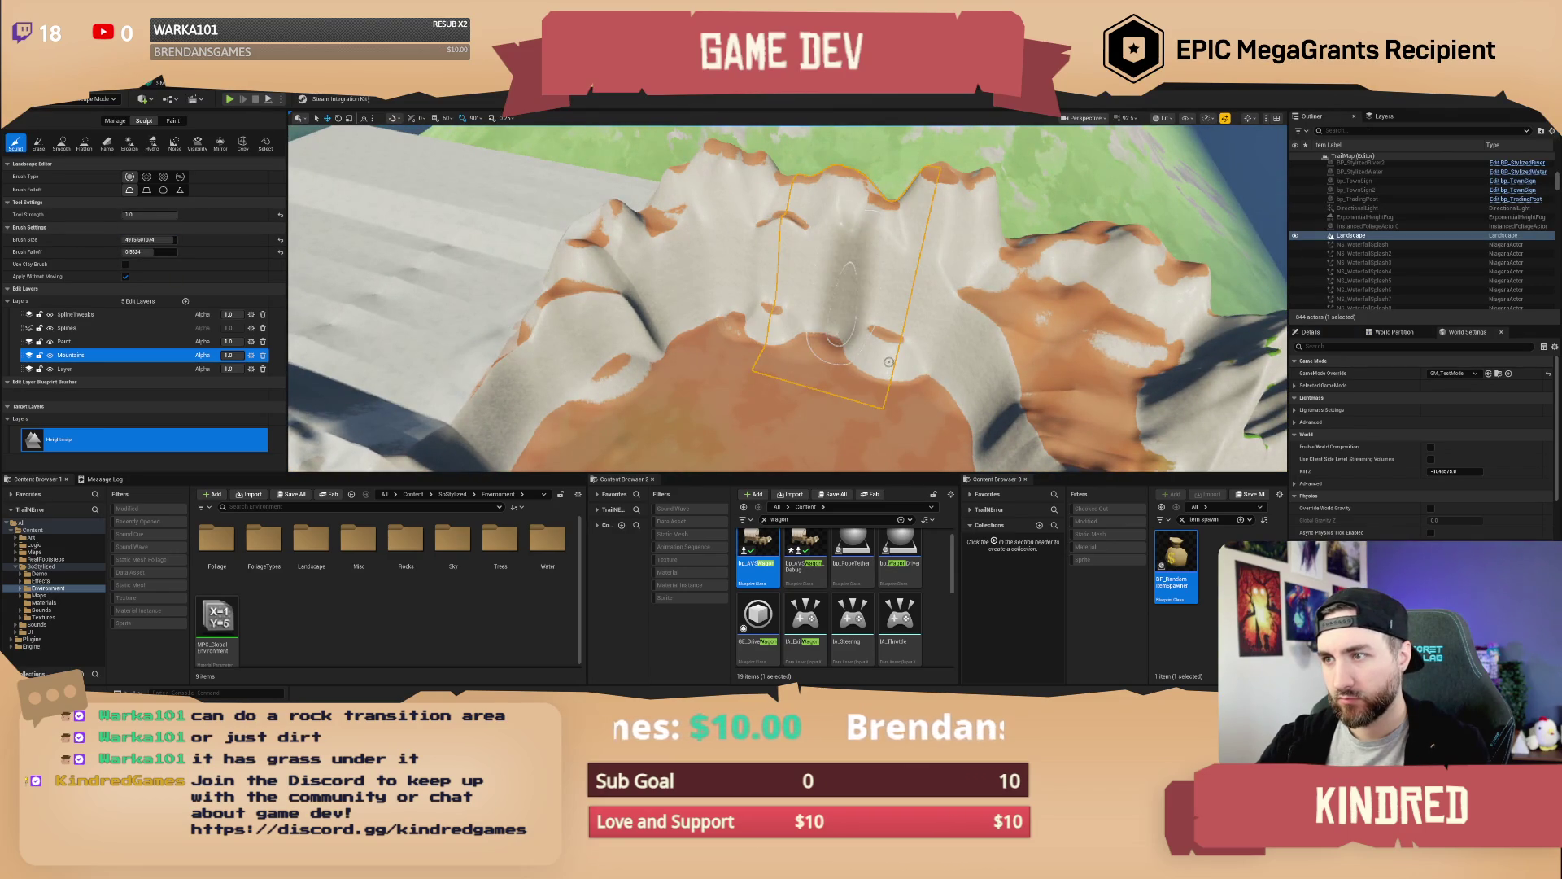
key(Escape)
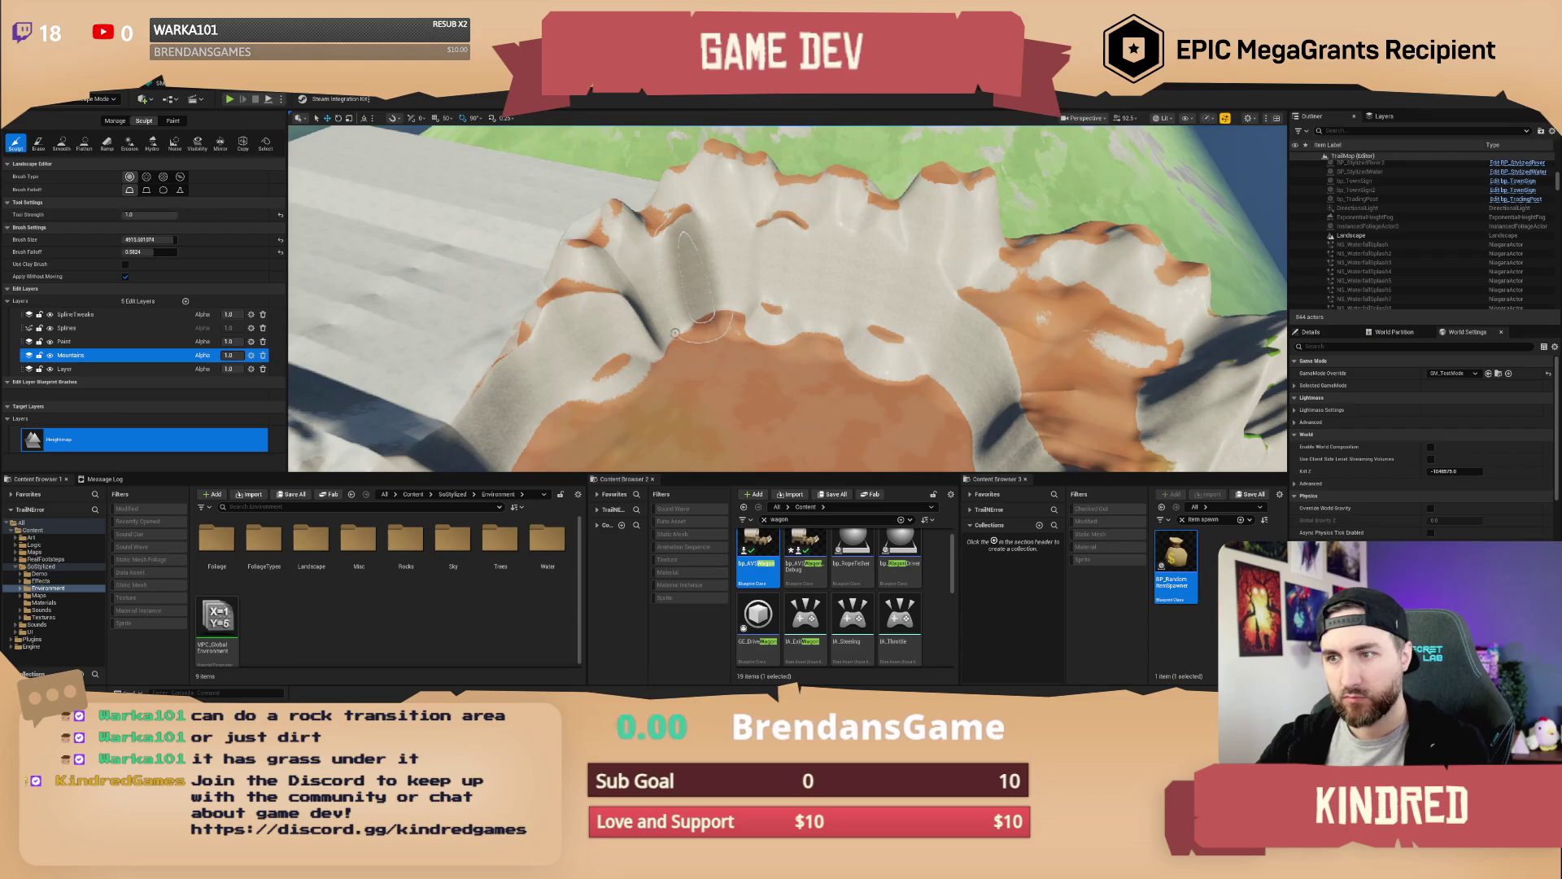
click(61, 143)
Reduce the Smooth brush size to 3192 and orbit the view over the mountains and river
drag(159, 276, 145, 278)
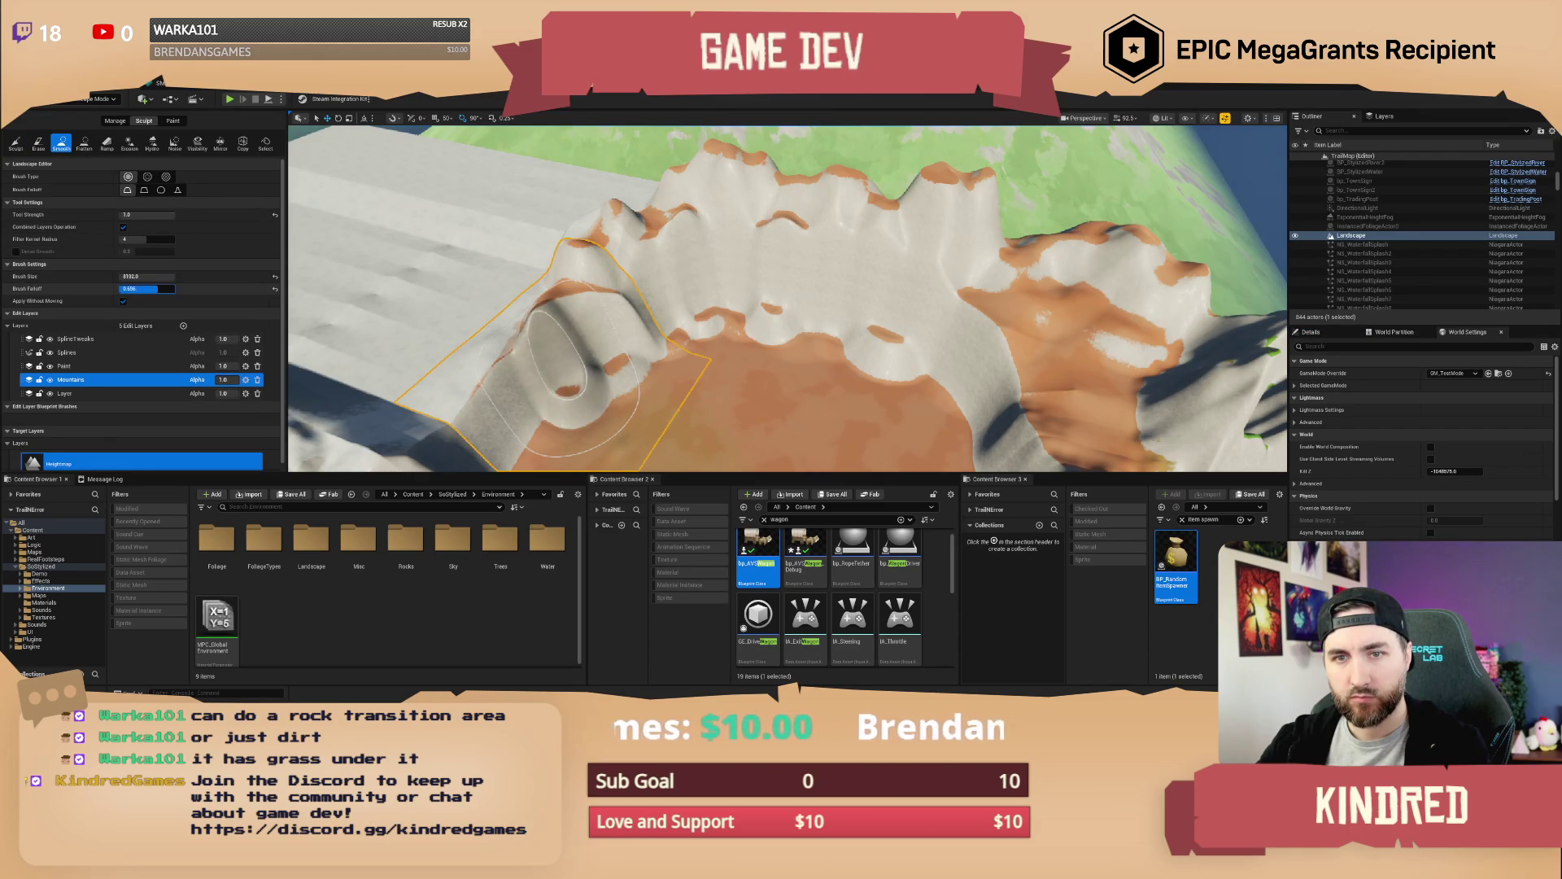
scroll(763, 362, down, 6)
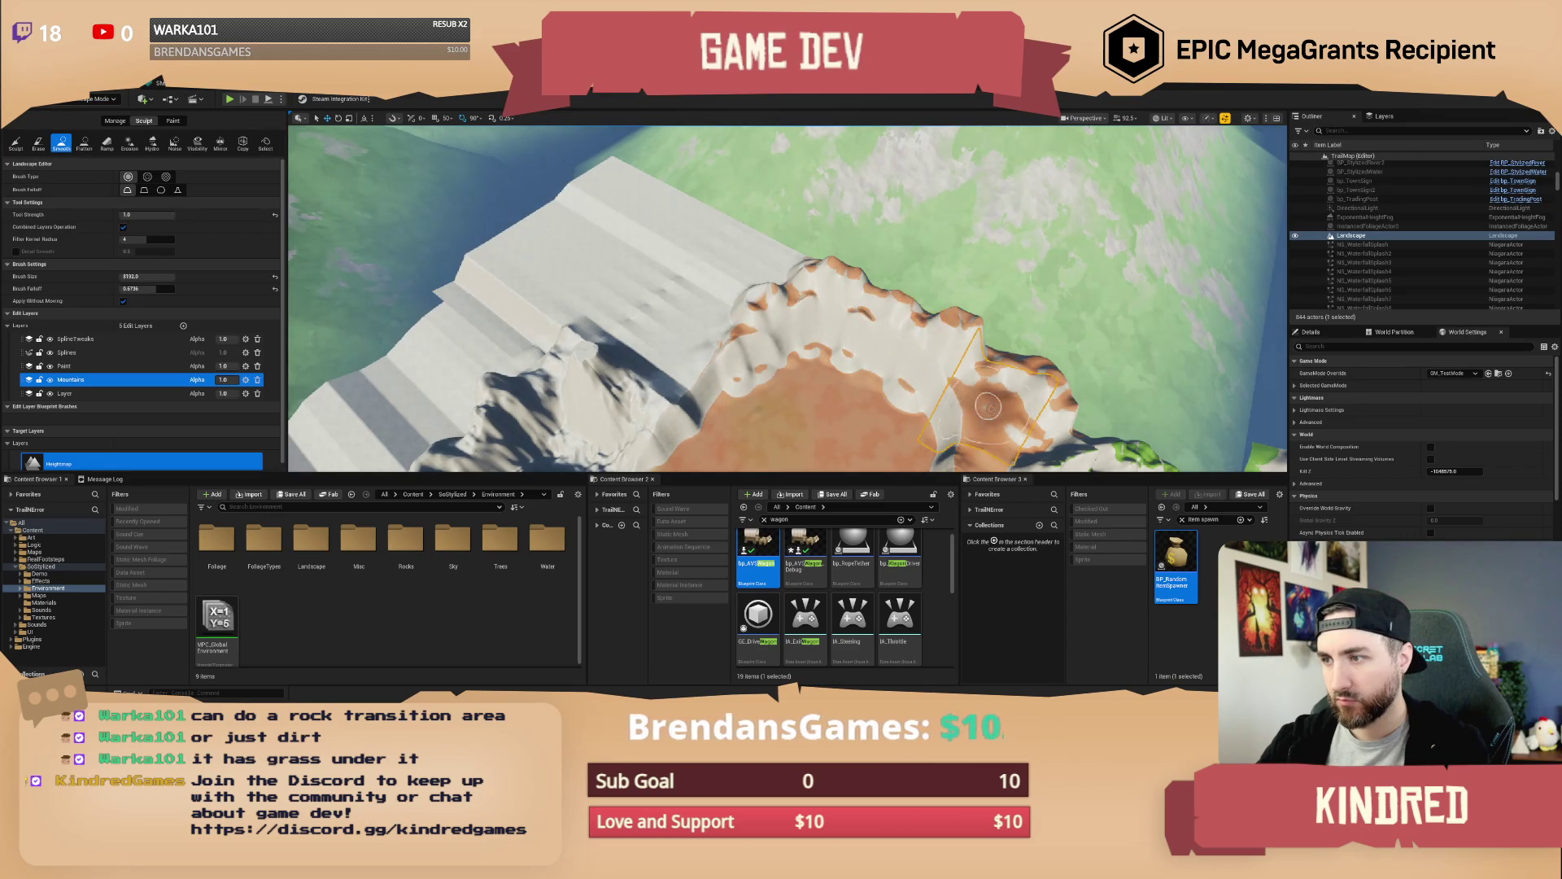
drag(952, 431, 732, 326)
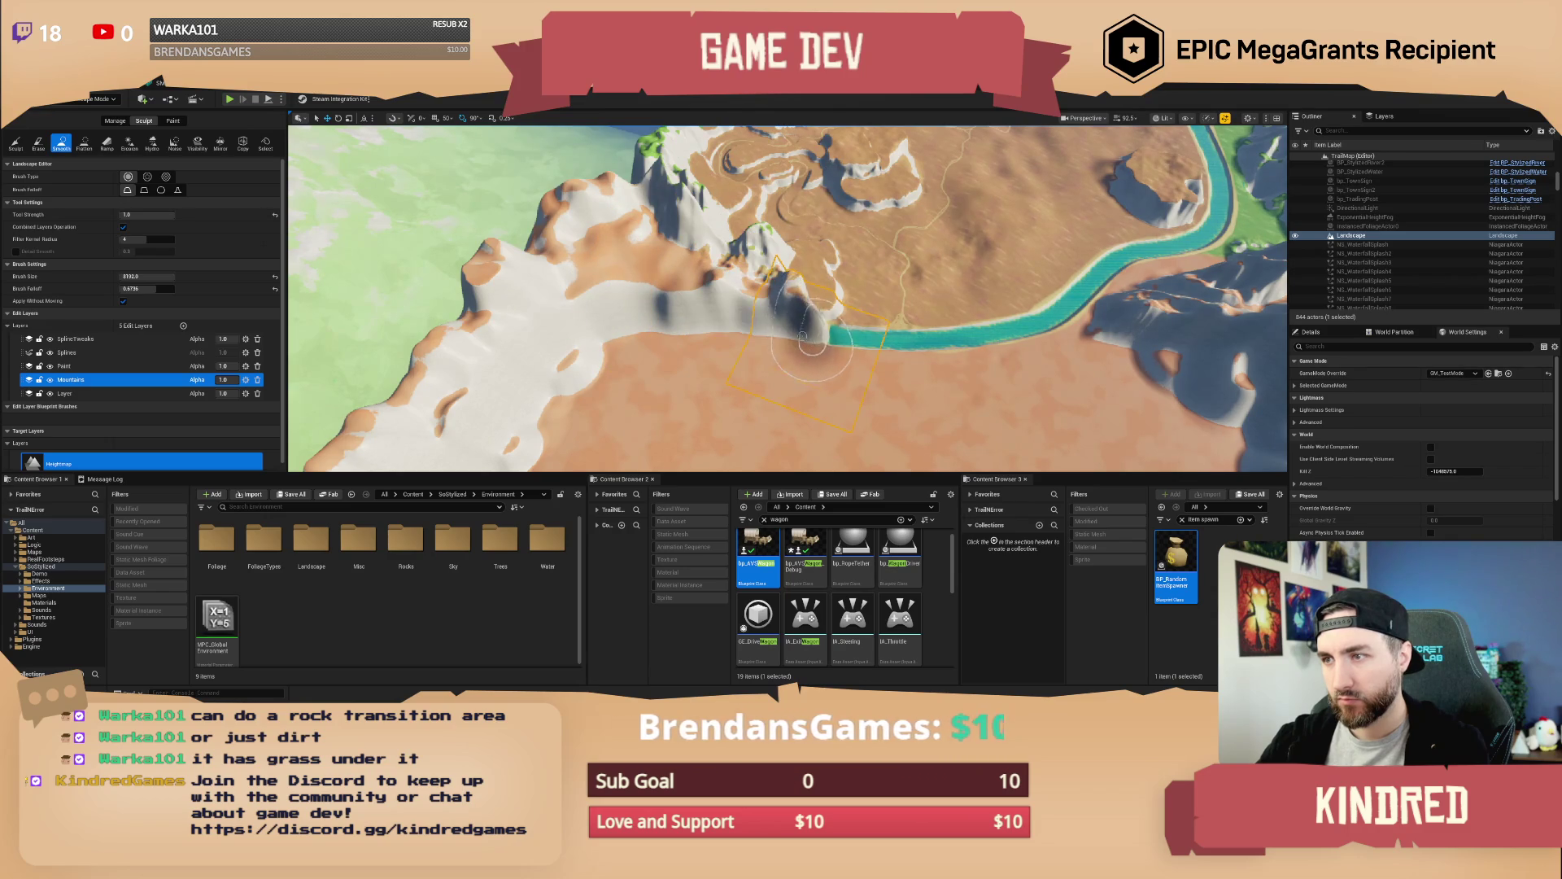
mouse_move(731, 281)
mouse_down()
mouse_move(611, 350)
mouse_move(619, 317)
mouse_move(667, 277)
mouse_move(797, 244)
mouse_move(960, 253)
mouse_move(1090, 236)
mouse_move(1156, 277)
mouse_move(1106, 269)
mouse_move(1058, 289)
mouse_up()
drag(875, 340, 875, 340)
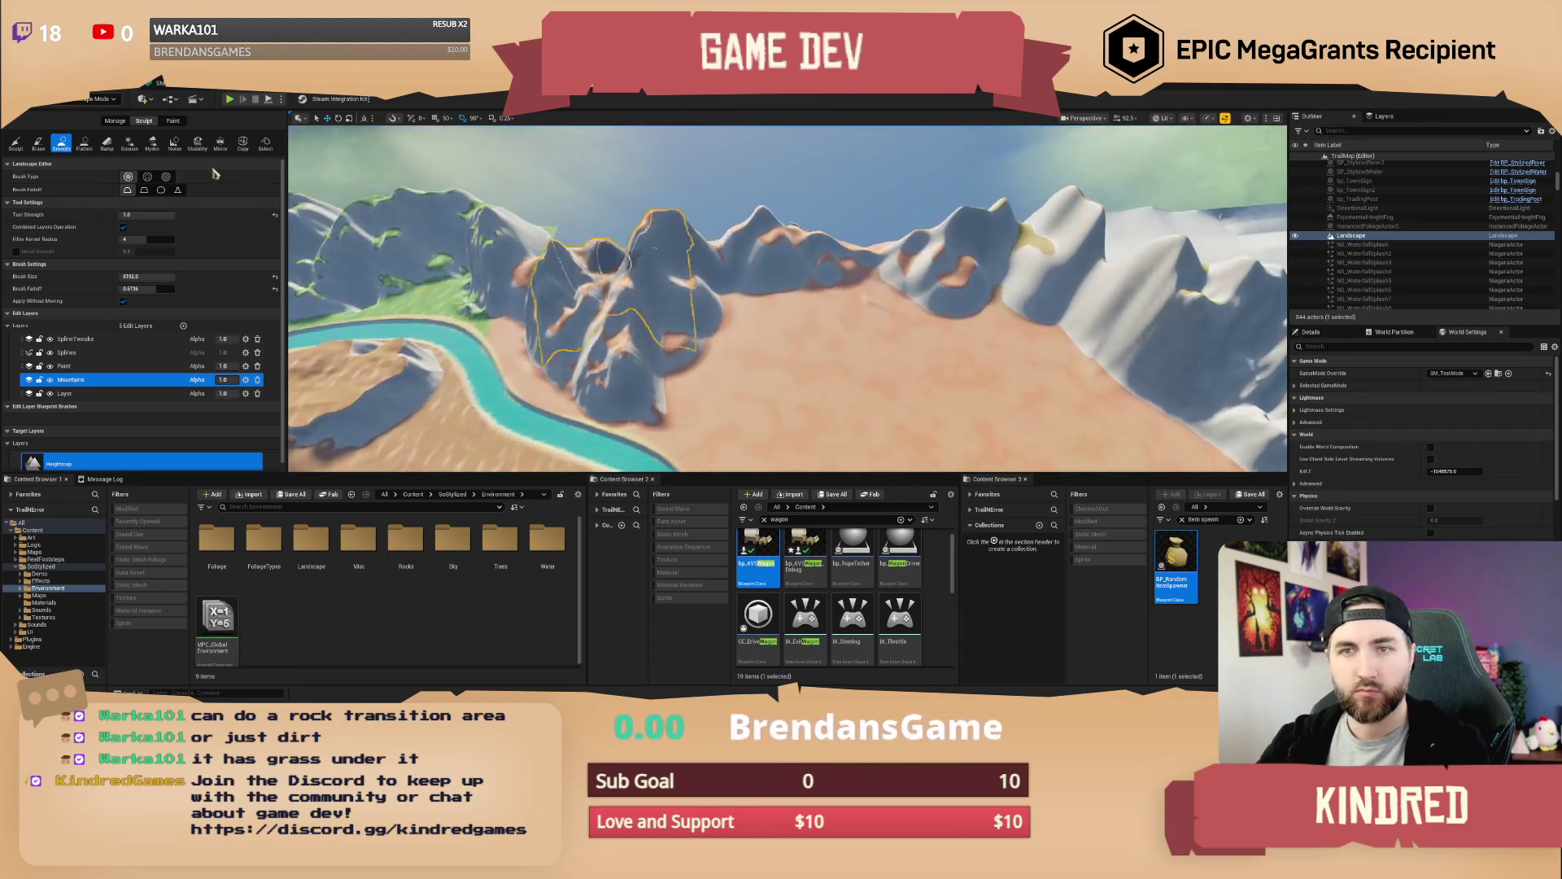
Select the Noise tool, undo its first stroke, and set Tool Strength to 0.35
click(175, 147)
drag(663, 288, 630, 294)
key(ctrl+z)
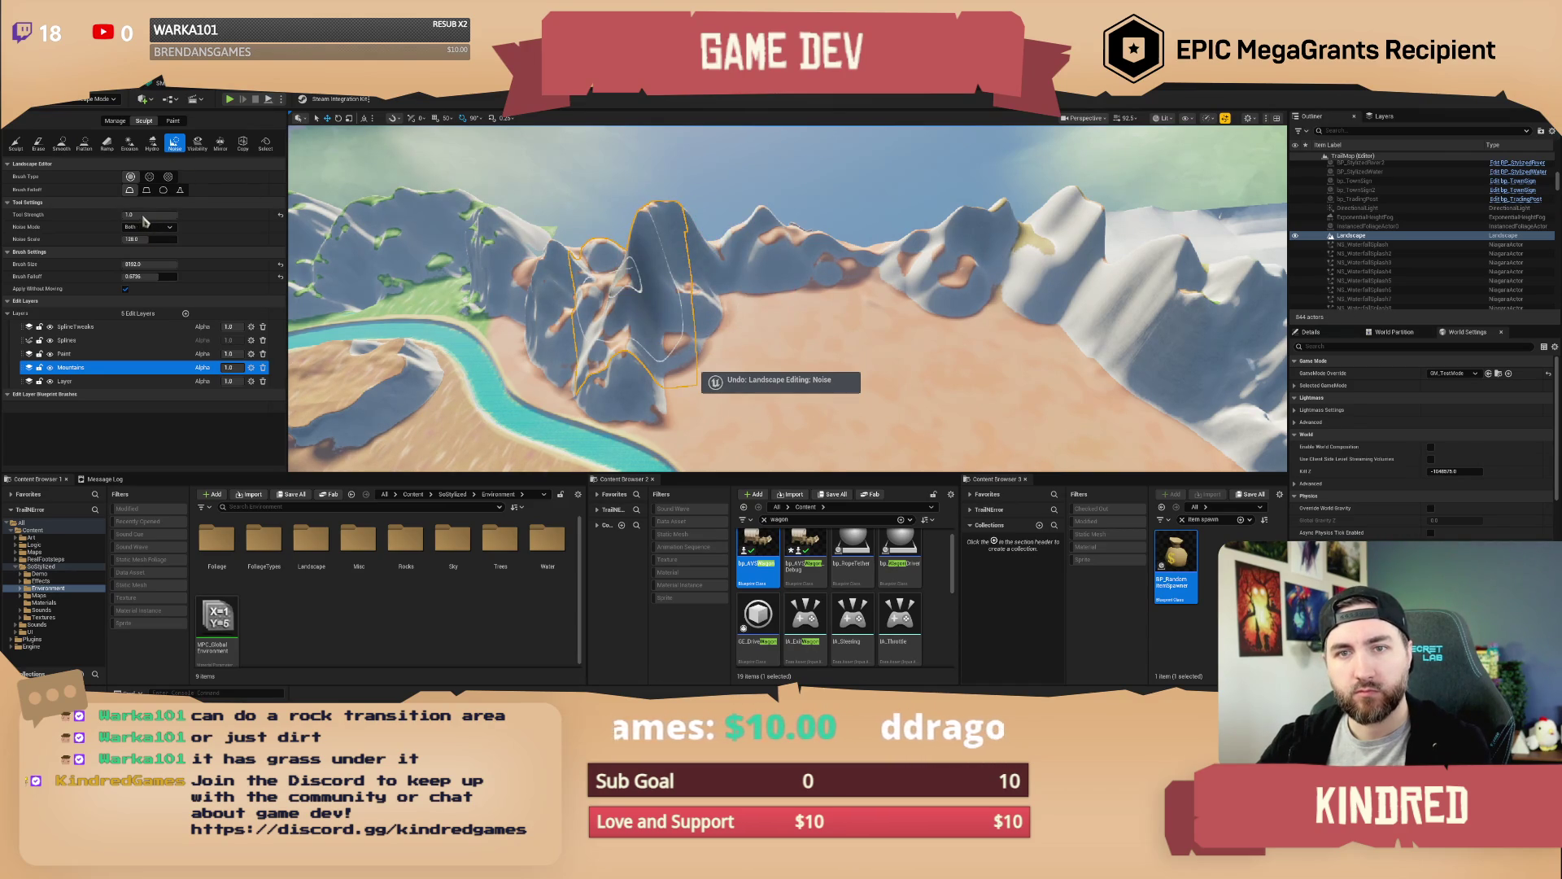
key(ctrl+z)
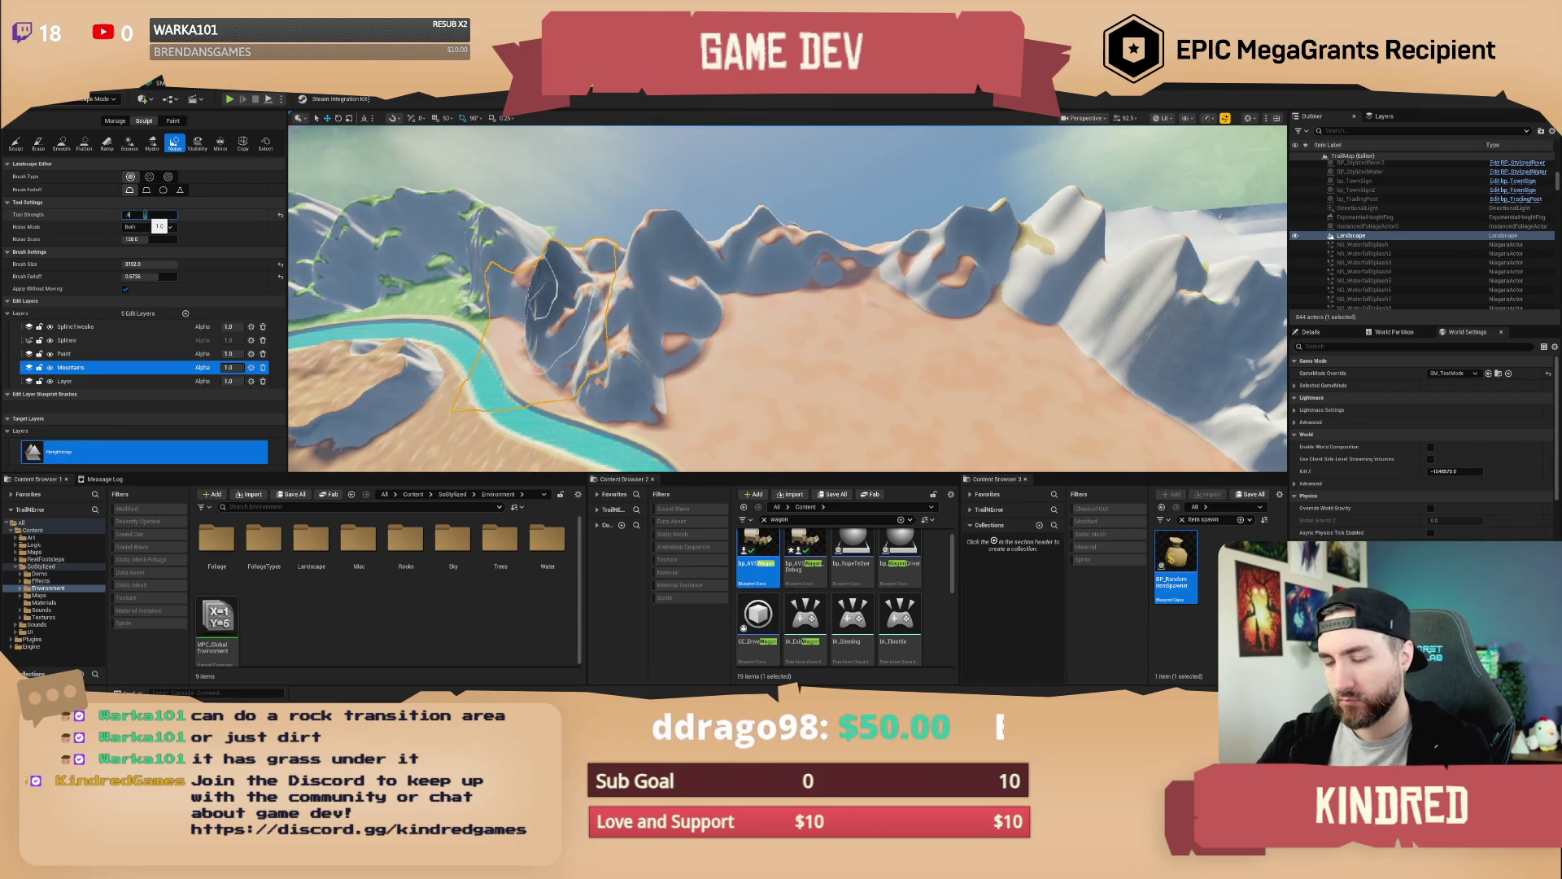
key(Return)
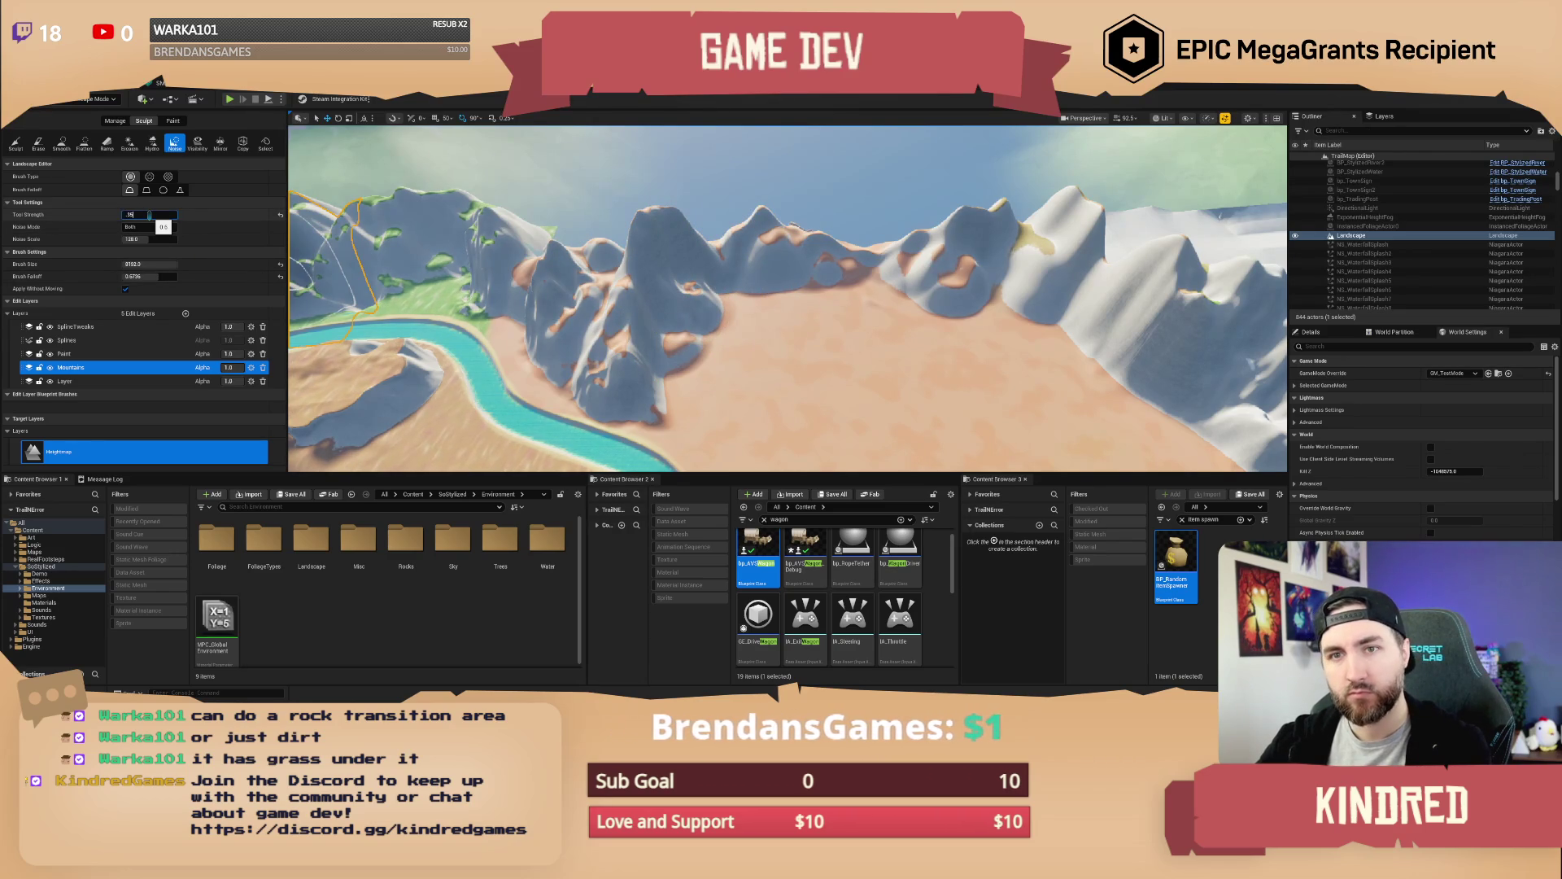
key(Return)
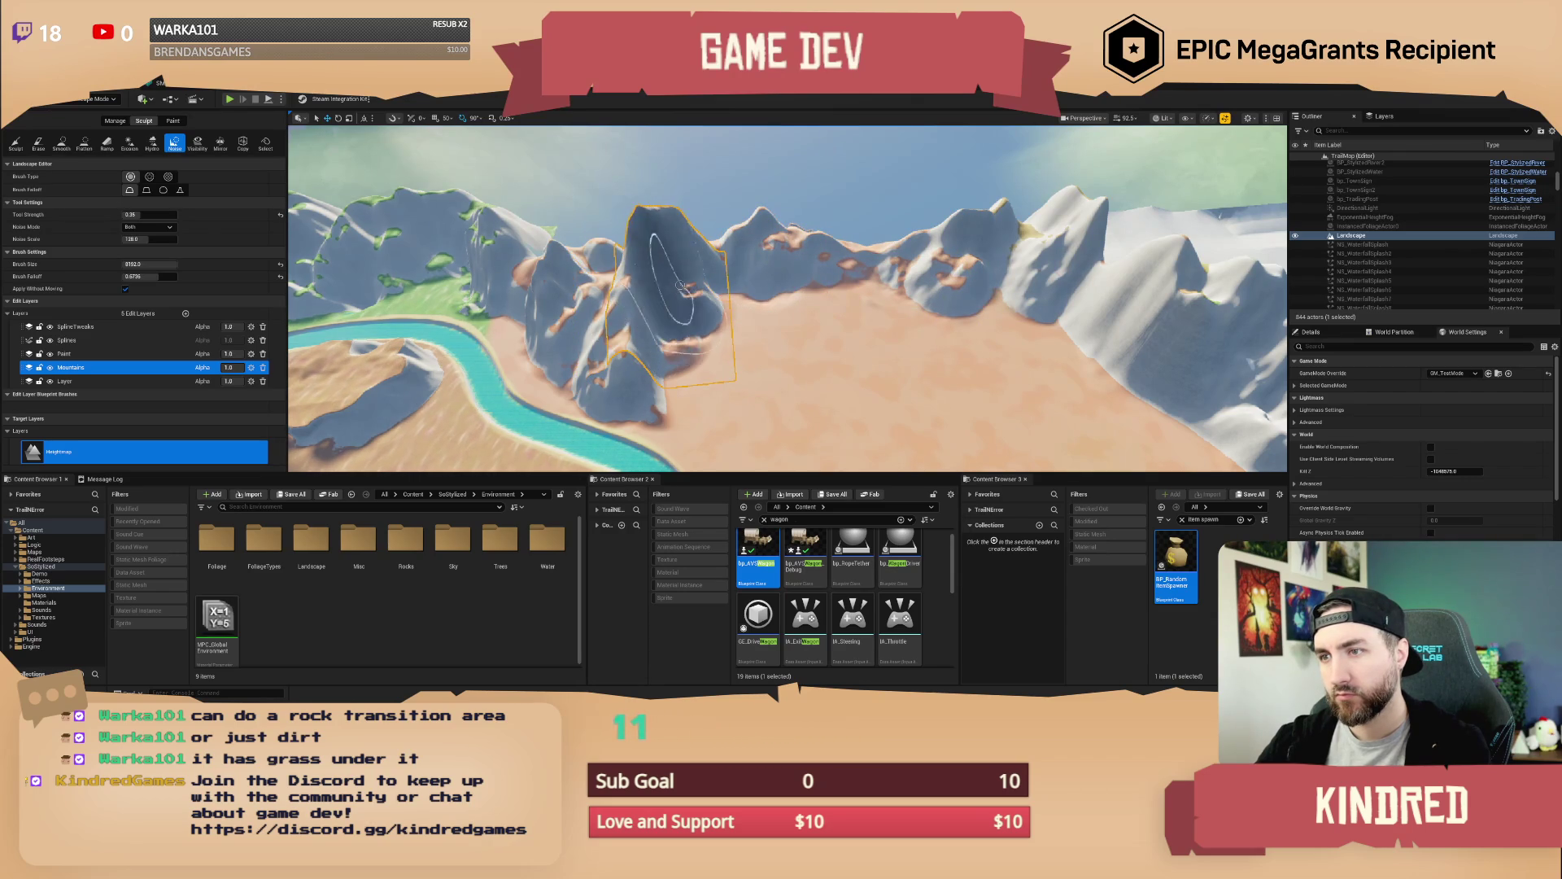
Paint noisy cliffs along the ridge, including its right side
scroll(662, 321, up, 10)
scroll(742, 311, up, 5)
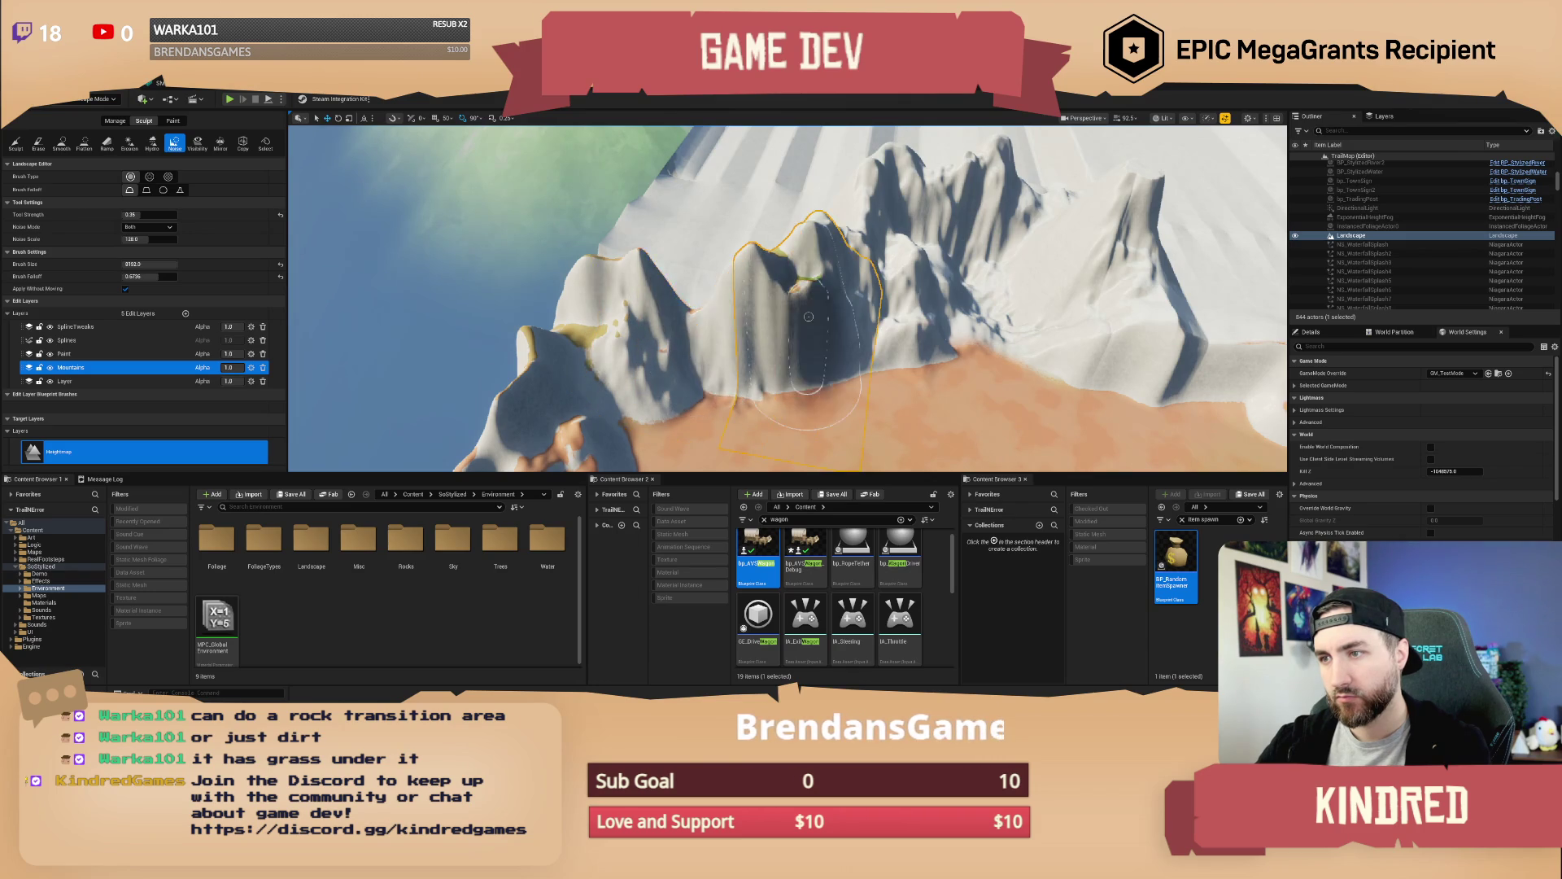
drag(899, 367, 757, 333)
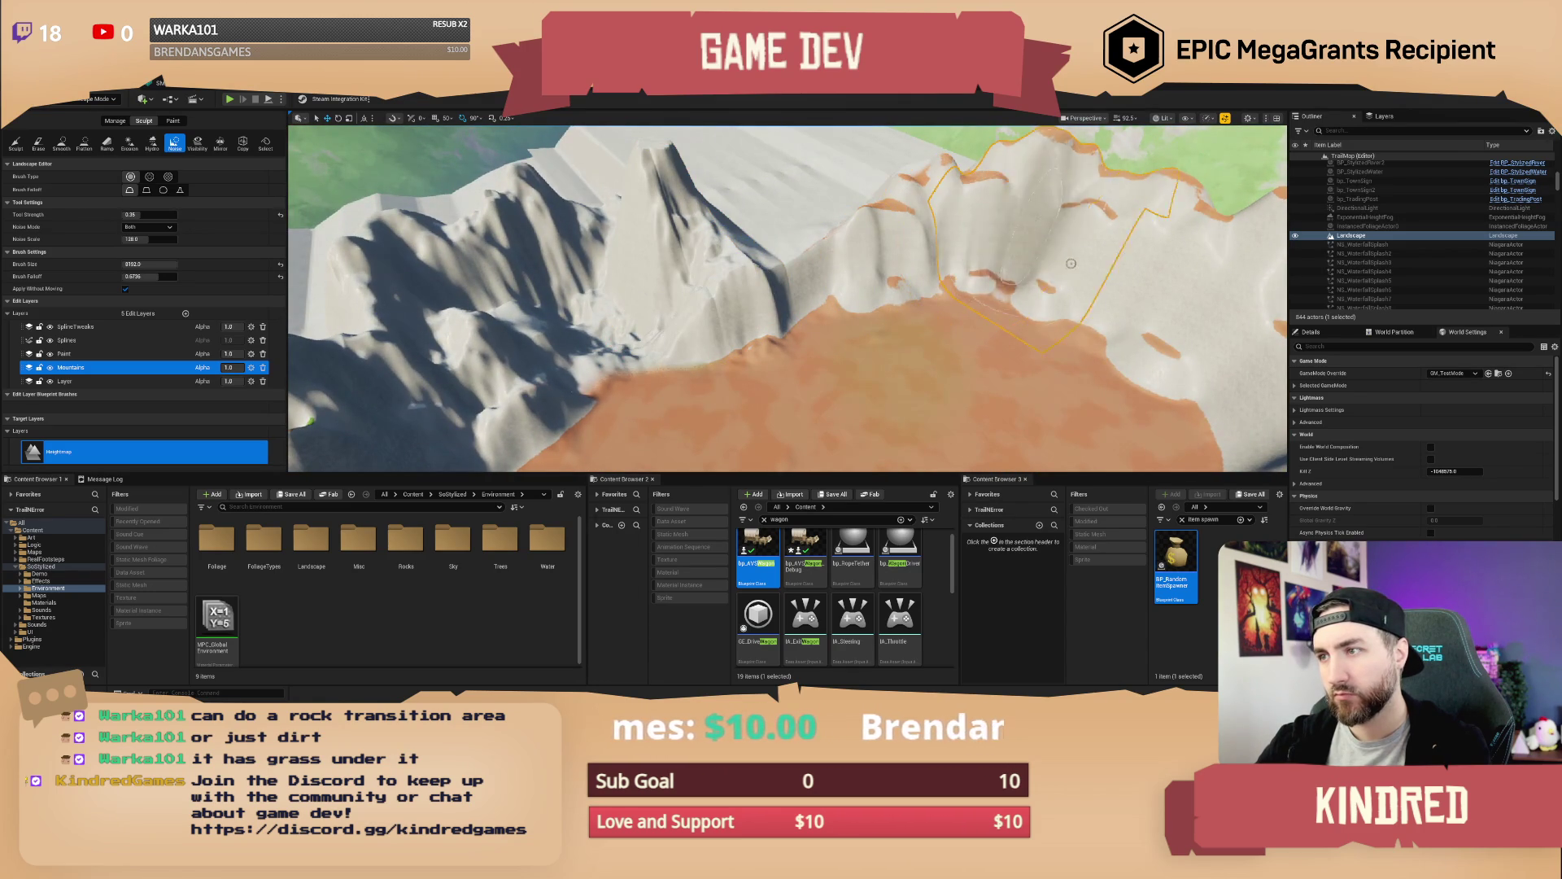
drag(912, 268, 791, 316)
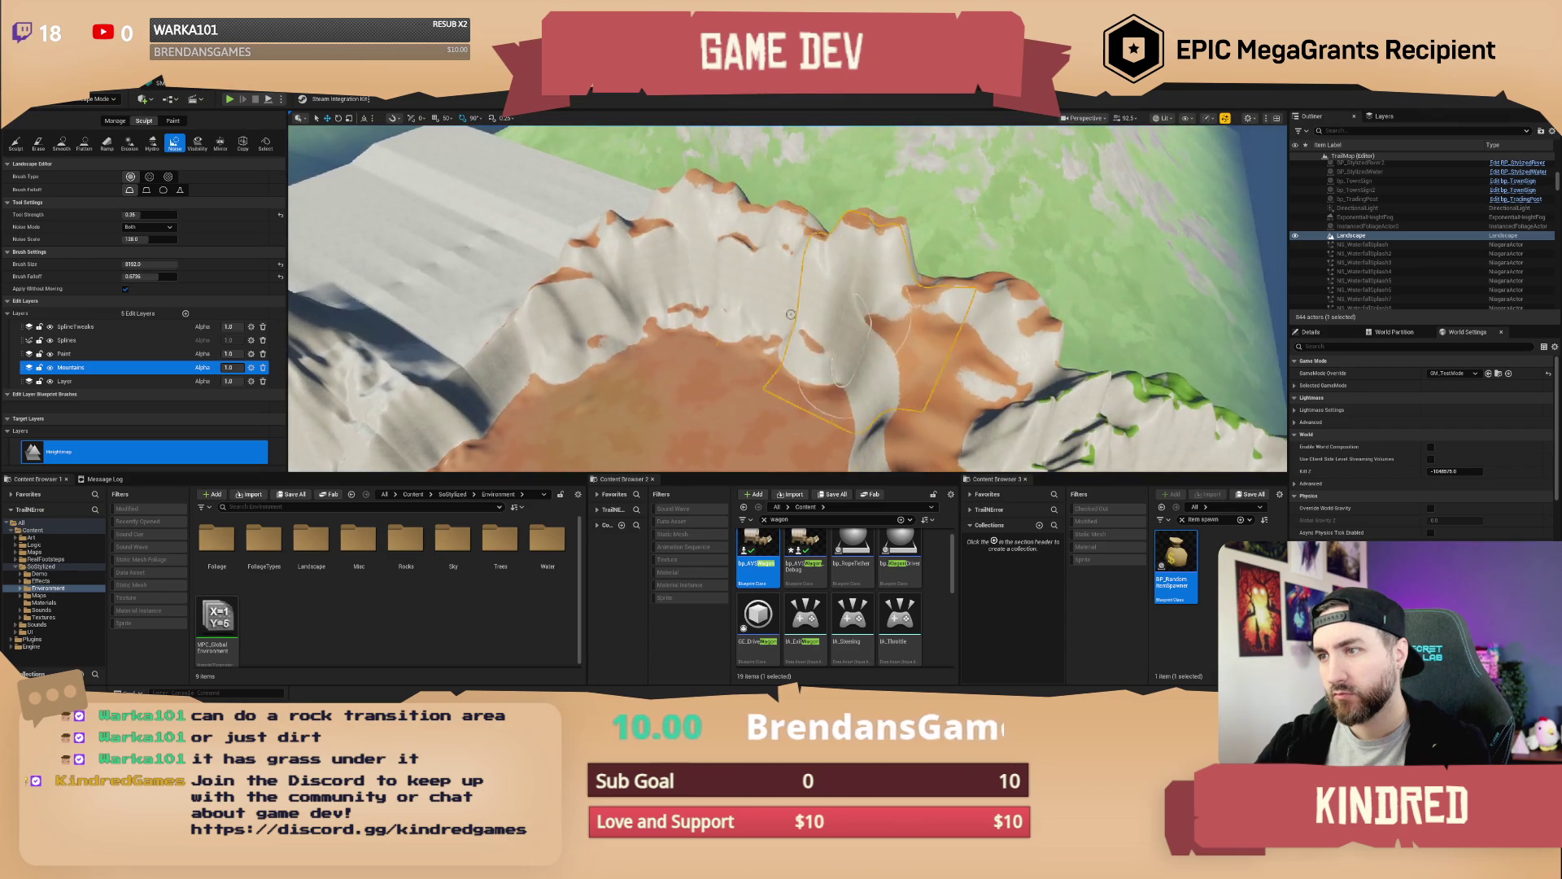
drag(561, 346, 733, 283)
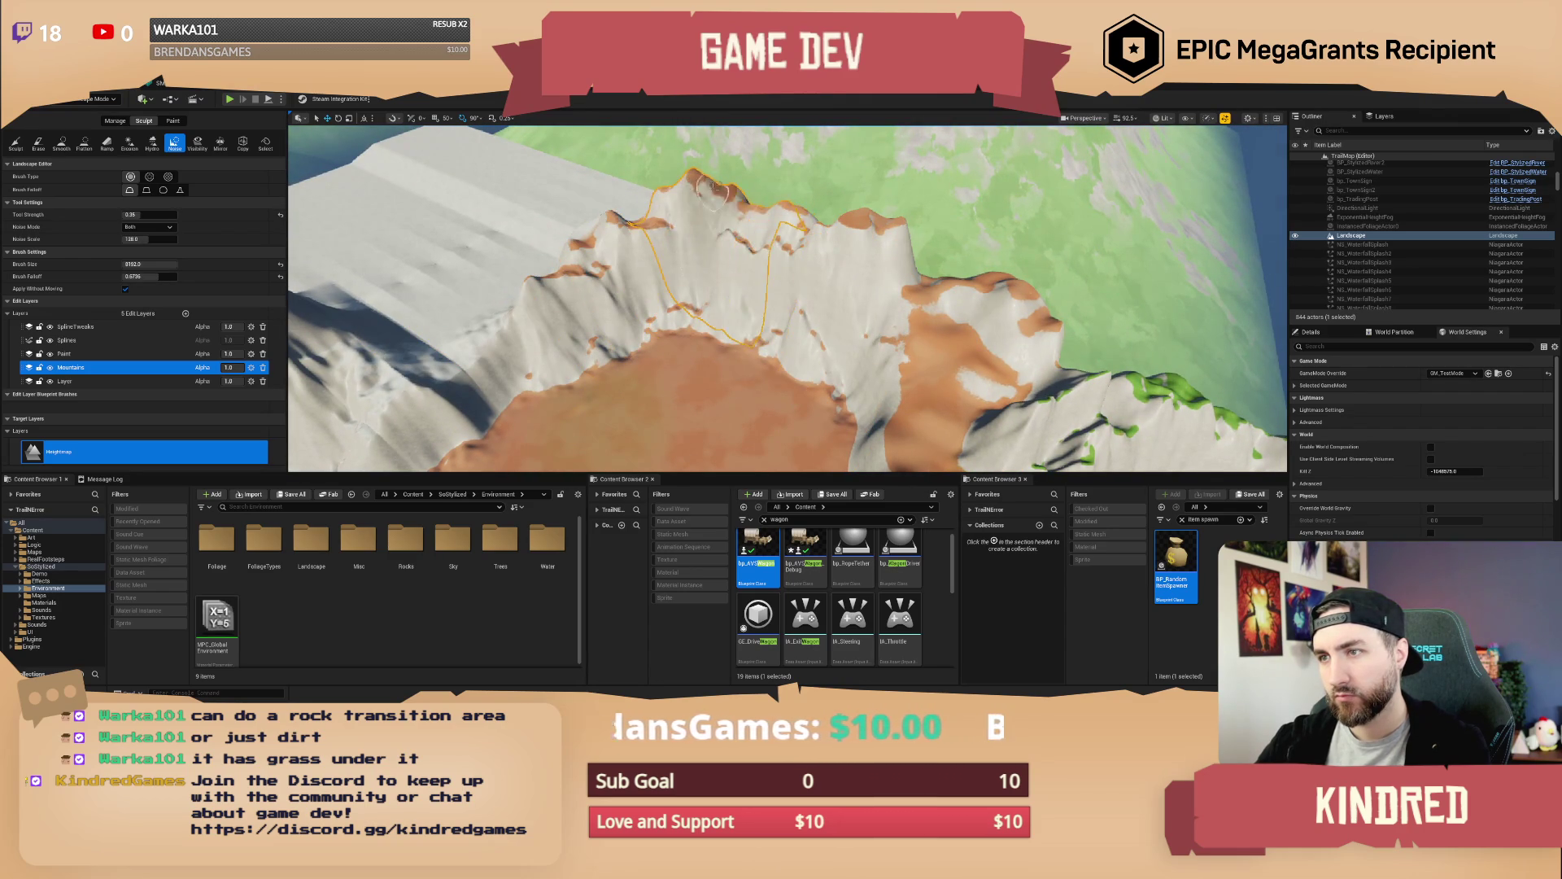
mouse_move(891, 296)
mouse_down()
mouse_move(894, 356)
mouse_move(820, 370)
mouse_move(649, 334)
mouse_move(886, 374)
mouse_up()
Fly low over the sandy basin toward the river and save the level
drag(775, 354, 775, 354)
drag(878, 374, 878, 374)
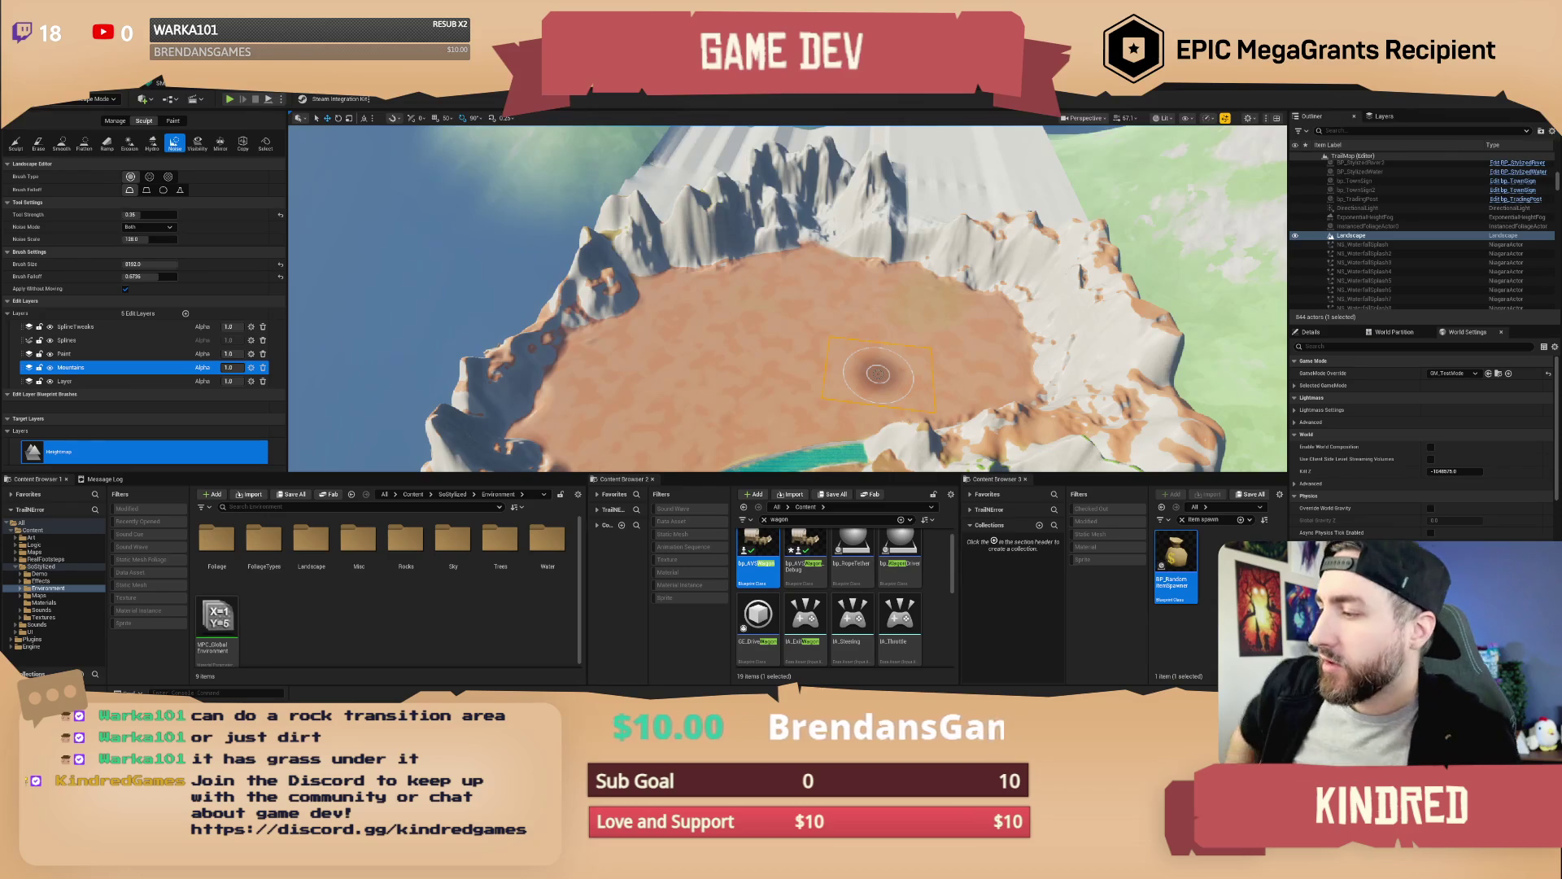
drag(878, 373, 954, 348)
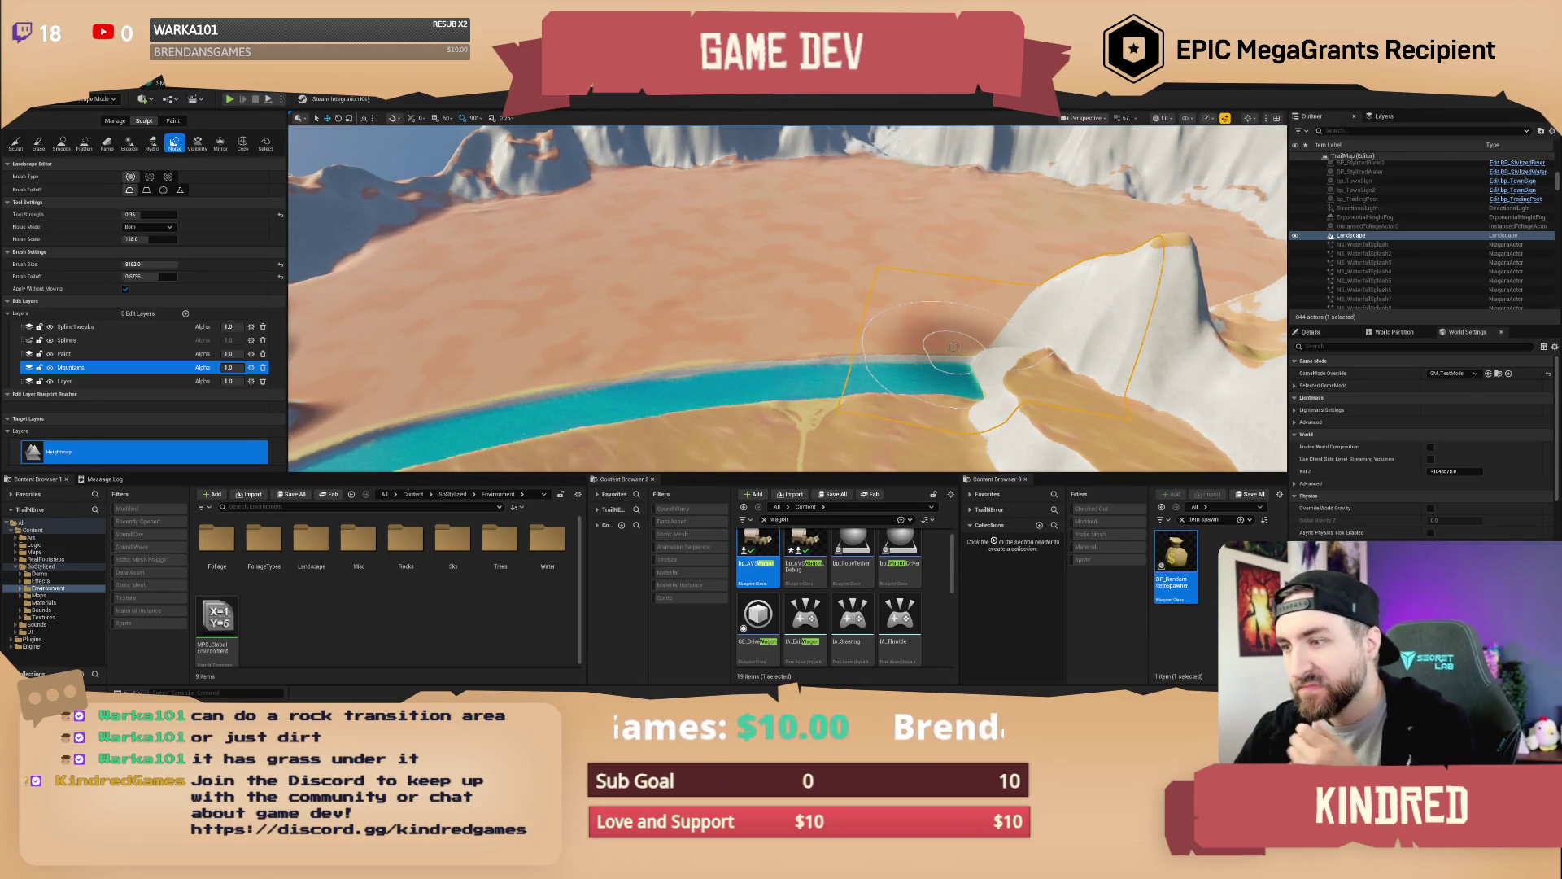
click(954, 348)
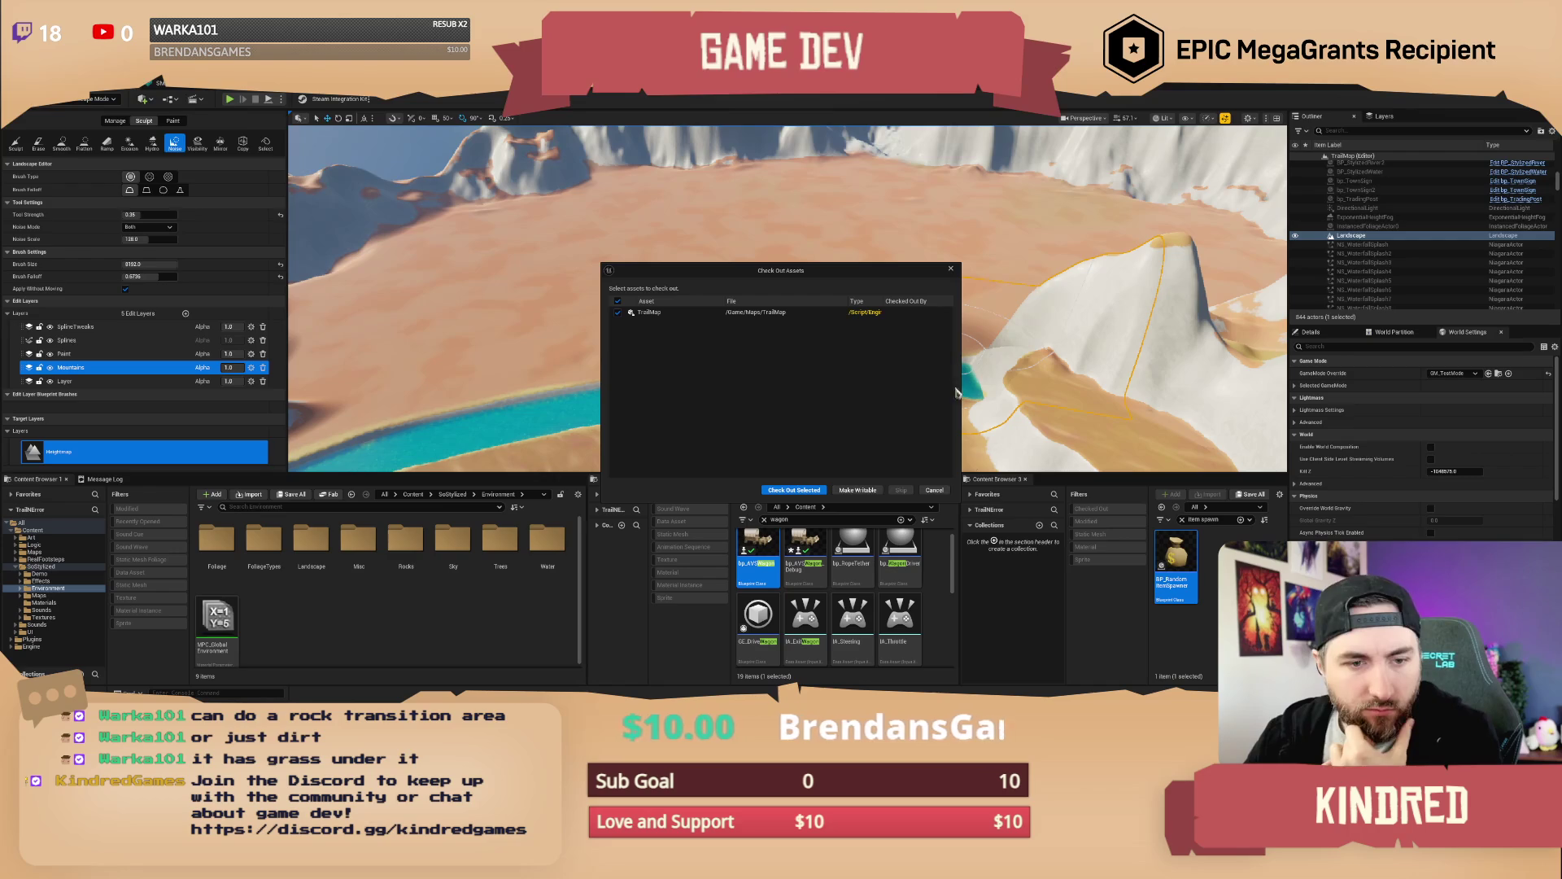
Check out the TrailMap level with Check Out Selected, then go to Maya
click(793, 491)
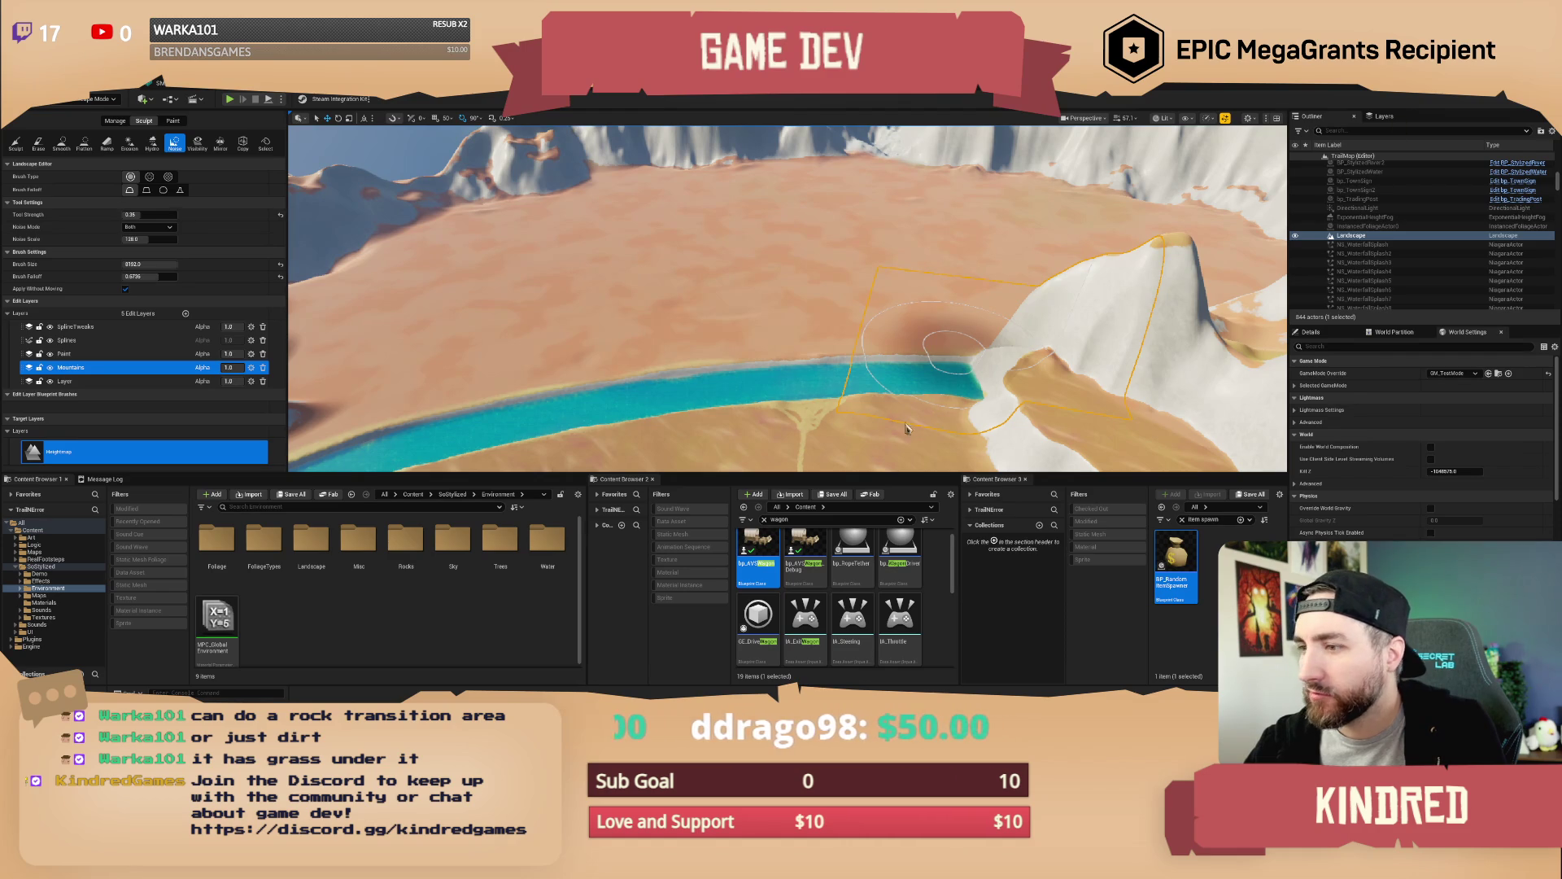
key(alt+Tab)
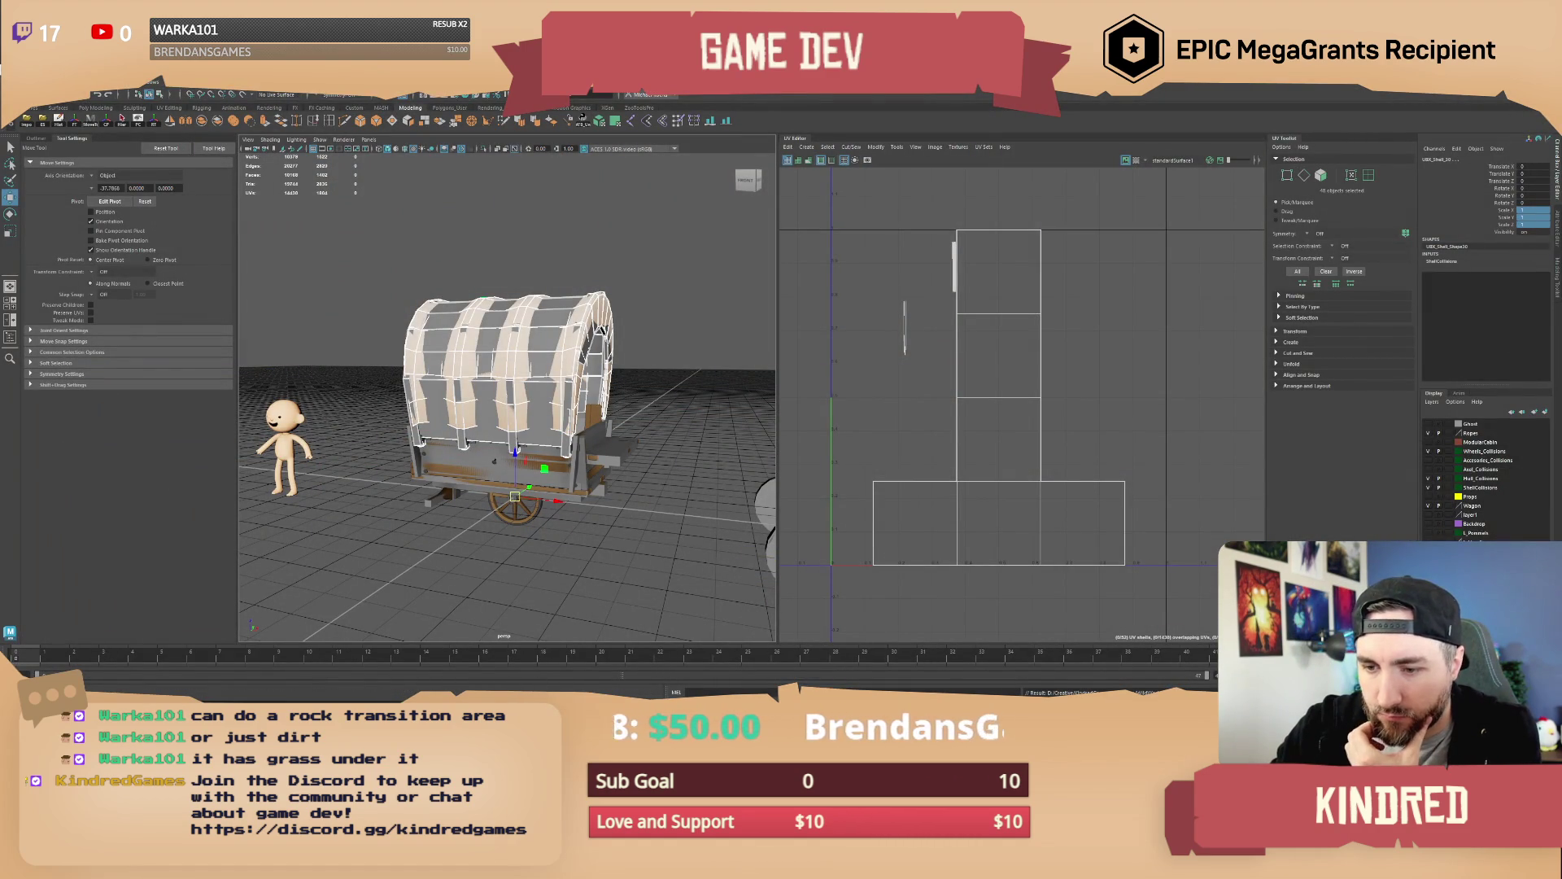
Save the wagon scene and quit Maya
key(ctrl+n)
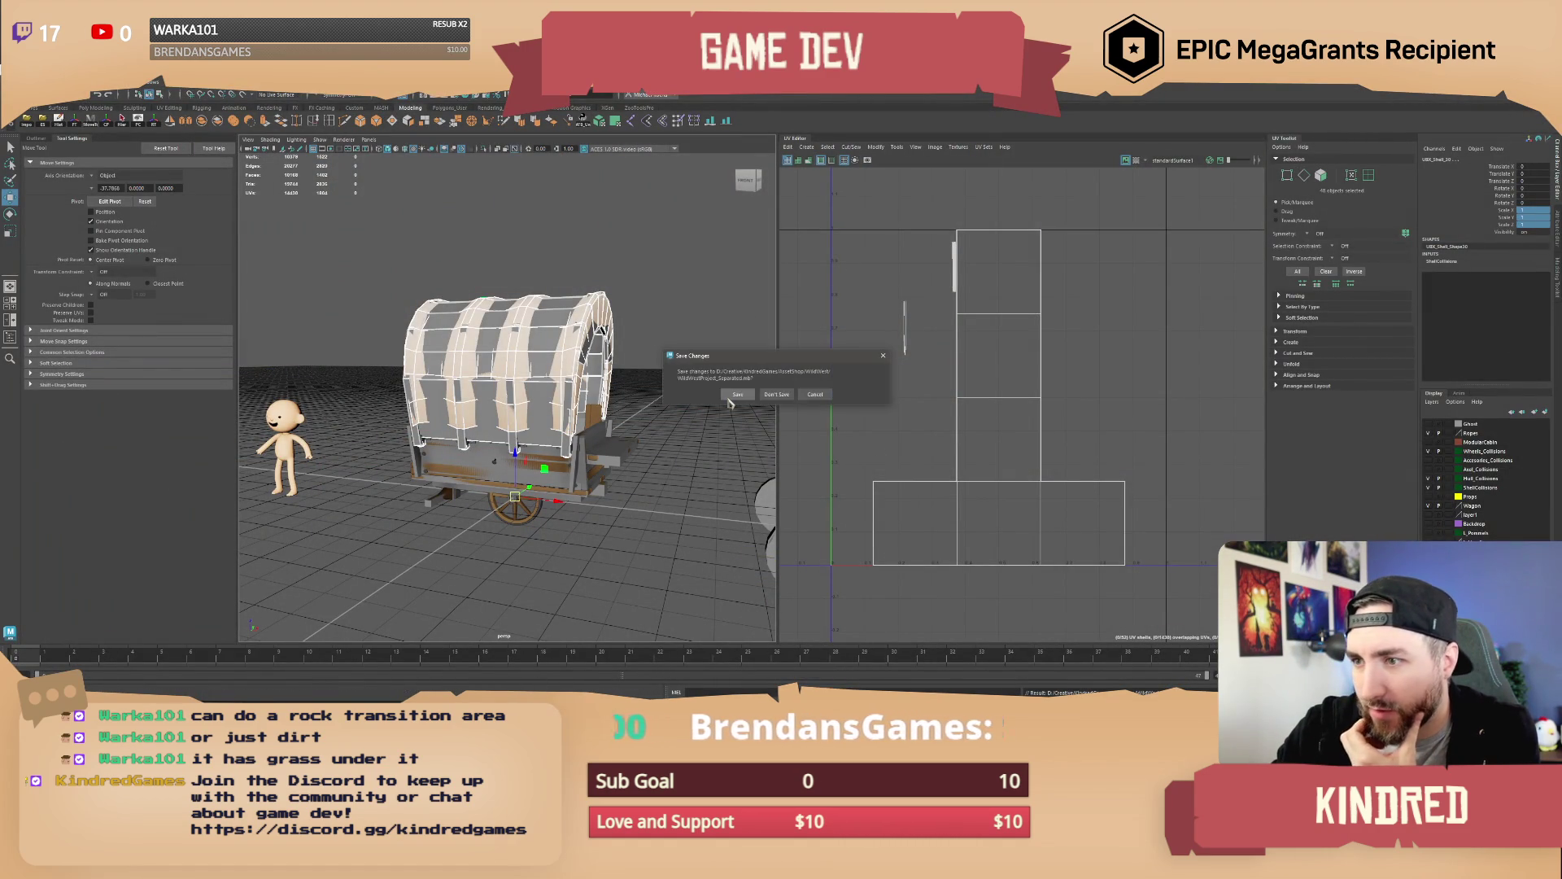
click(729, 398)
key(q)
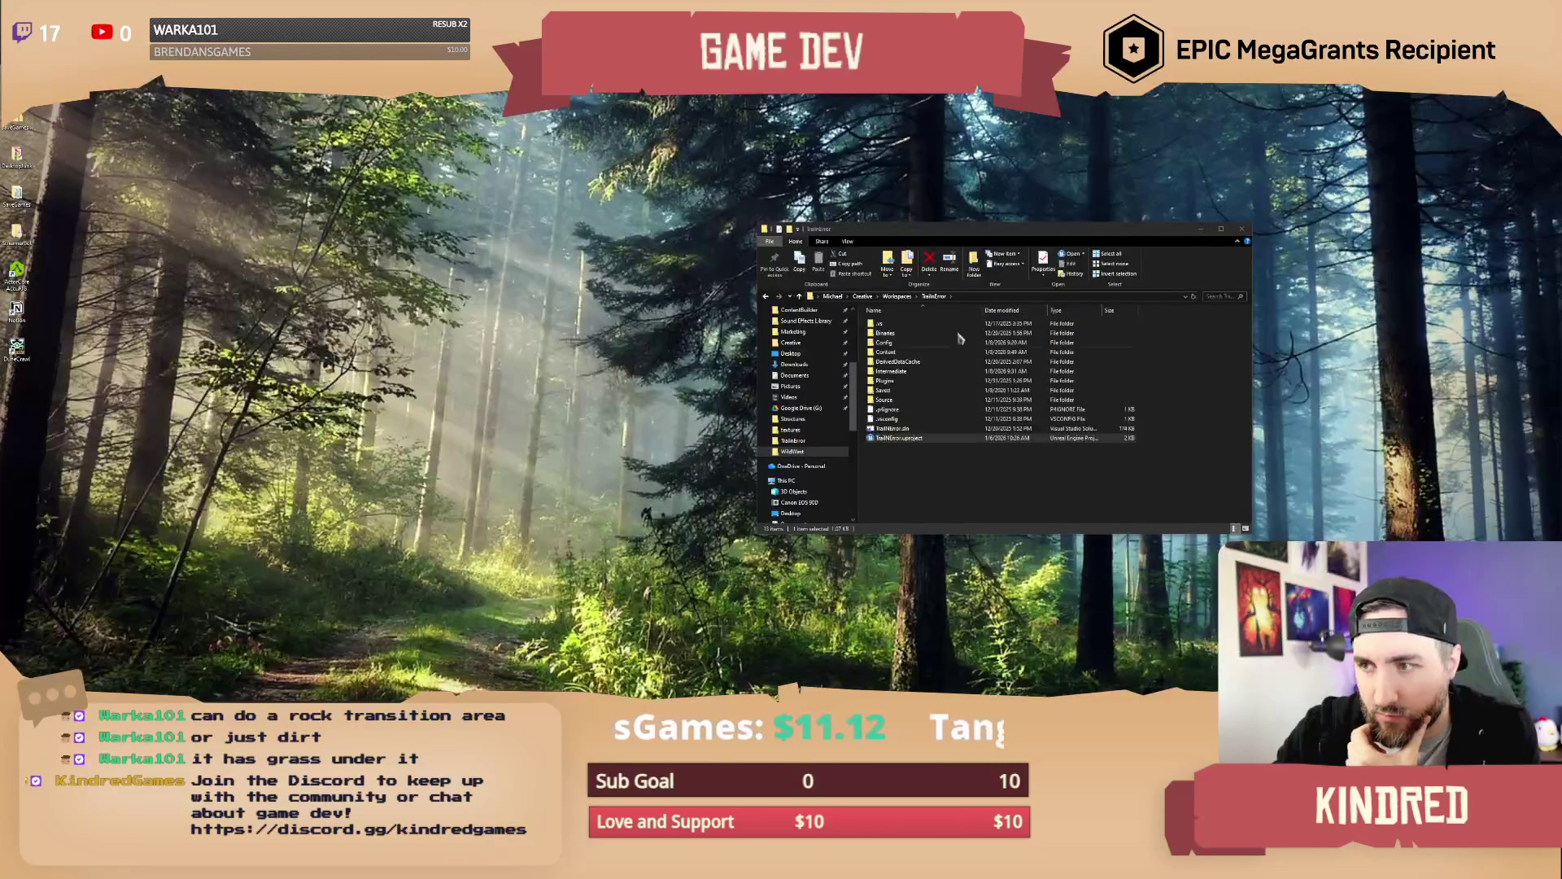
Move the project folder window to the right and minimize it
drag(1142, 237, 944, 230)
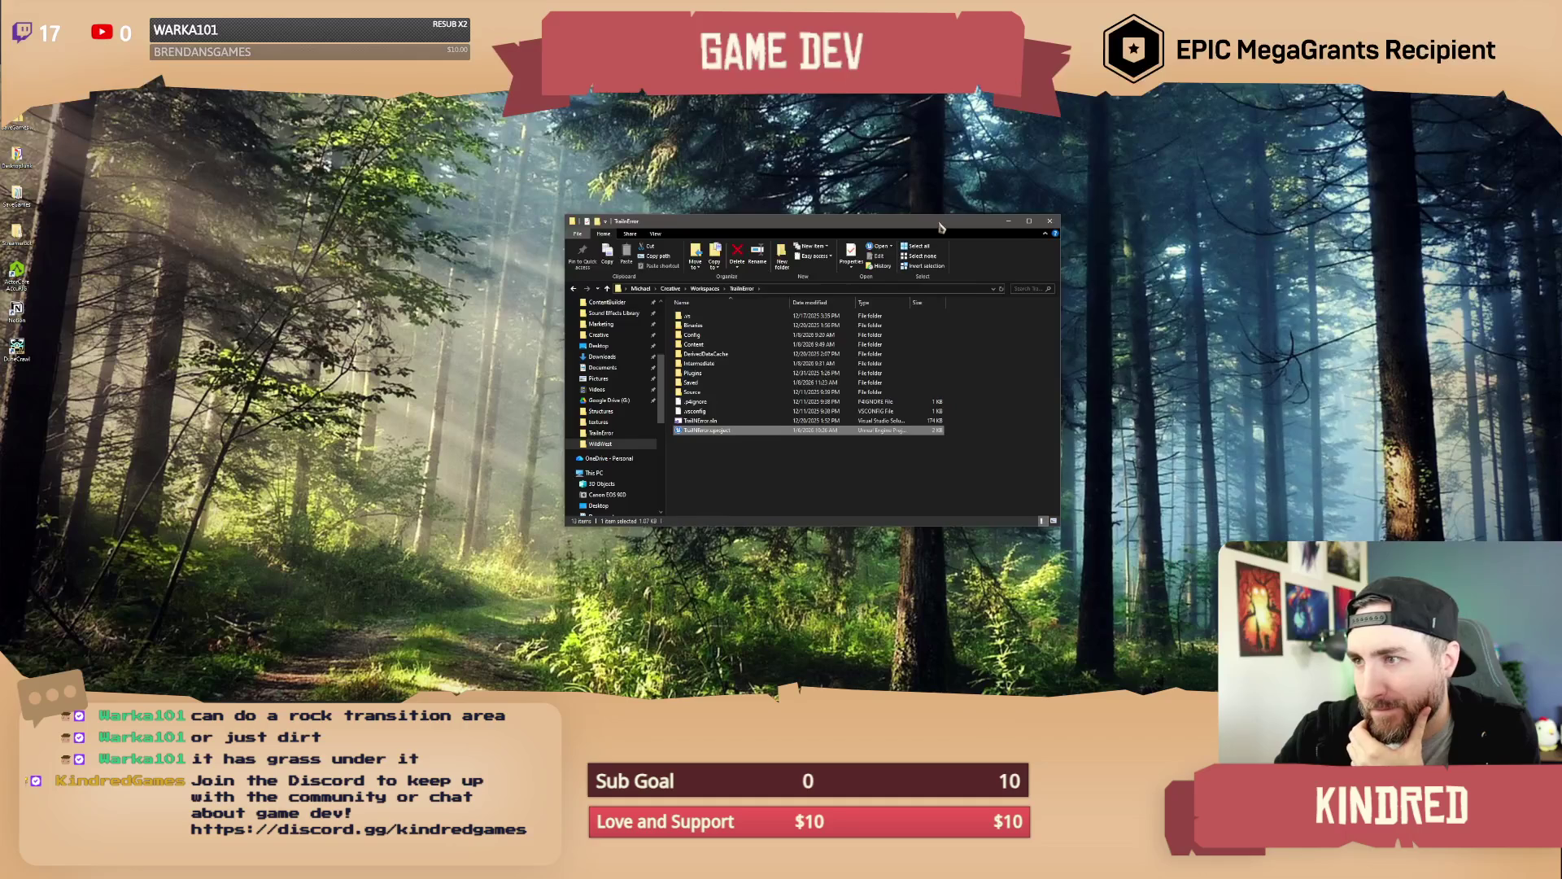
drag(940, 227, 1229, 227)
click(1306, 228)
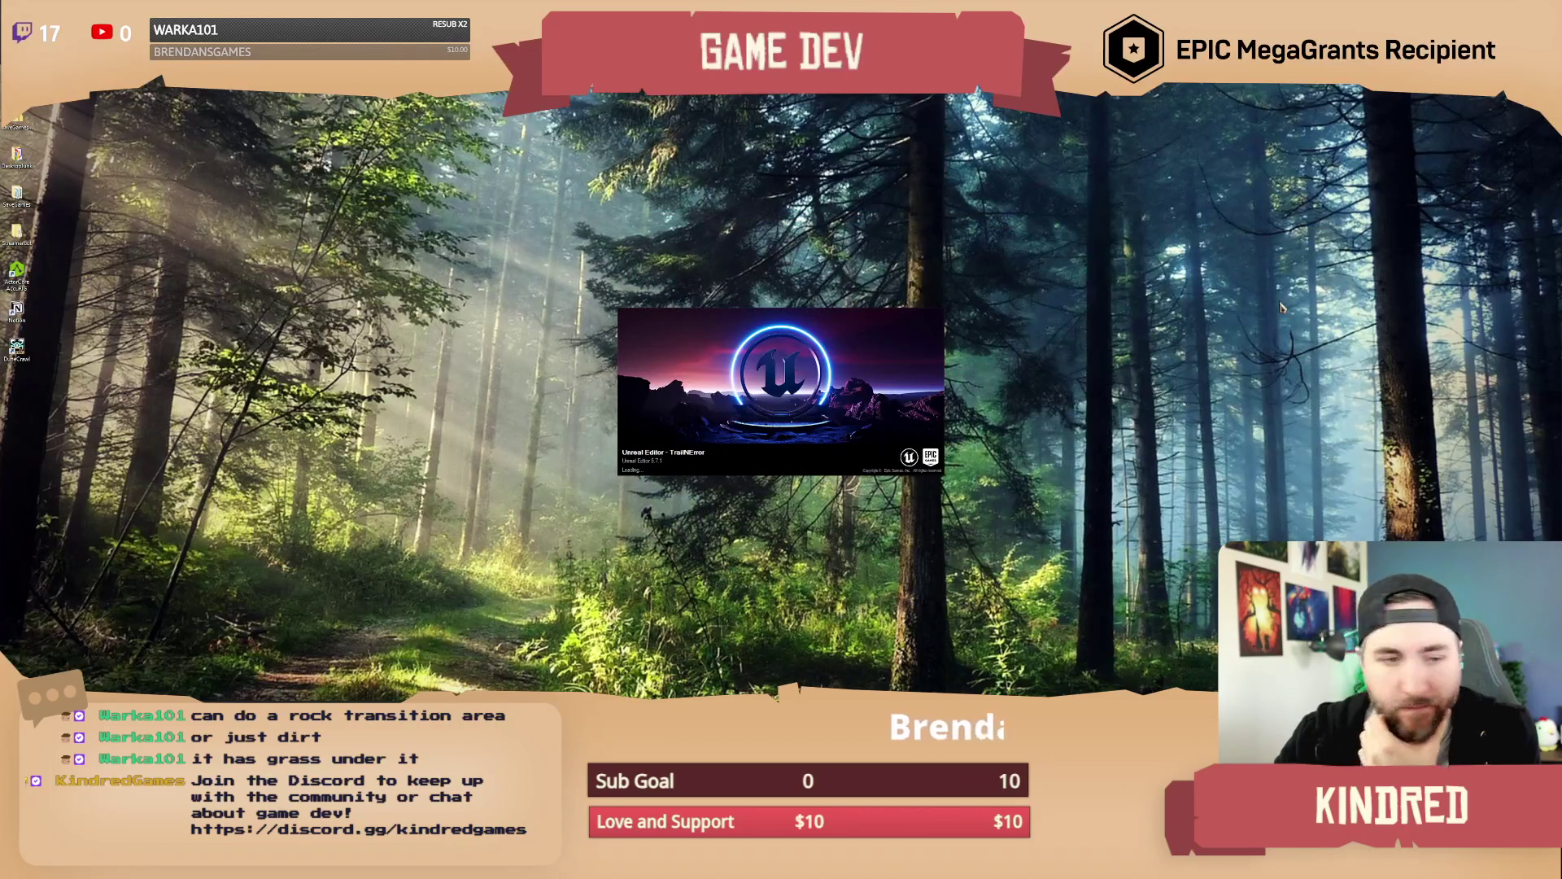